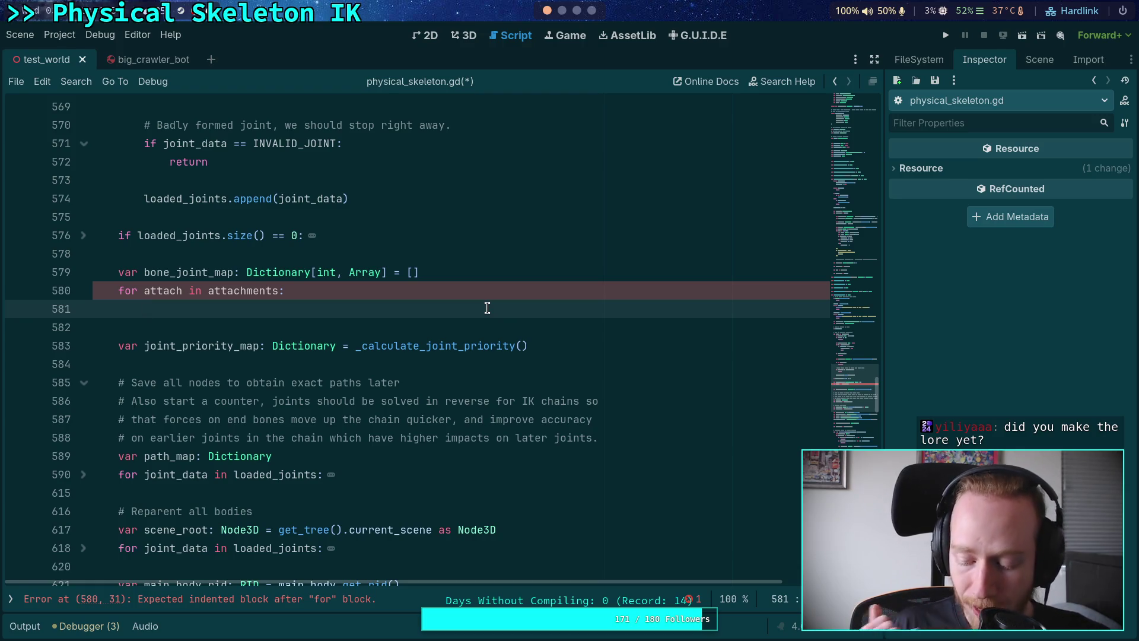
# Leave the Godot script for the terminal workspace, then move on to the Obsidian vault
pyautogui.click(561, 11)
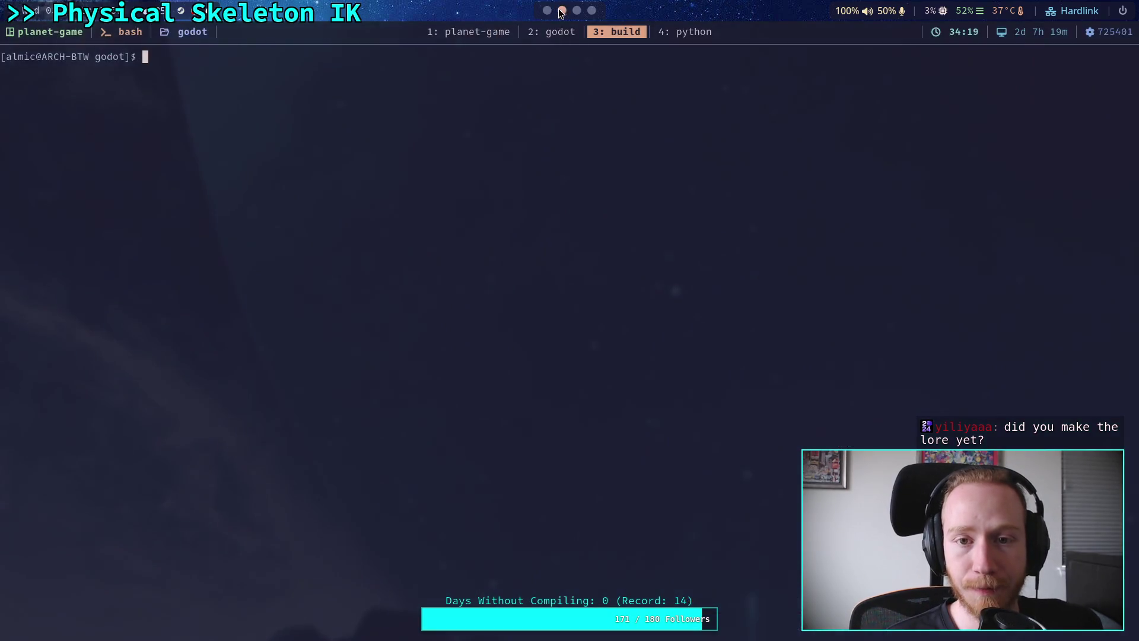
pyautogui.click(577, 11)
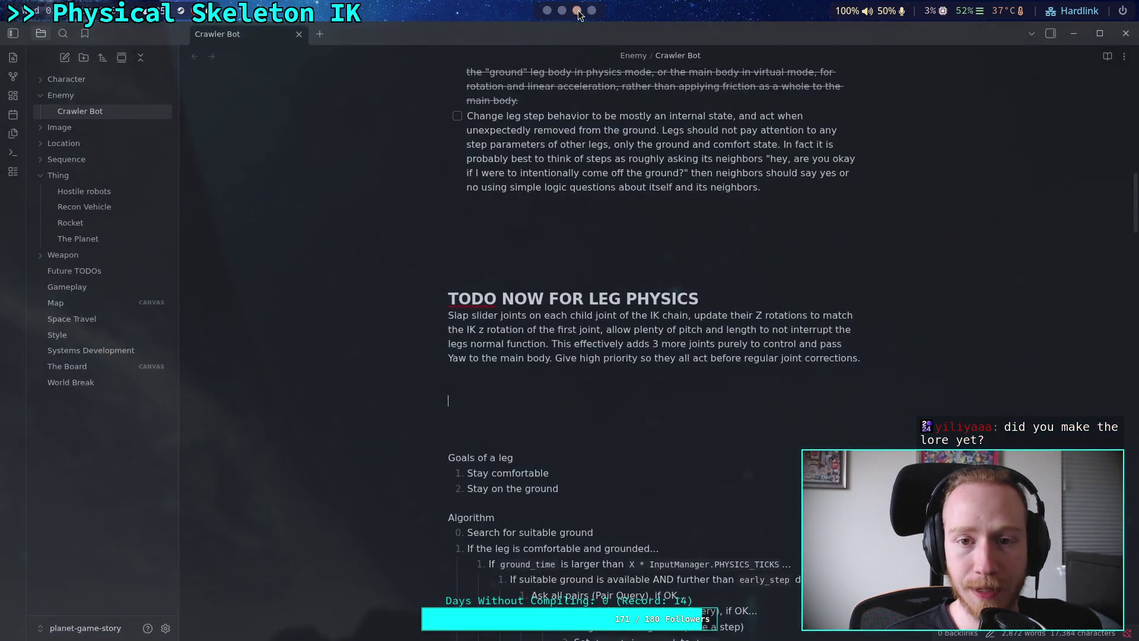
# Open the Map and The Board canvases and pan toward the Photo Opportunity group
pyautogui.click(67, 303)
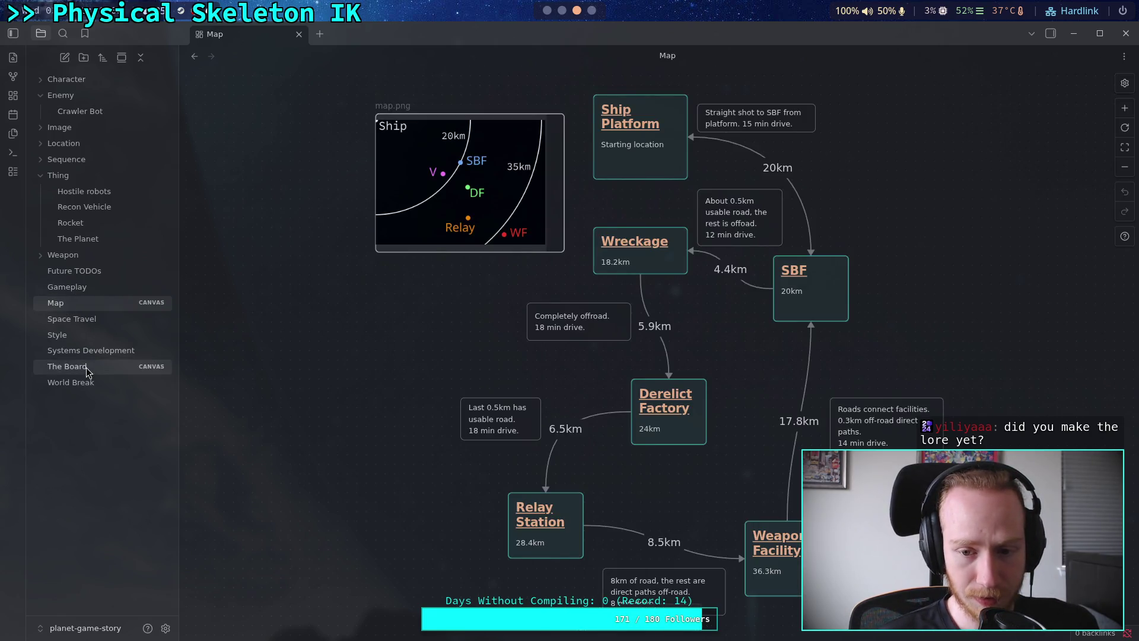
pyautogui.click(86, 368)
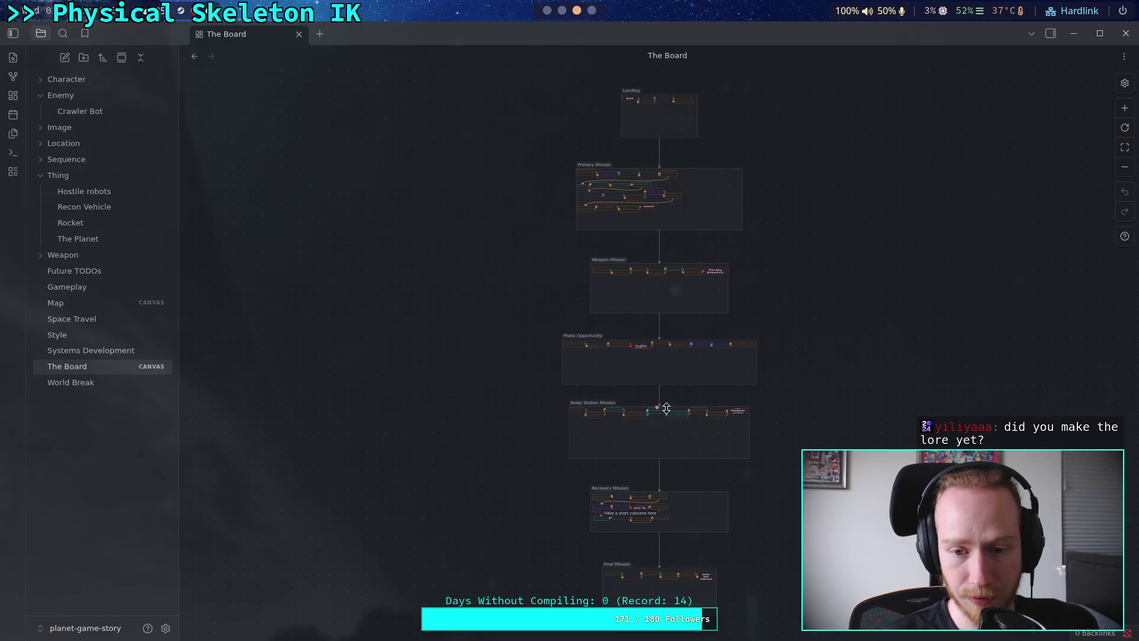
pyautogui.scroll(3, 650, 385)
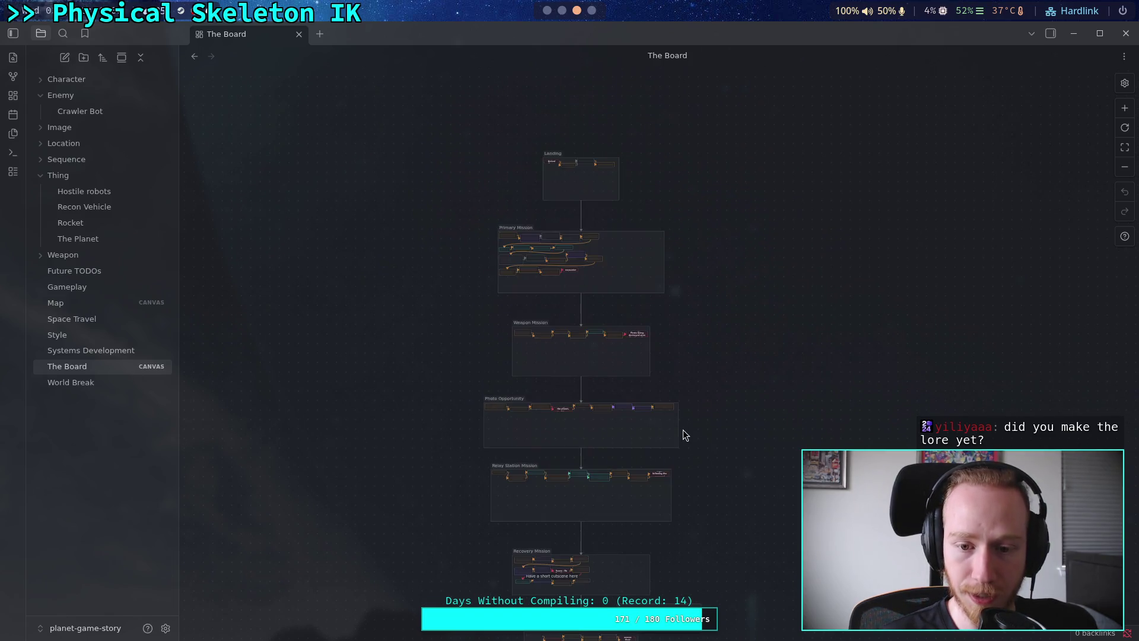
pyautogui.scroll(-3, 702, 380)
pyautogui.scroll(10, 725, 380)
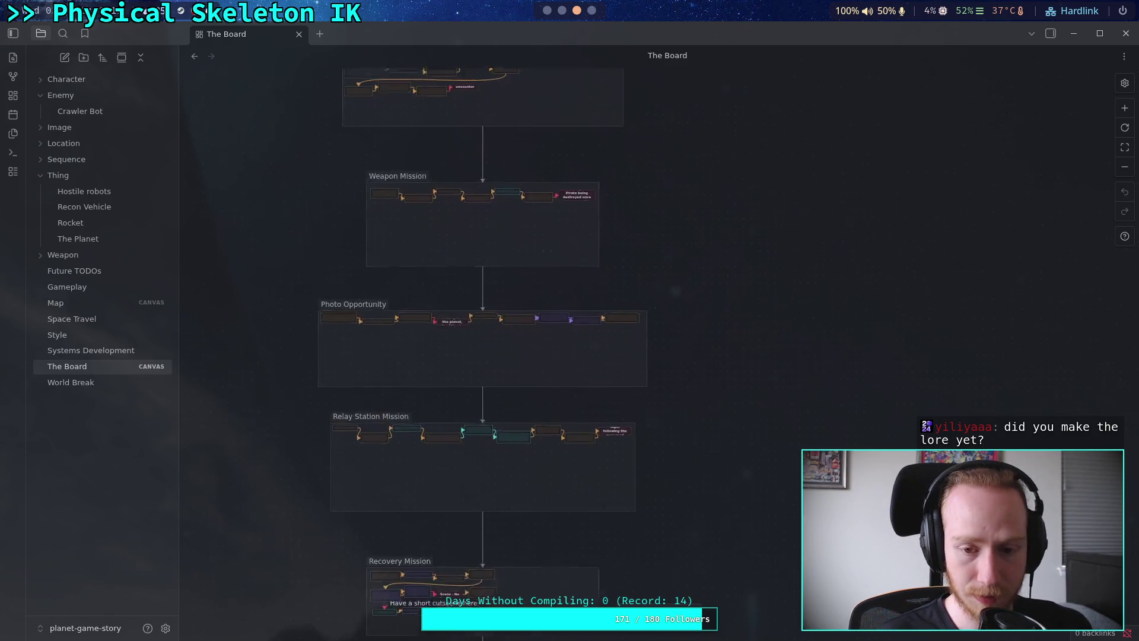
pyautogui.scroll(-10, 811, 394)
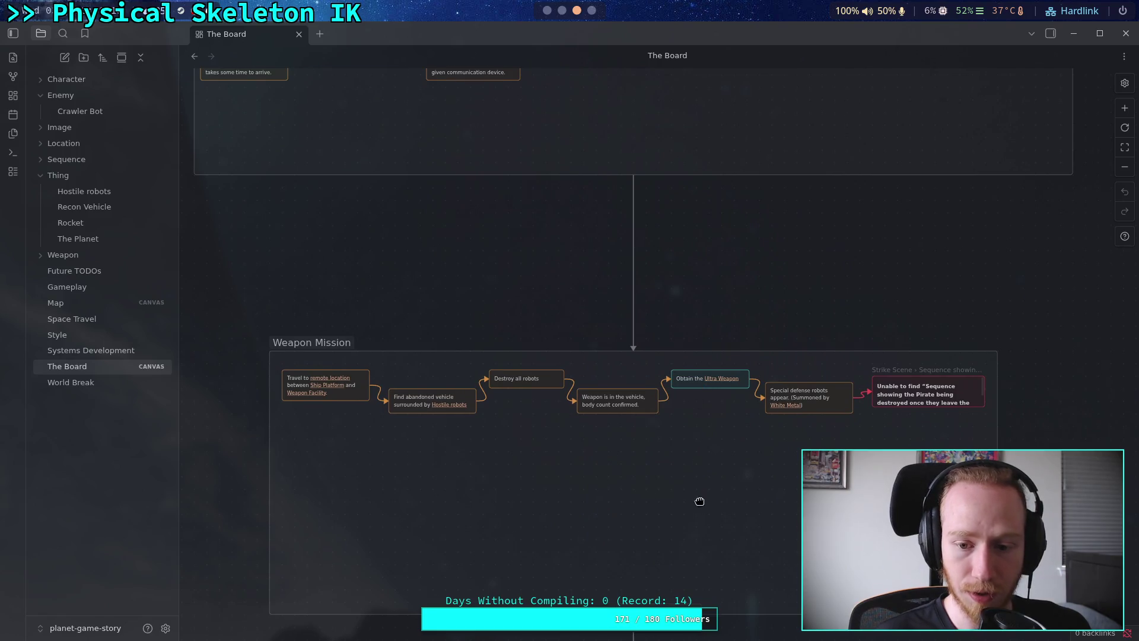
pyautogui.scroll(10, 698, 502)
pyautogui.scroll(6, 652, 551)
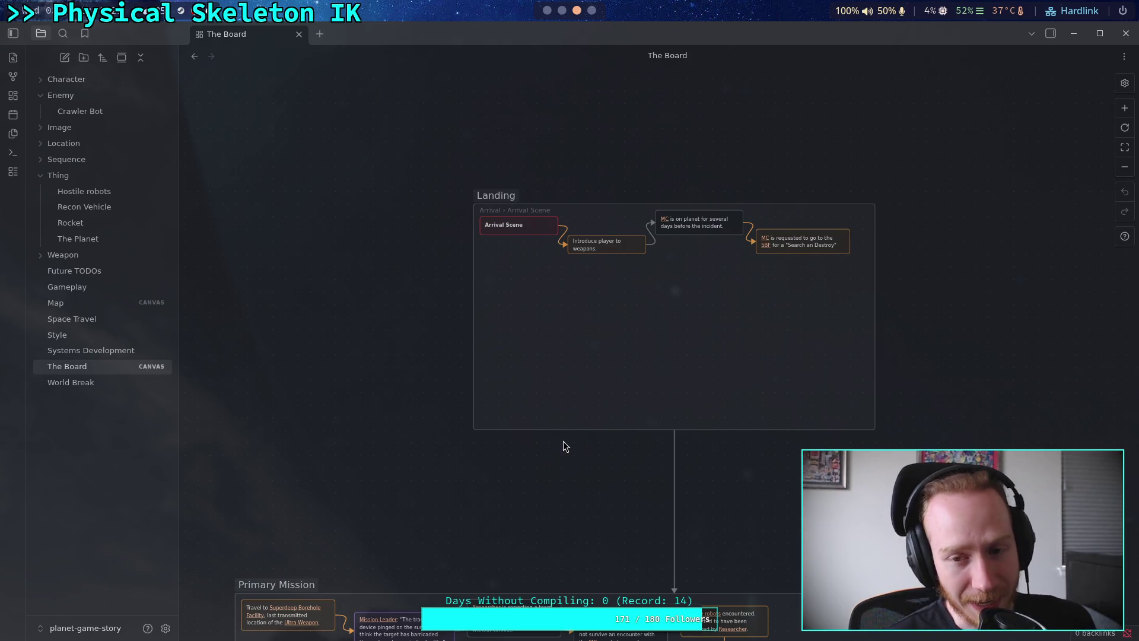
pyautogui.scroll(-7, 563, 443)
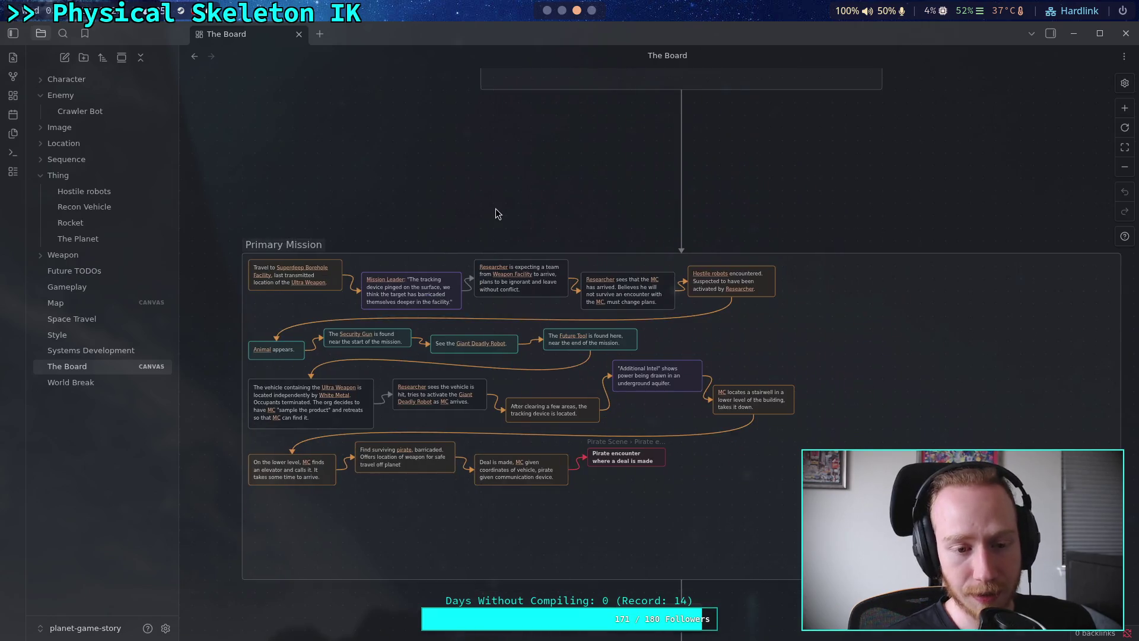
pyautogui.scroll(-11, 287, 537)
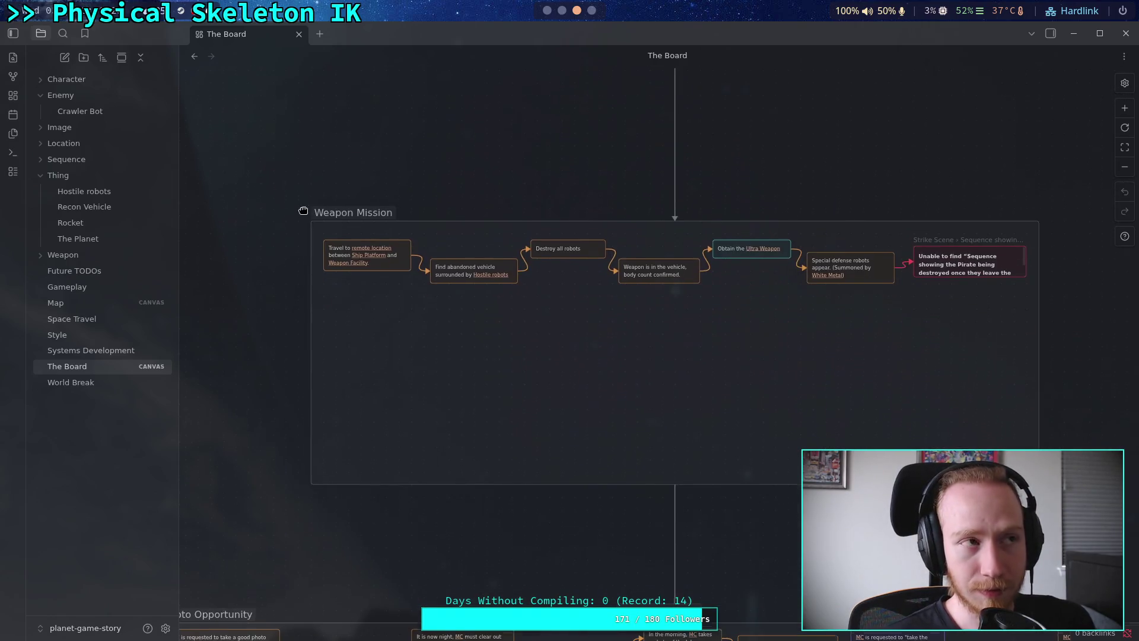
pyautogui.moveTo(402, 537); pyautogui.dragTo(312, 195)
pyautogui.moveTo(280, 273)
pyautogui.mouseDown()
pyautogui.moveTo(303, 232)
pyautogui.moveTo(333, 101)
pyautogui.mouseUp()
# Look over the Map, Space Travel and Gameplay notes, then return to The Board
pyautogui.click(81, 302)
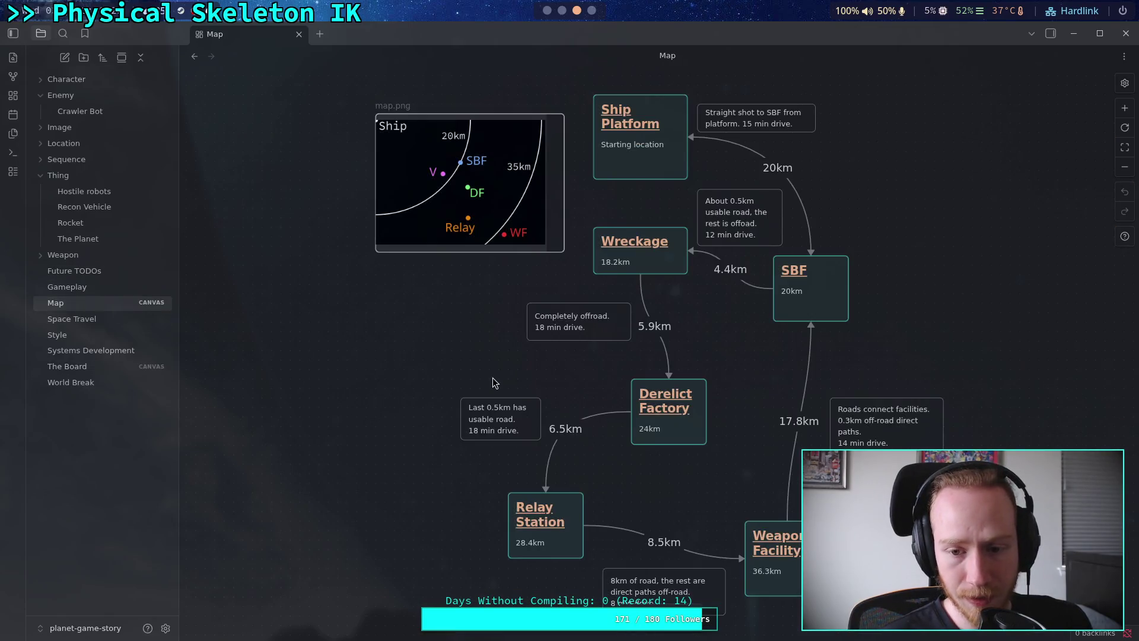
pyautogui.moveTo(732, 340)
pyautogui.mouseDown()
pyautogui.moveTo(665, 299)
pyautogui.moveTo(685, 343)
pyautogui.mouseUp()
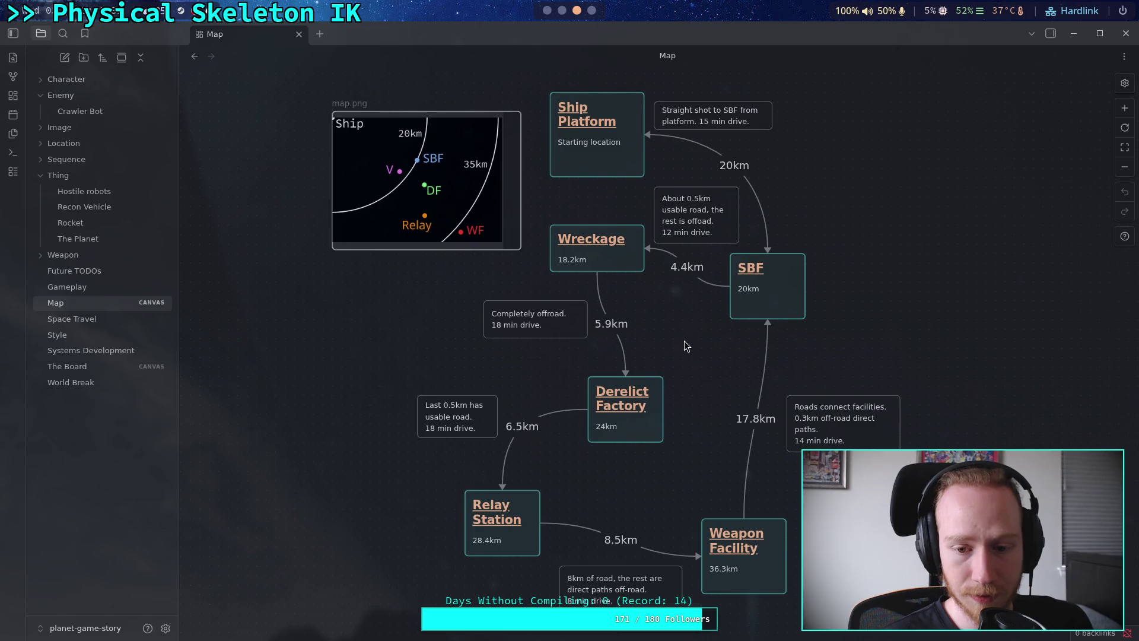
pyautogui.click(75, 319)
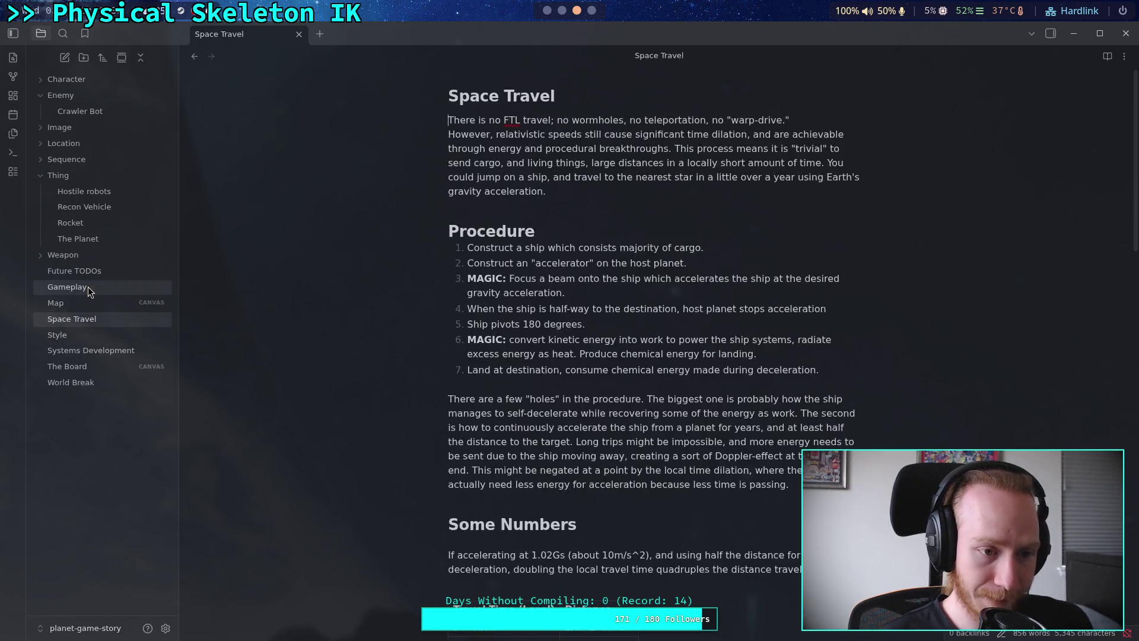
pyautogui.click(89, 287)
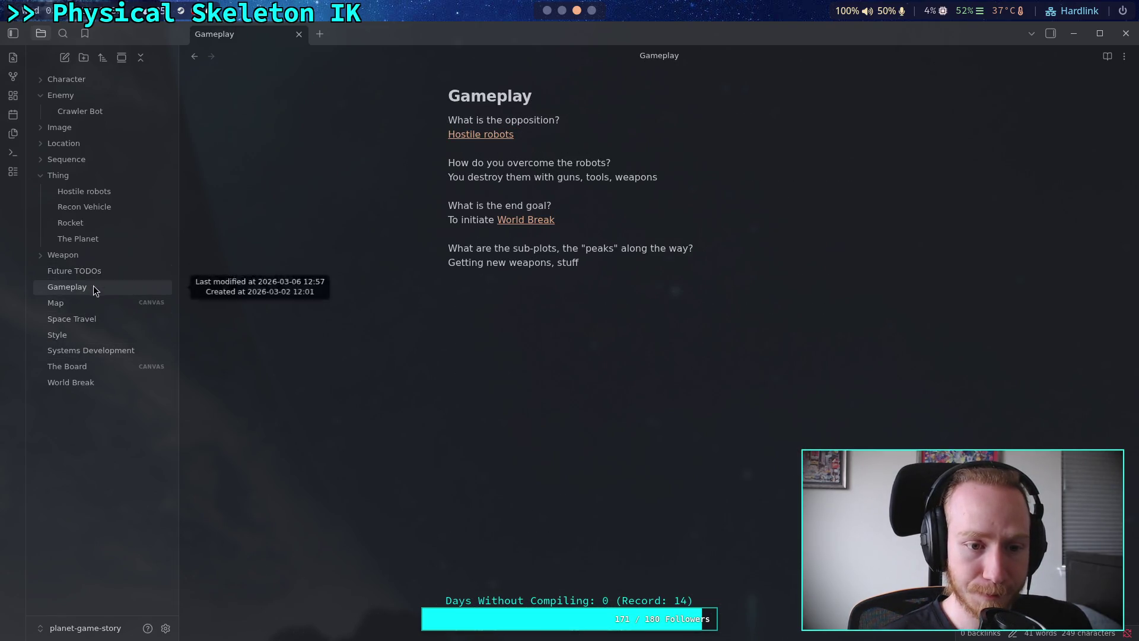
pyautogui.click(82, 366)
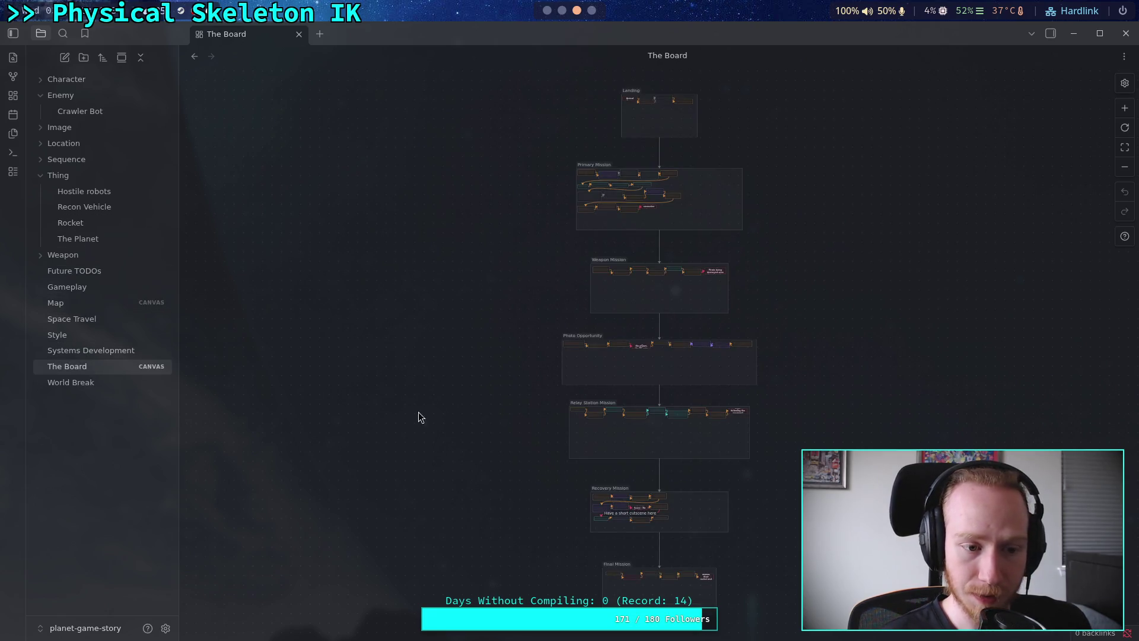
# Zoom into the Weapon Mission group and stretch its red card down to show all its text
pyautogui.scroll(5, 508, 396)
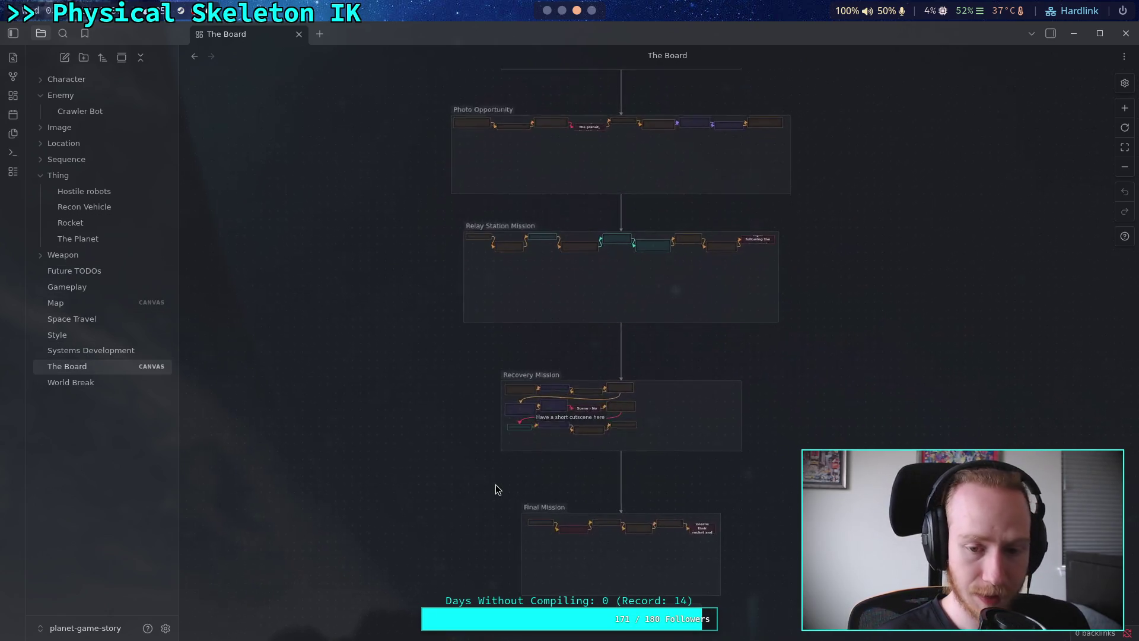
pyautogui.scroll(-2, 528, 471)
pyautogui.hscroll(3, 585, 482)
pyautogui.scroll(2, 389, 481)
pyautogui.scroll(1, 357, 505)
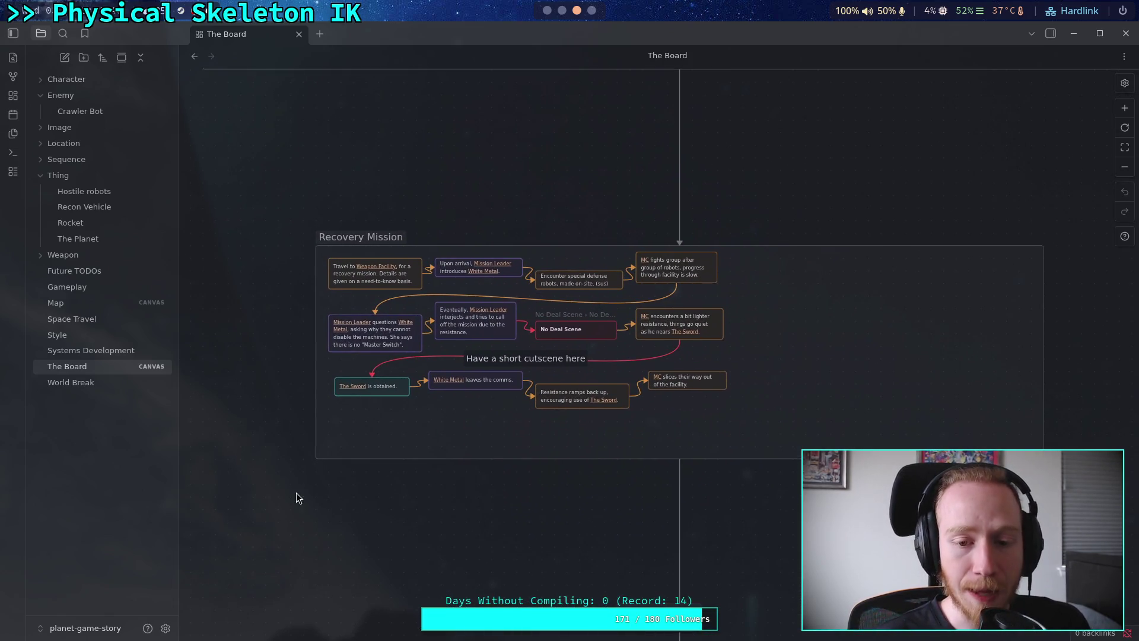
pyautogui.scroll(5, 296, 493)
pyautogui.scroll(10, 374, 587)
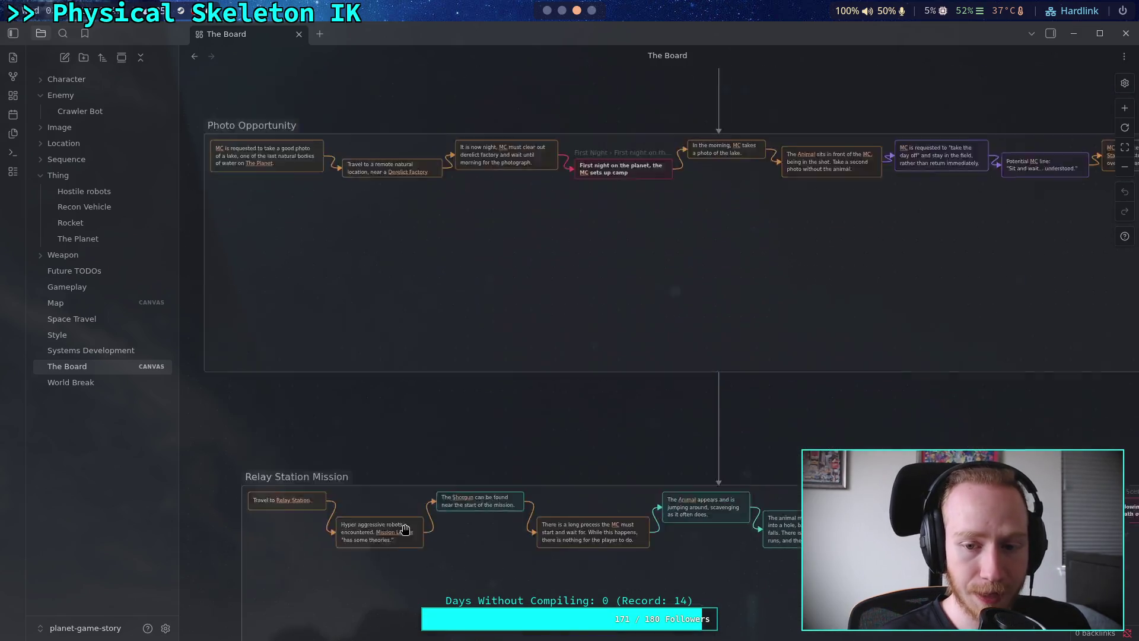
pyautogui.moveTo(469, 335); pyautogui.dragTo(405, 453)
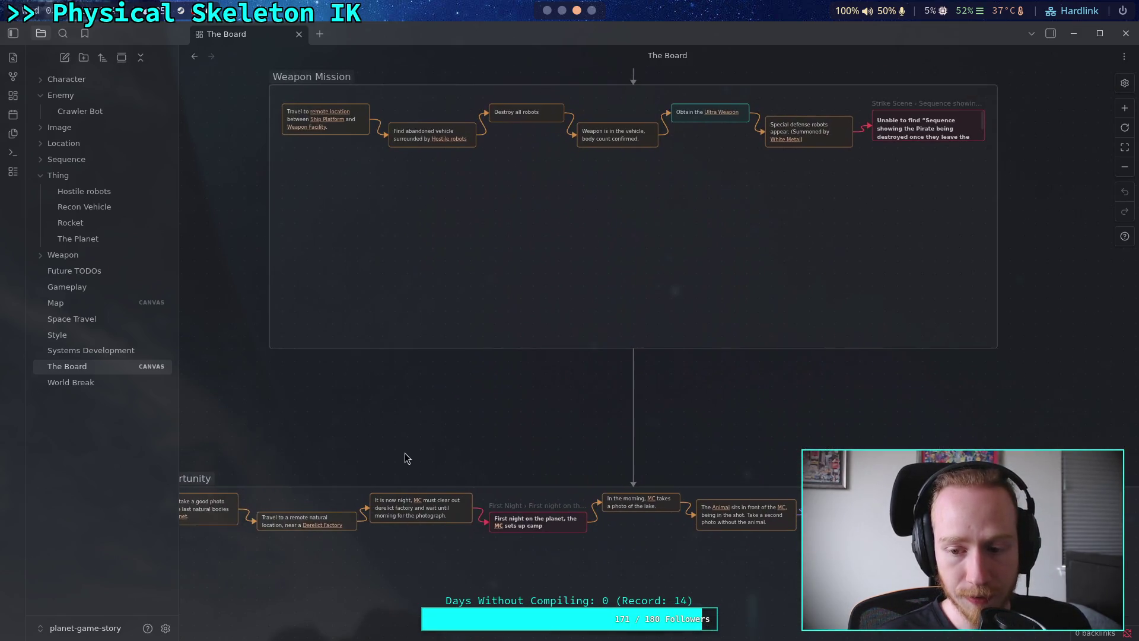
pyautogui.scroll(8, 404, 453)
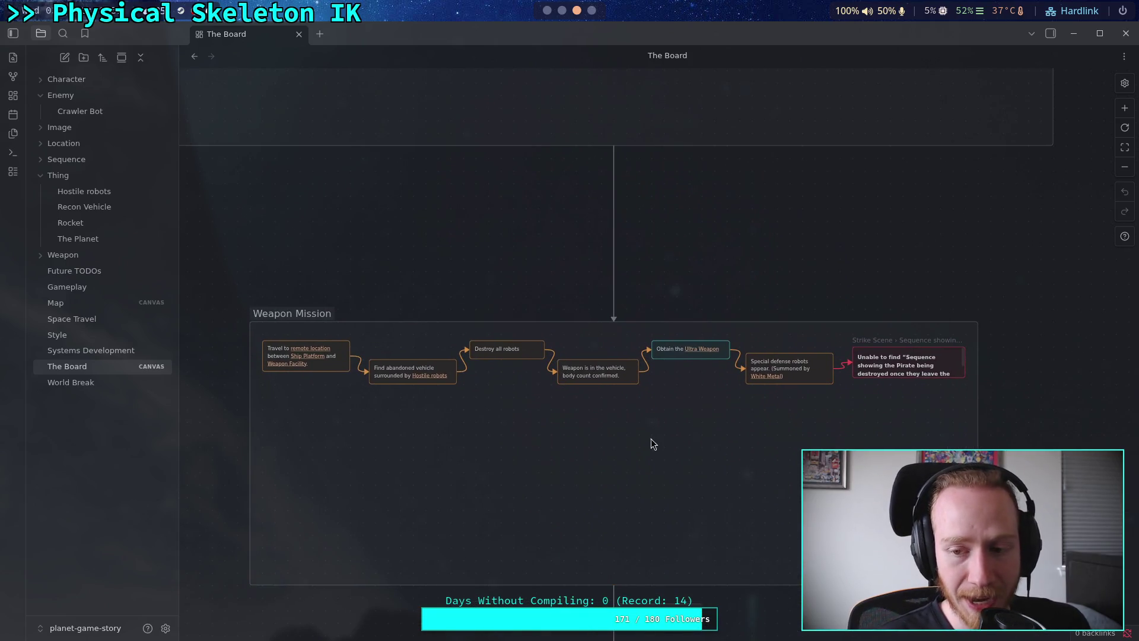
pyautogui.scroll(3, 997, 403)
pyautogui.moveTo(924, 353); pyautogui.dragTo(924, 398)
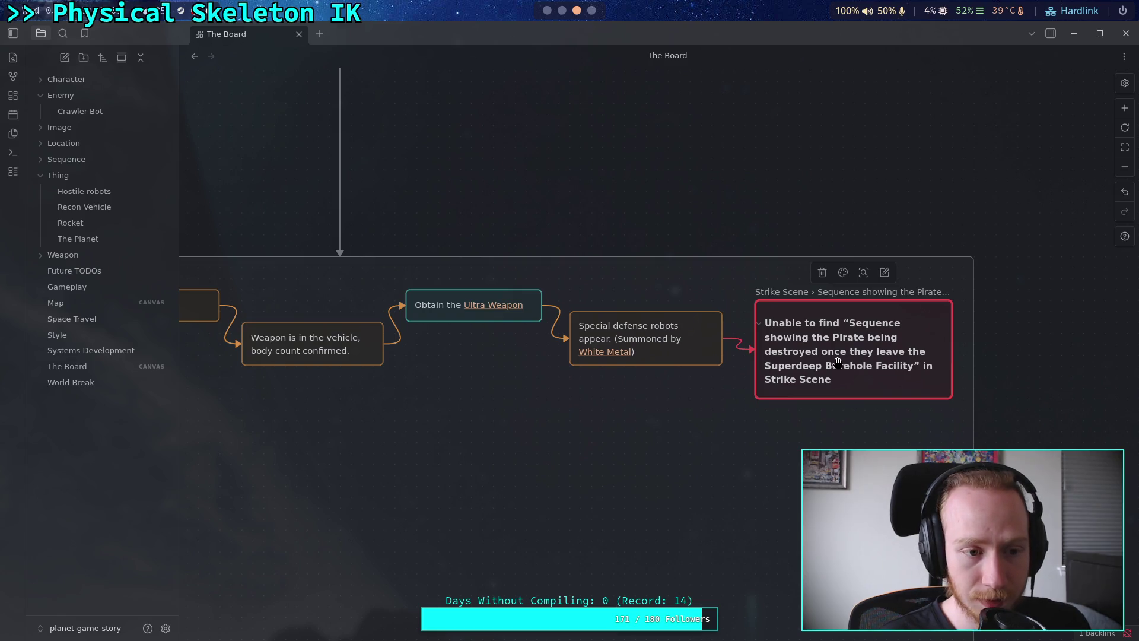
# Frame the whole Primary Mission group on the board, then go to the terminal workspace
pyautogui.scroll(-2, 934, 377)
pyautogui.scroll(2, 973, 383)
pyautogui.scroll(-3, 1009, 387)
pyautogui.scroll(5, 935, 392)
pyautogui.moveTo(724, 308)
pyautogui.mouseDown()
pyautogui.moveTo(708, 483)
pyautogui.moveTo(732, 178)
pyautogui.mouseUp()
pyautogui.scroll(-5, 710, 290)
pyautogui.scroll(-10, 734, 290)
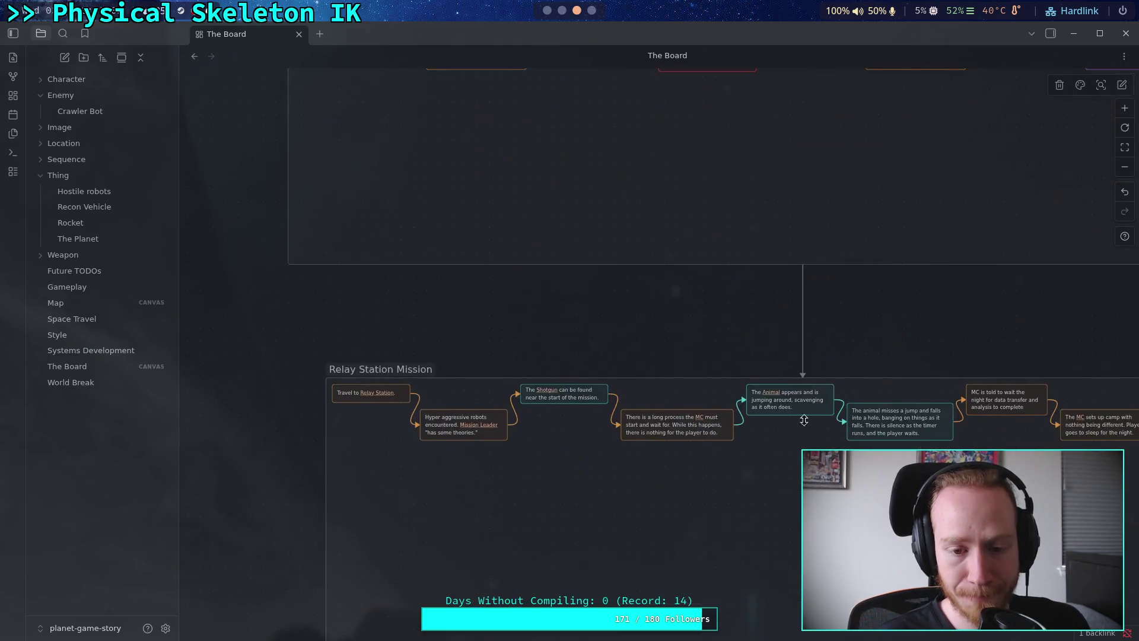
pyautogui.scroll(-8, 735, 407)
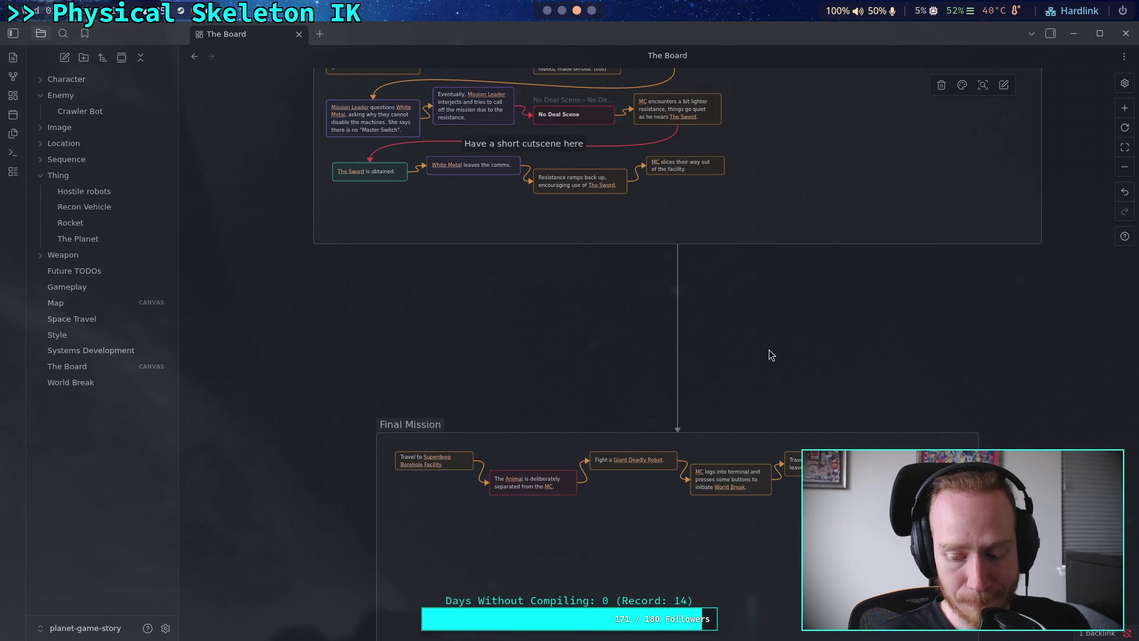
pyautogui.scroll(8, 769, 355)
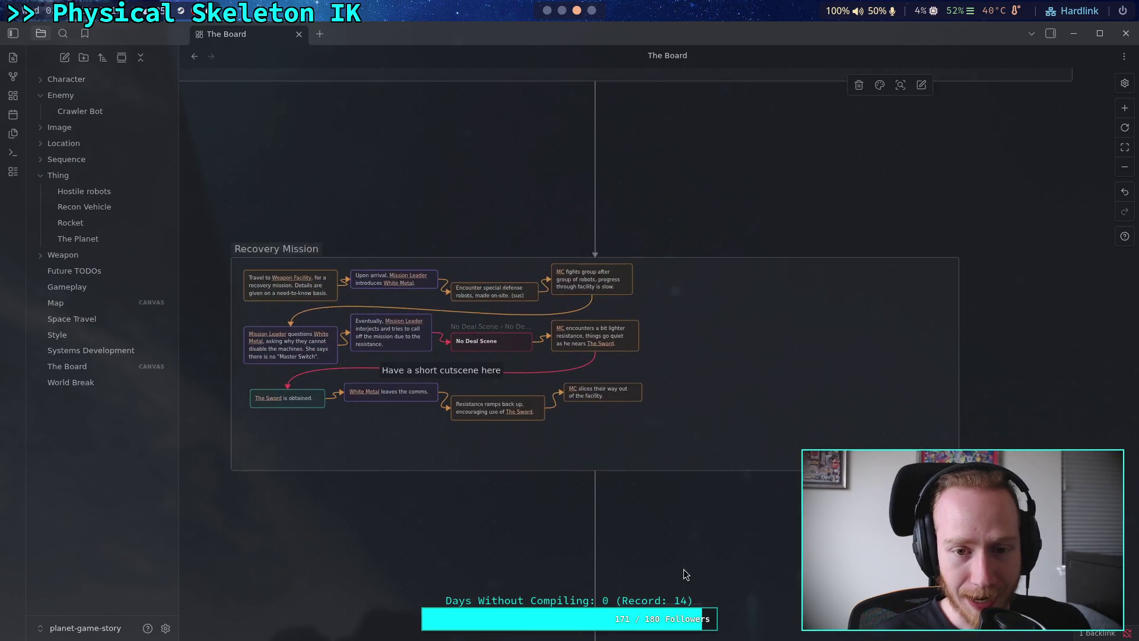
pyautogui.scroll(10, 701, 530)
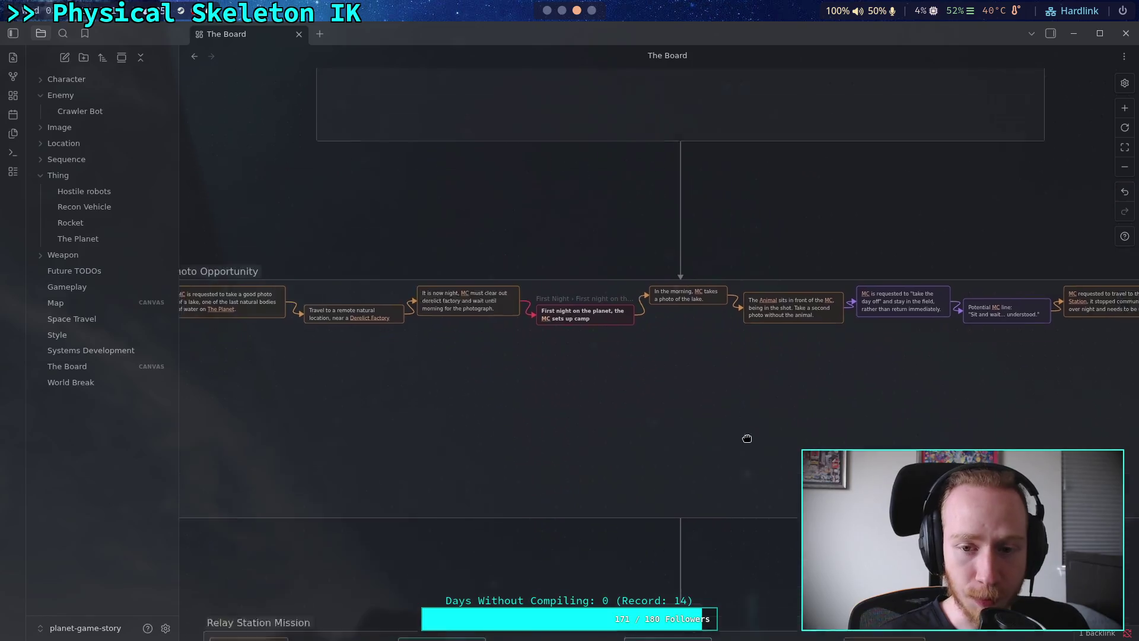
pyautogui.scroll(10, 741, 345)
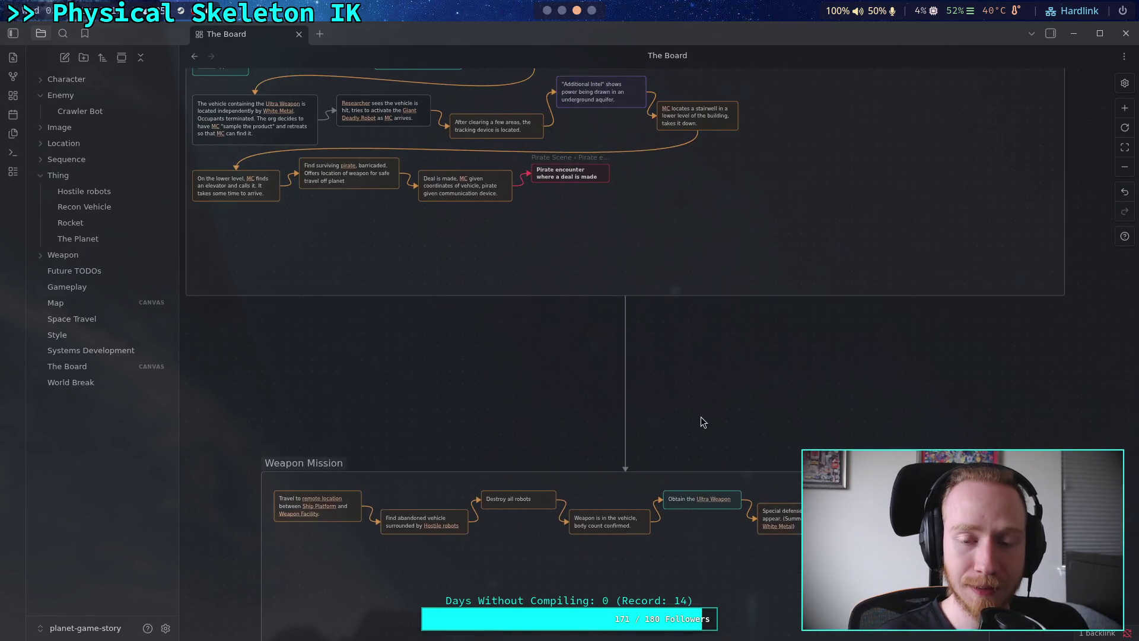
pyautogui.scroll(2, 714, 494)
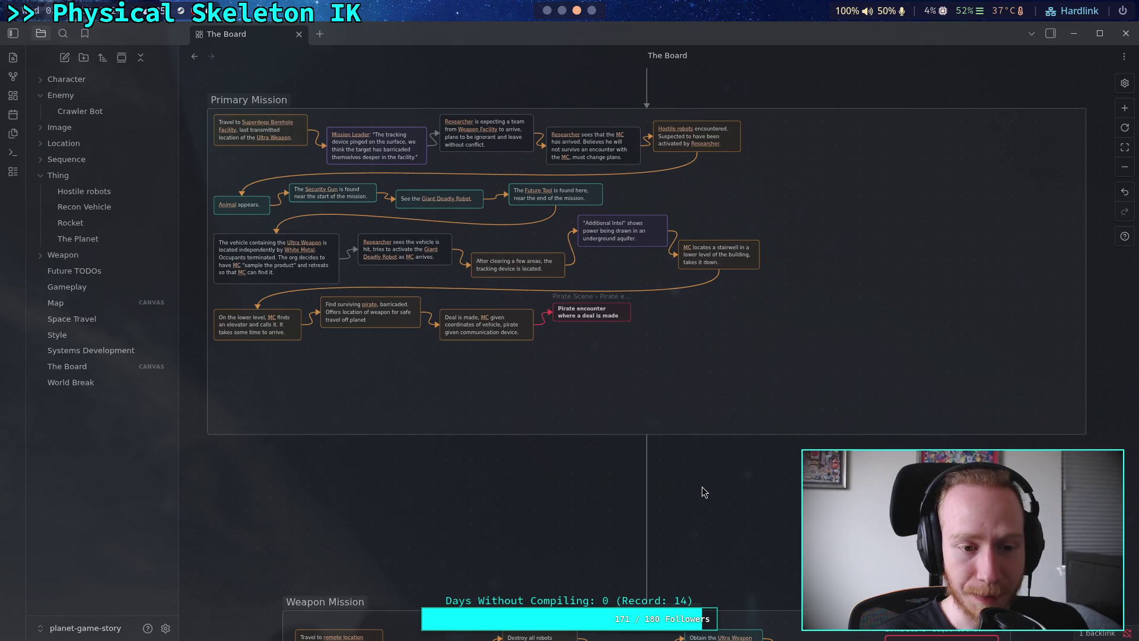
pyautogui.moveTo(702, 491)
pyautogui.mouseDown()
pyautogui.moveTo(695, 475)
pyautogui.moveTo(710, 497)
pyautogui.moveTo(701, 494)
pyautogui.mouseUp()
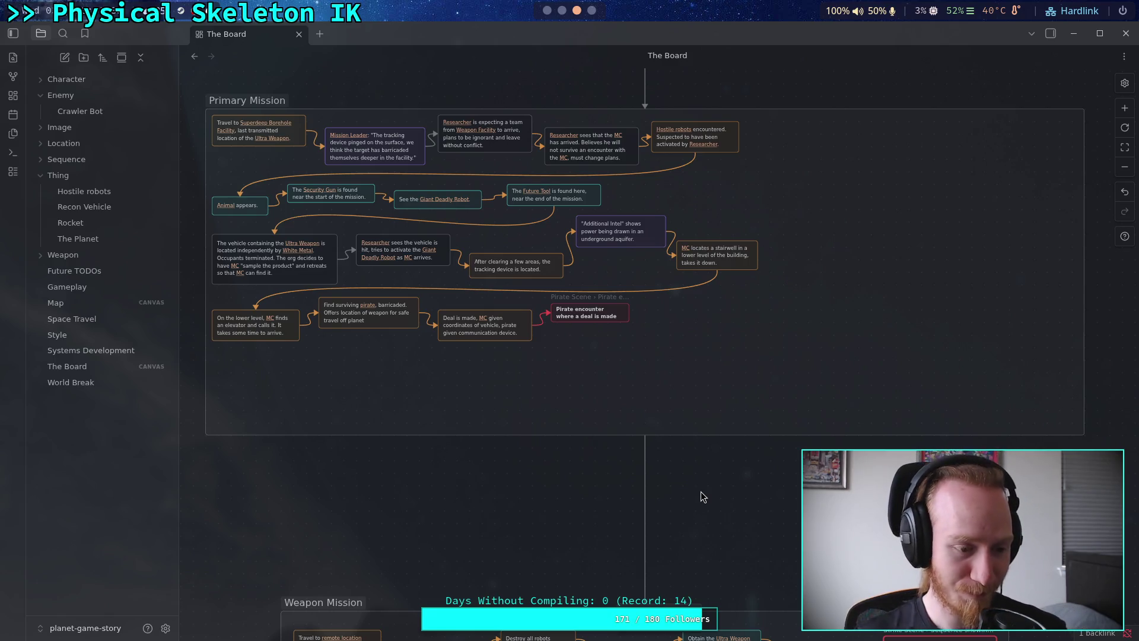
pyautogui.click(562, 10)
# Return to physical_skeleton.gd in the Godot script editor, then move on to the browser
pyautogui.click(545, 12)
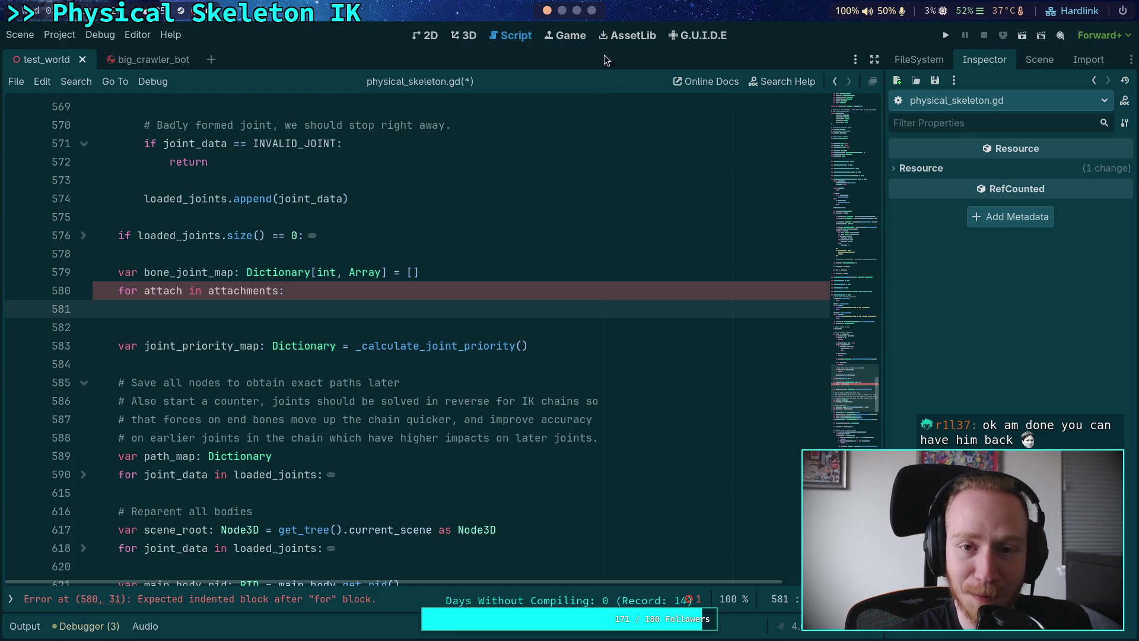
pyautogui.click(592, 10)
# Search the web for 'army of two youtube' in a new Brave tab
pyautogui.click(14, 441)
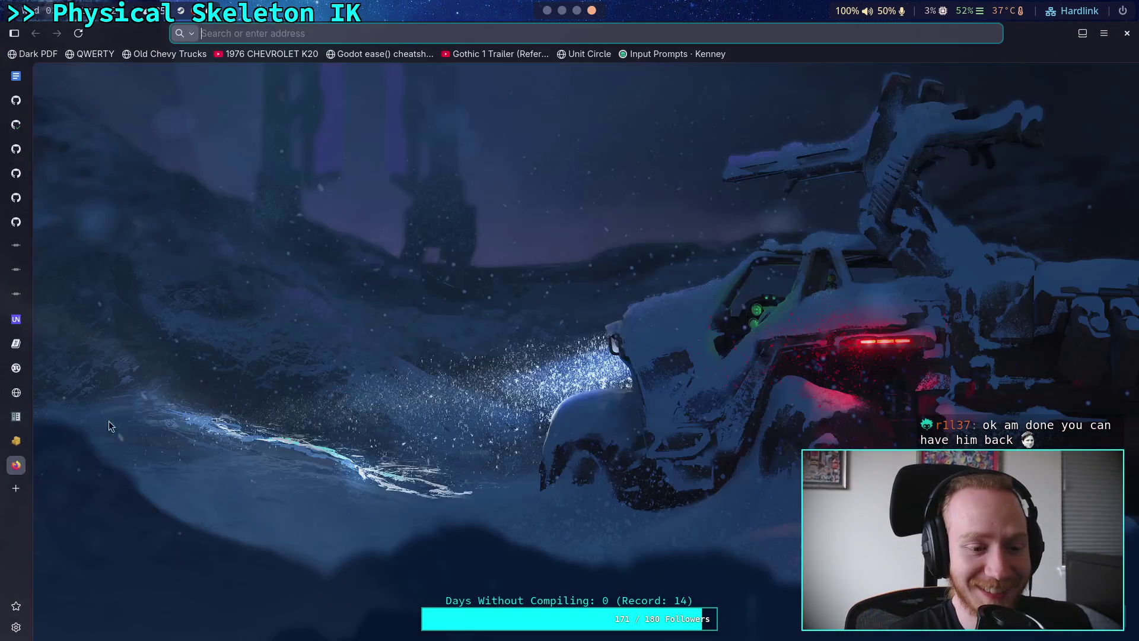
pyautogui.write('arm')
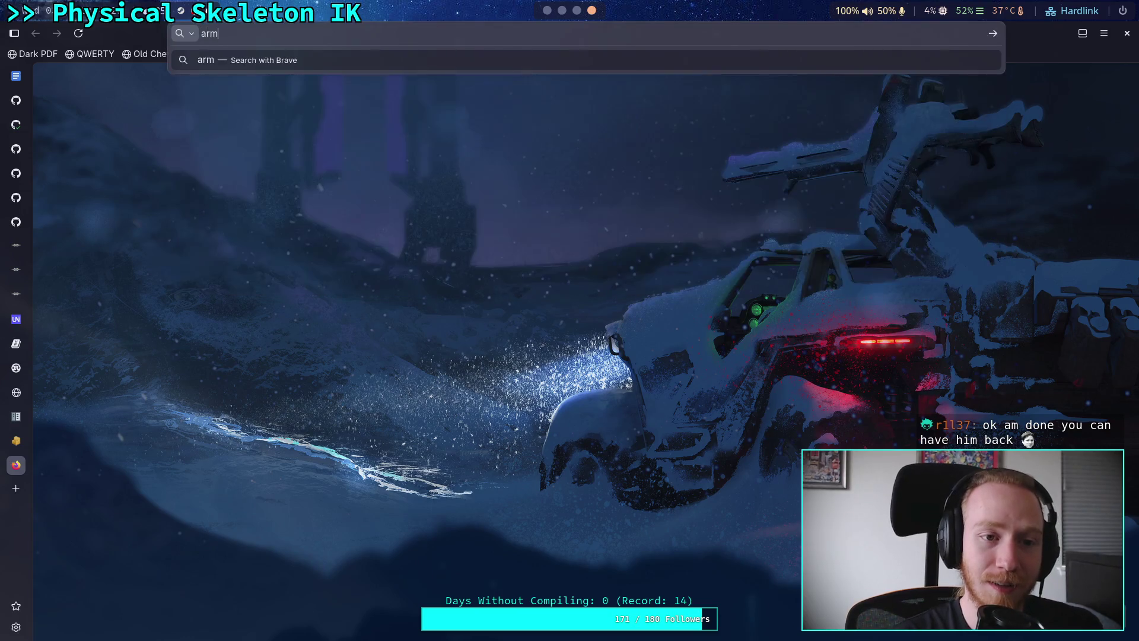
pyautogui.write('y of two ')
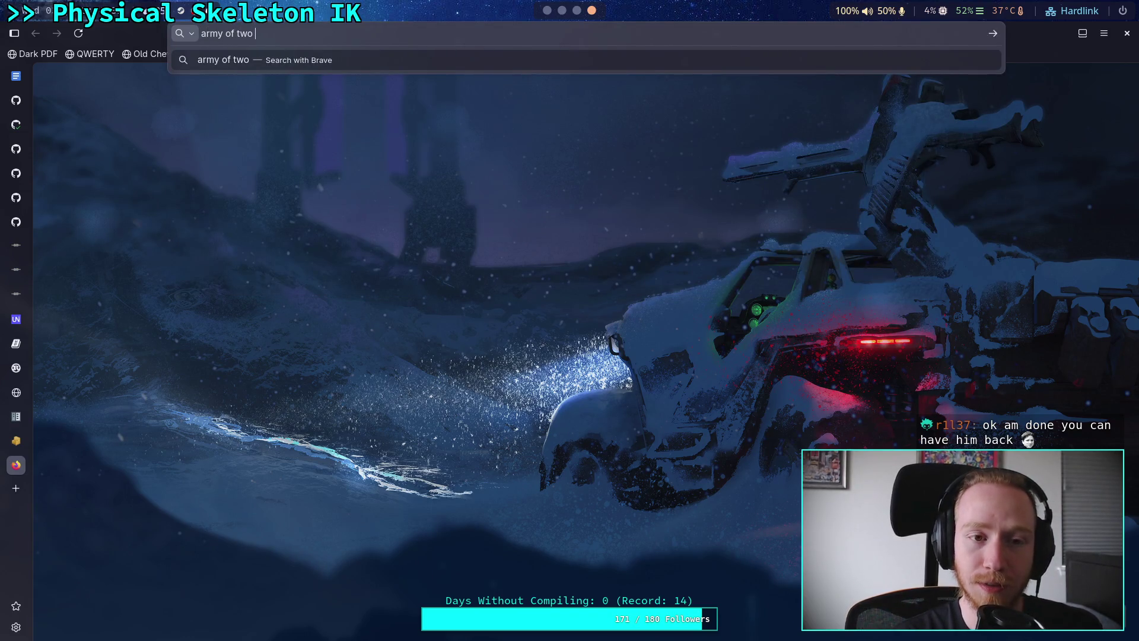
pyautogui.write('yoututube')
pyautogui.press('Return')
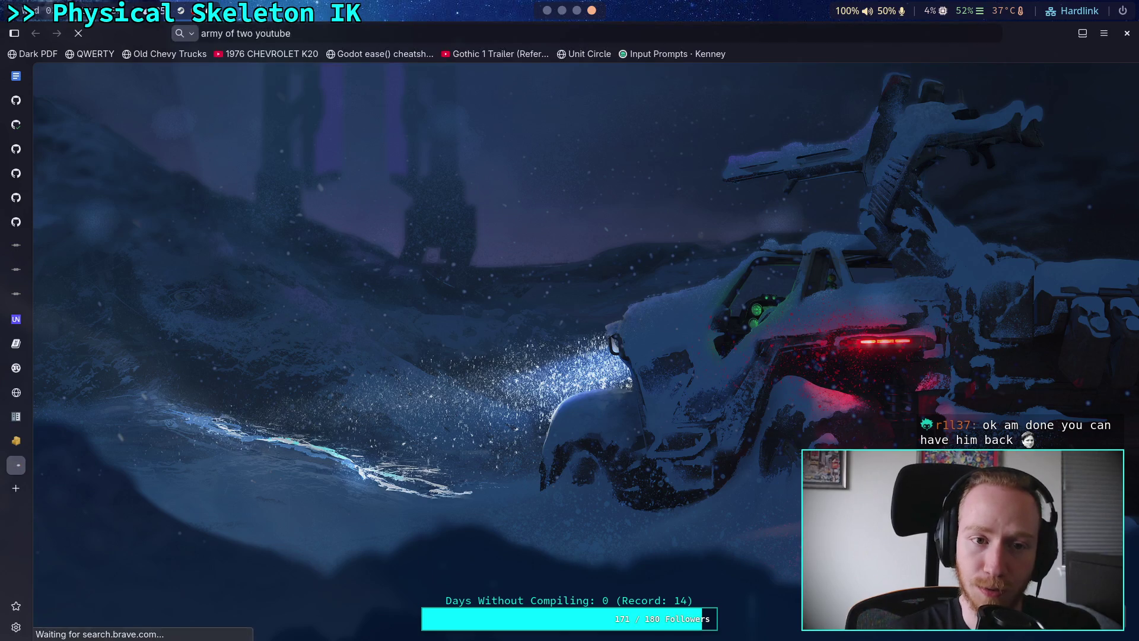
# Go directly to youtube.com from the address bar
pyautogui.tripleClick(229, 92)
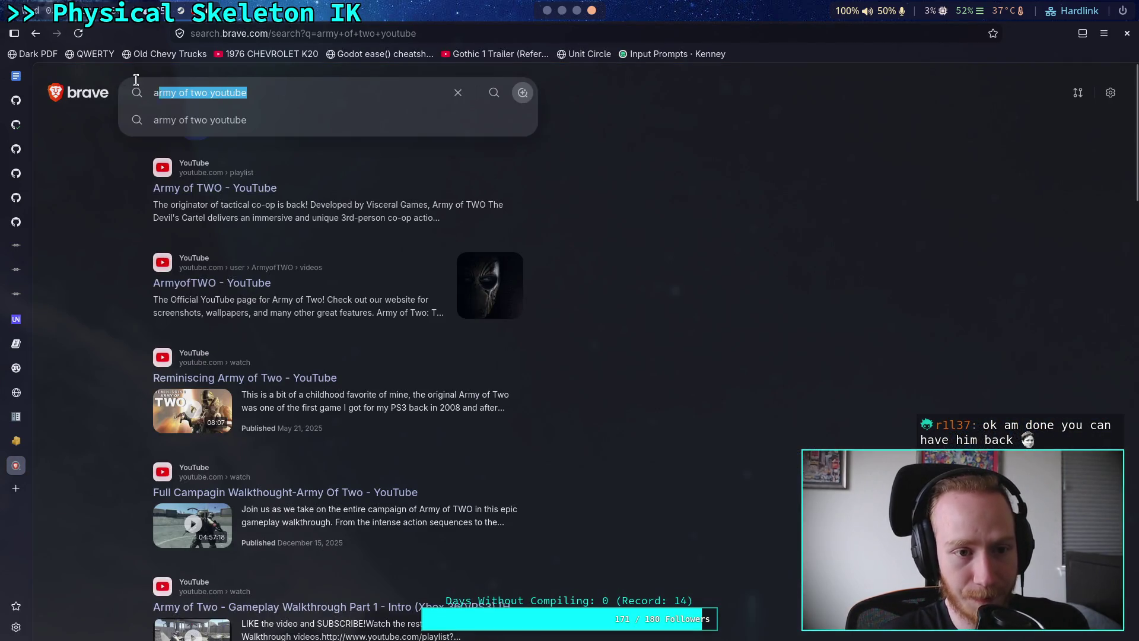
pyautogui.hotkey('ctrl', 'l')
pyautogui.write('youtub')
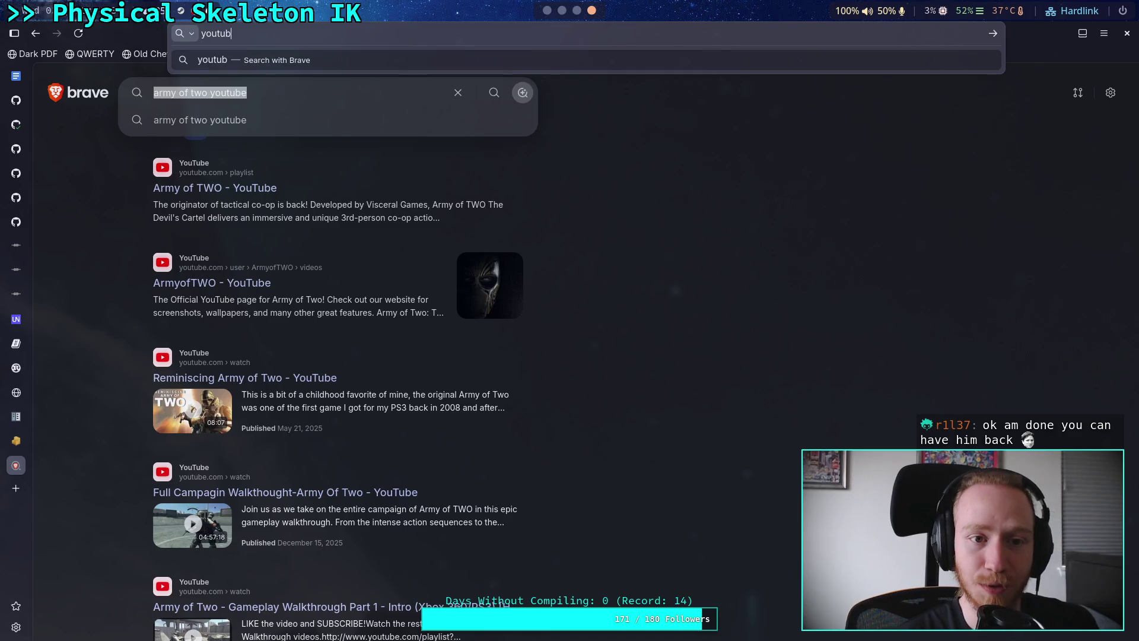
pyautogui.write('e.com')
pyautogui.press('Return')
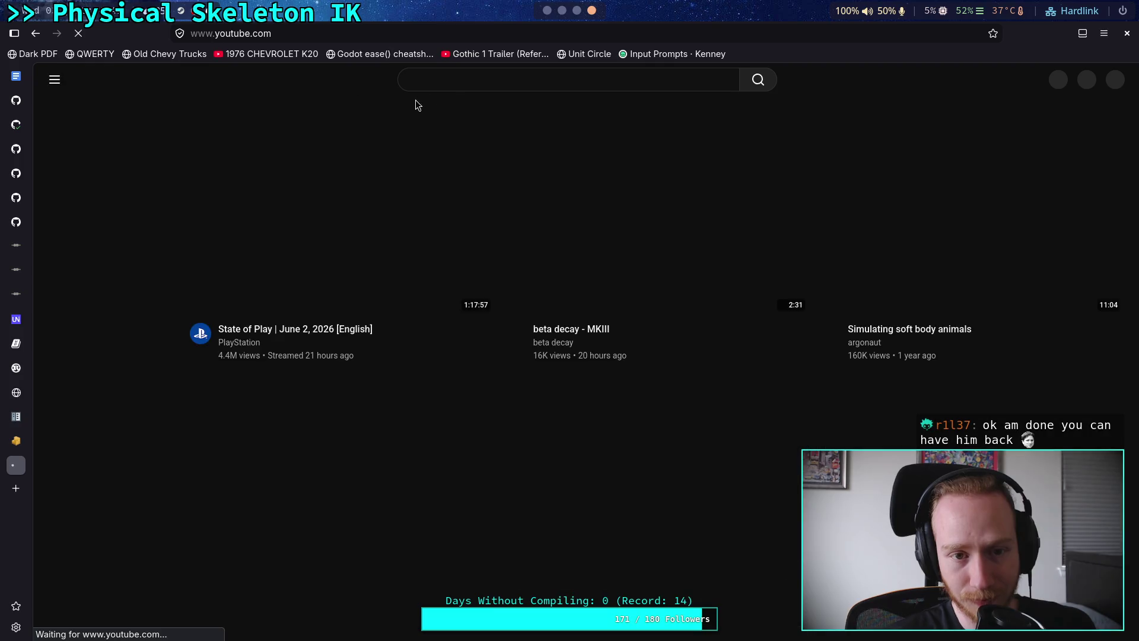
# Search YouTube for 'army of two the 40th day all choices' and open the All Morality Choices video
pyautogui.write('army ')
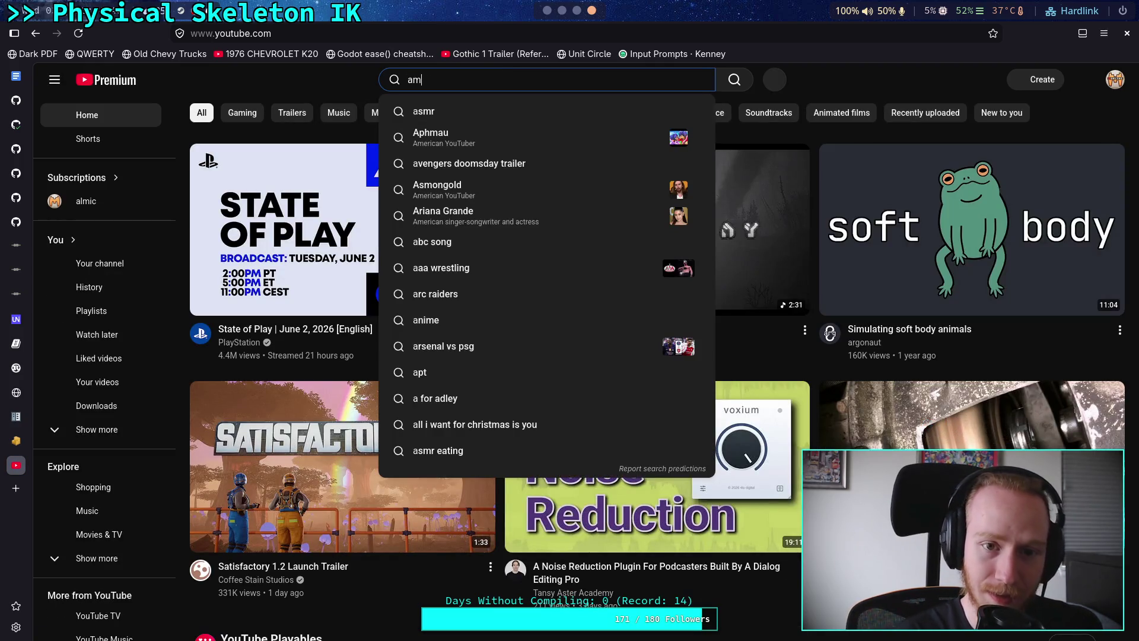
pyautogui.write('of tw o')
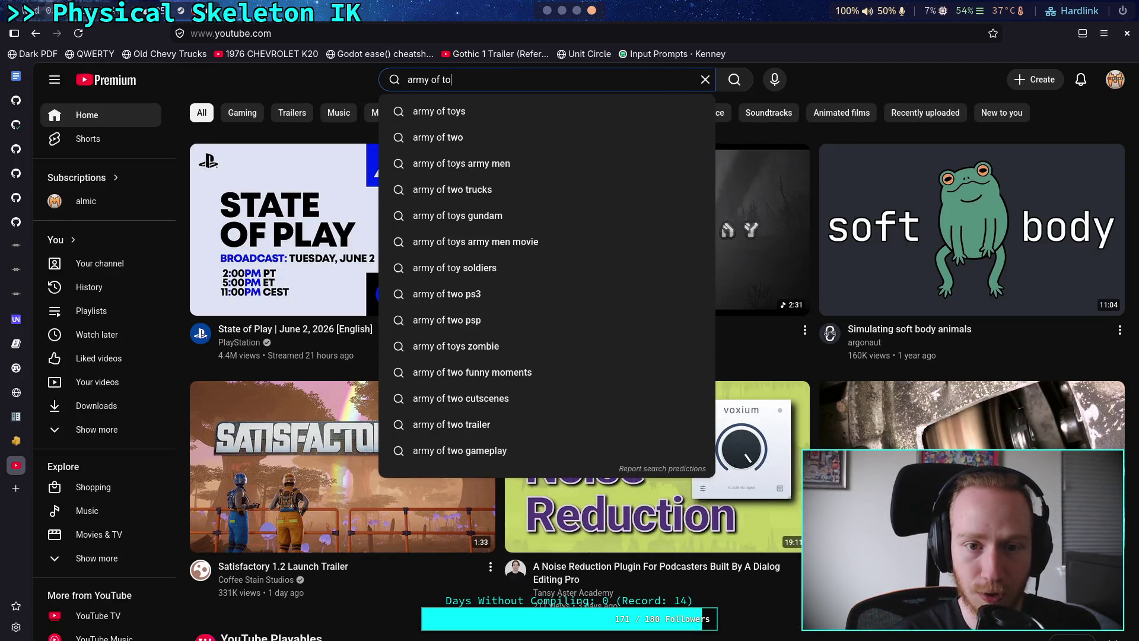
pyautogui.press('BackSpace')
pyautogui.press('BackSpace')
pyautogui.write('o')
pyautogui.press('Down')
pyautogui.press('Down')
pyautogui.press('Down')
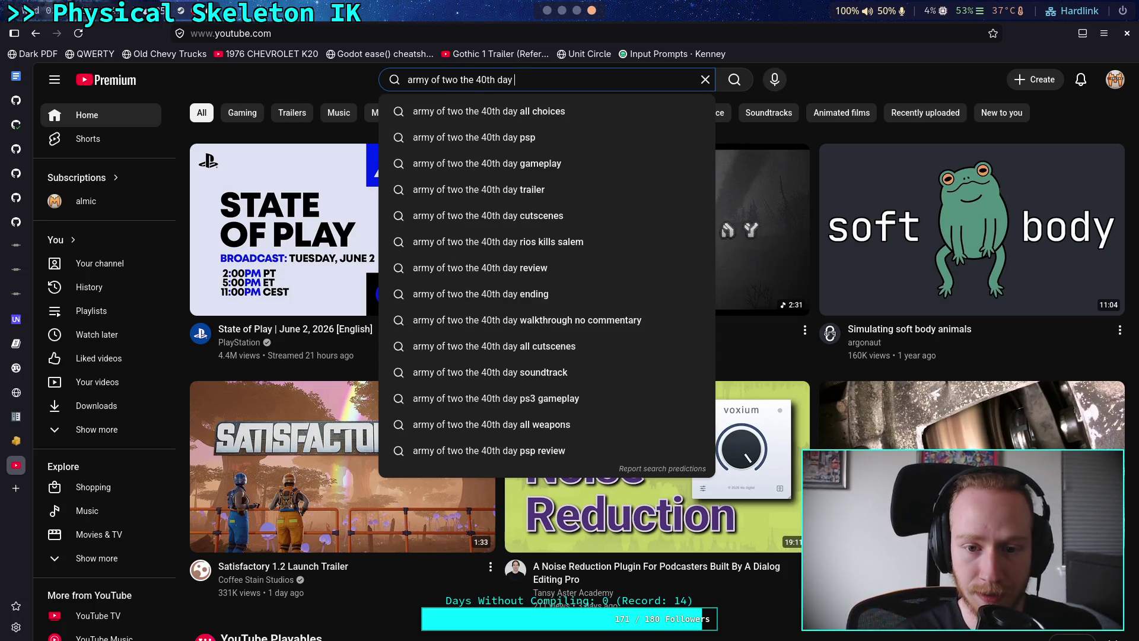
pyautogui.press('Down')
pyautogui.press('Return')
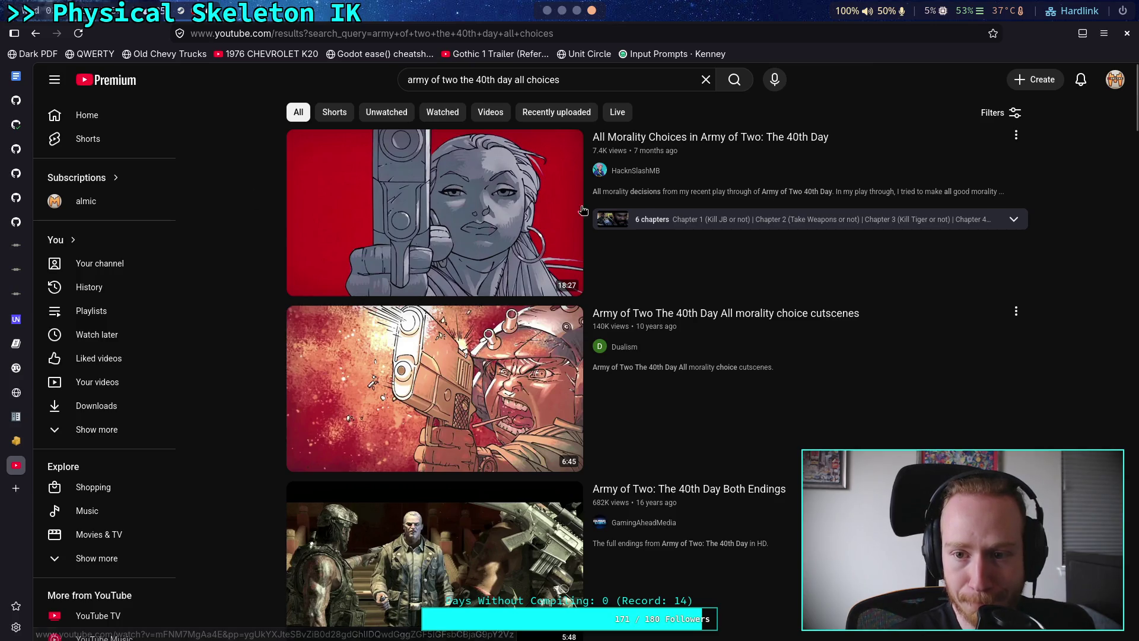
pyautogui.click(397, 289)
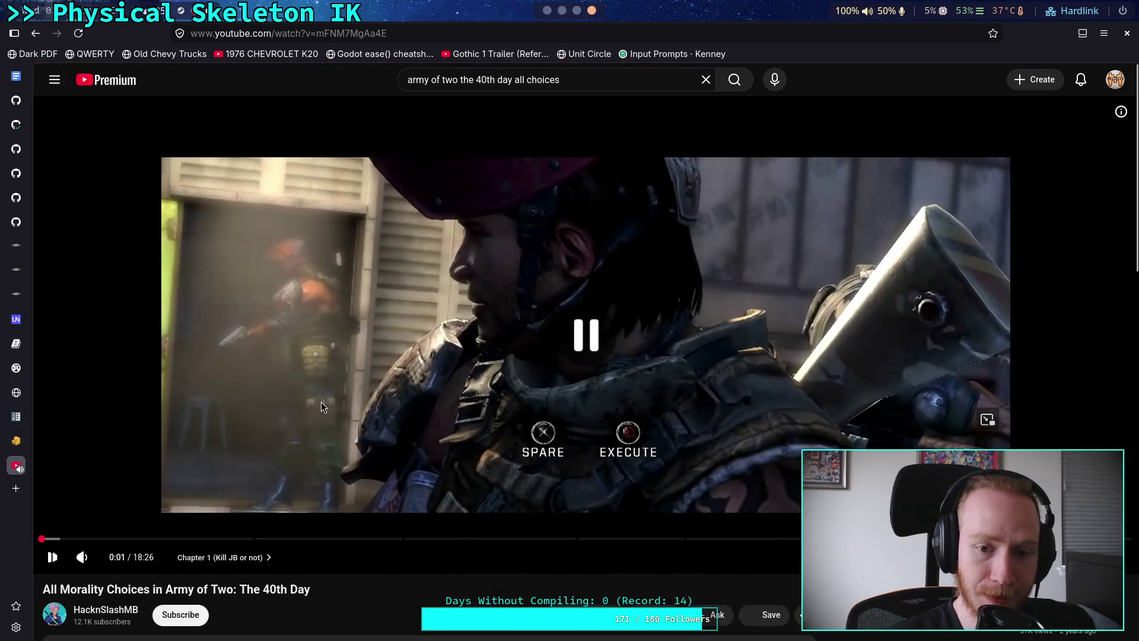
# Play the morality-choices video with the volume raised, pausing it at 0:59
pyautogui.click(310, 411)
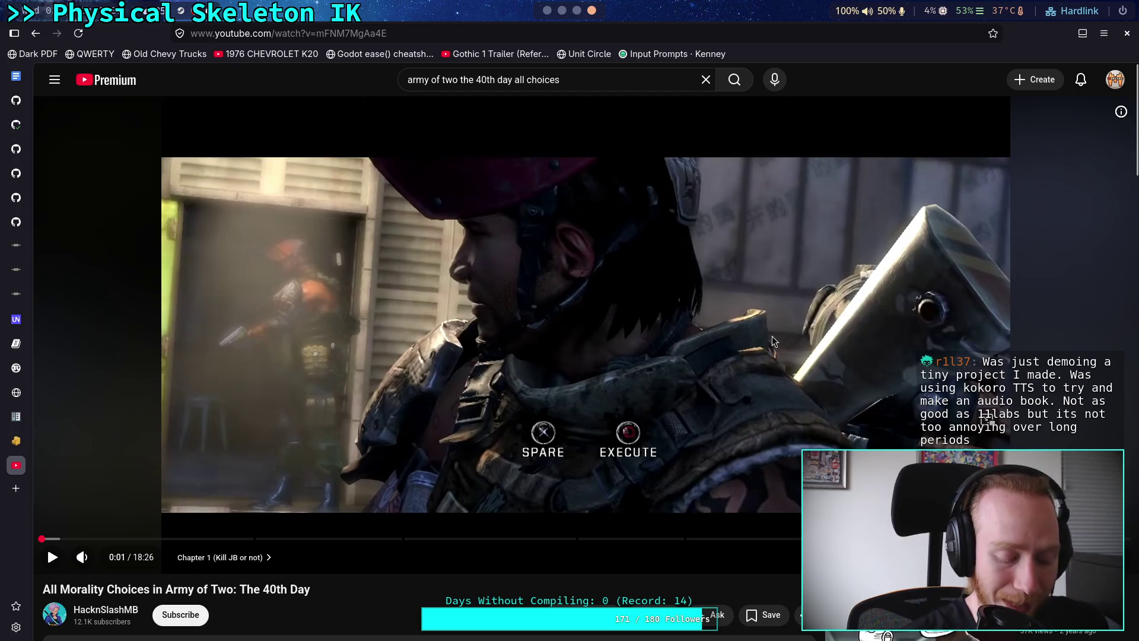
pyautogui.click(732, 315)
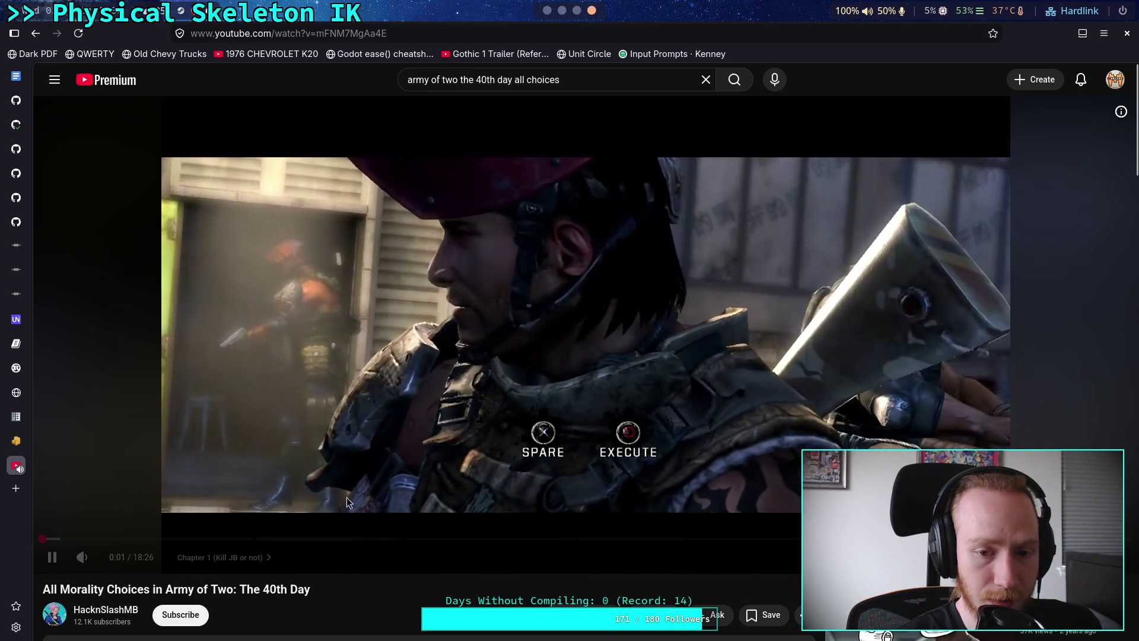
pyautogui.click(558, 469)
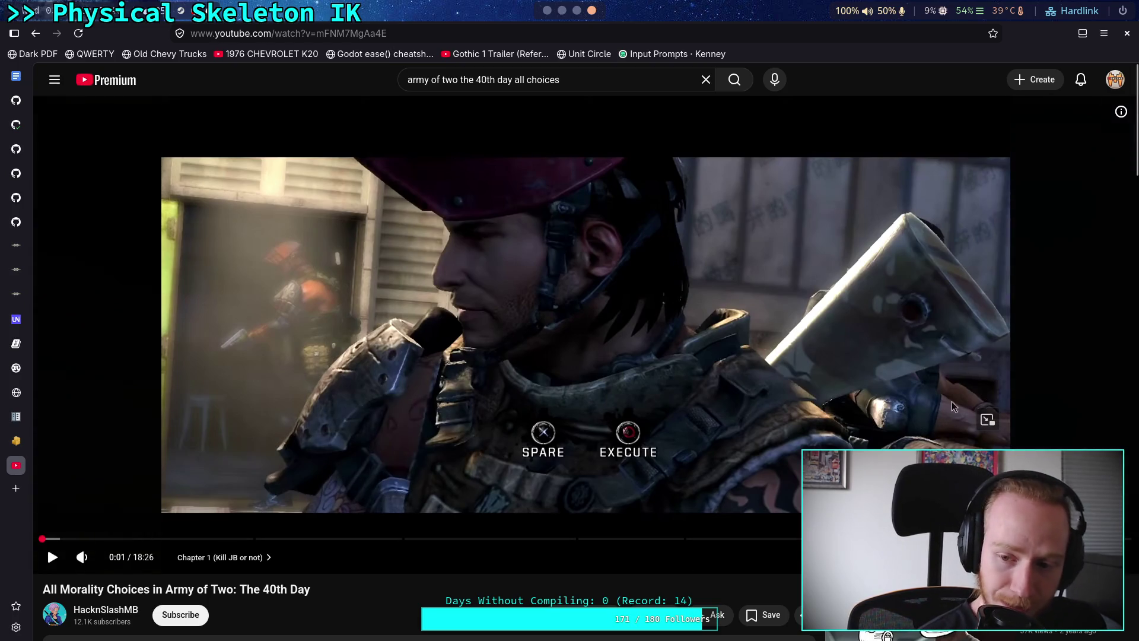
pyautogui.scroll(-1, 926, 407)
pyautogui.scroll(1, 690, 546)
pyautogui.press('space')
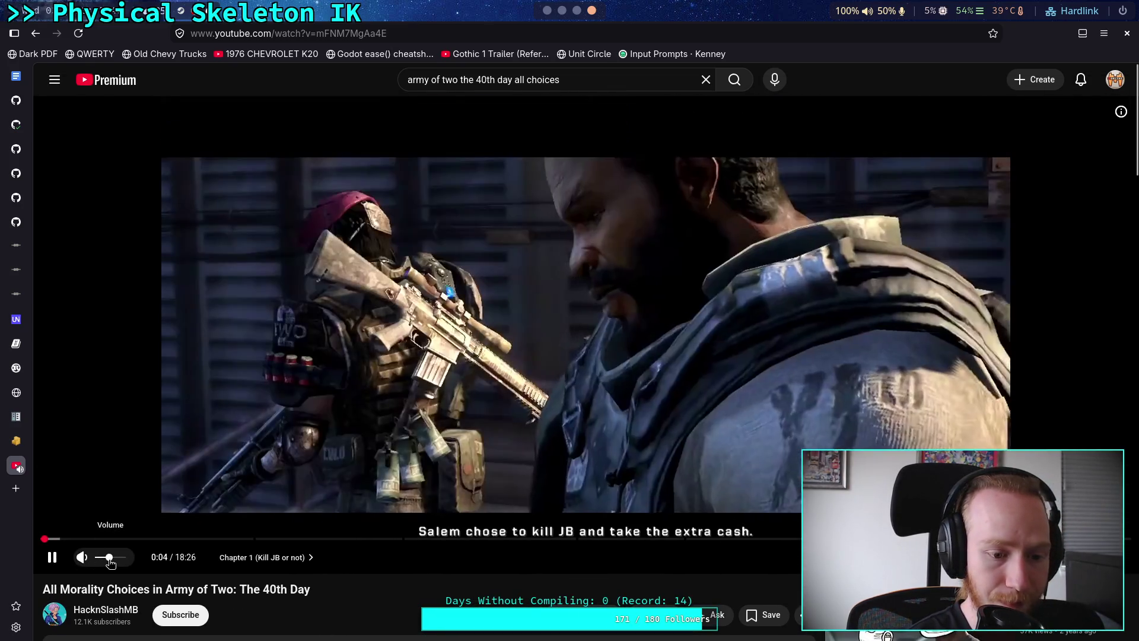
pyautogui.click(112, 558)
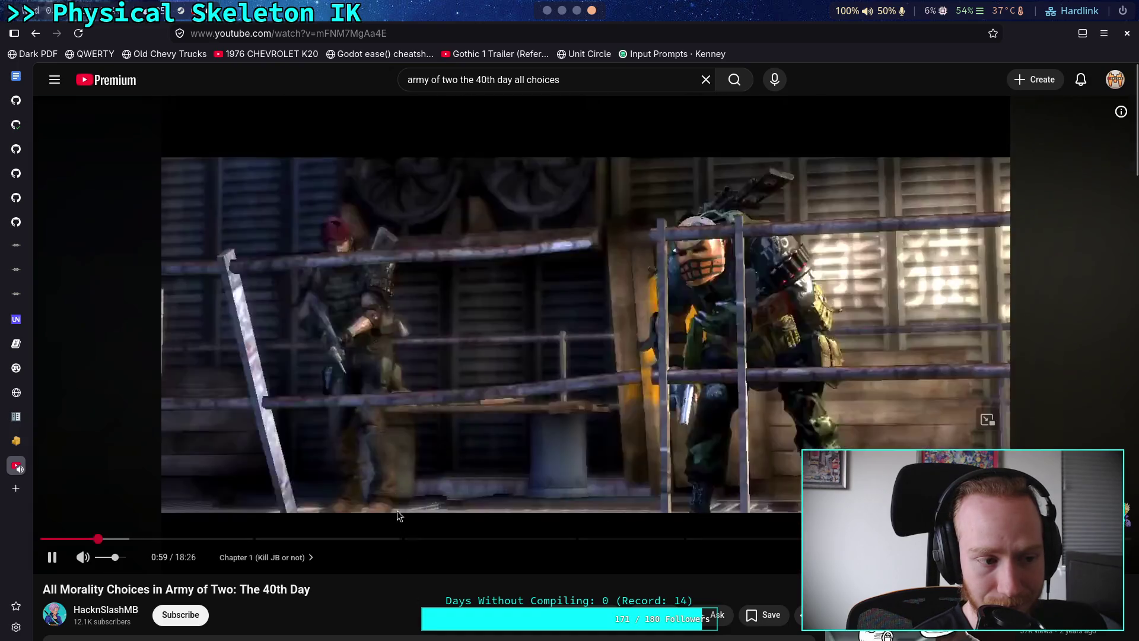
pyautogui.click(387, 447)
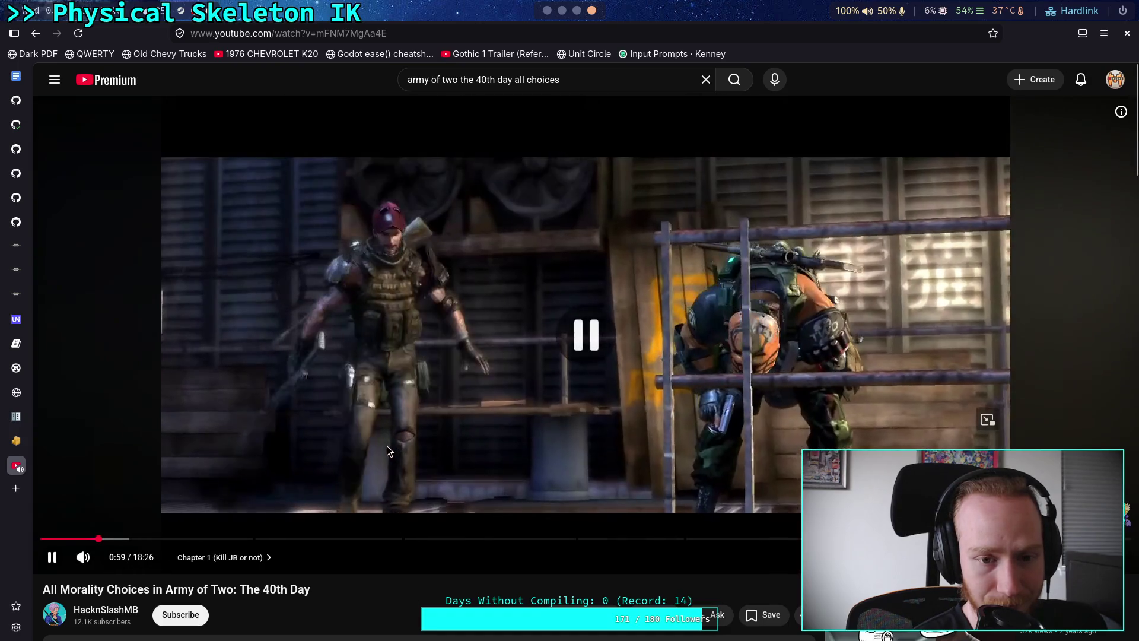
# Resume the video, skip ahead within Chapter 1, and pause it at 2:37
pyautogui.click(288, 496)
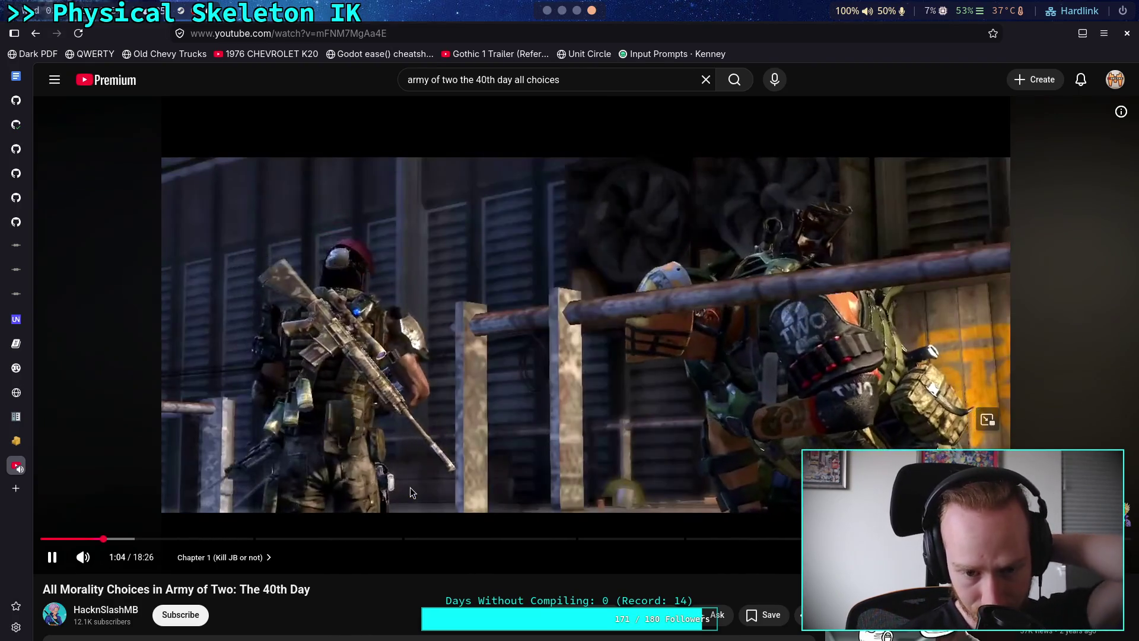
pyautogui.click(411, 486)
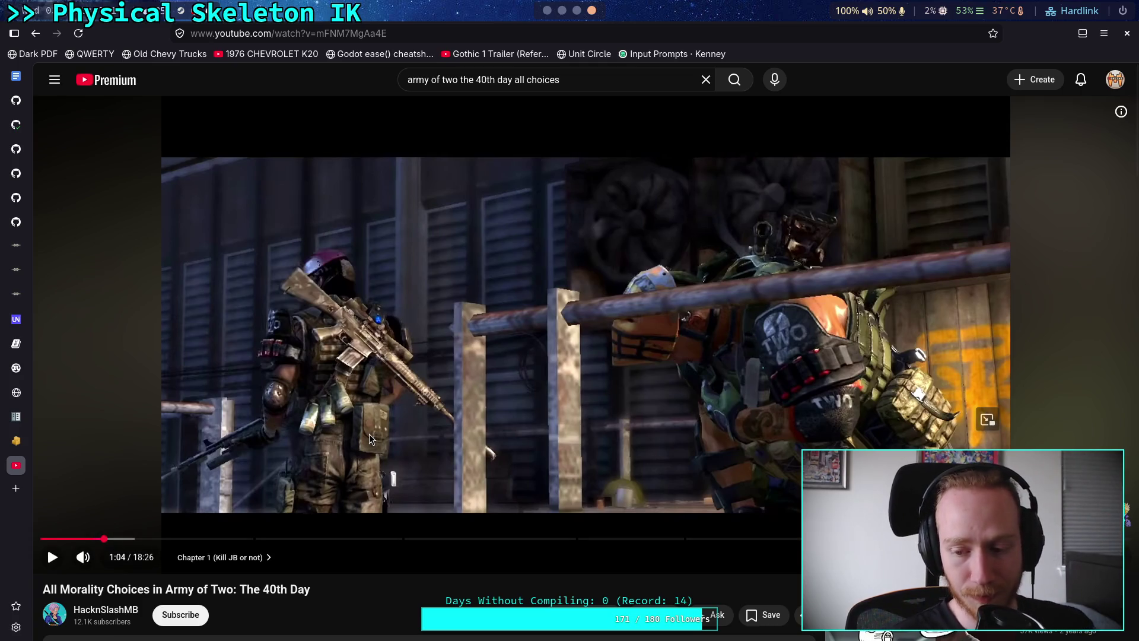
pyautogui.click(414, 456)
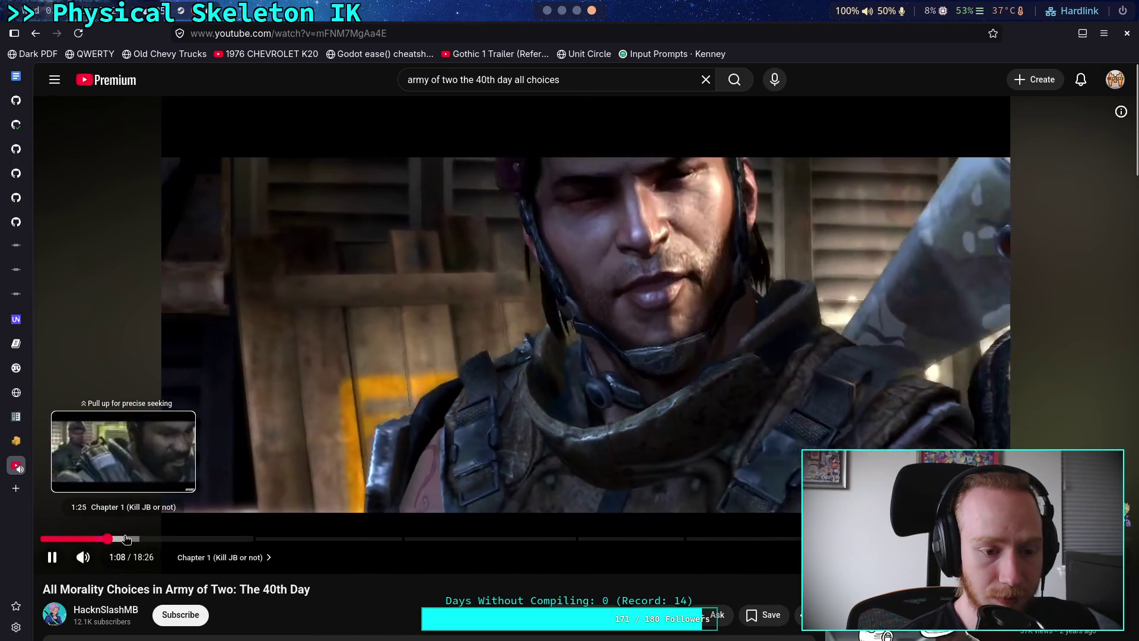
pyautogui.click(126, 538)
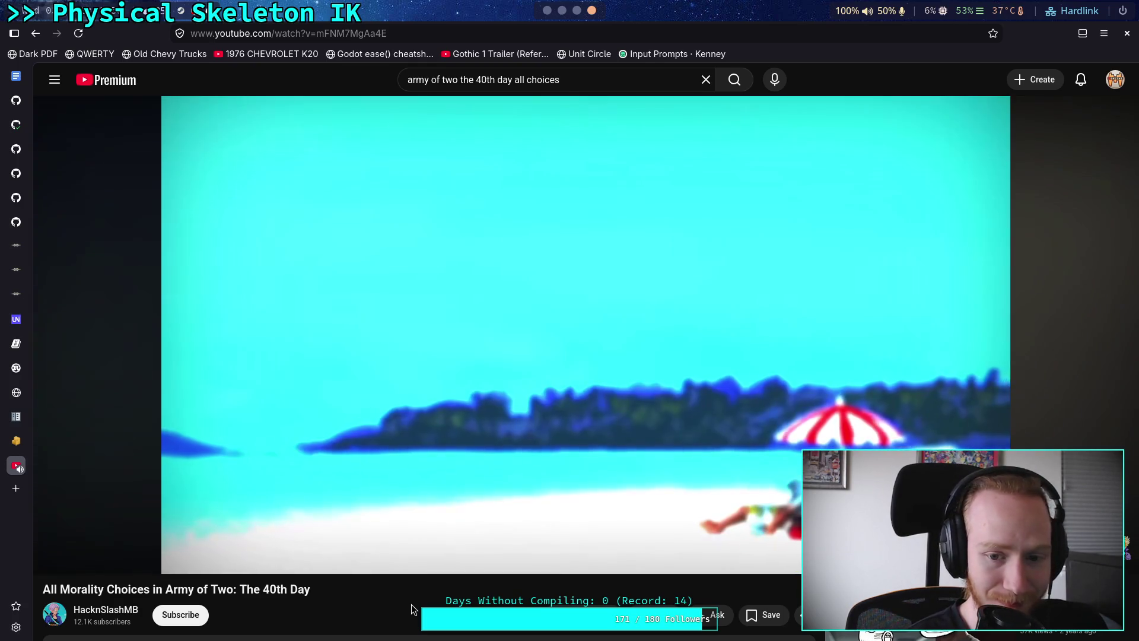
pyautogui.click(415, 476)
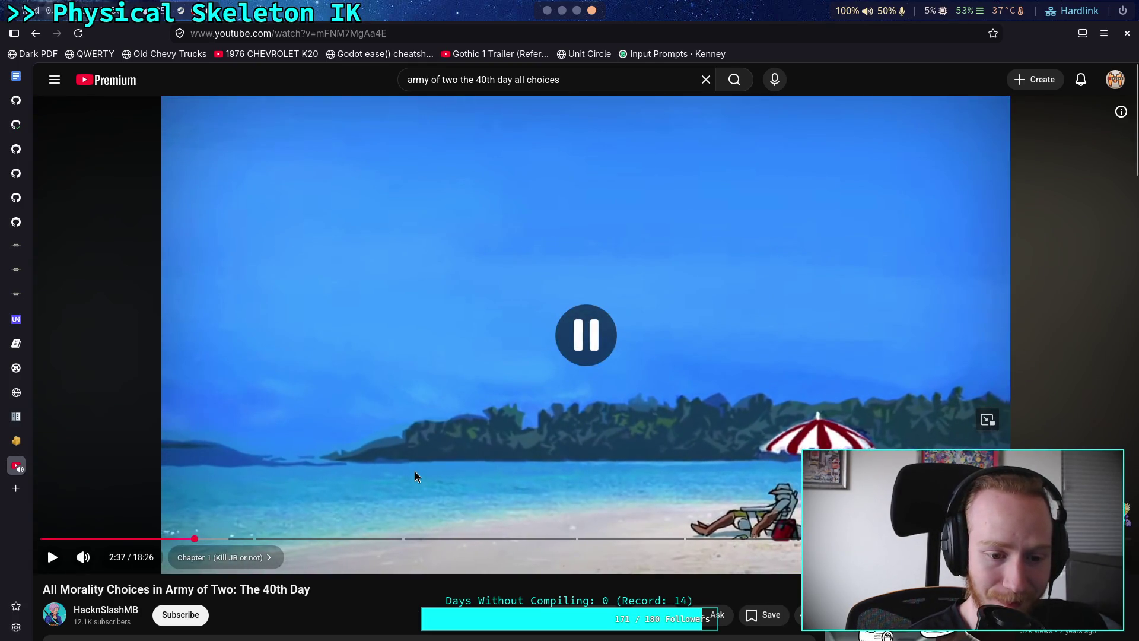
# Resume the video briefly and pause it again at 2:41
pyautogui.click(415, 474)
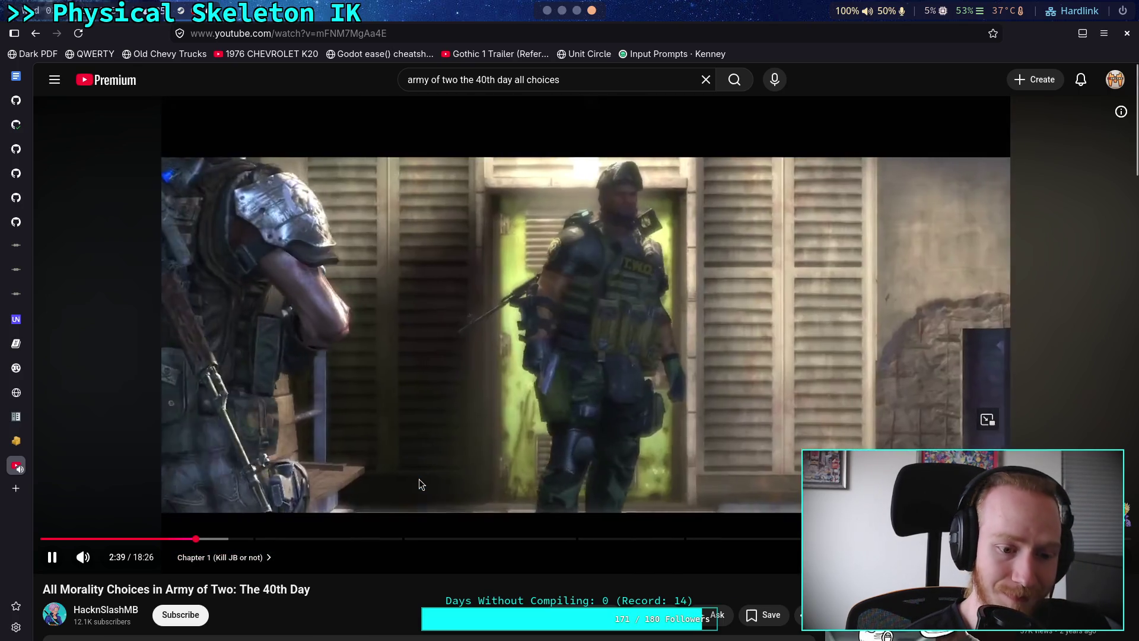
pyautogui.click(419, 478)
pyautogui.click(396, 489)
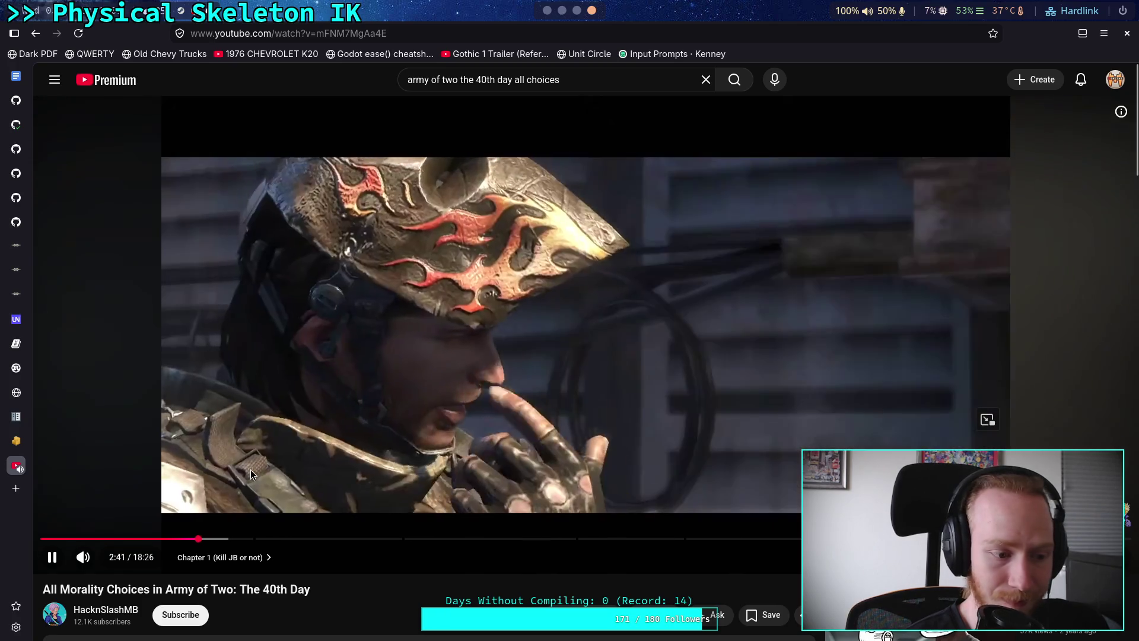
pyautogui.click(311, 475)
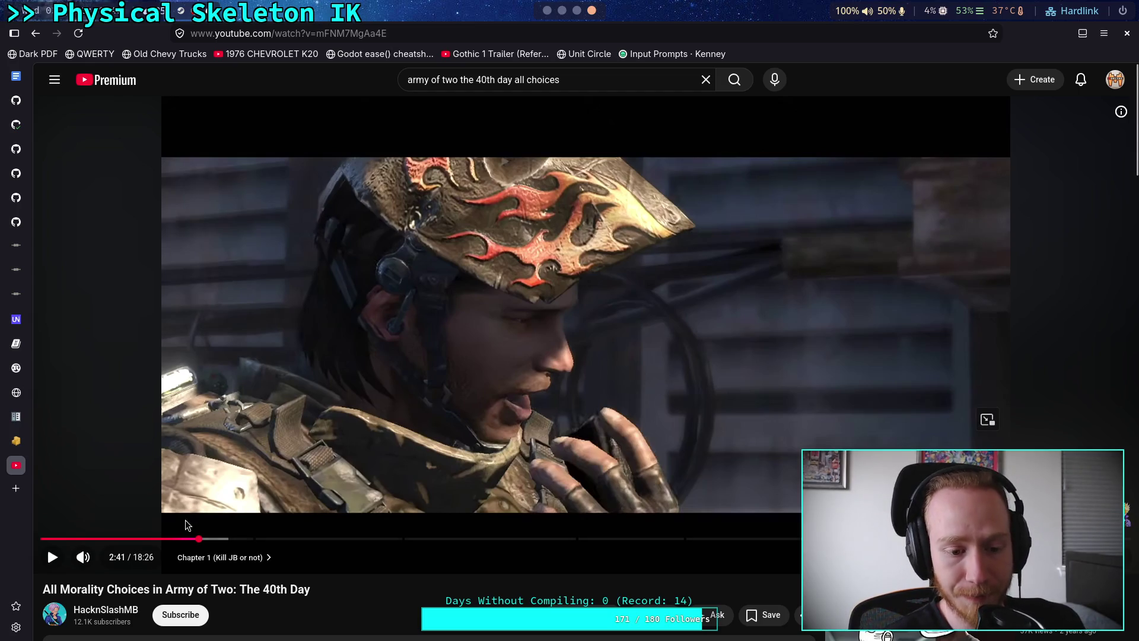
# Rewind to 2:24 and play the beach scene on past 2:32
pyautogui.click(190, 538)
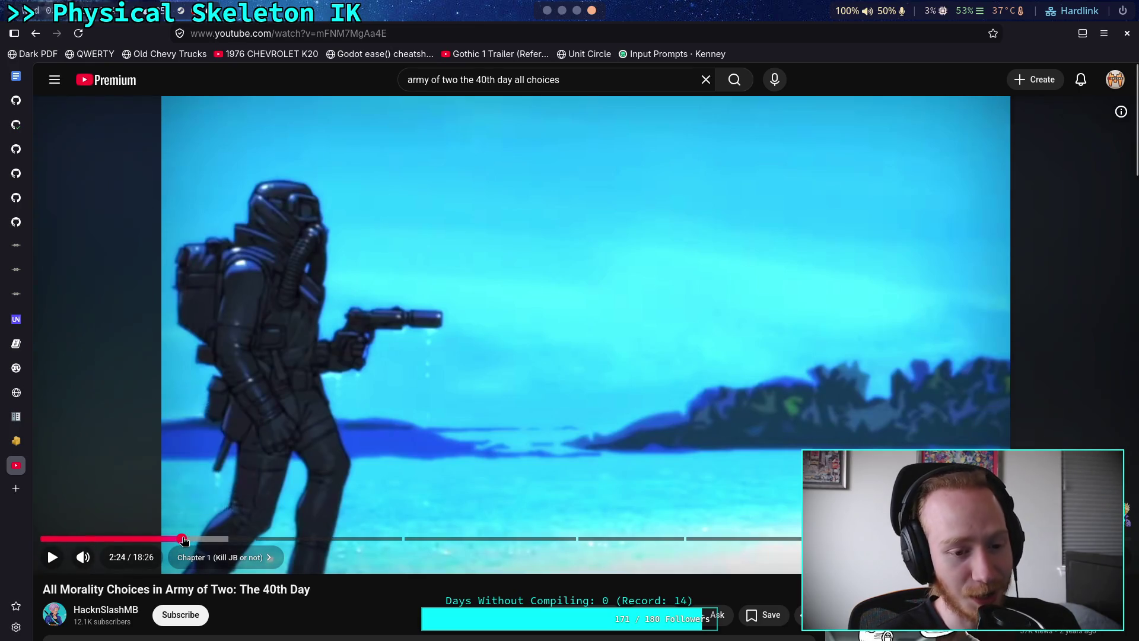
pyautogui.click(181, 539)
pyautogui.click(297, 467)
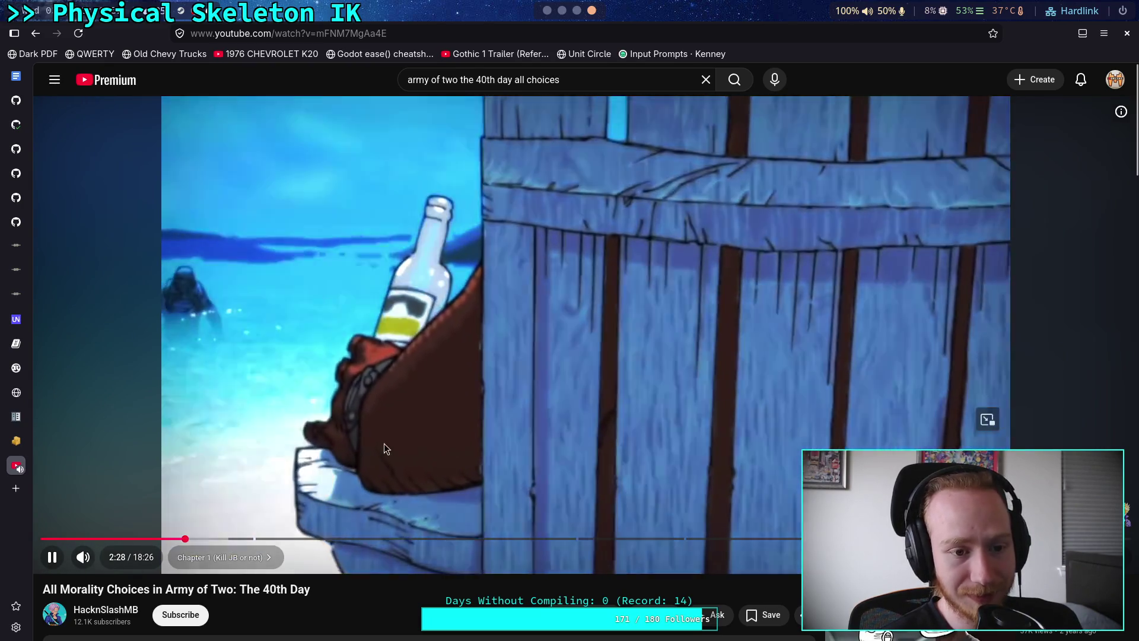
pyautogui.click(383, 449)
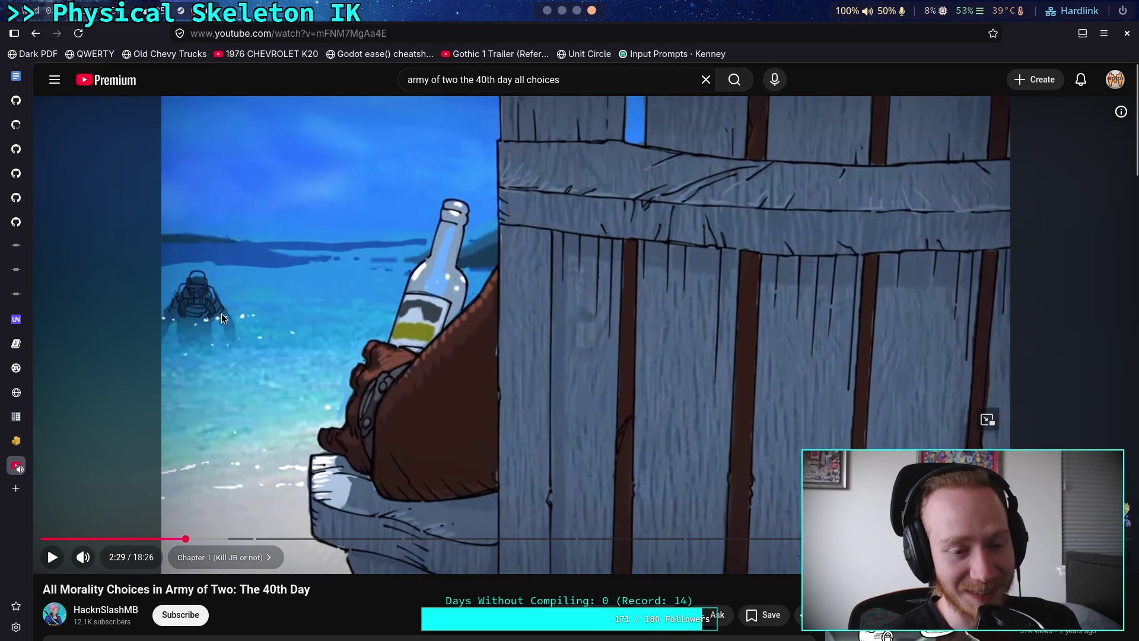
pyautogui.click(353, 447)
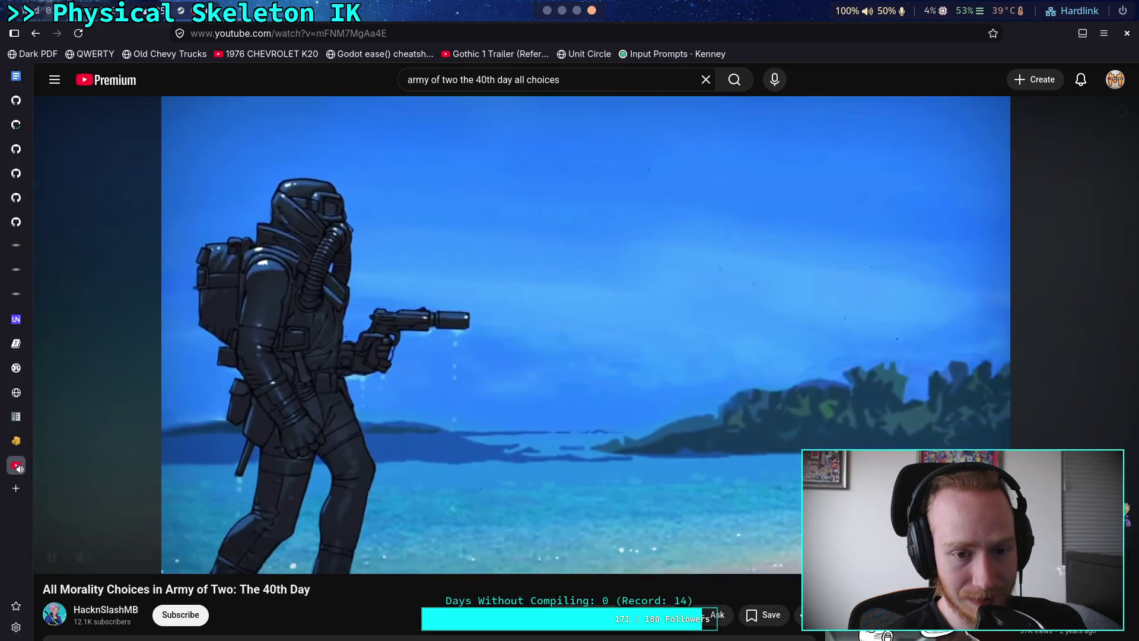
pyautogui.click(401, 447)
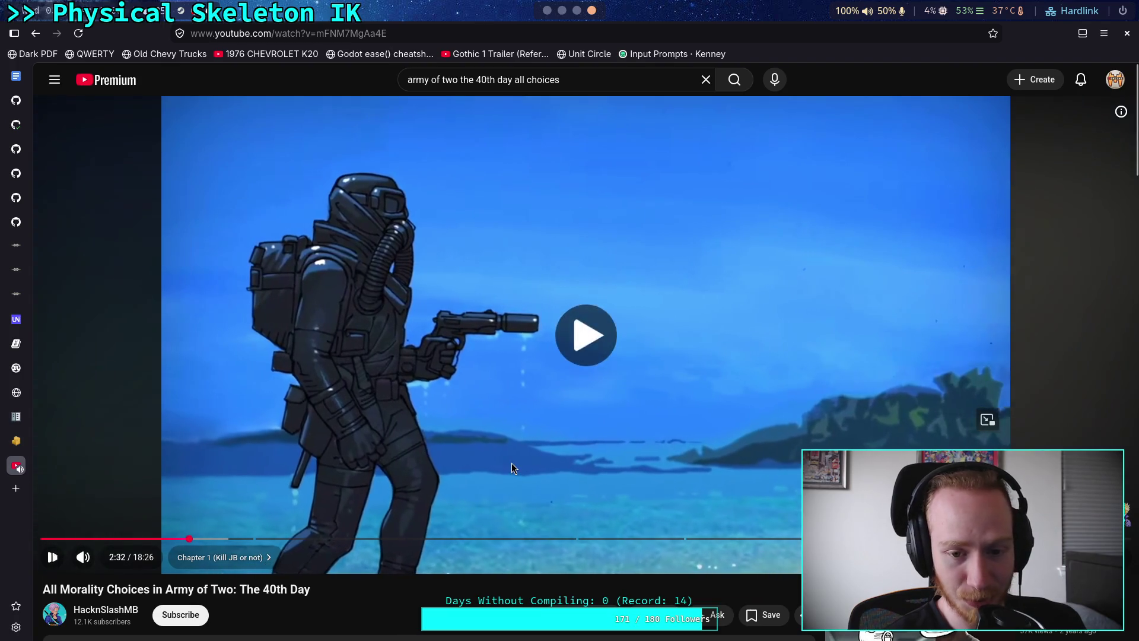
pyautogui.click(511, 464)
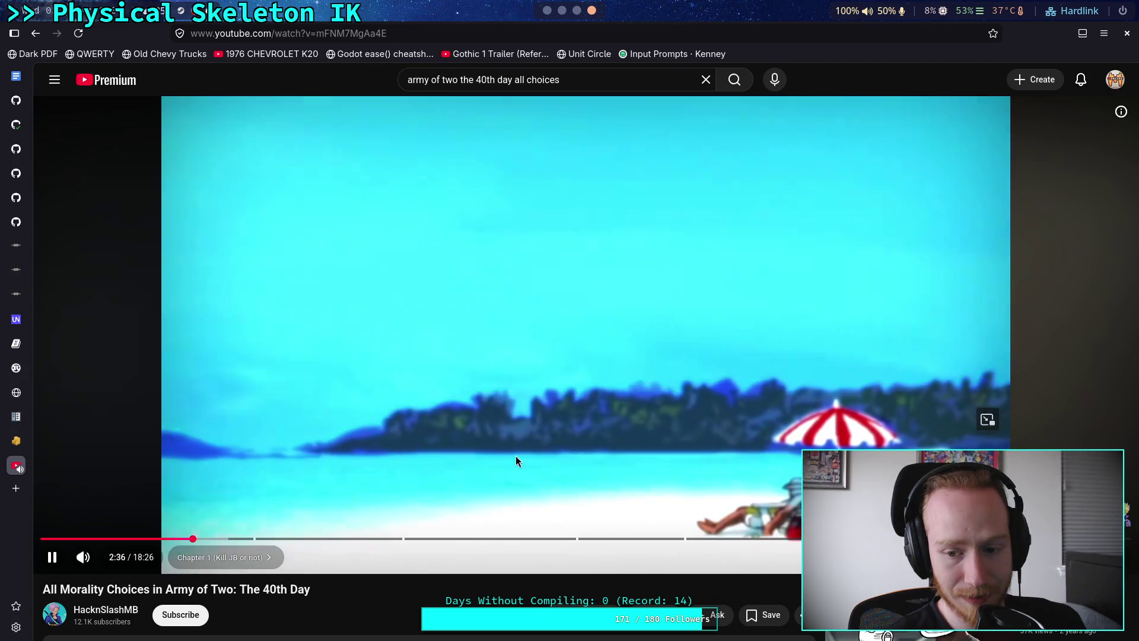
pyautogui.click(516, 460)
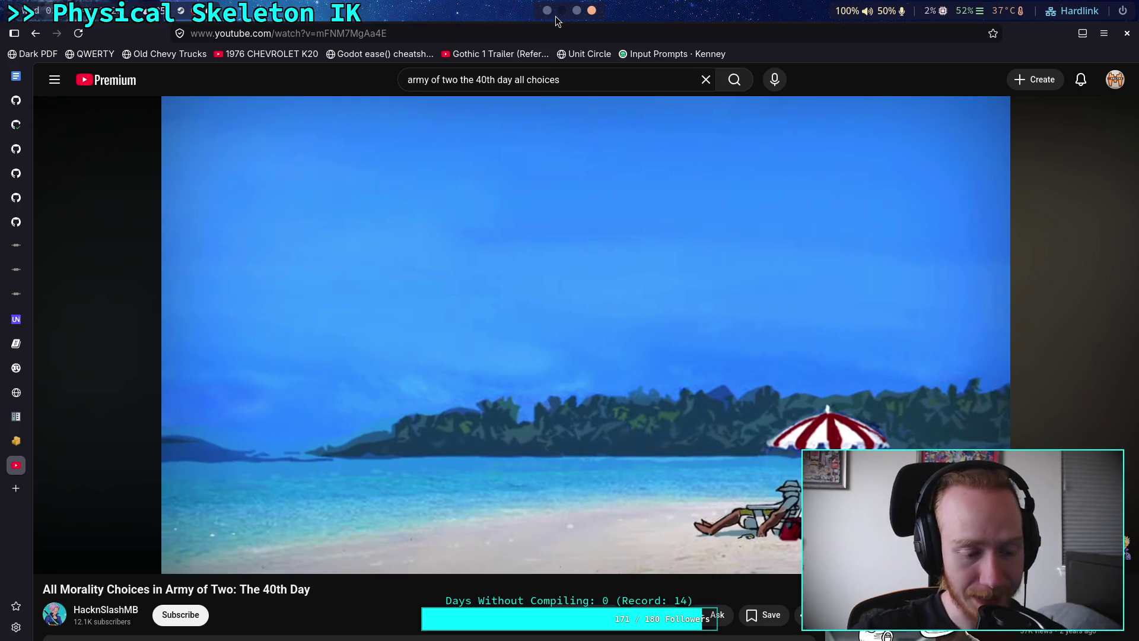
pyautogui.moveTo(469, 193)
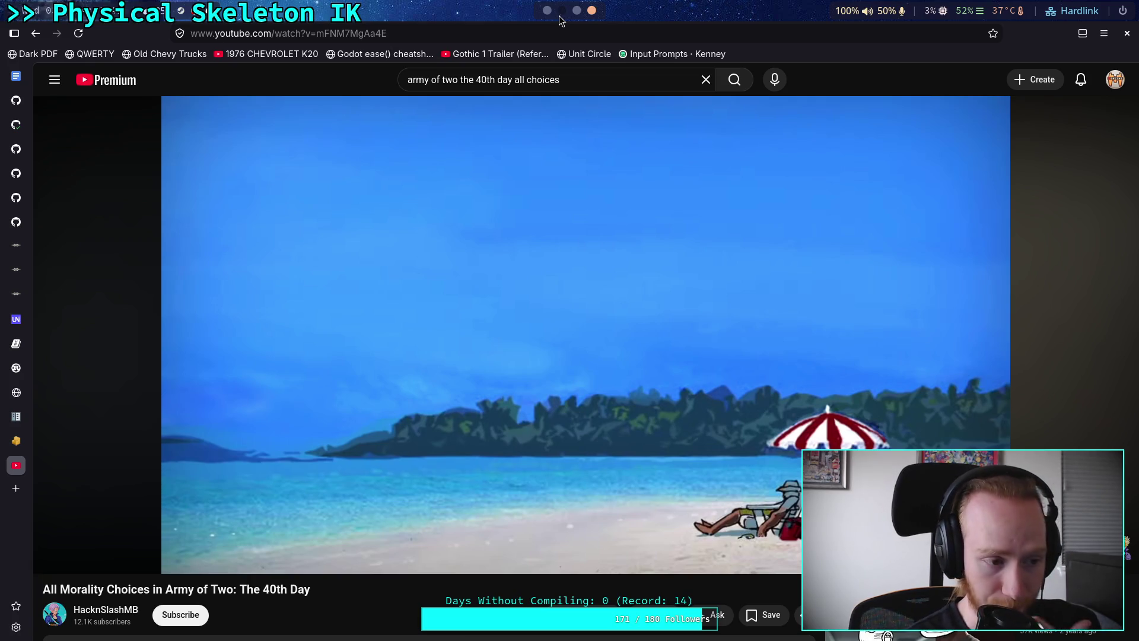
pyautogui.click(561, 18)
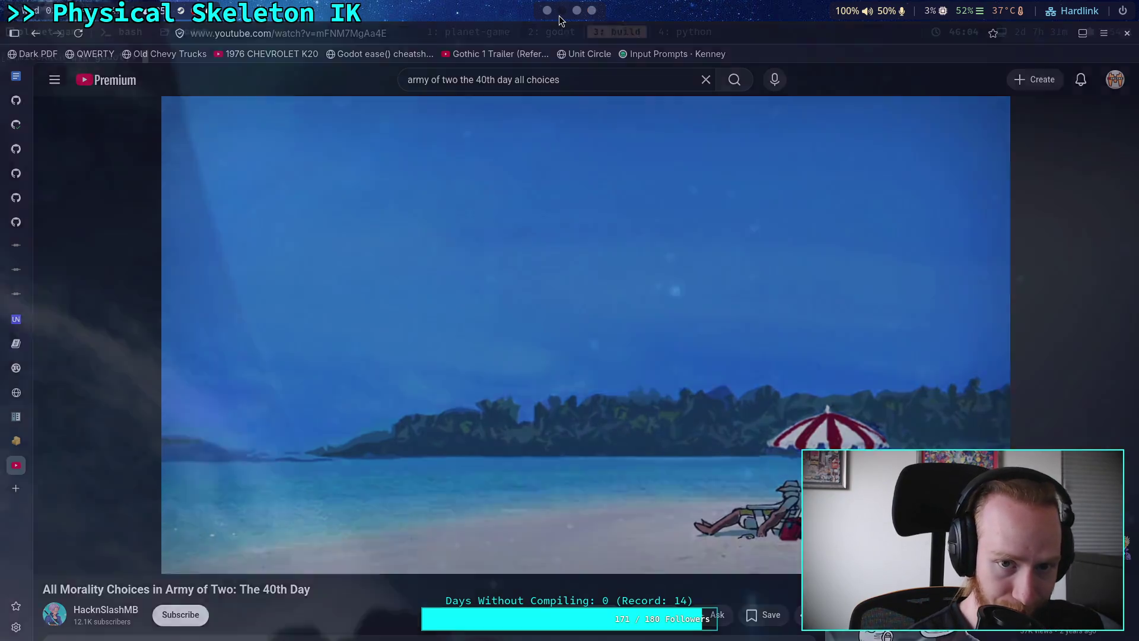
# Switch from YouTube back to Obsidian's The Board canvas
pyautogui.click(575, 10)
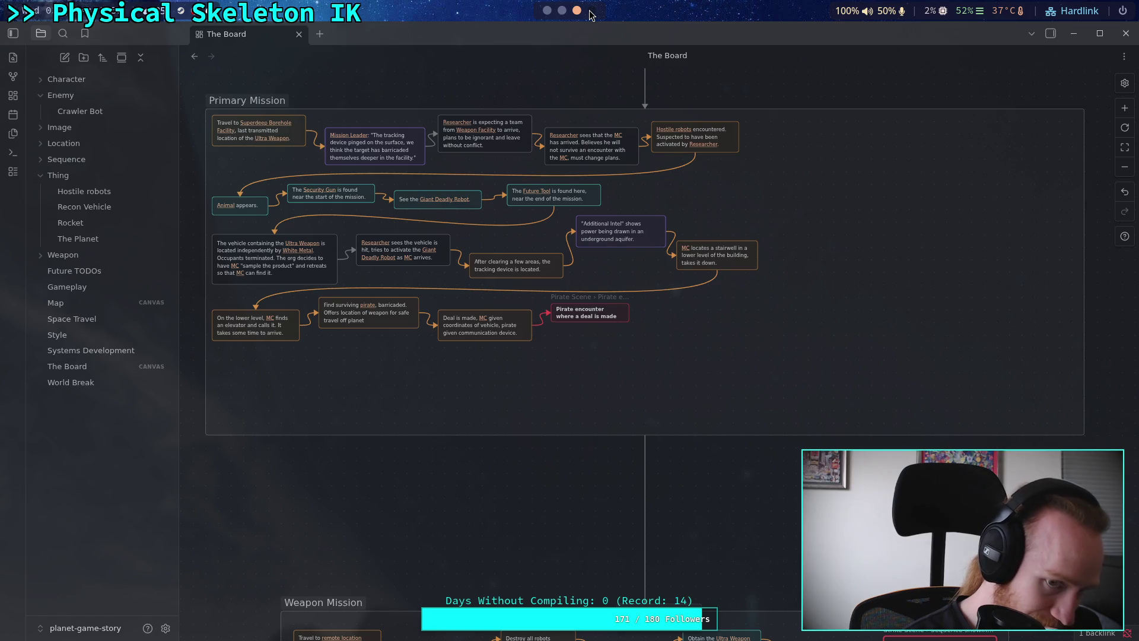
# Scroll The Board to the Weapon Mission group and select it
pyautogui.scroll(-10, 619, 319)
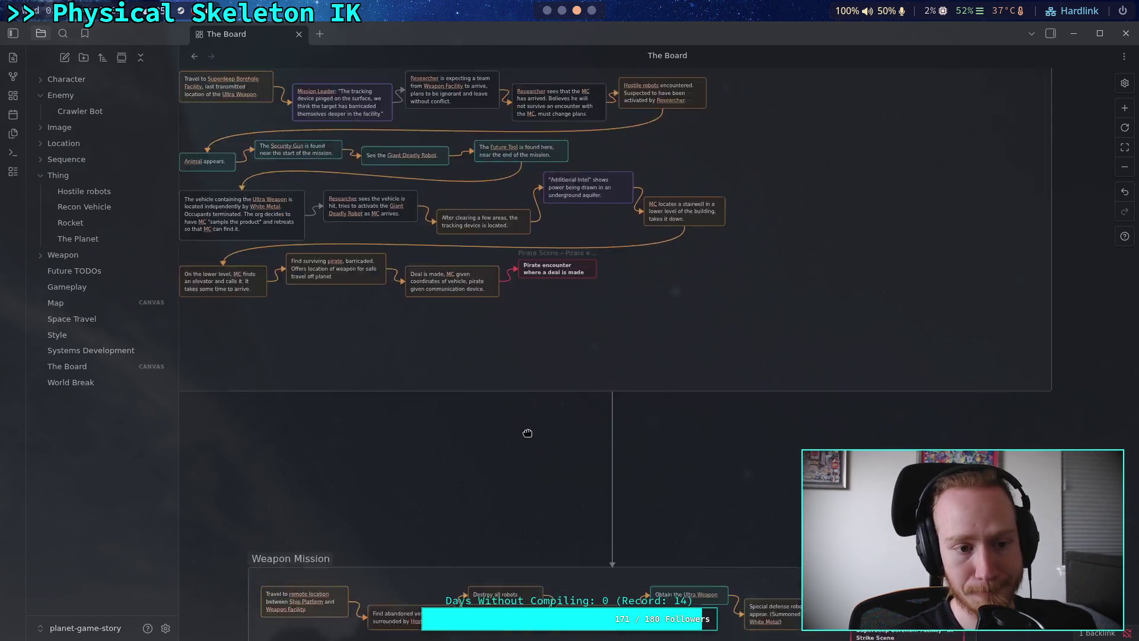
pyautogui.scroll(-4, 565, 157)
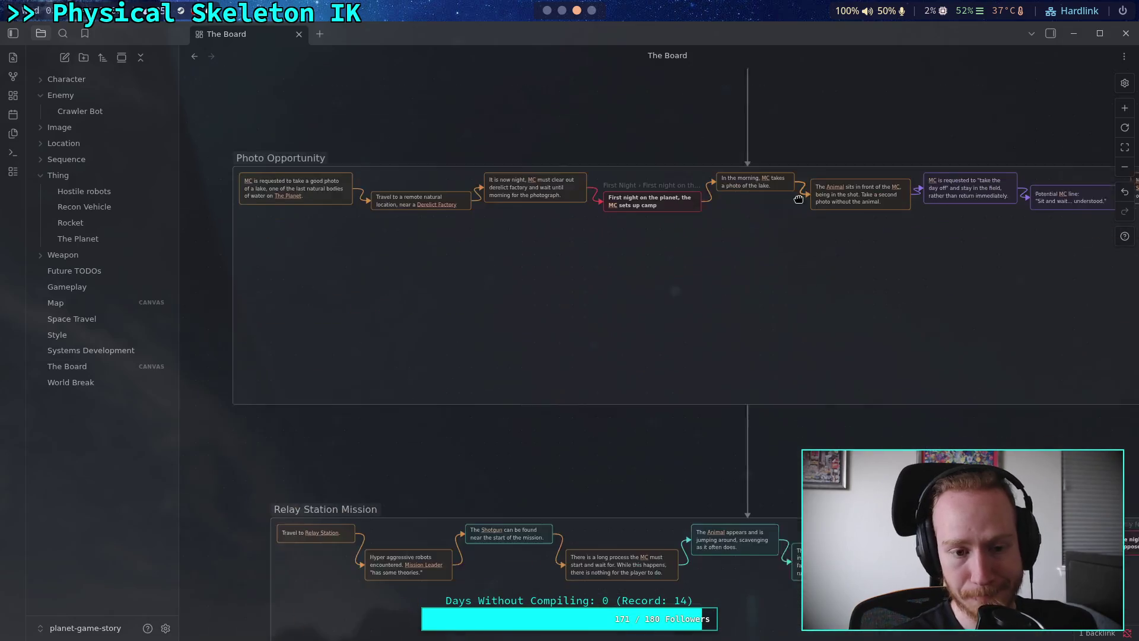
pyautogui.scroll(6, 632, 327)
pyautogui.scroll(2, 631, 327)
pyautogui.click(620, 423)
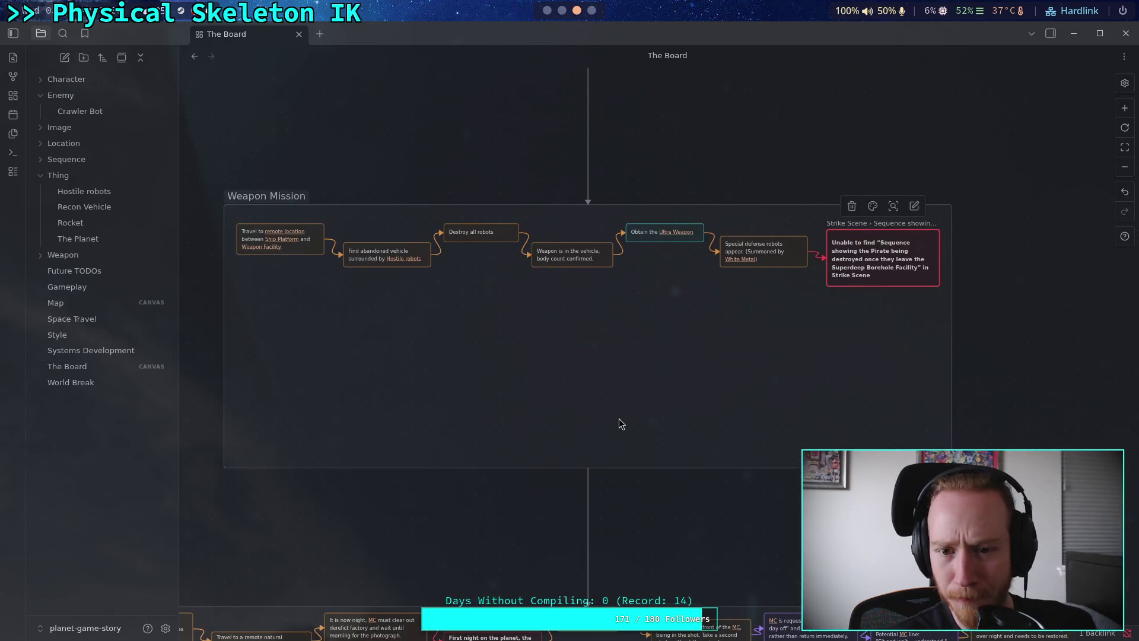
# Open the red Strike Scene error card and expand the Sequence folder in the file tree
pyautogui.hscroll(1, 628, 401)
pyautogui.scroll(1, 628, 401)
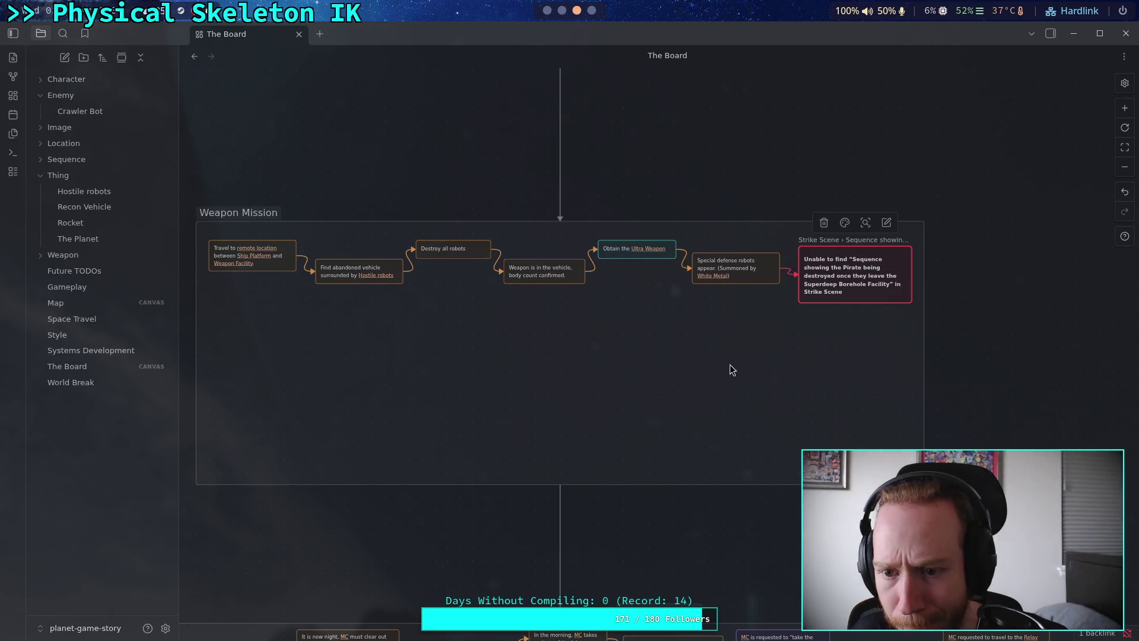
pyautogui.scroll(1, 843, 336)
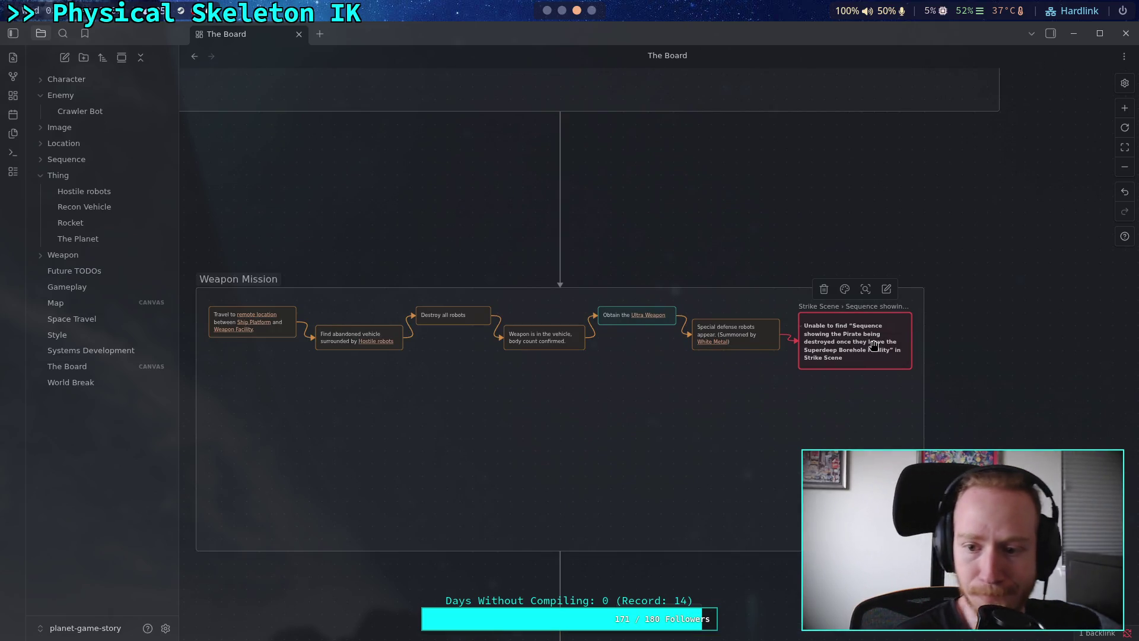
pyautogui.doubleClick(873, 340)
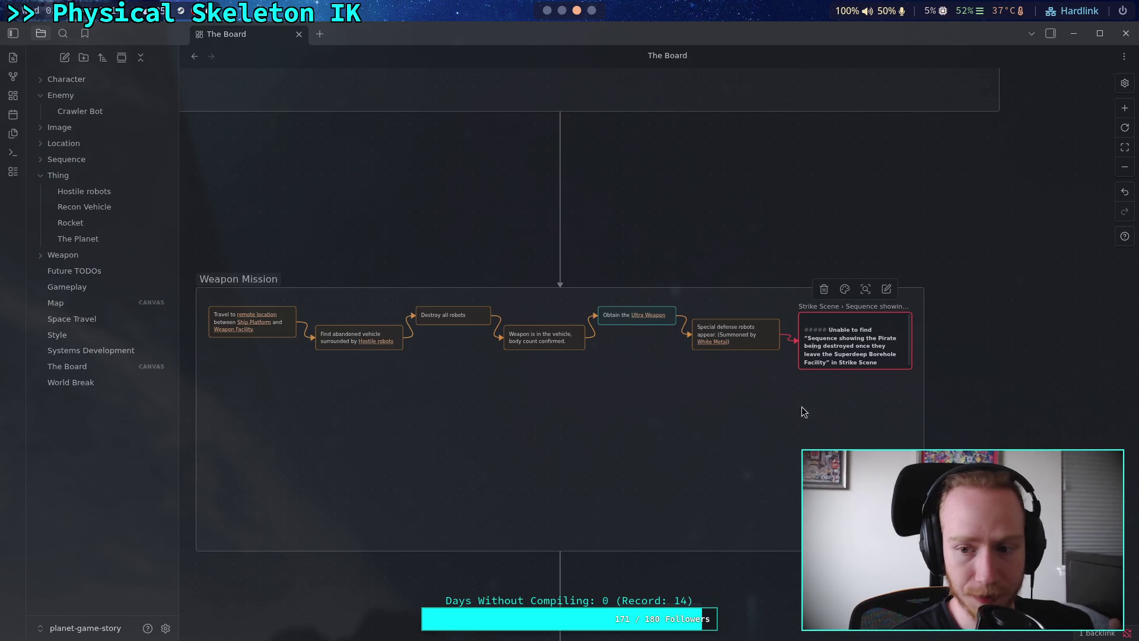
pyautogui.scroll(-1, 889, 348)
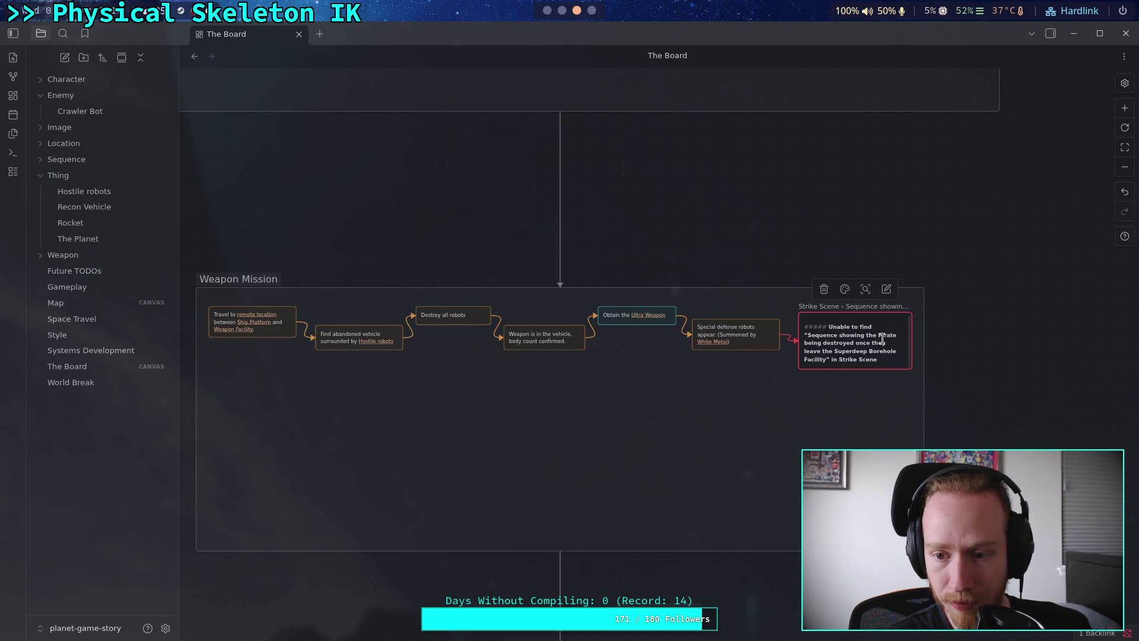
pyautogui.click(66, 159)
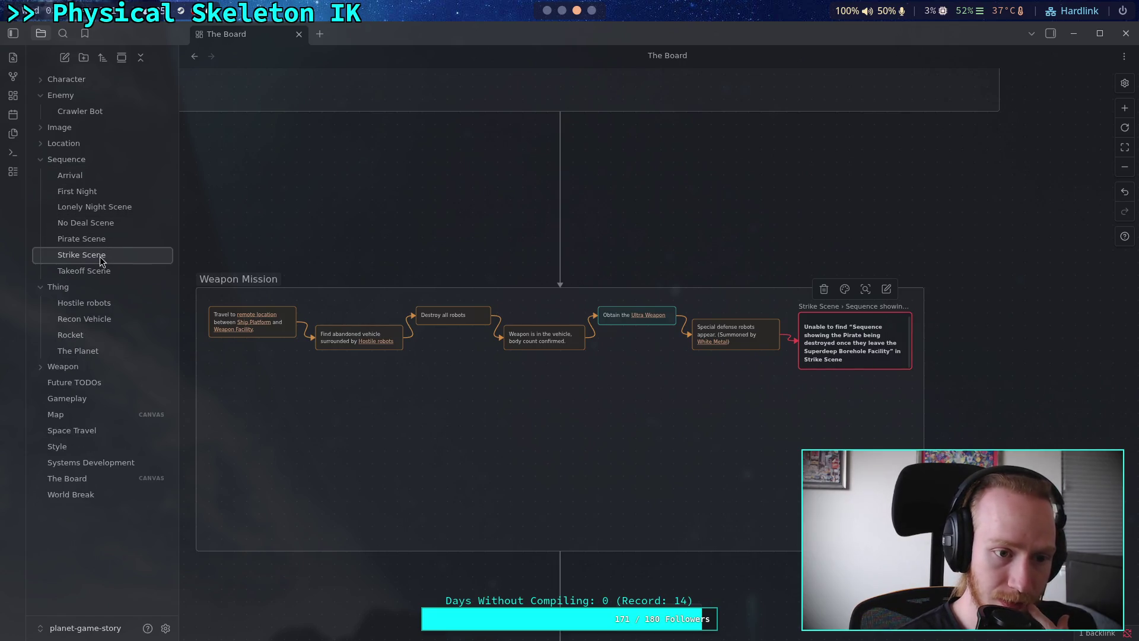
# Browse the Strike Scene, Map, Gameplay, Future TODOs and Space Travel notes, then return to The Board
pyautogui.click(98, 239)
pyautogui.click(99, 257)
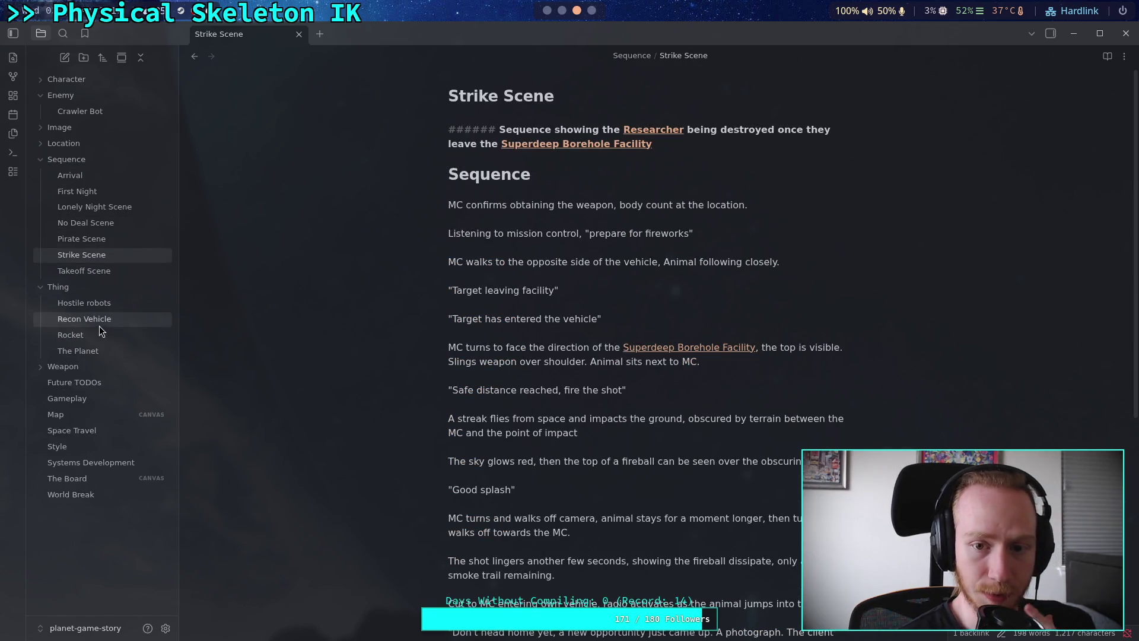
pyautogui.click(75, 415)
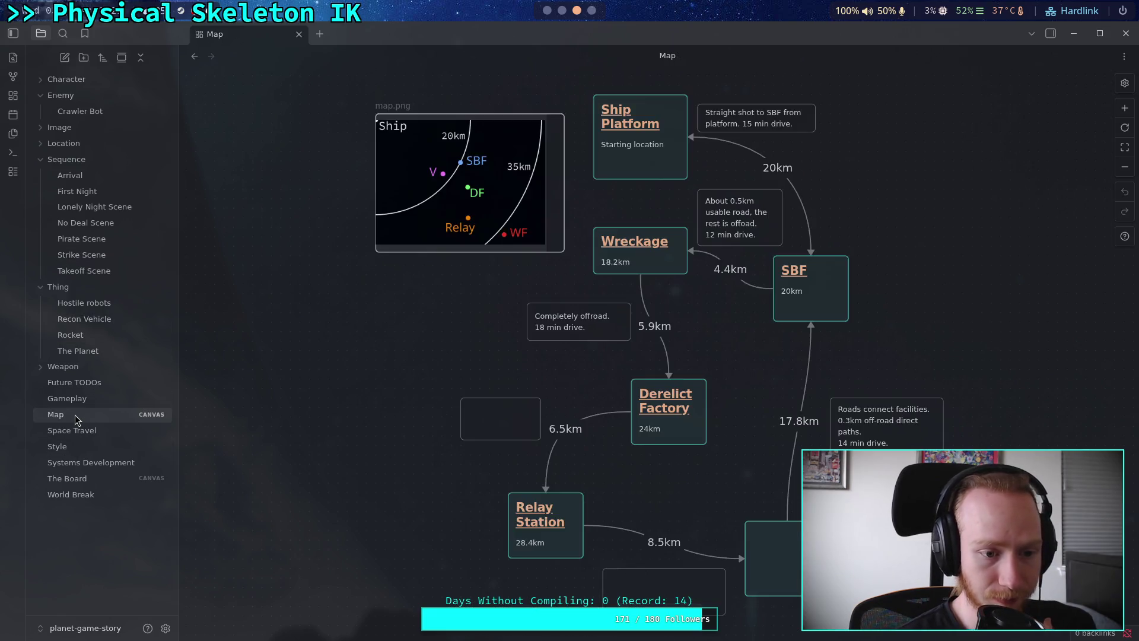
pyautogui.click(87, 402)
pyautogui.click(75, 383)
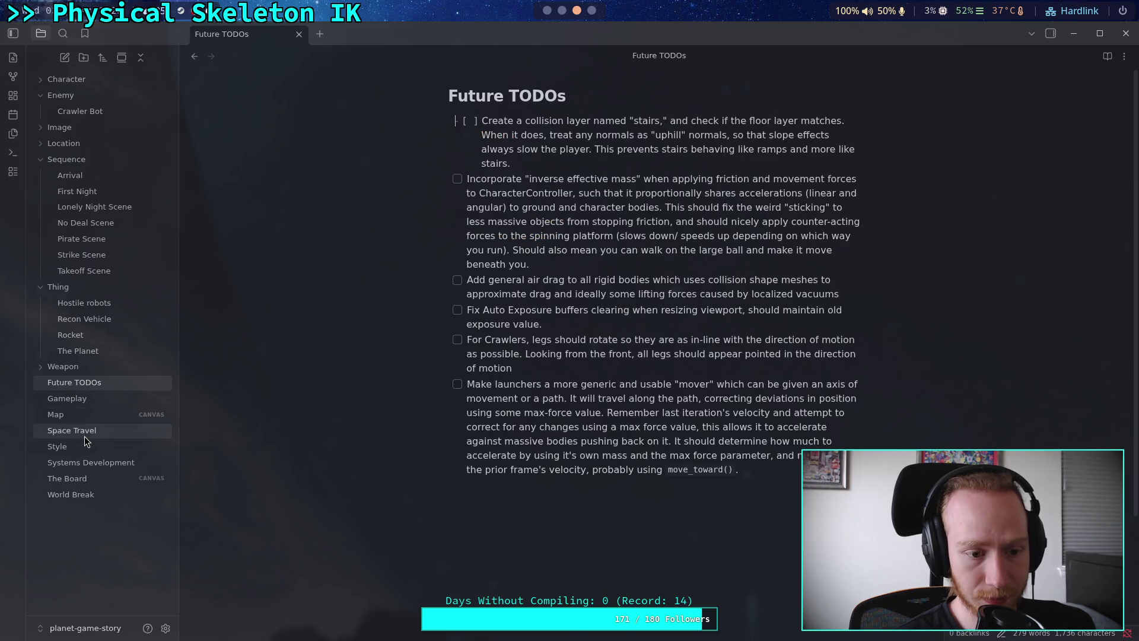
pyautogui.click(75, 430)
pyautogui.click(112, 479)
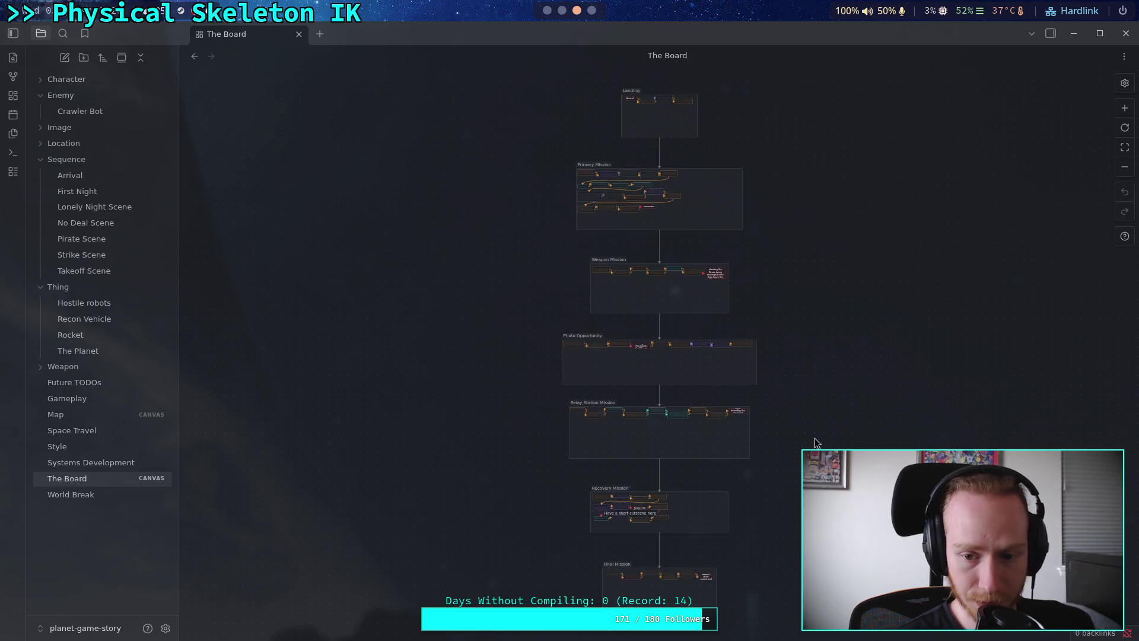
pyautogui.scroll(8, 644, 296)
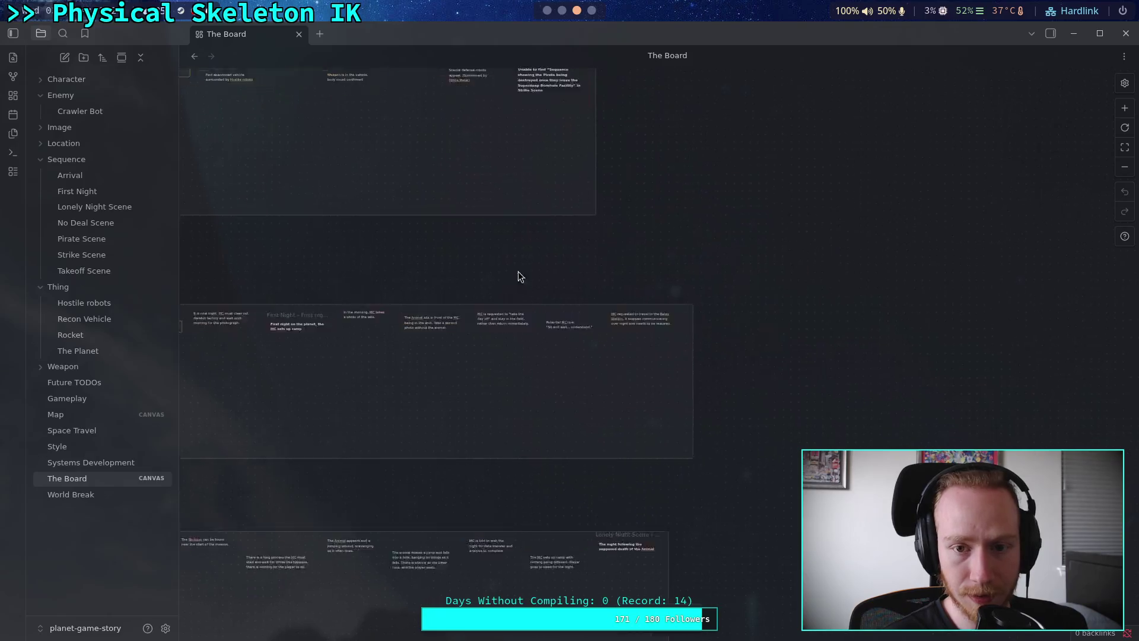
# Inspect the red Strike Scene card's embedded heading, then open the Strike Scene note it links to
pyautogui.scroll(10, 667, 342)
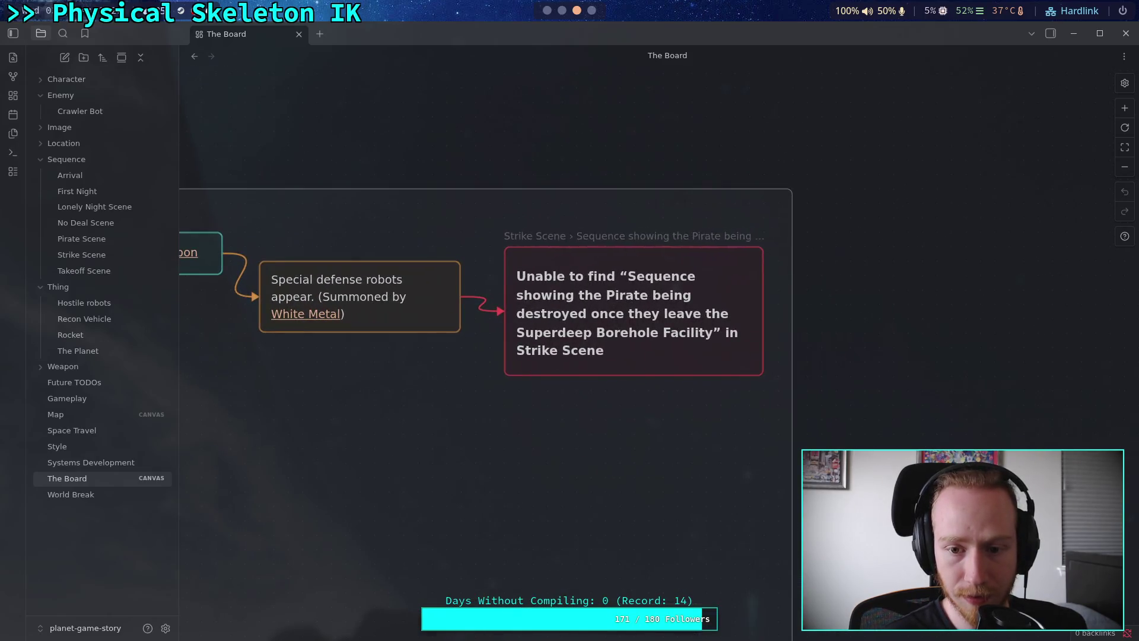
pyautogui.click(694, 271)
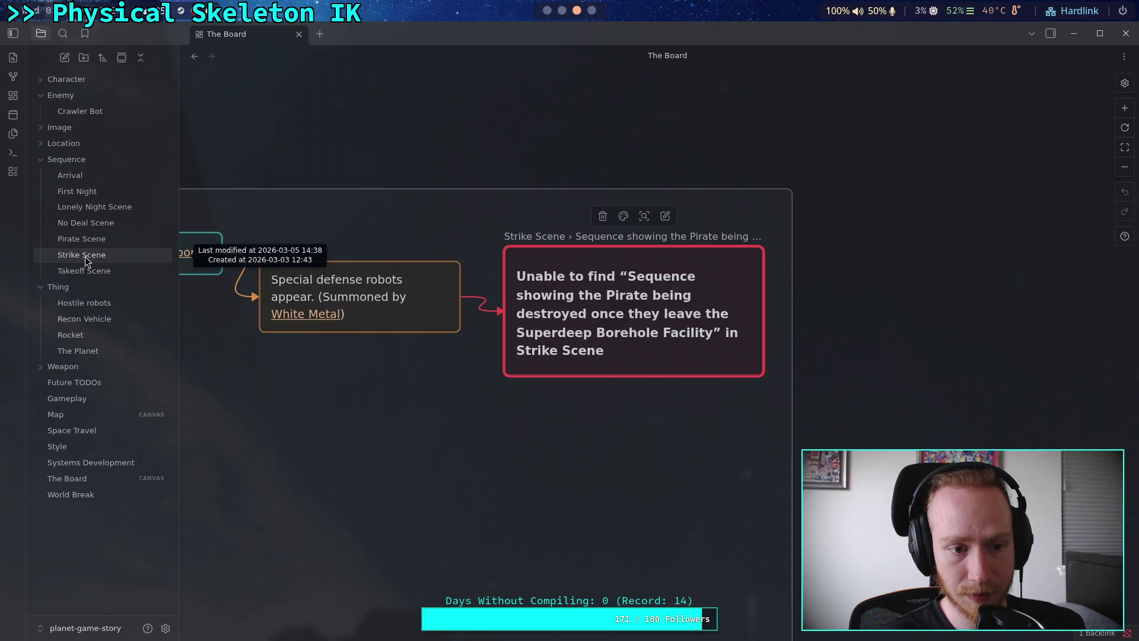
pyautogui.click(664, 218)
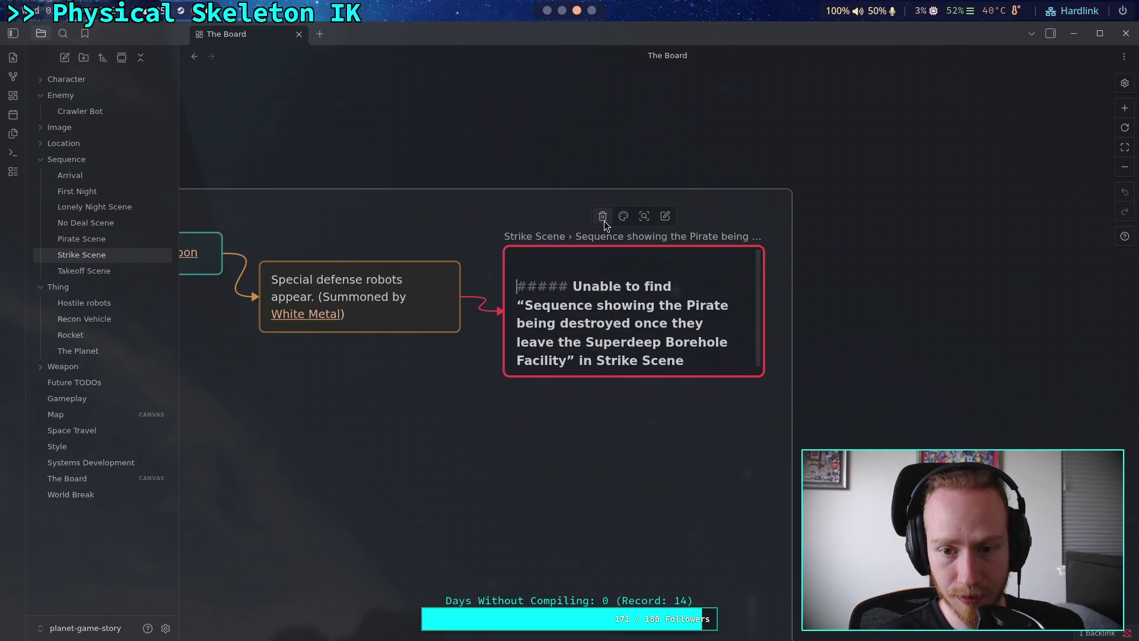
pyautogui.press('Escape')
pyautogui.tripleClick(670, 353)
pyautogui.press('Escape')
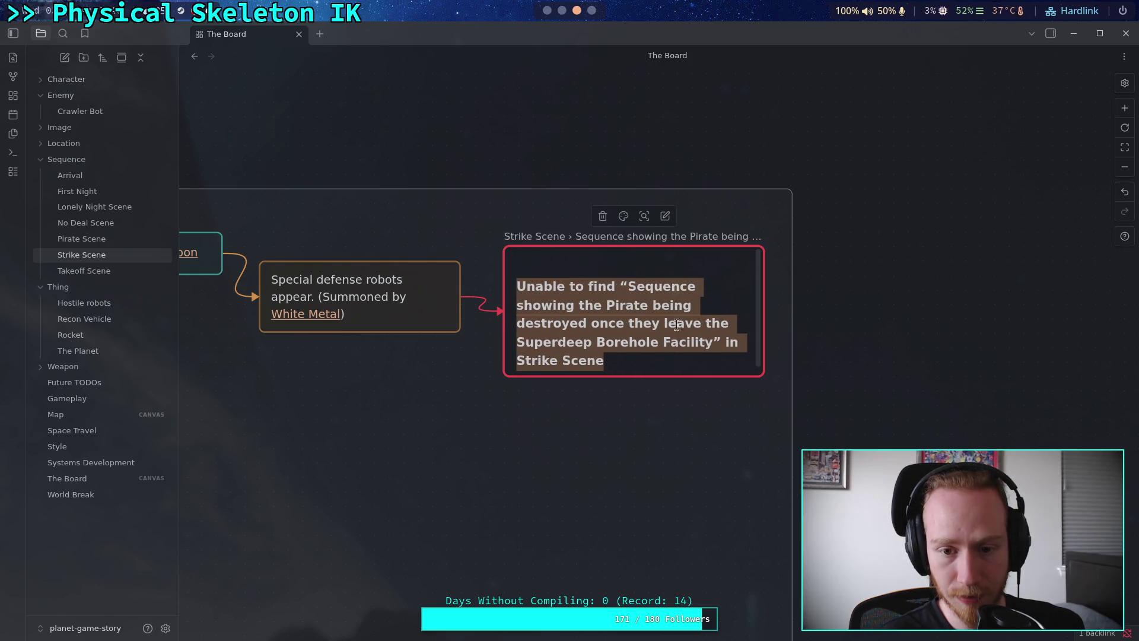
pyautogui.click(632, 238)
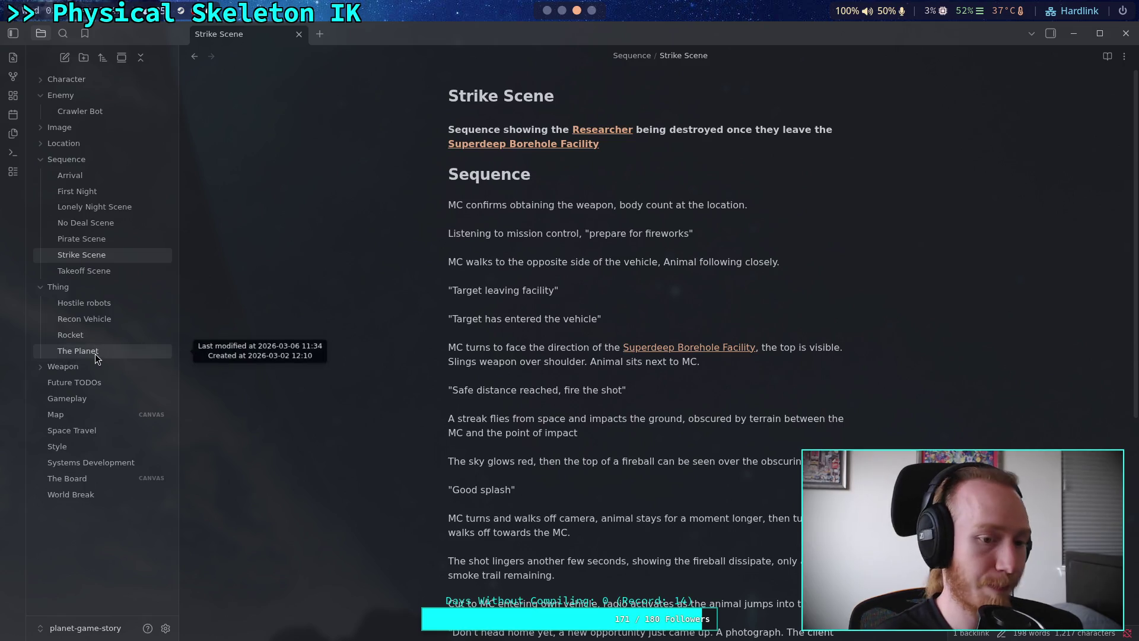
# Go back to The Board and select the red 'Unable to find' card
pyautogui.click(105, 479)
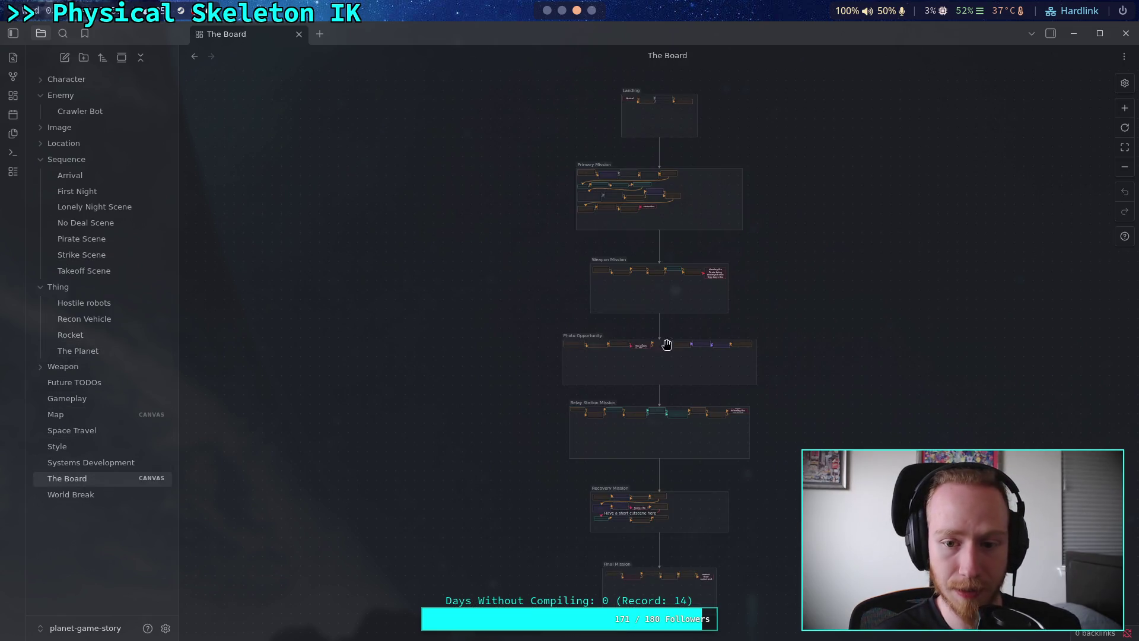
pyautogui.scroll(8, 729, 258)
pyautogui.scroll(5, 677, 341)
pyautogui.click(677, 341)
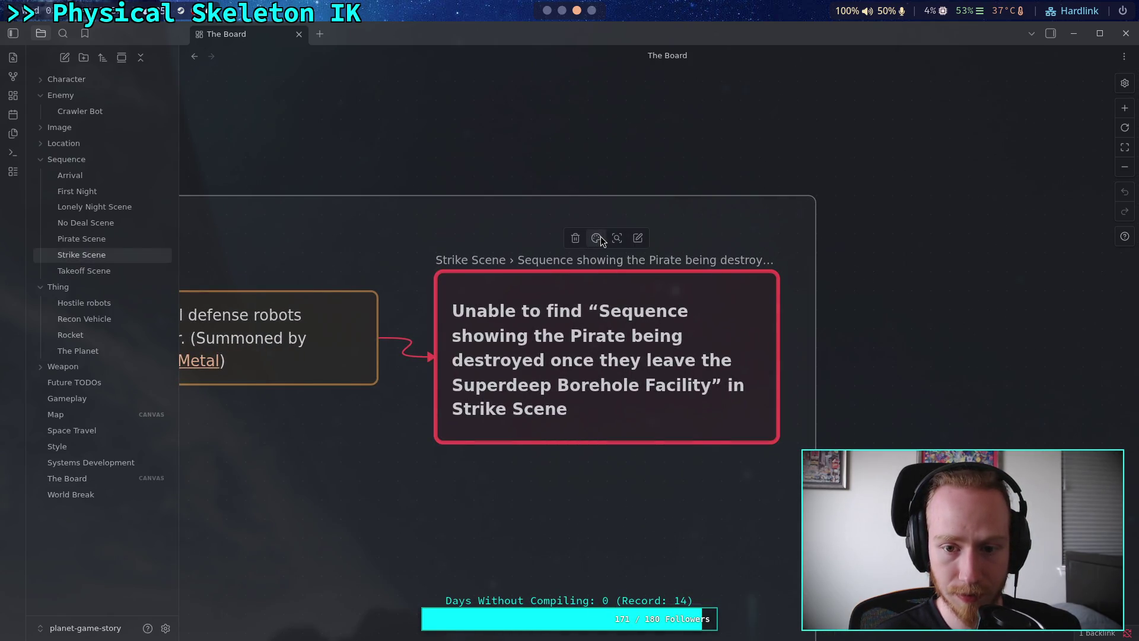
# Narrow the red card to Strike Scene's Sequence heading and deselect it
pyautogui.rightClick(537, 344)
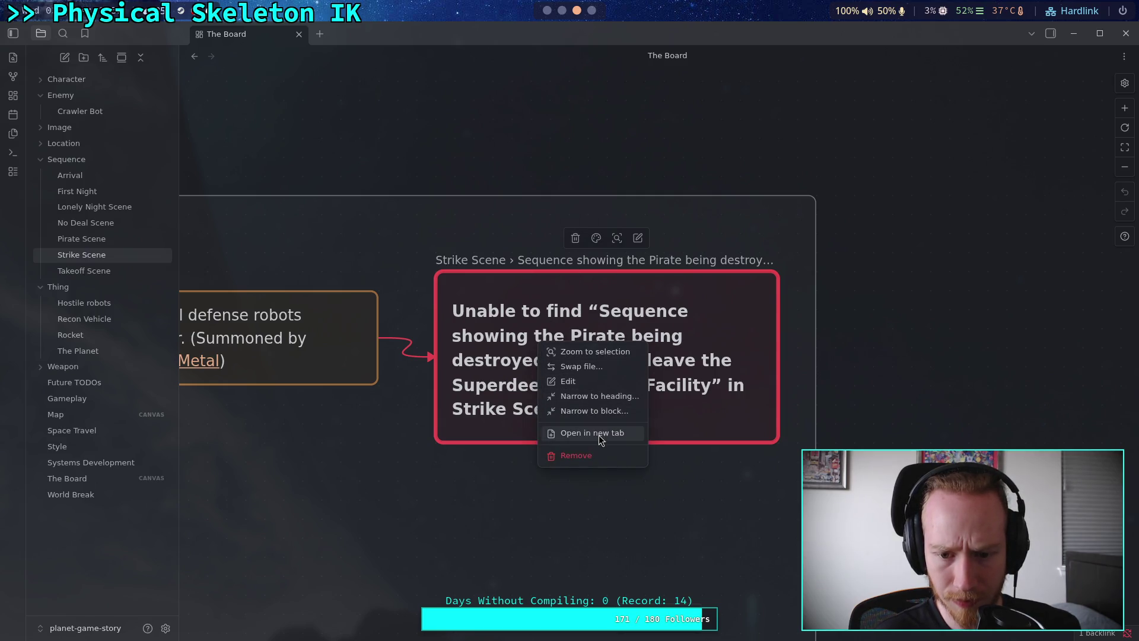
pyautogui.click(622, 397)
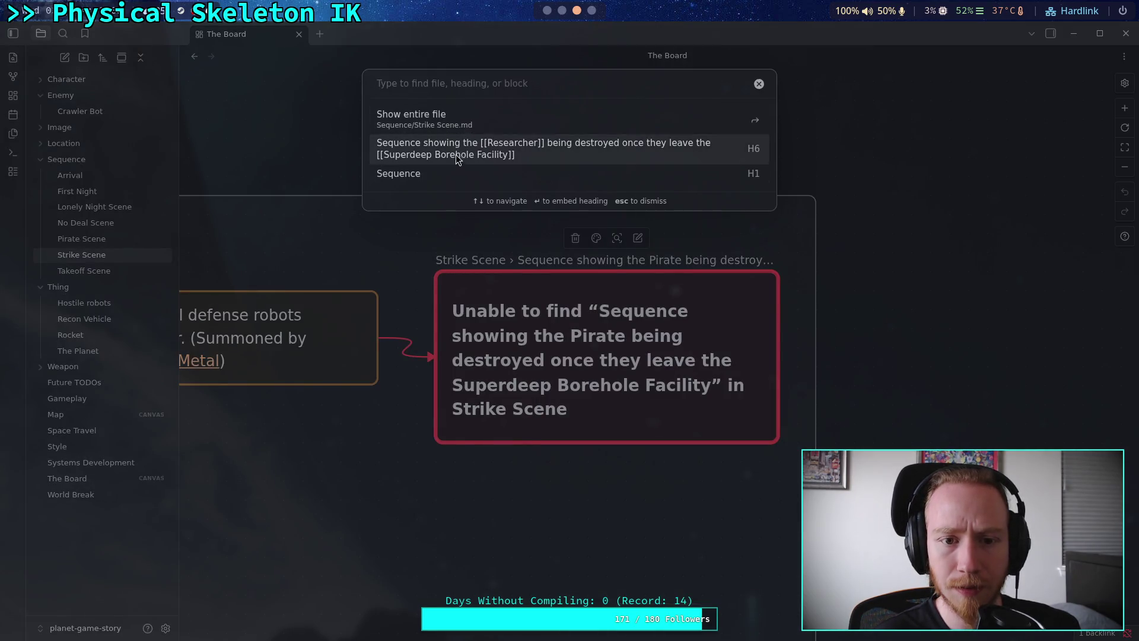
pyautogui.click(510, 173)
pyautogui.scroll(-1, 653, 347)
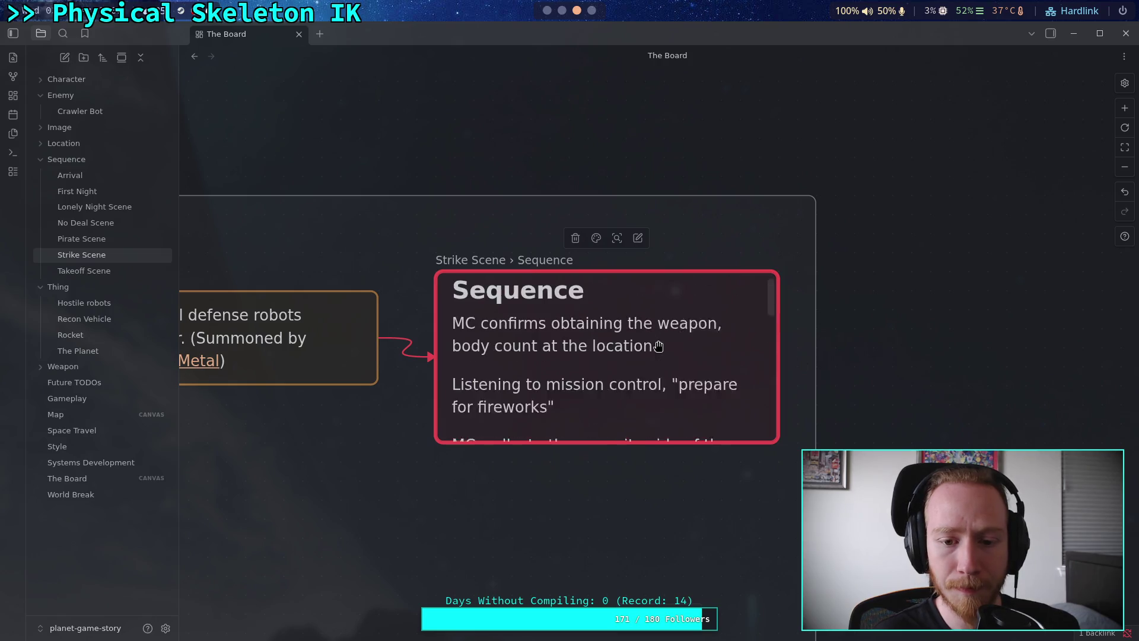
pyautogui.click(873, 360)
pyautogui.scroll(-3, 844, 353)
pyautogui.scroll(1, 843, 354)
pyautogui.scroll(-5, 806, 339)
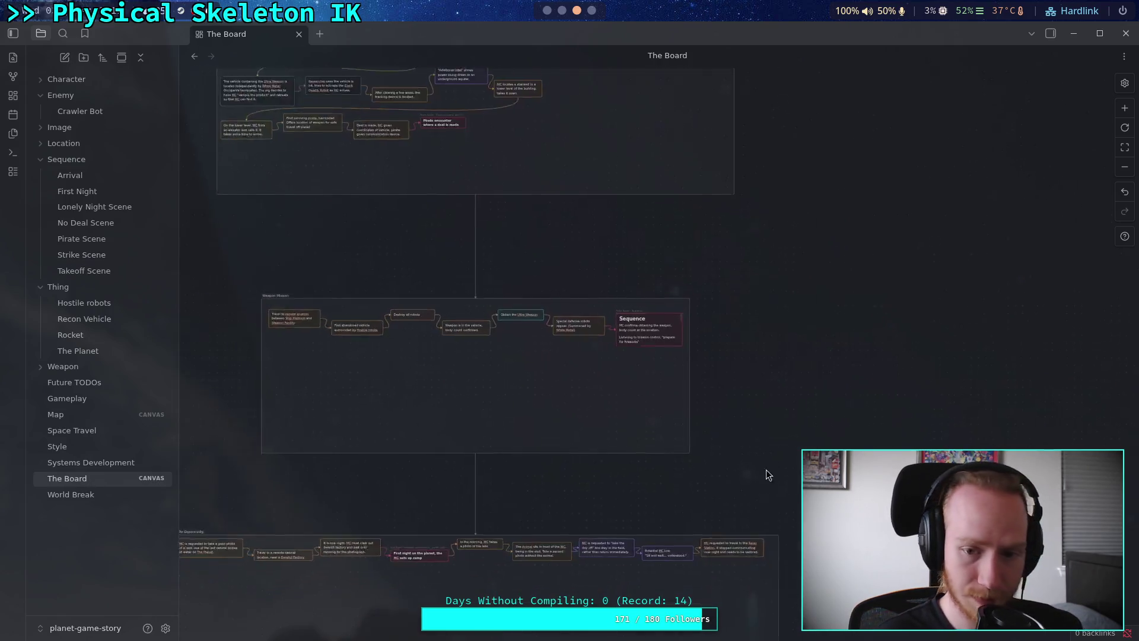
pyautogui.scroll(8, 583, 343)
pyautogui.scroll(2, 622, 340)
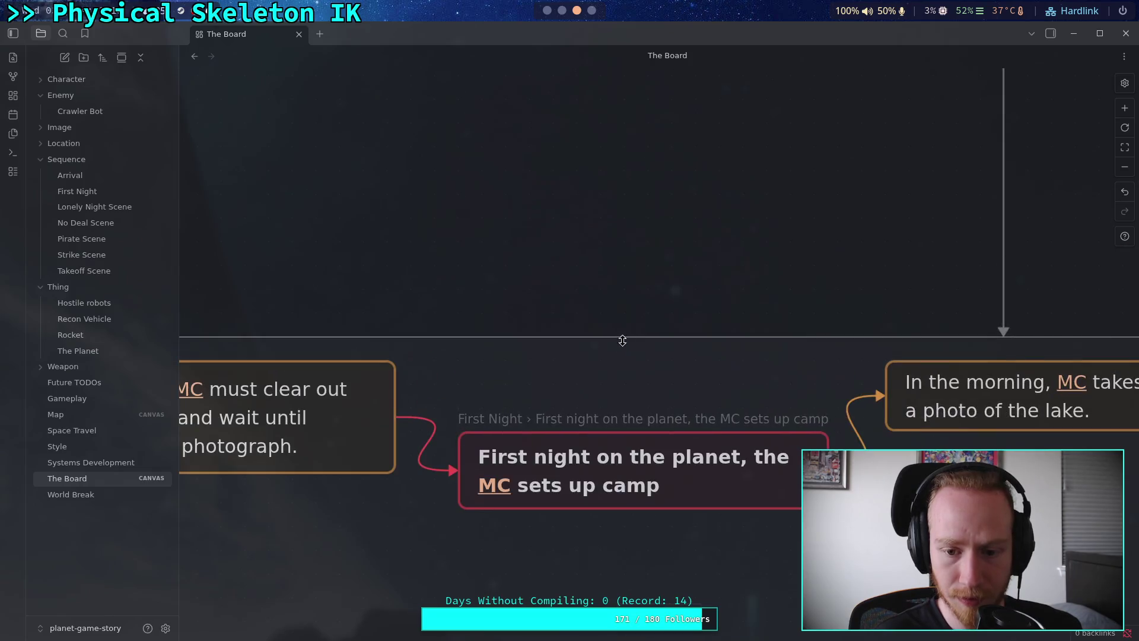
pyautogui.scroll(-4, 504, 490)
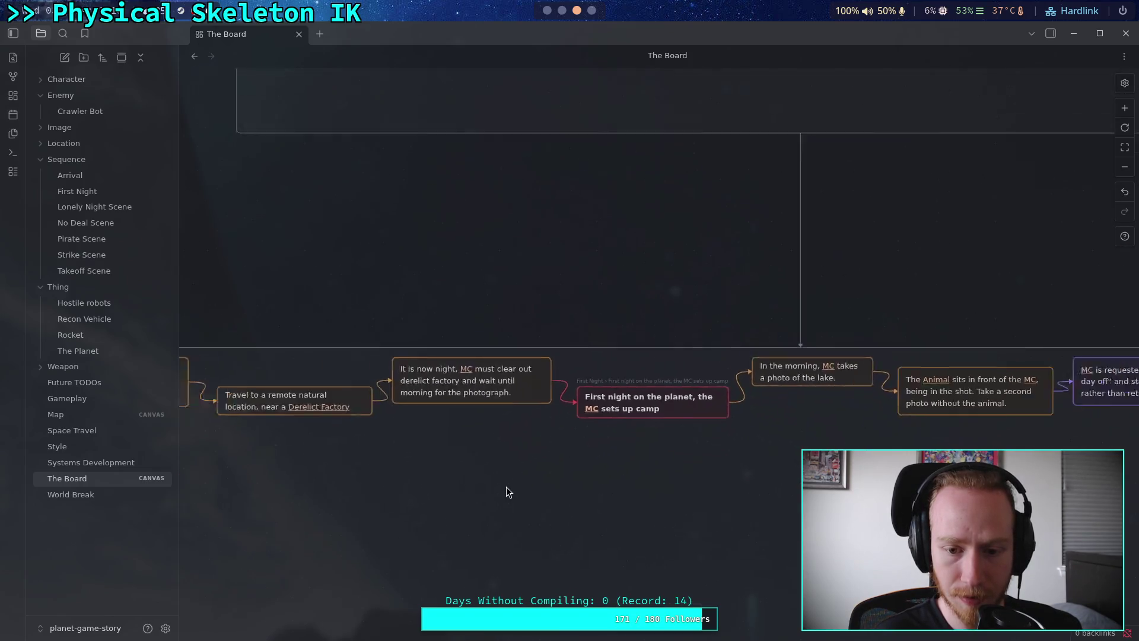
pyautogui.scroll(6, 686, 267)
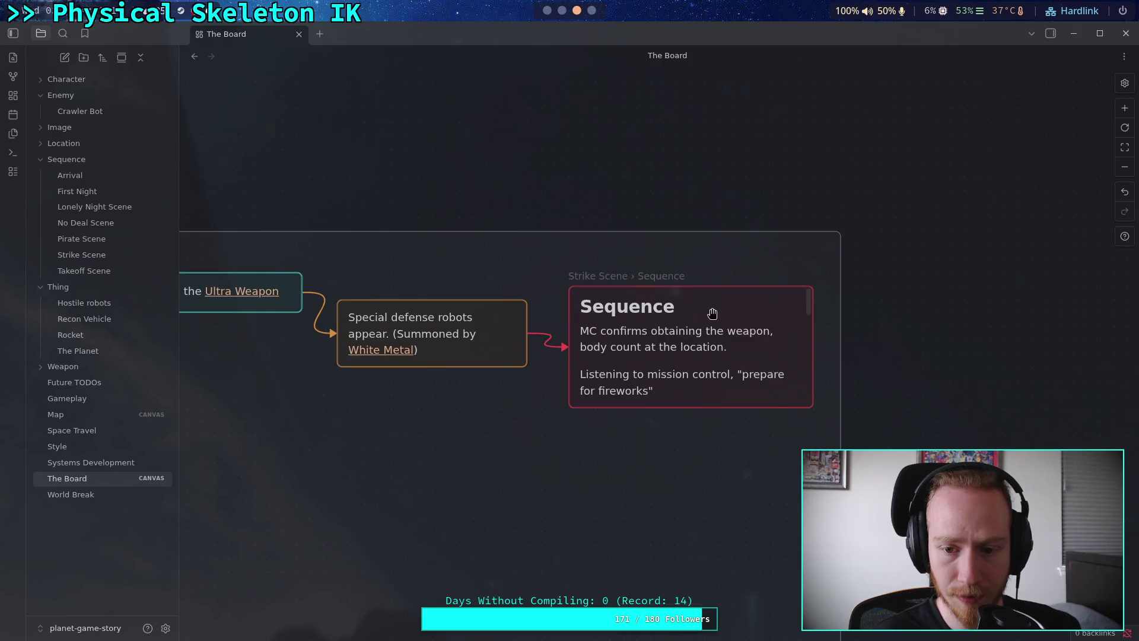
pyautogui.click(82, 244)
pyautogui.click(89, 255)
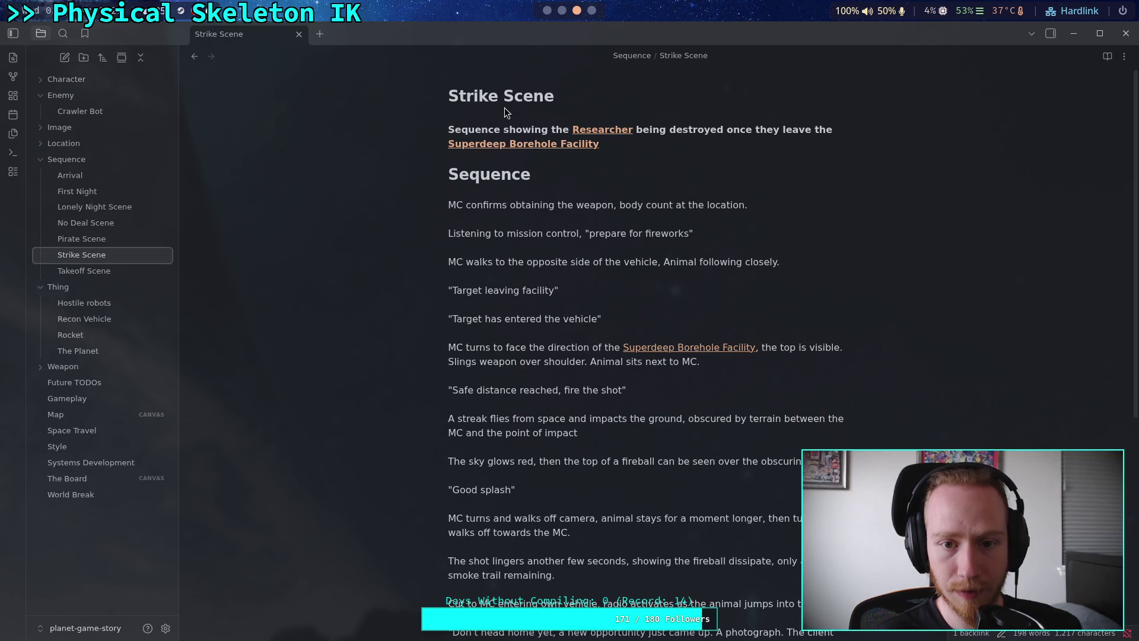
pyautogui.doubleClick(534, 96)
pyautogui.click(598, 190)
pyautogui.scroll(-1, 597, 189)
pyautogui.scroll(-5, 598, 188)
pyautogui.scroll(6, 613, 204)
pyautogui.click(86, 223)
pyautogui.click(94, 240)
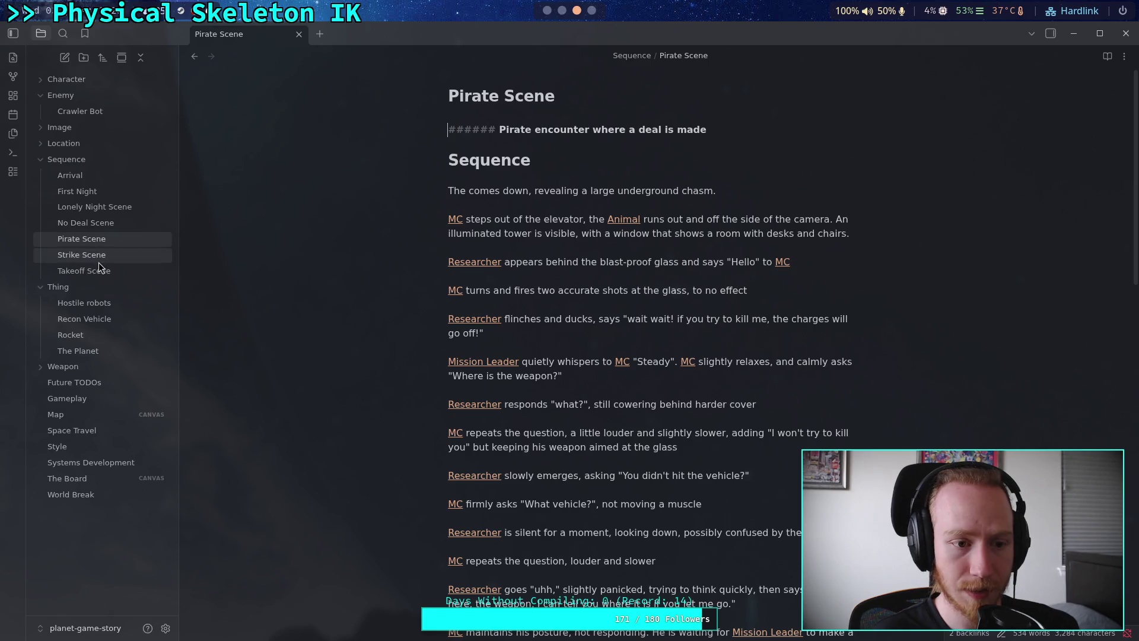
pyautogui.click(95, 268)
pyautogui.click(92, 190)
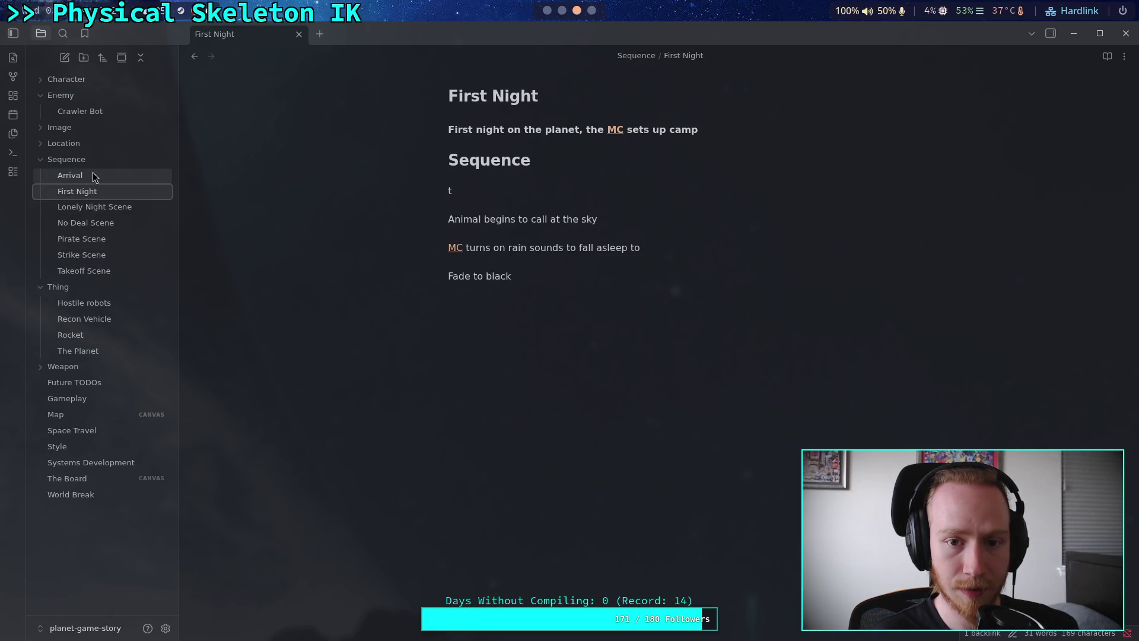
pyautogui.click(93, 175)
pyautogui.click(95, 223)
pyautogui.click(94, 239)
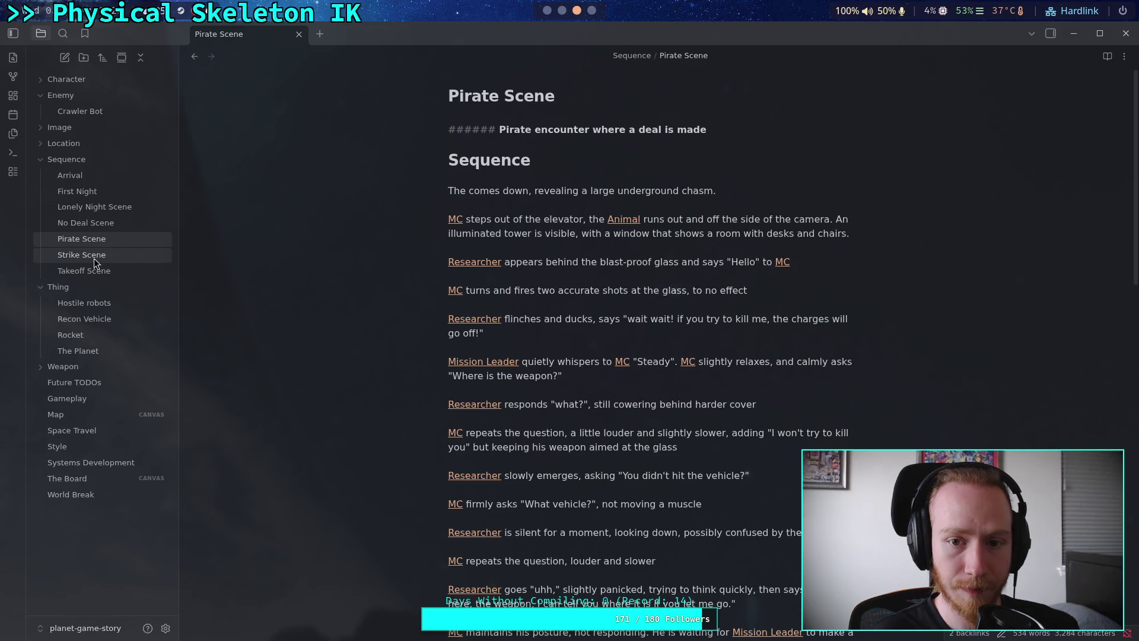
pyautogui.click(95, 258)
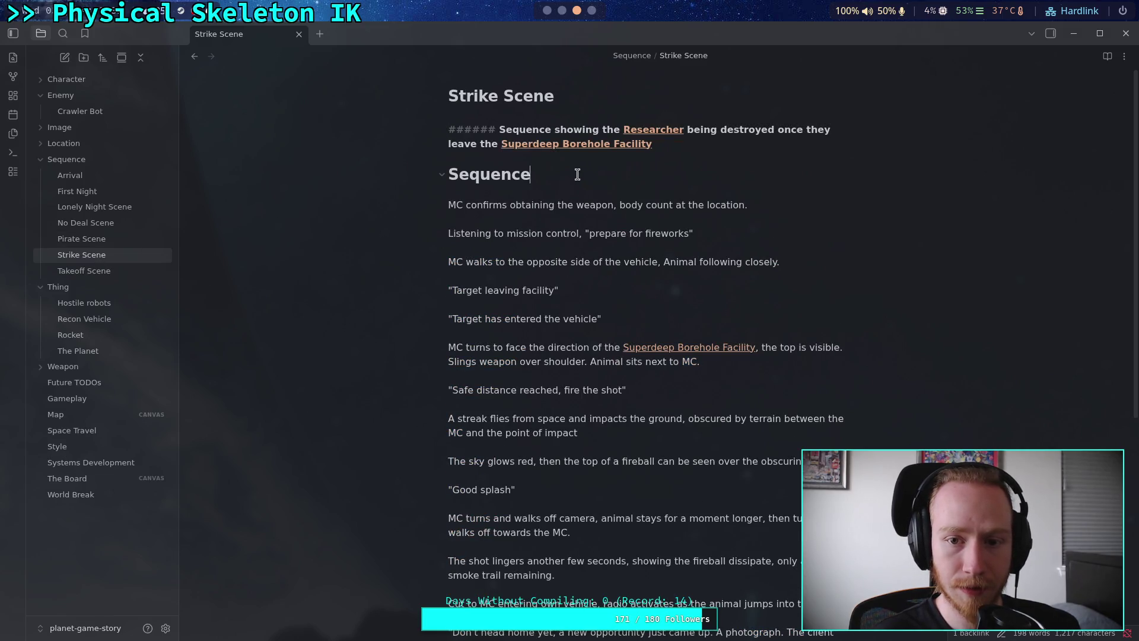
pyautogui.click(645, 144)
pyautogui.click(444, 162)
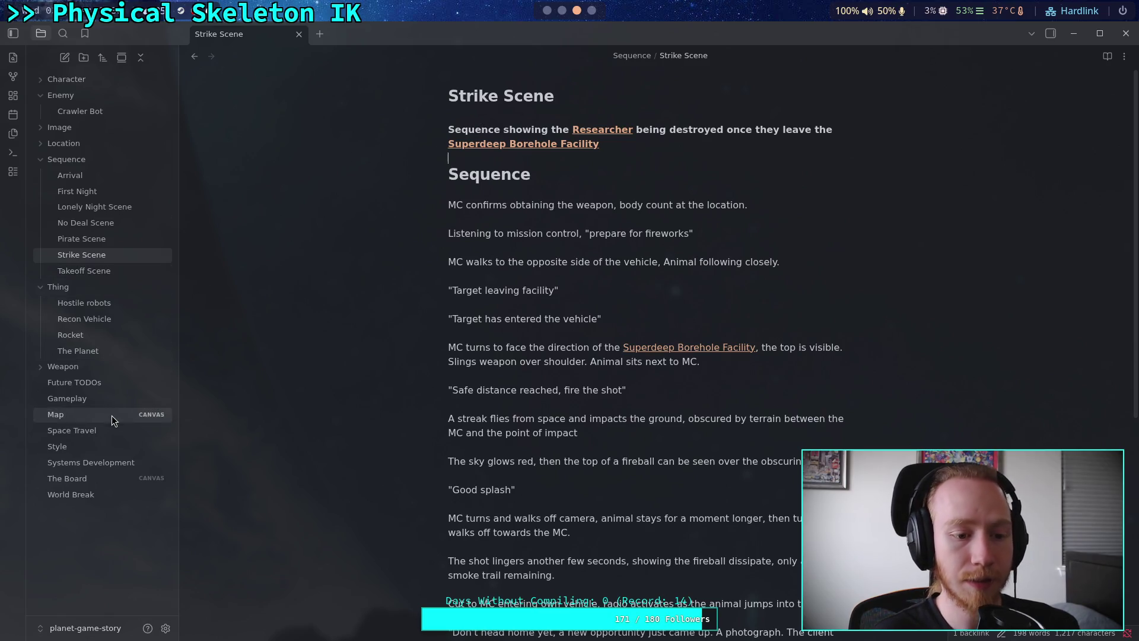
pyautogui.click(76, 478)
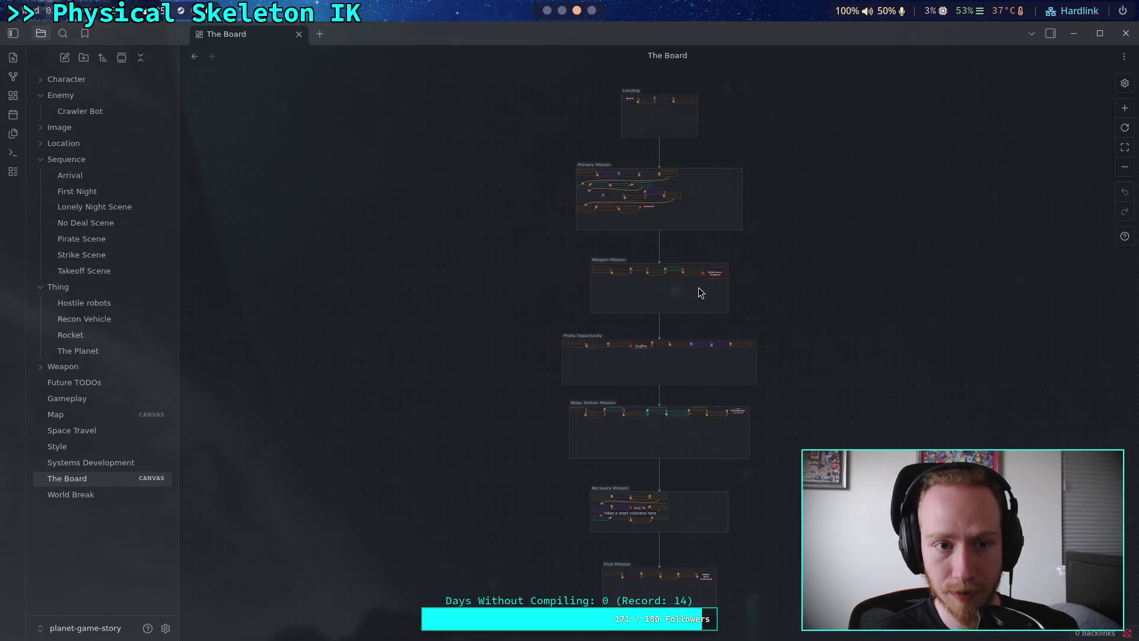
# Narrow the Strike Scene Sequence card to its H6 summary heading
pyautogui.scroll(5, 733, 279)
pyautogui.click(555, 194)
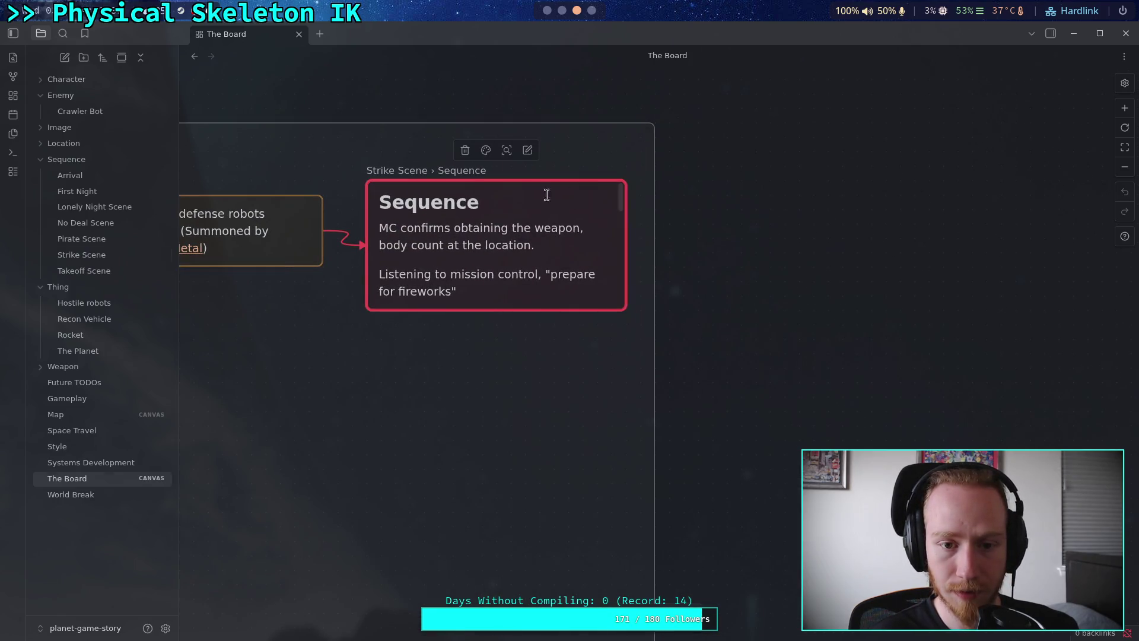
pyautogui.rightClick(523, 204)
pyautogui.click(576, 244)
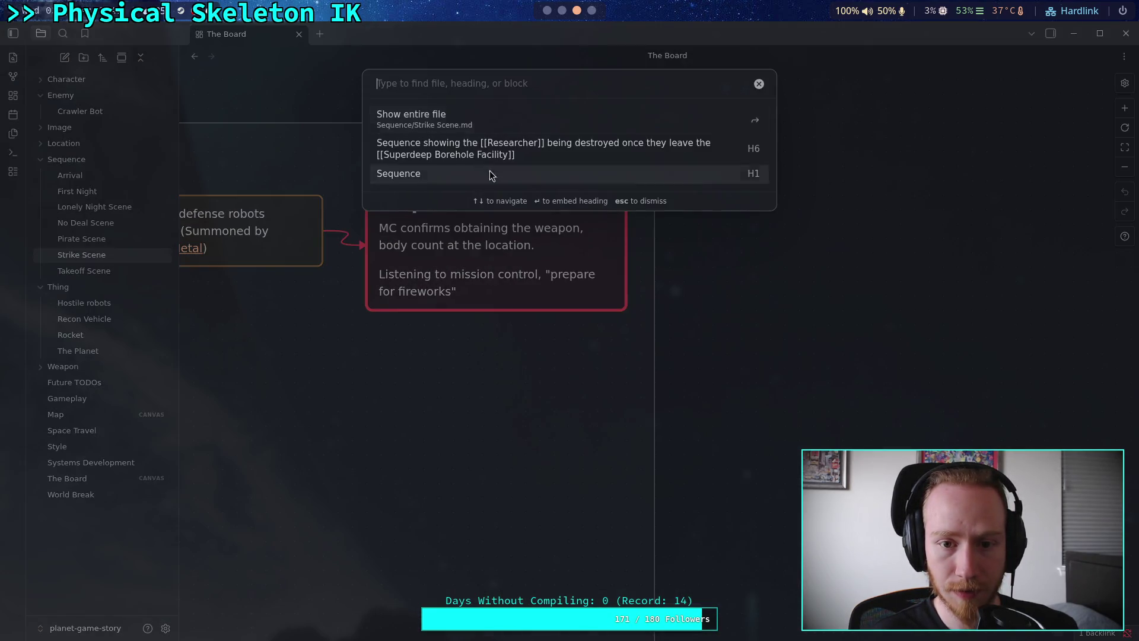
pyautogui.click(439, 148)
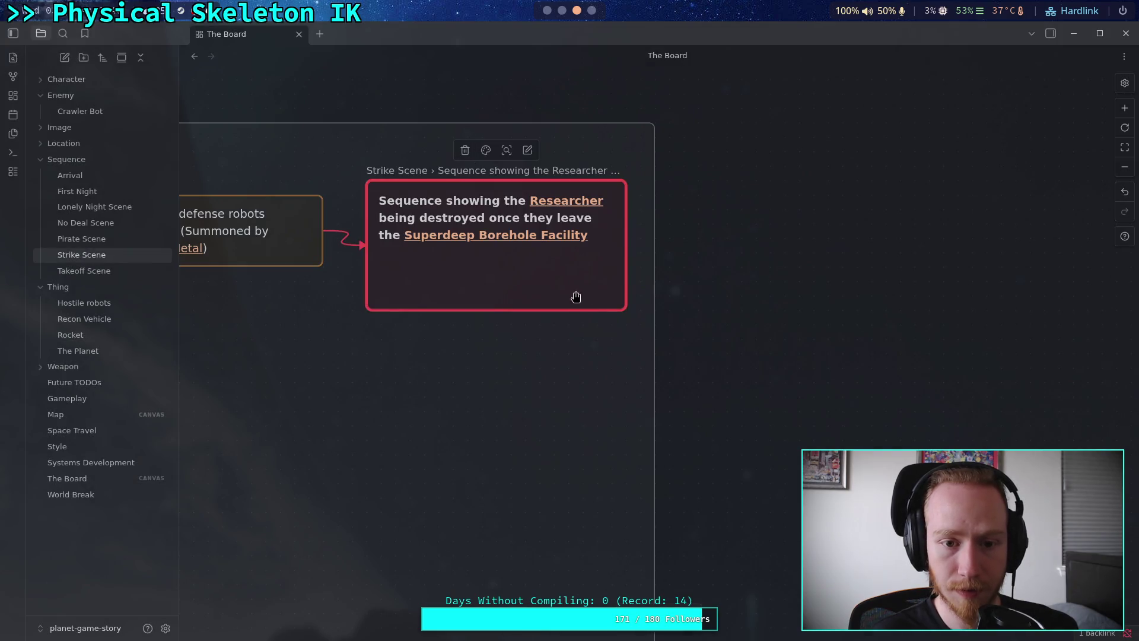
# Shorten the Strike Scene card to fit its one-line heading
pyautogui.moveTo(616, 305); pyautogui.dragTo(613, 250)
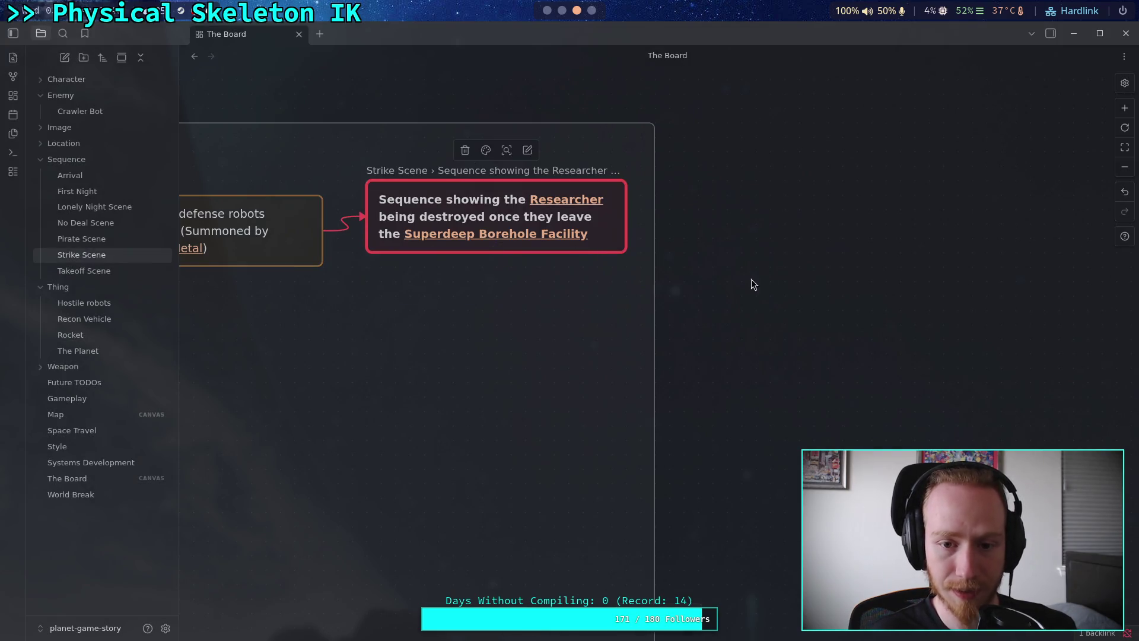
pyautogui.scroll(-2, 736, 282)
pyautogui.scroll(-5, 736, 283)
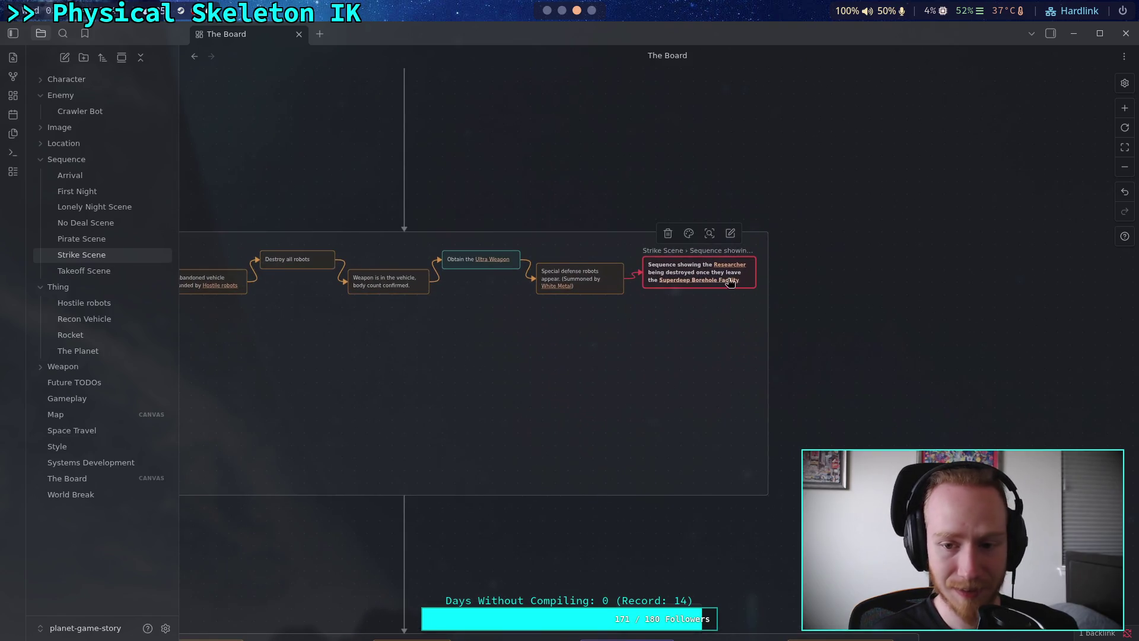
pyautogui.click(878, 288)
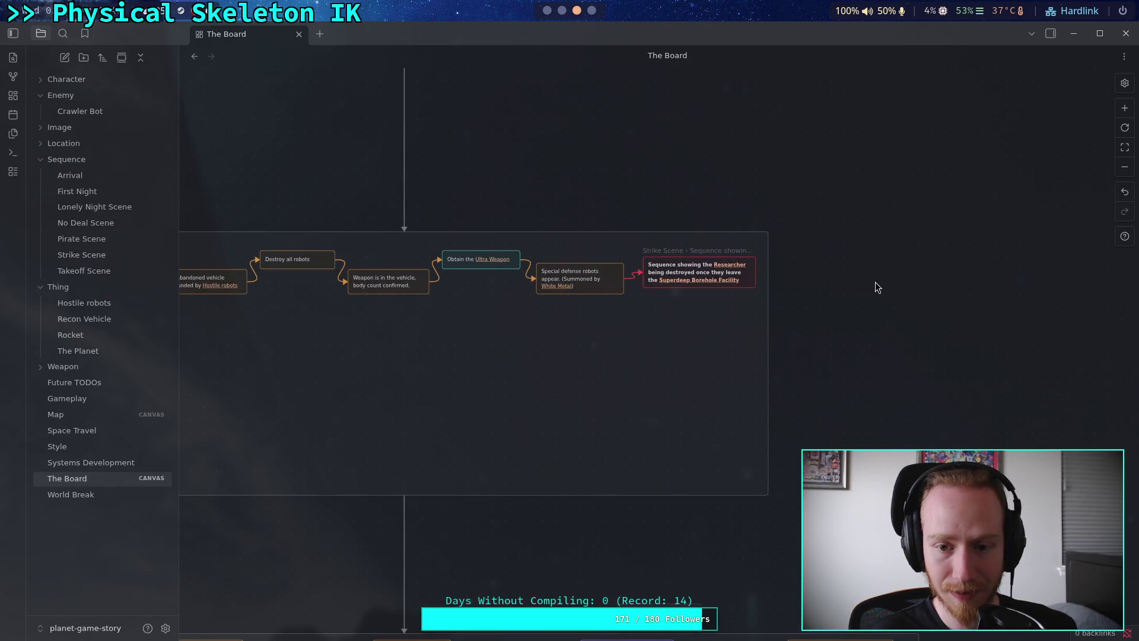
# Open the Strike Scene note from the file tree
pyautogui.scroll(-1, 878, 288)
pyautogui.scroll(-3, 876, 284)
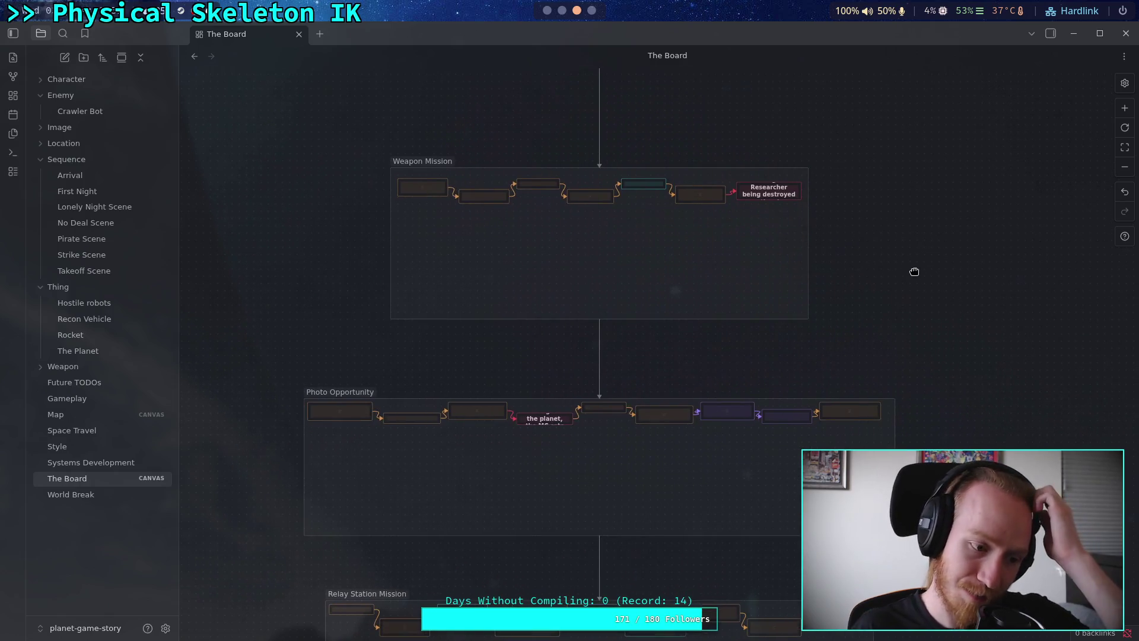
pyautogui.scroll(-2, 740, 330)
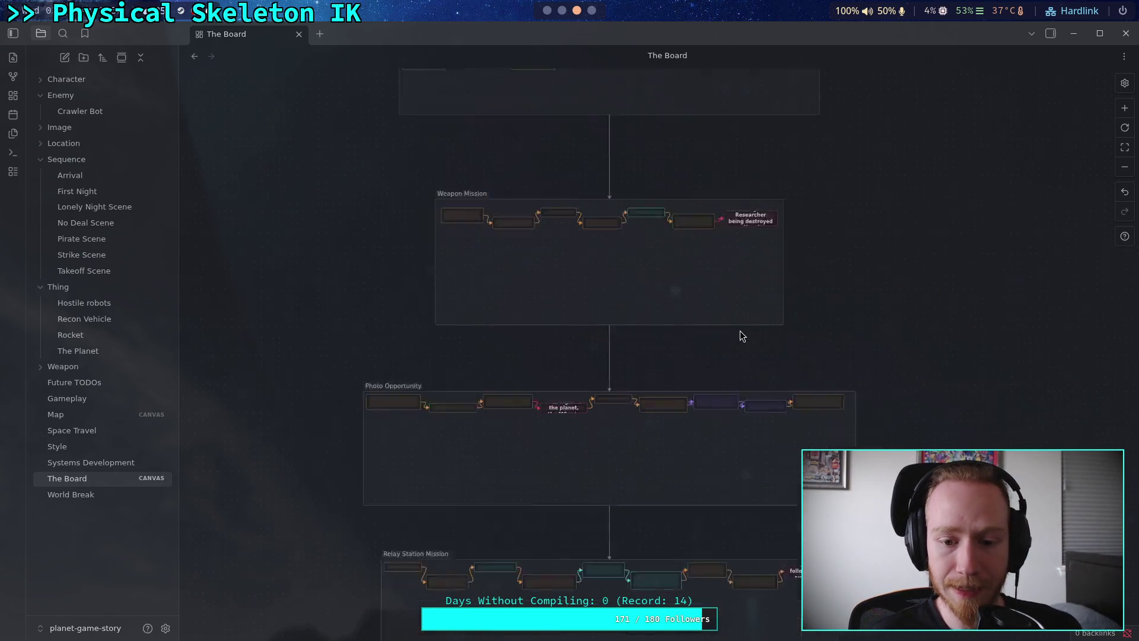
pyautogui.scroll(-3, 770, 364)
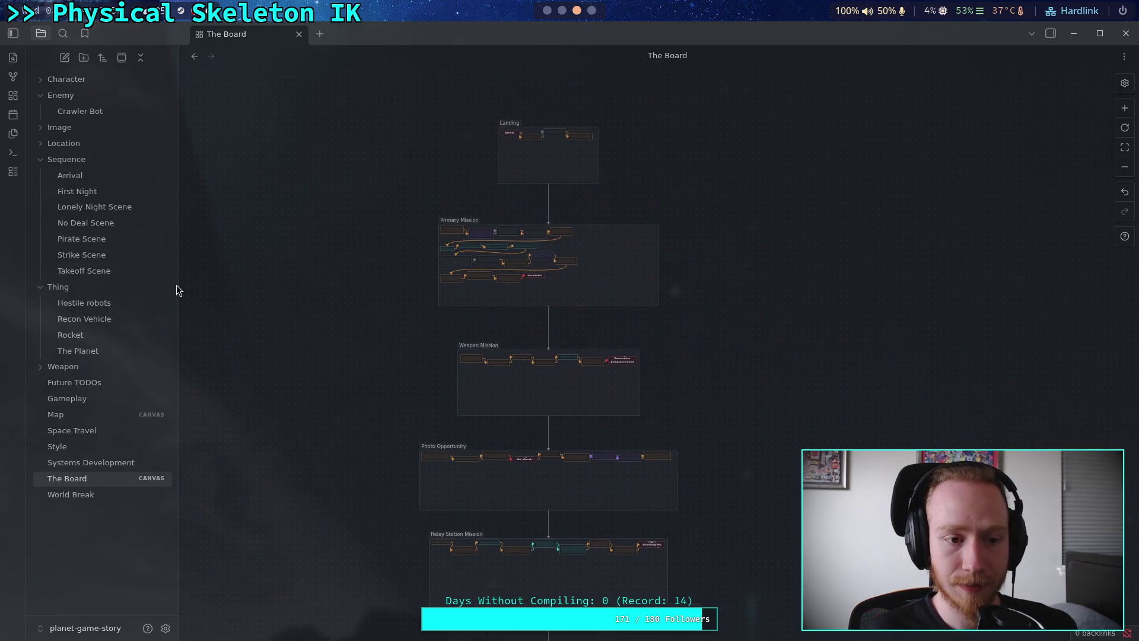
pyautogui.click(95, 255)
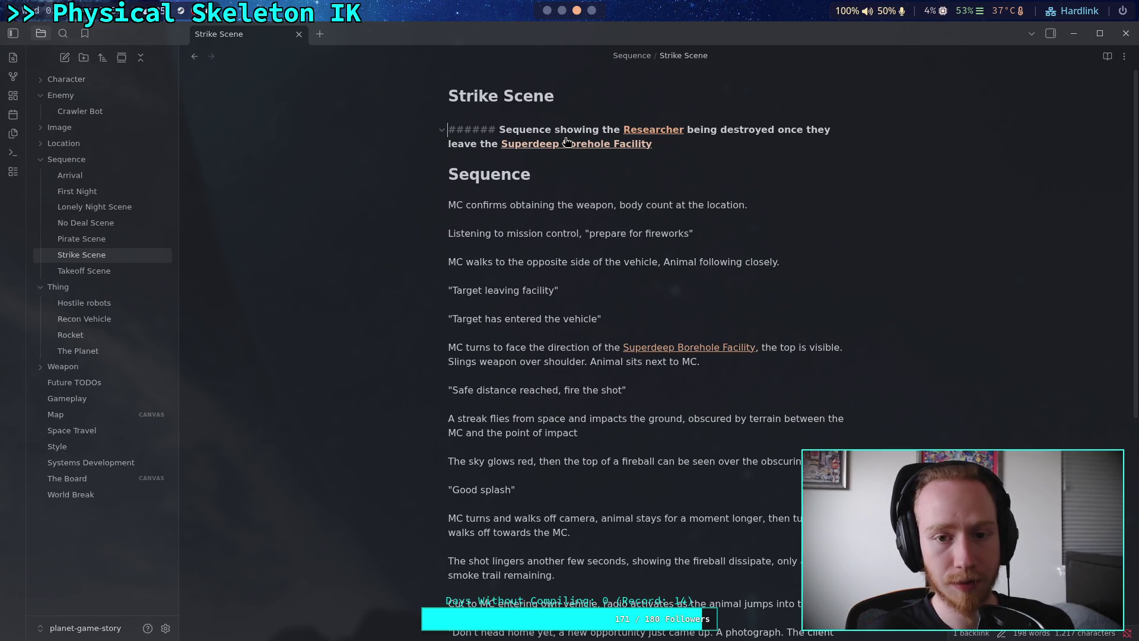
# Add a line above the H6 heading: 'IDEA: Bring player back to SBF and have them recover'
pyautogui.press('Return')
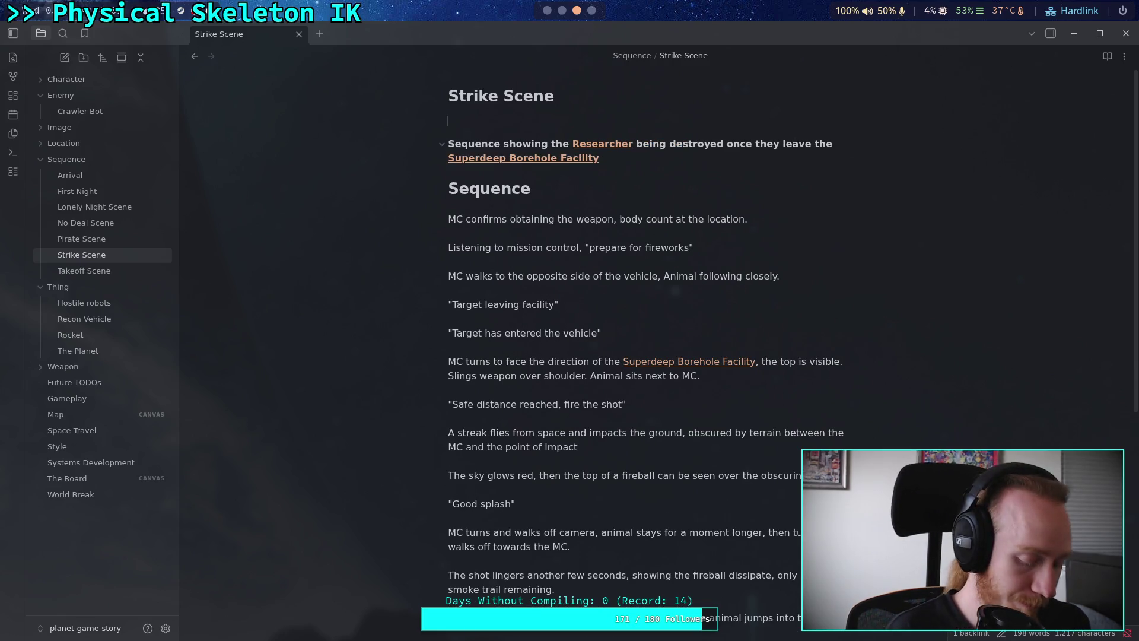
pyautogui.write('IDEA:')
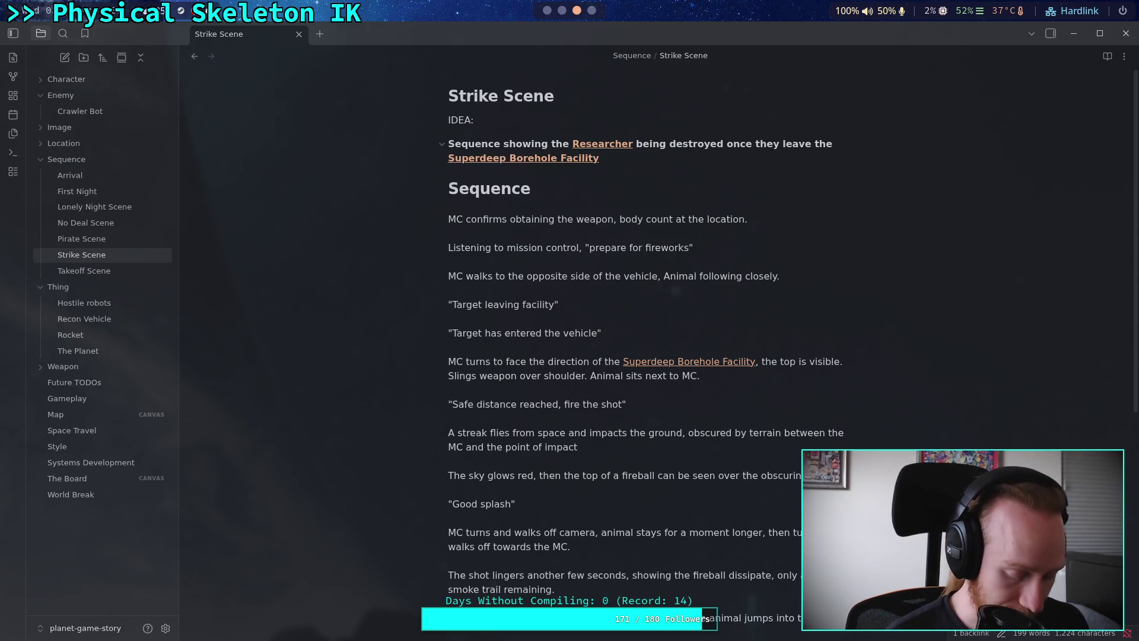
pyautogui.write('ring ')
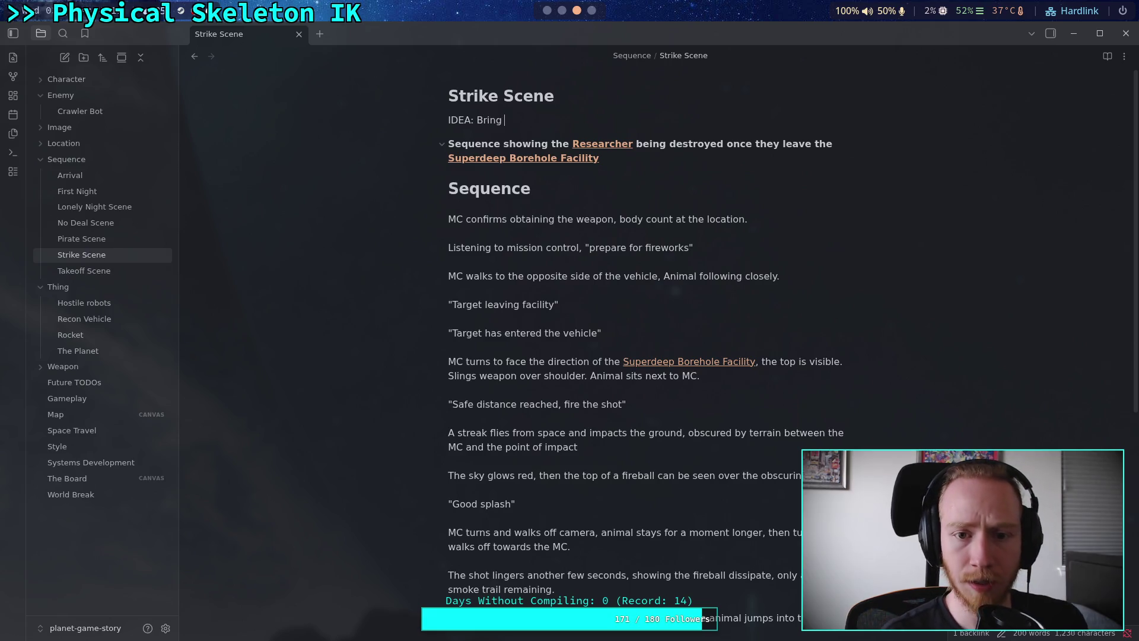
pyautogui.write('playr back to')
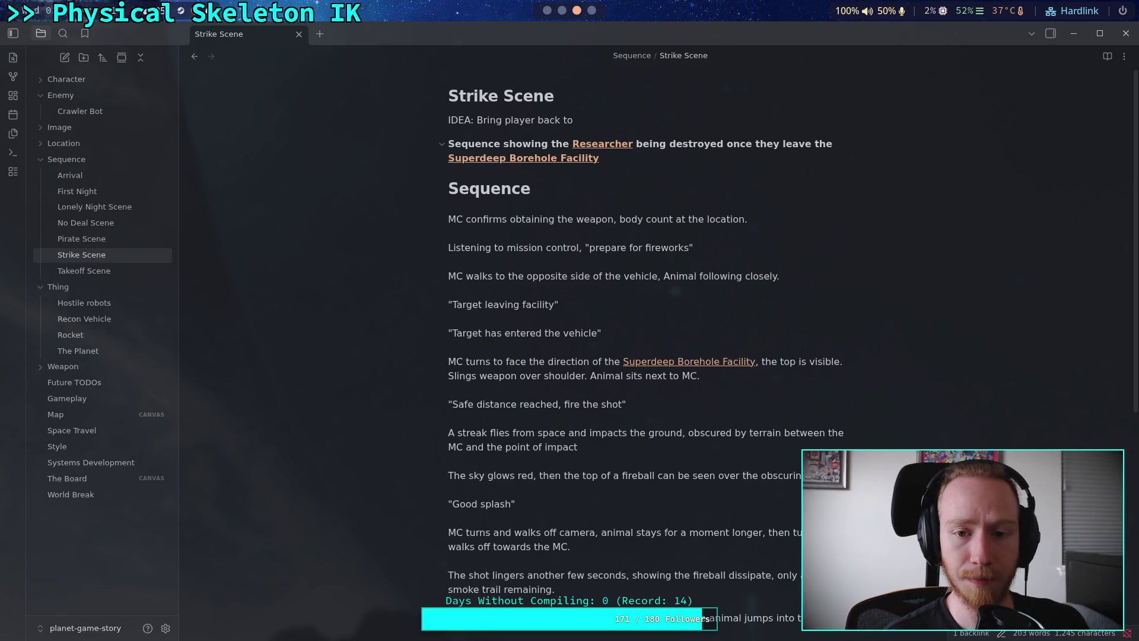
pyautogui.write('[')
pyautogui.press('BackSpace')
pyautogui.press('BackSpace')
pyautogui.write('[')
pyautogui.press('BackSpace')
pyautogui.write('N')
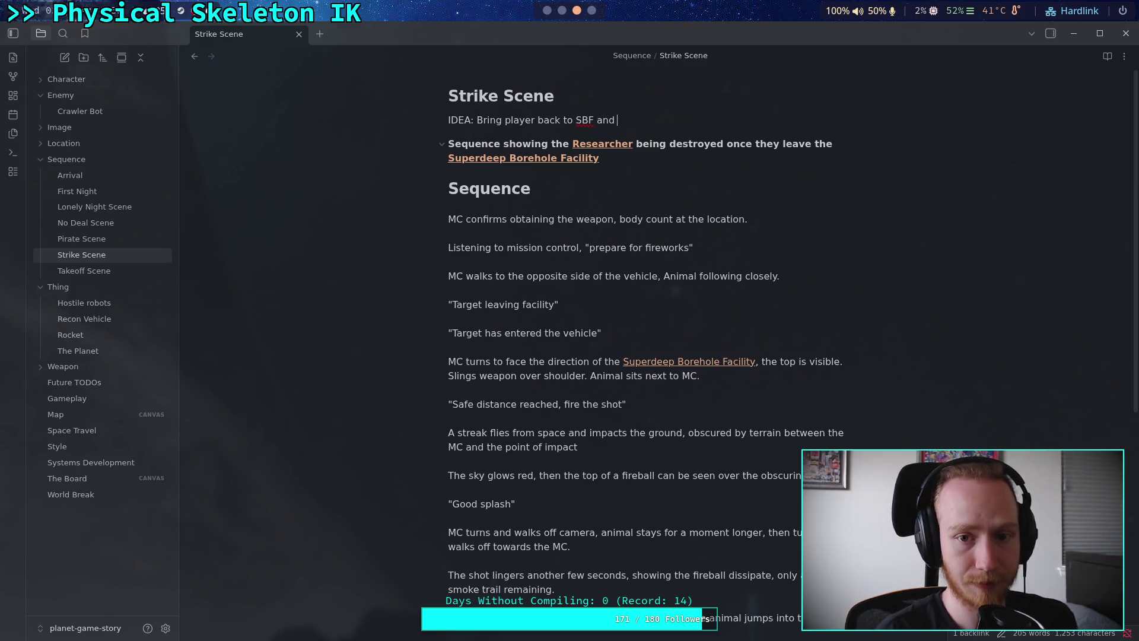
pyautogui.write('h')
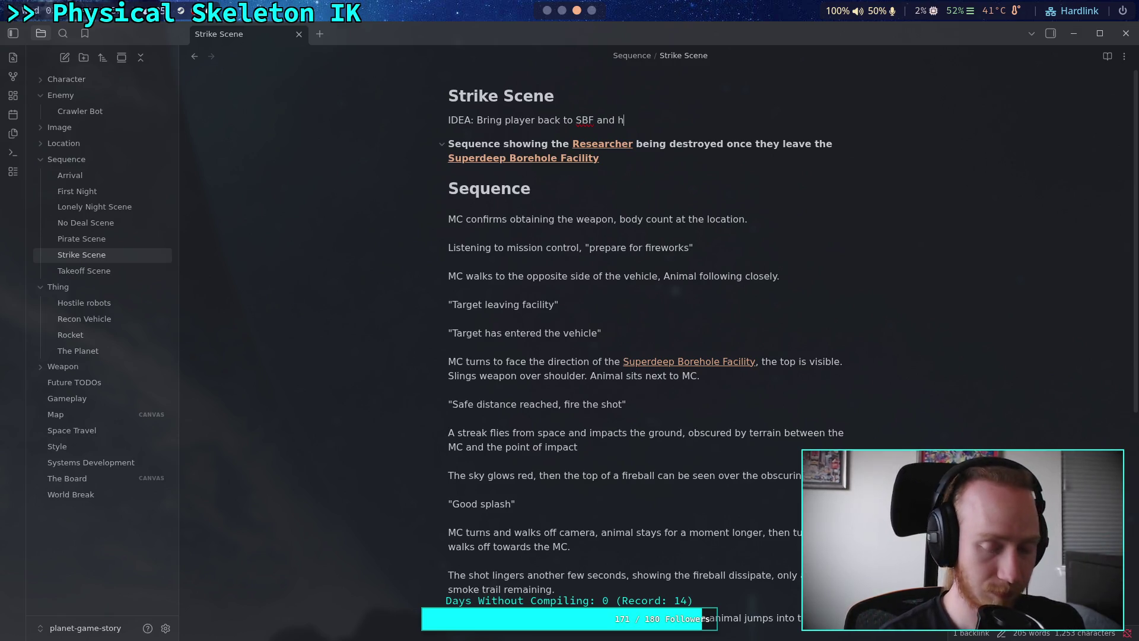
pyautogui.write('ave them recover.')
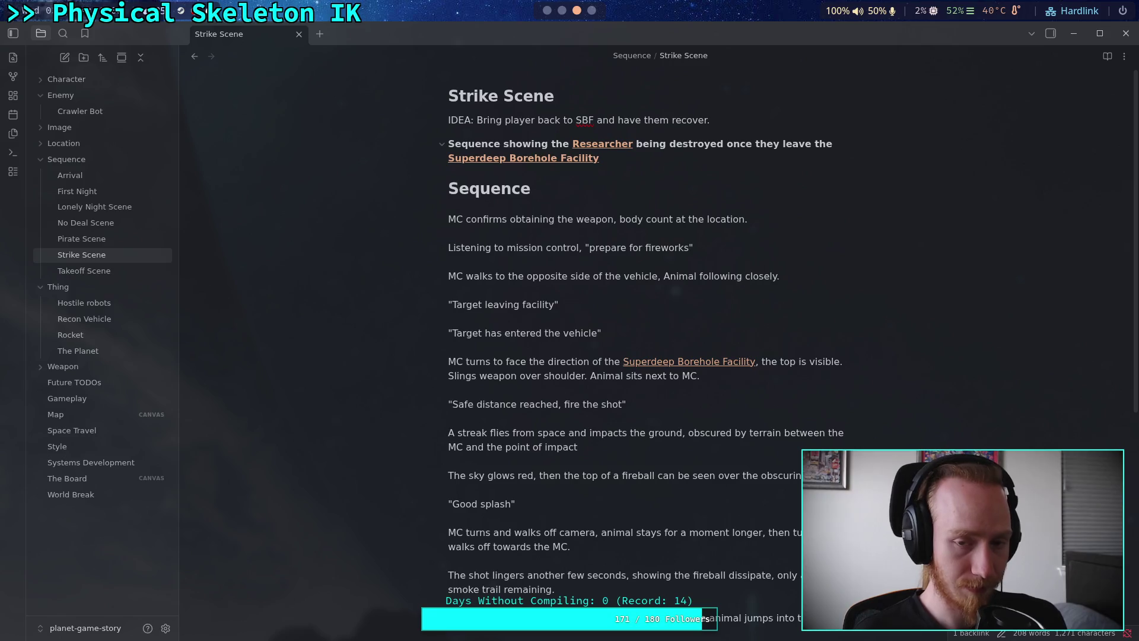
# Extend the IDEA line with a [[Researcher]] link
pyautogui.write('the scien')
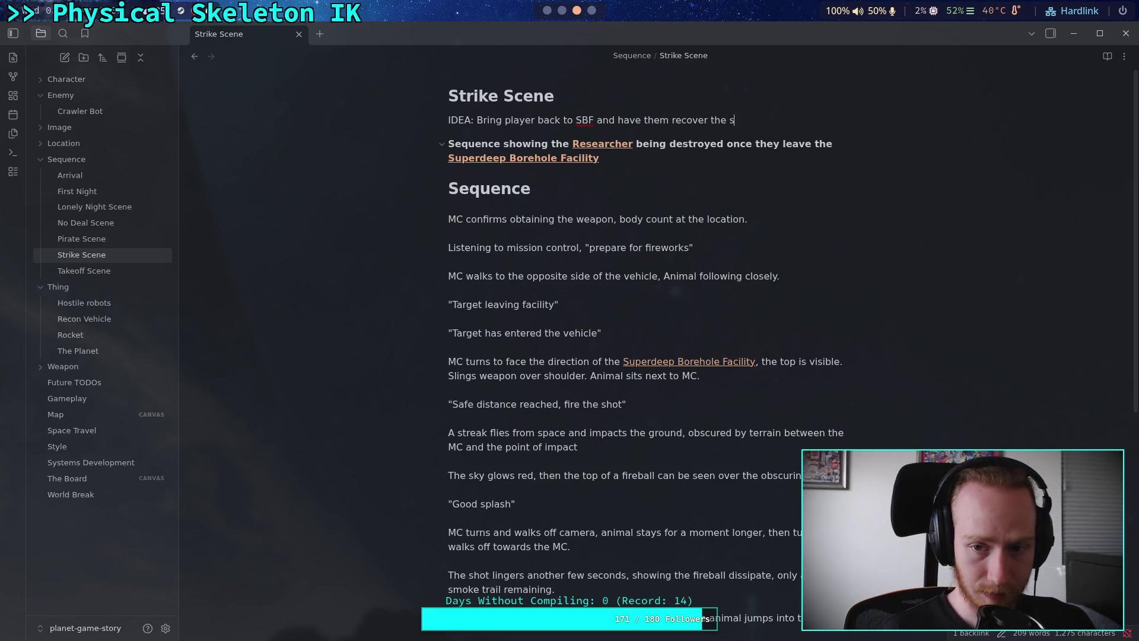
pyautogui.press('BackSpace')
pyautogui.press('BackSpace')
pyautogui.press('BackSpace')
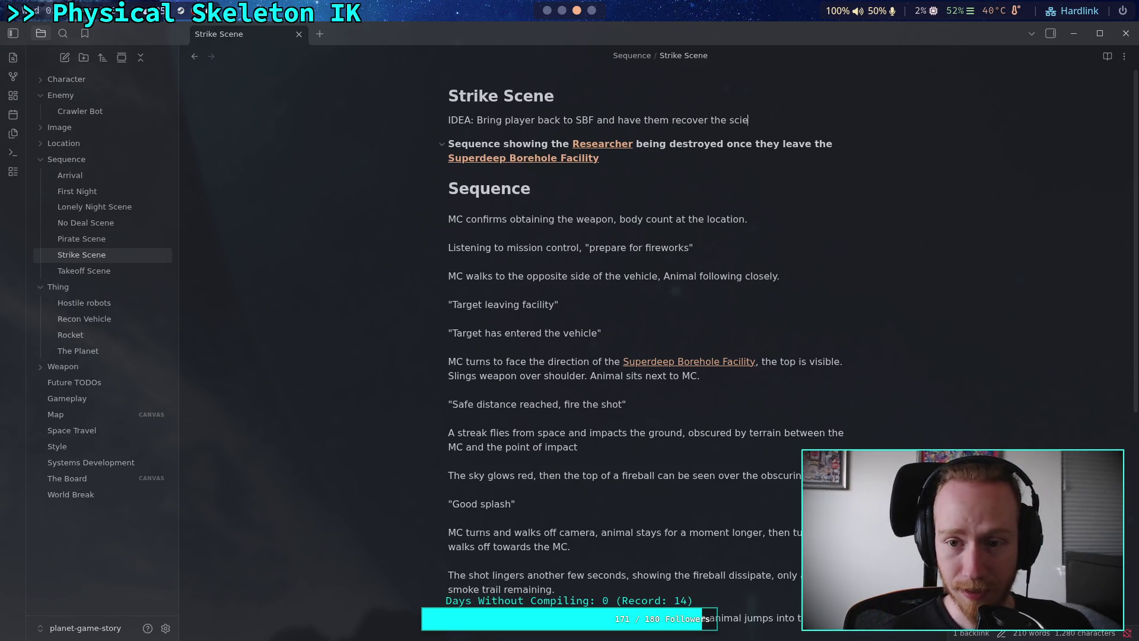
pyautogui.write('[[Re')
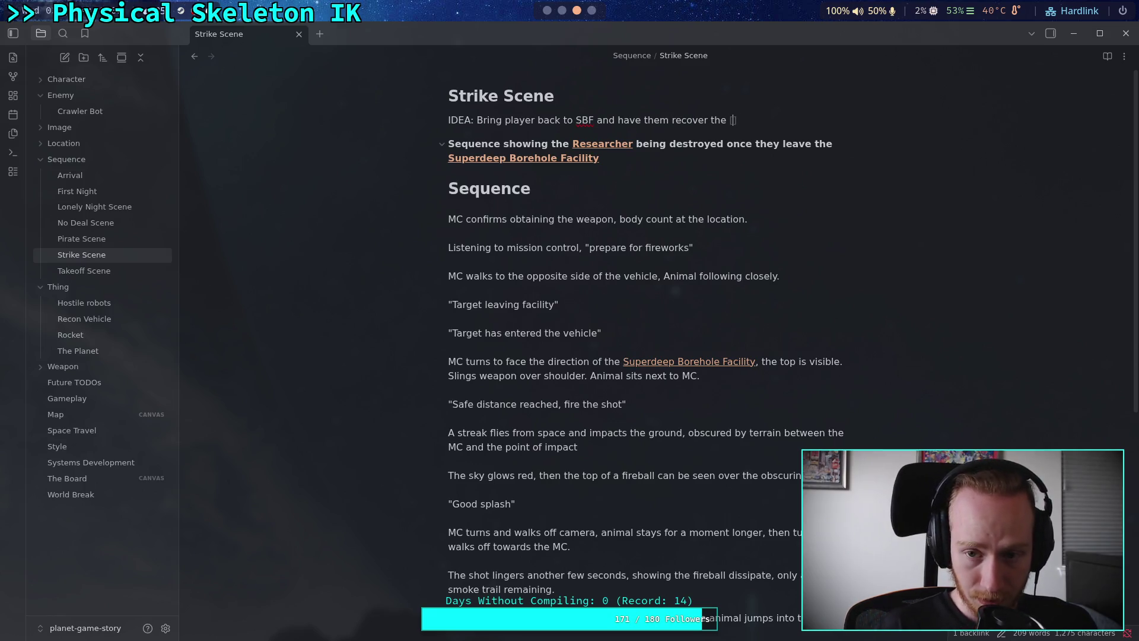
pyautogui.write('n')
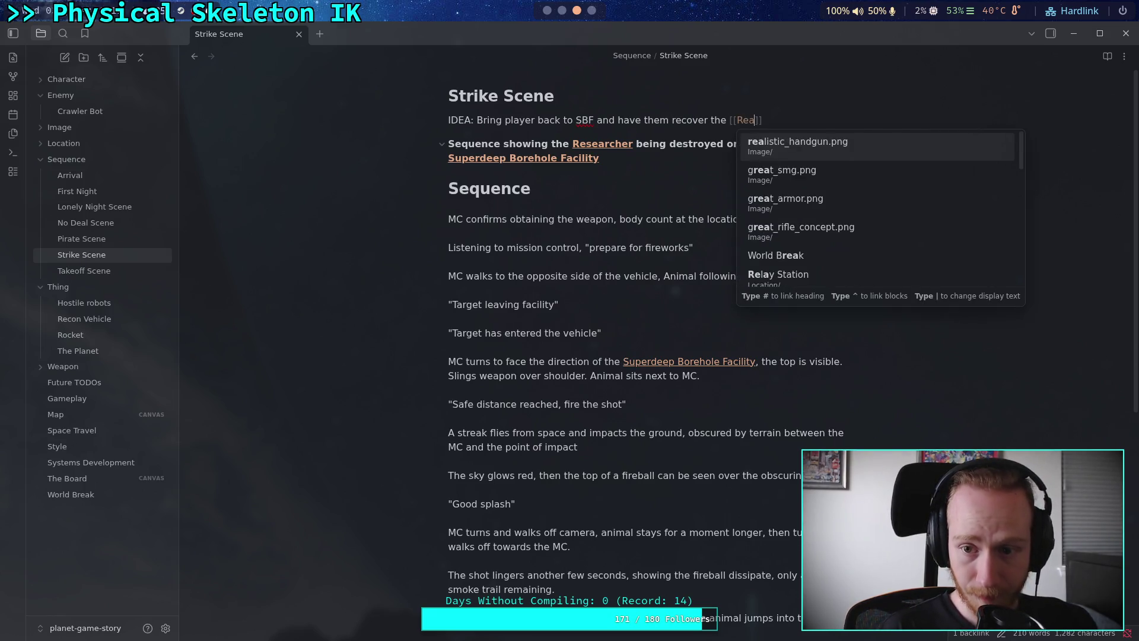
pyautogui.press('BackSpace')
pyautogui.write('searcher')
pyautogui.press('Escape')
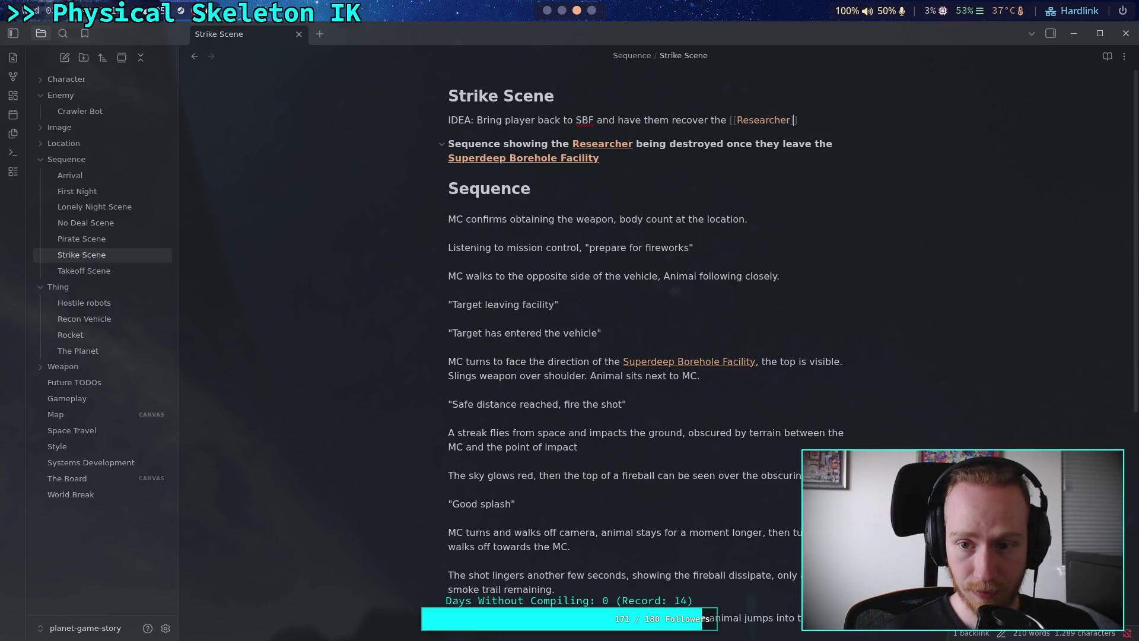
pyautogui.press('Return')
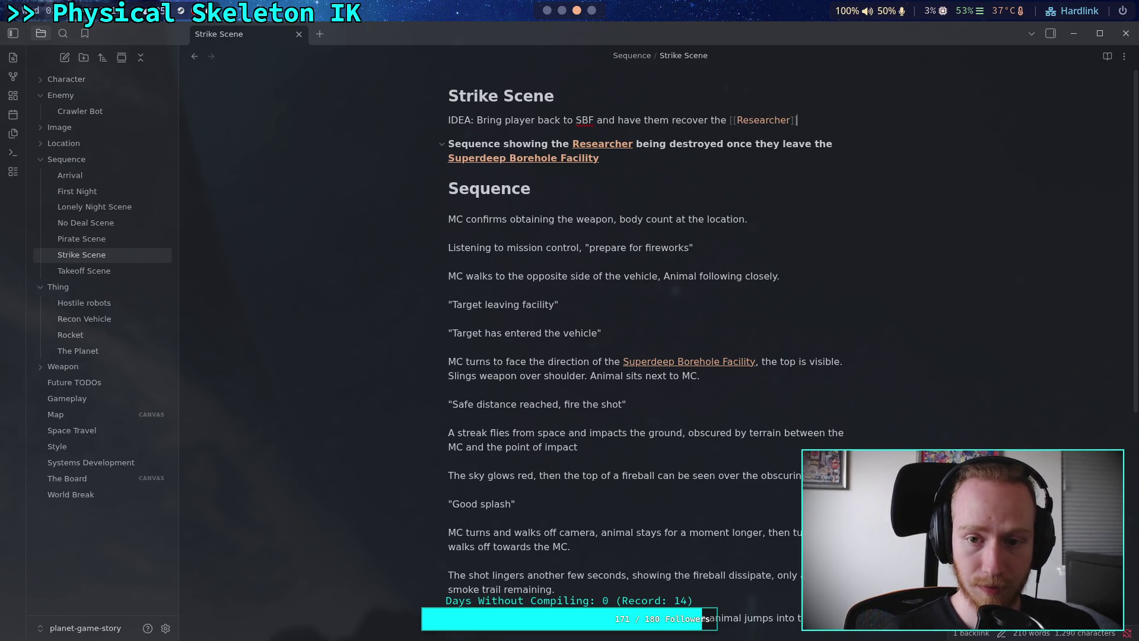
# Add the choice to shoot the Researcher or let them drive off and be hit by a missile
pyautogui.write(', bring them outsi')
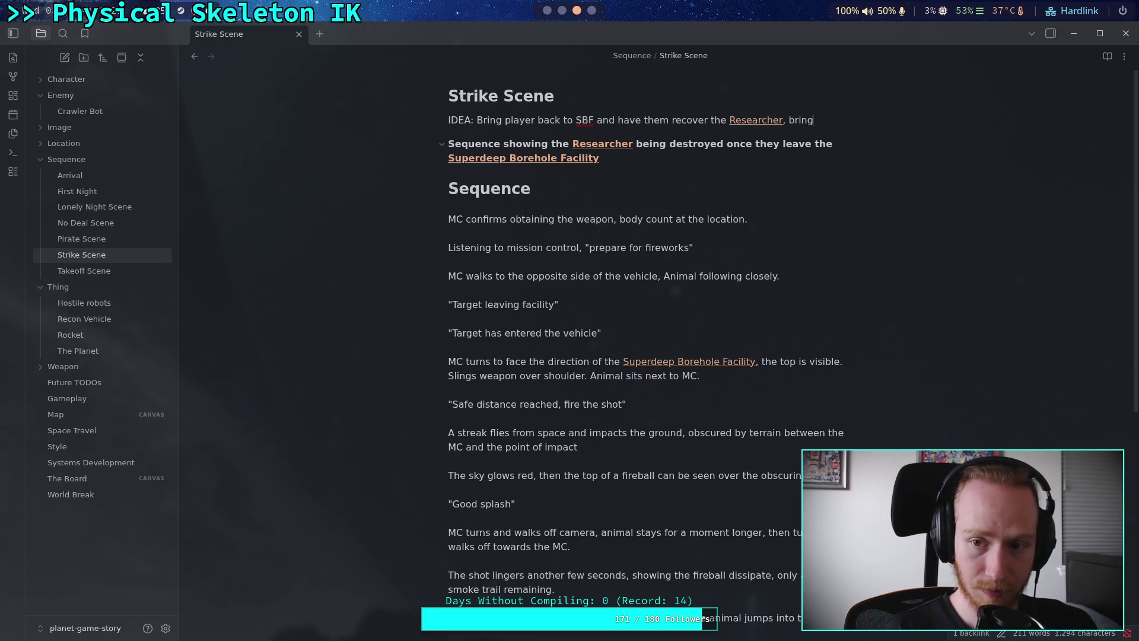
pyautogui.write('de a')
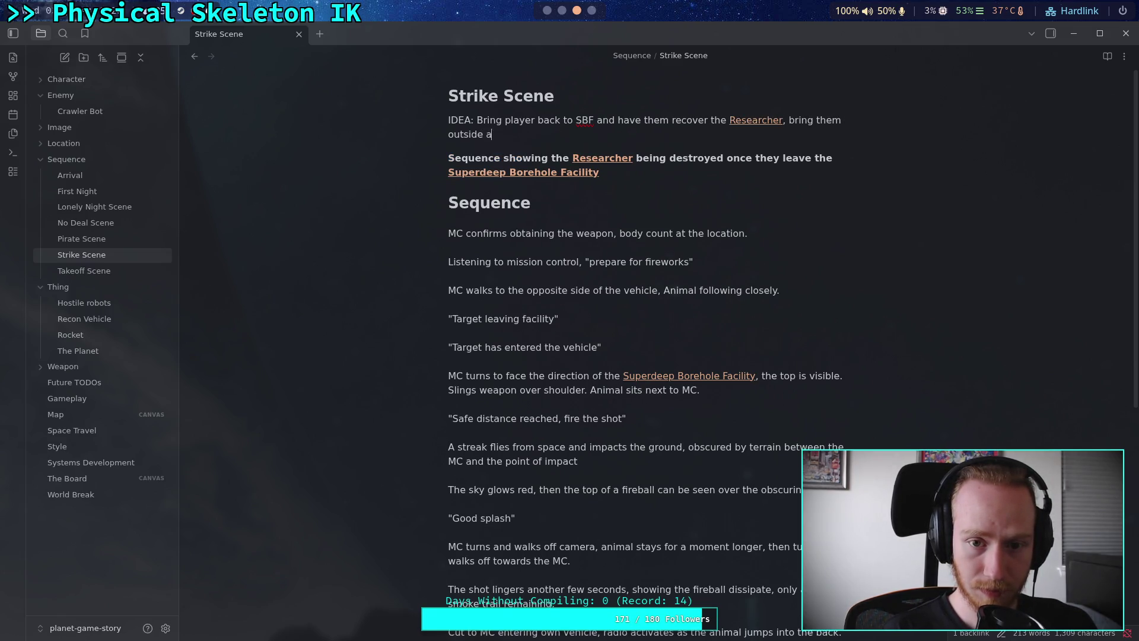
pyautogui.write('nd then shoot them')
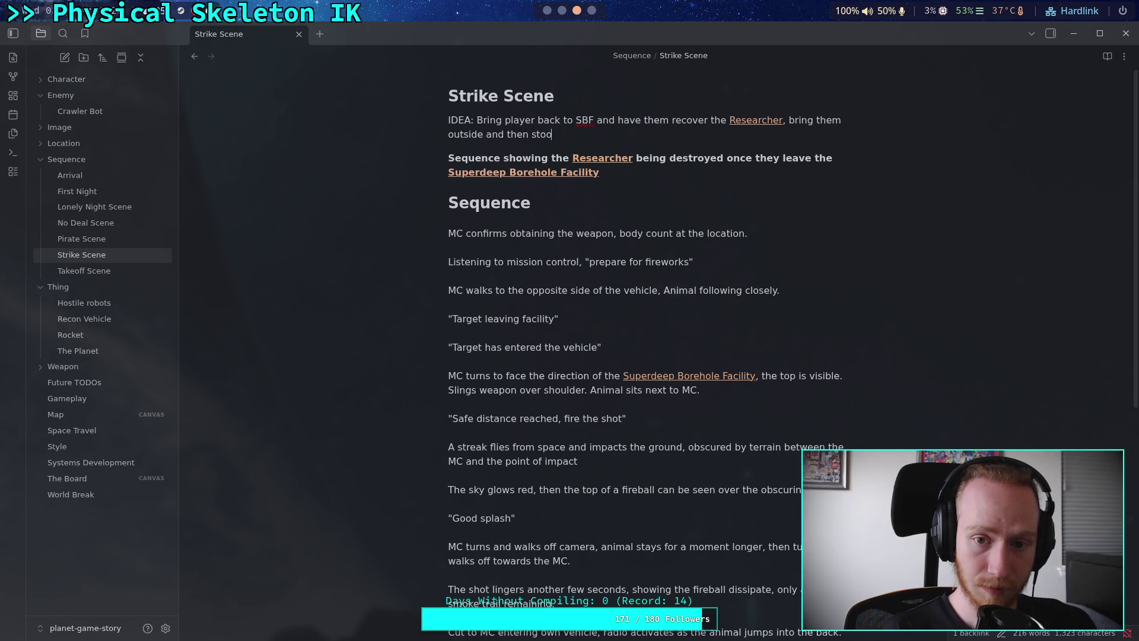
pyautogui.write('. ')
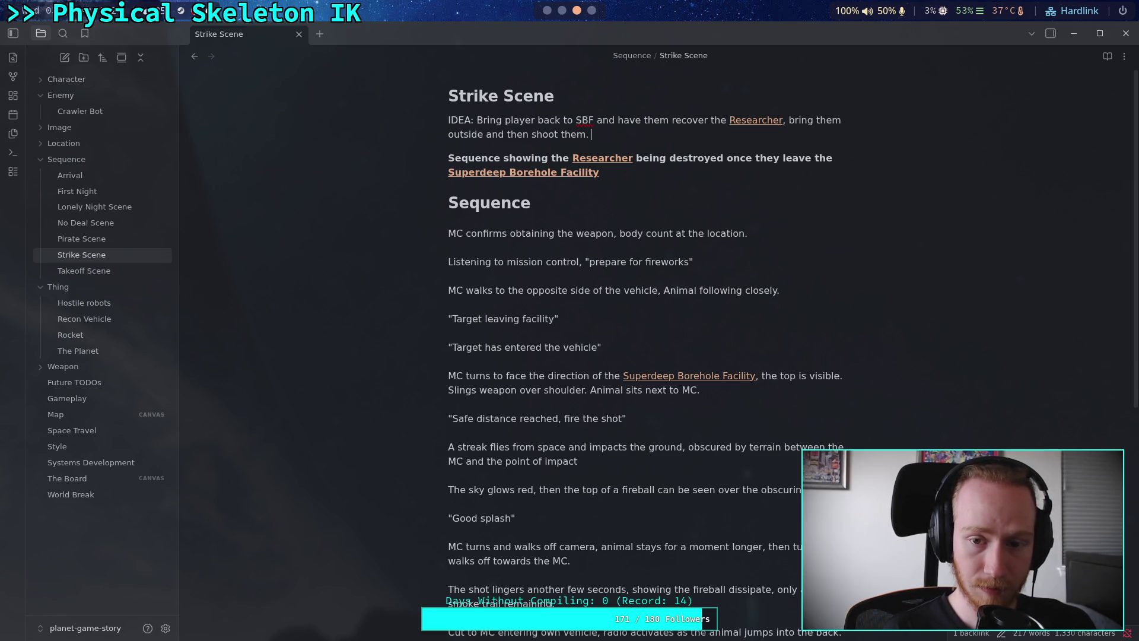
pyautogui.write('The play')
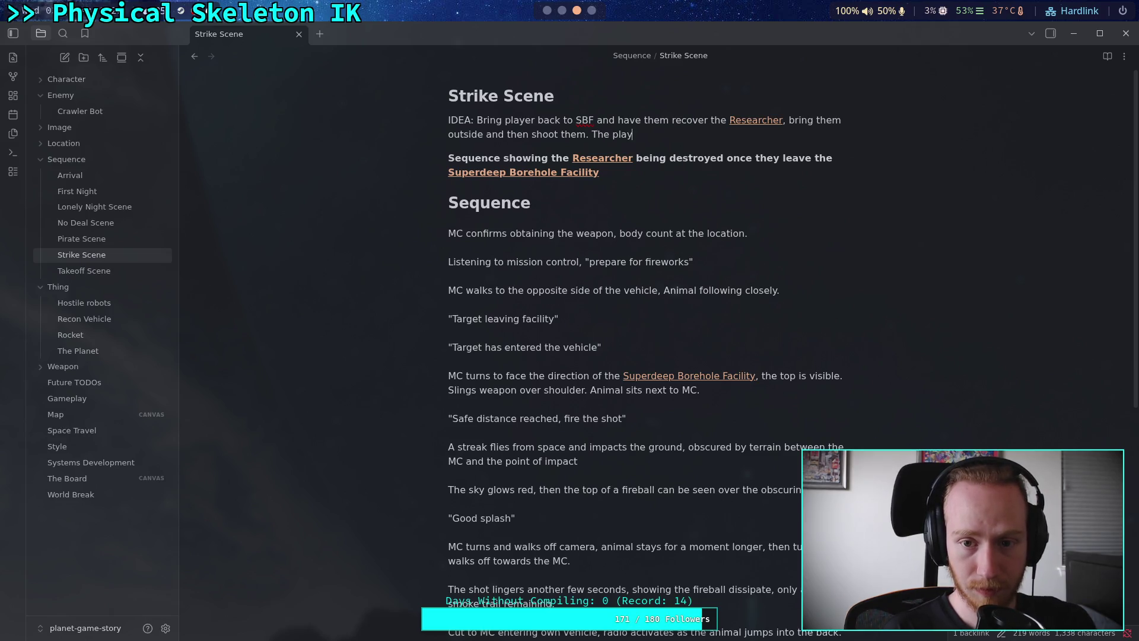
pyautogui.write('er can choose ')
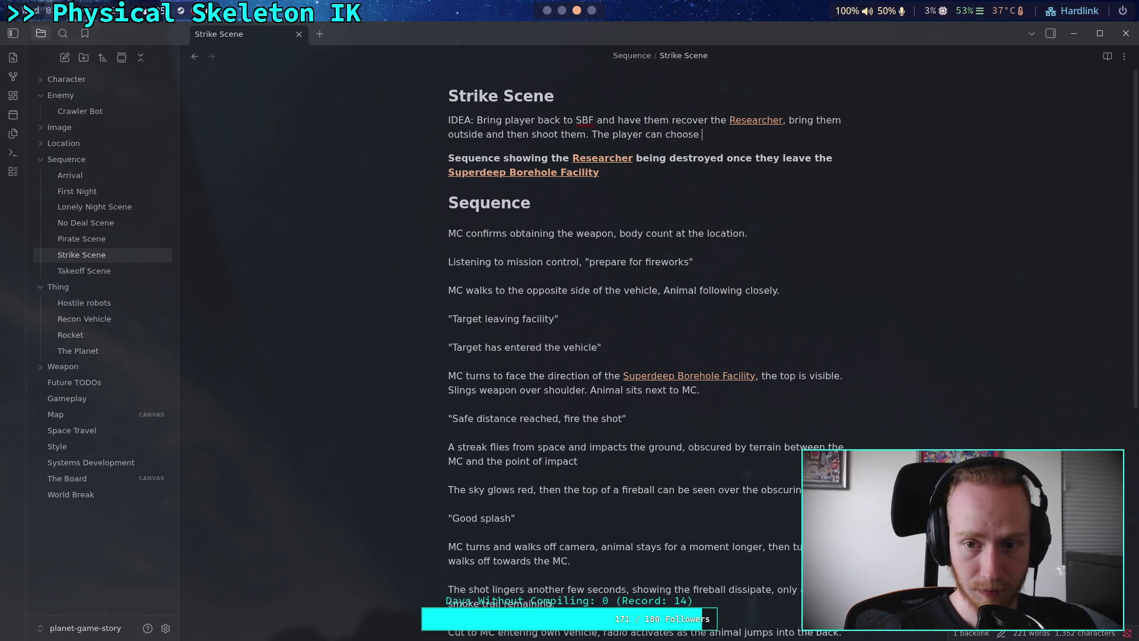
pyautogui.write('not tothe')
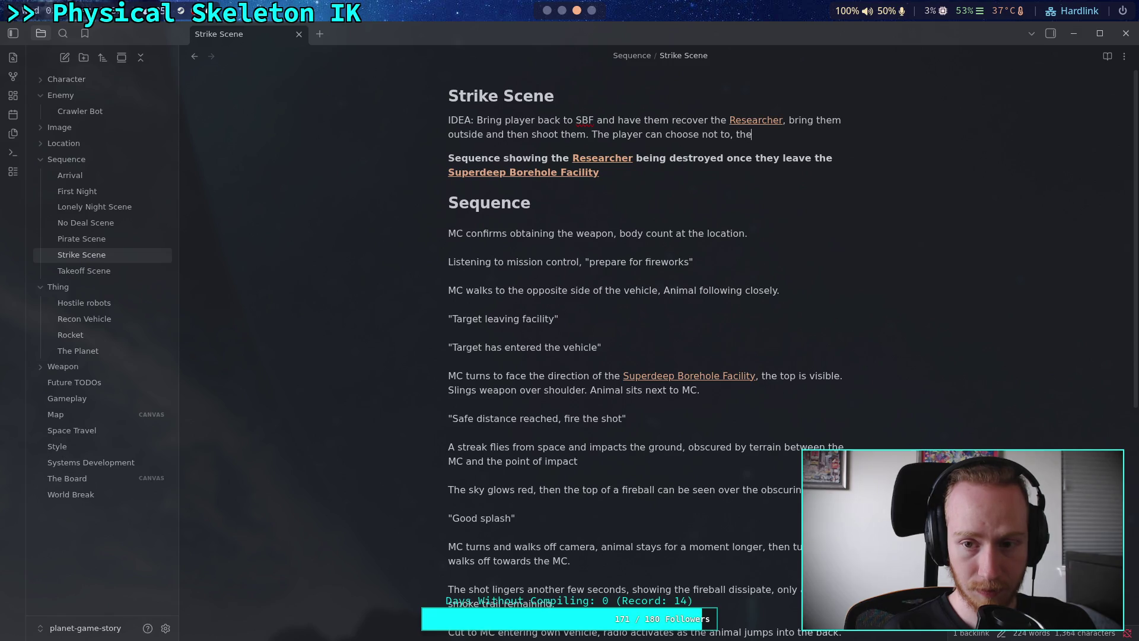
pyautogui.write(' [[Researc')
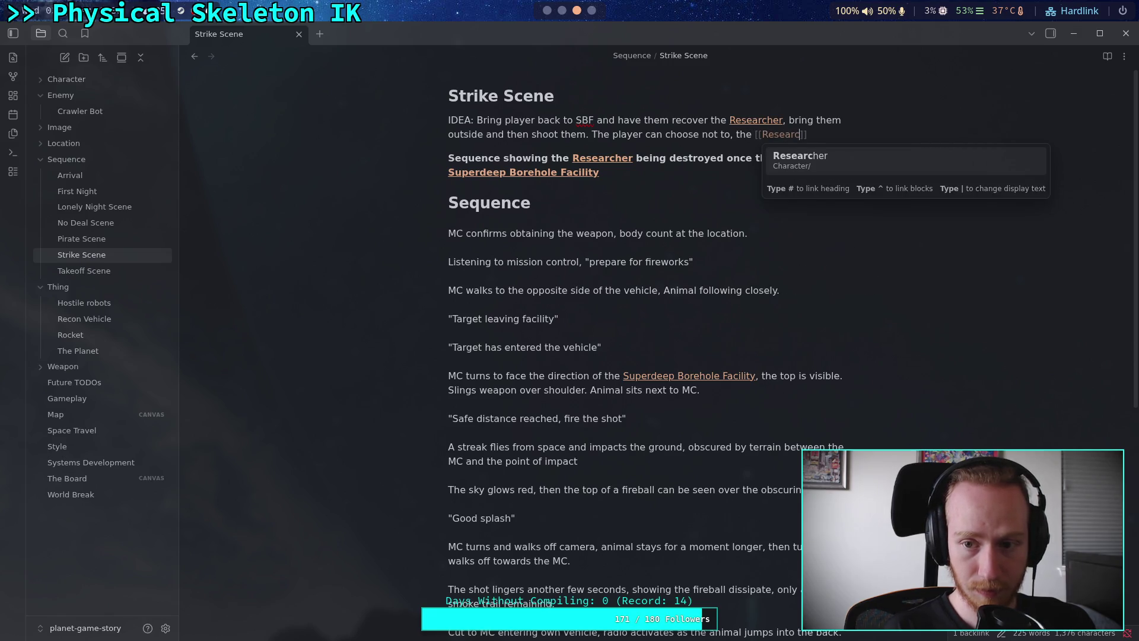
pyautogui.press('Return')
pyautogui.write('enters a truck and dr')
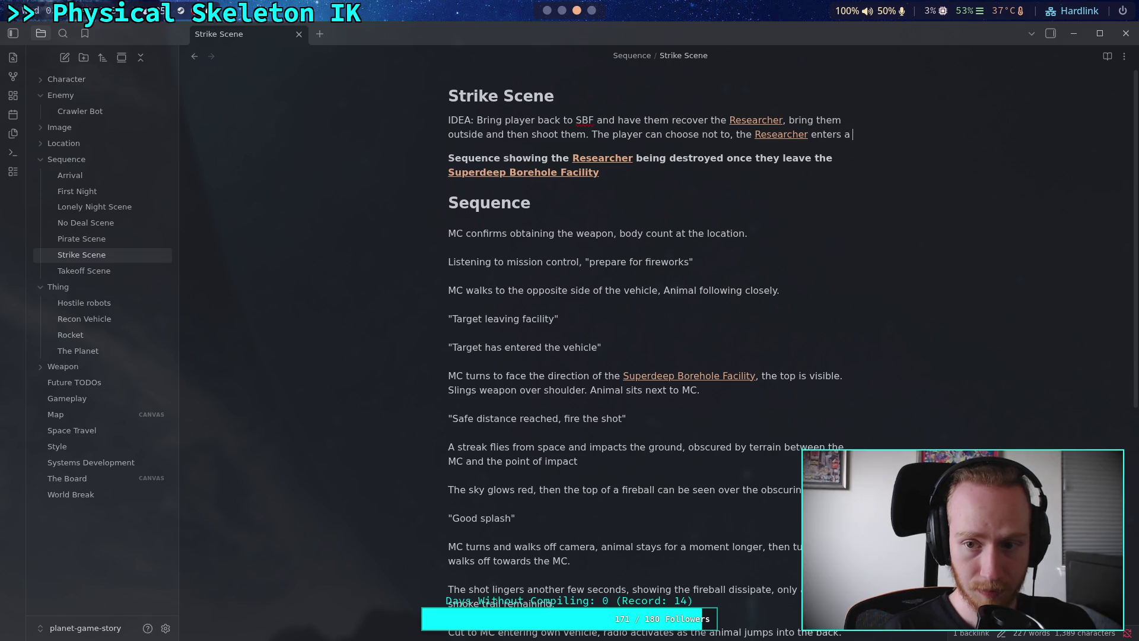
pyautogui.write('ive')
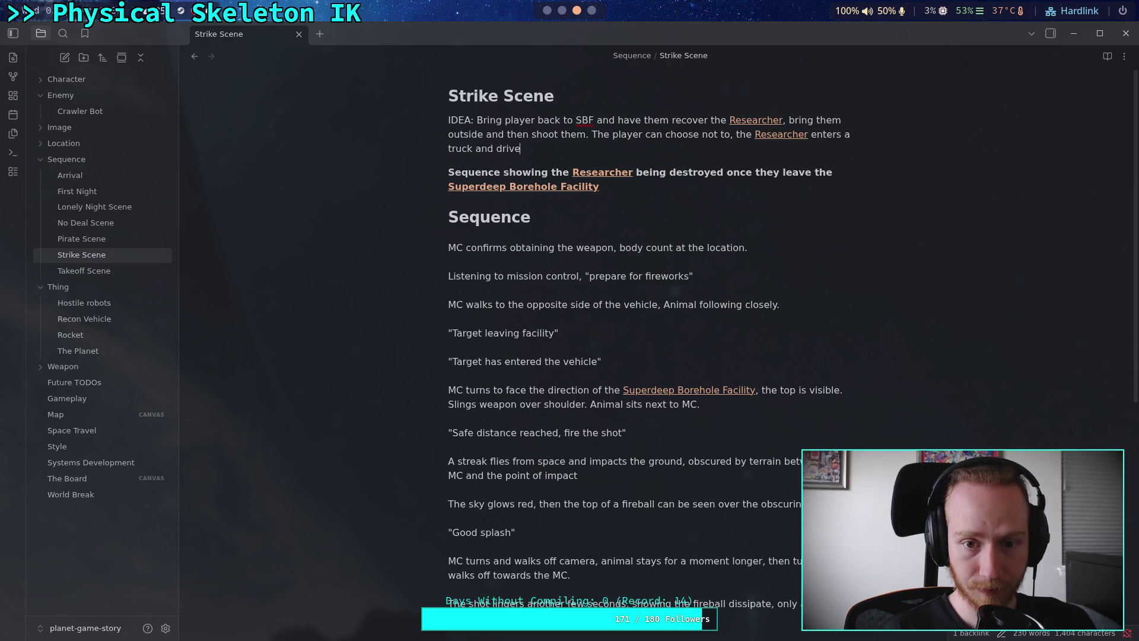
pyautogui.write('s away. T')
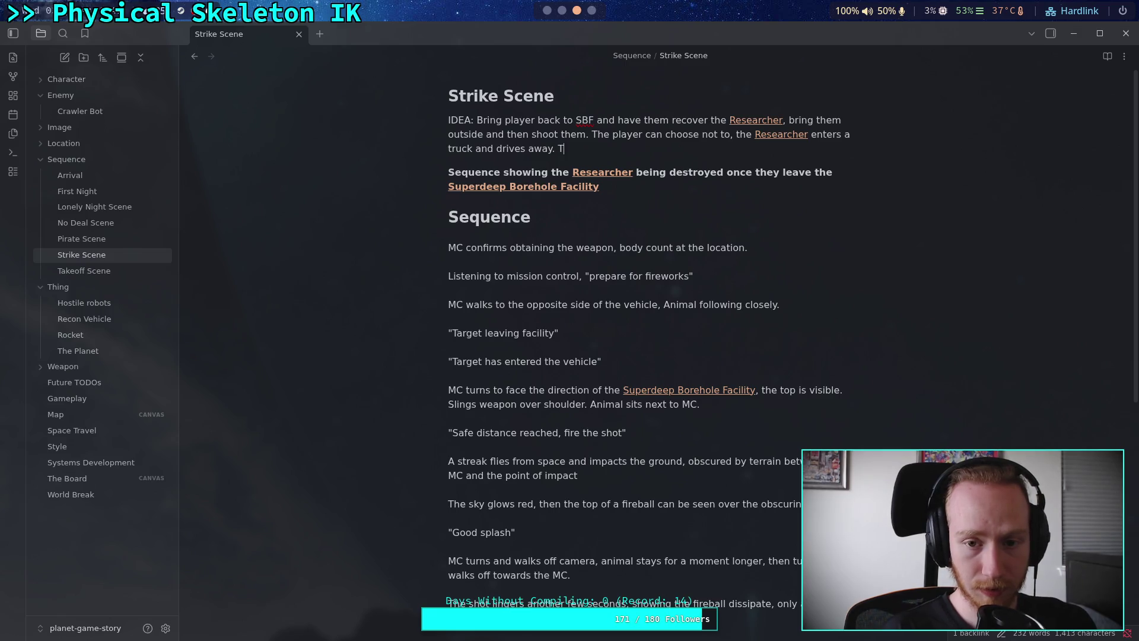
pyautogui.write('hen it is hit witha')
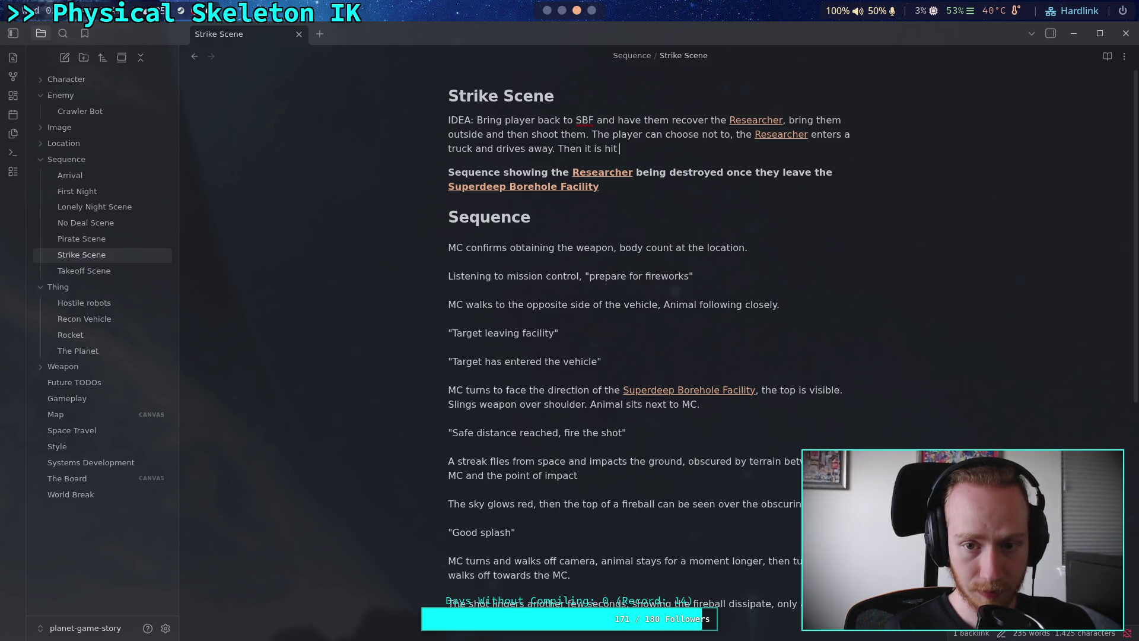
pyautogui.press('BackSpace')
pyautogui.write('a')
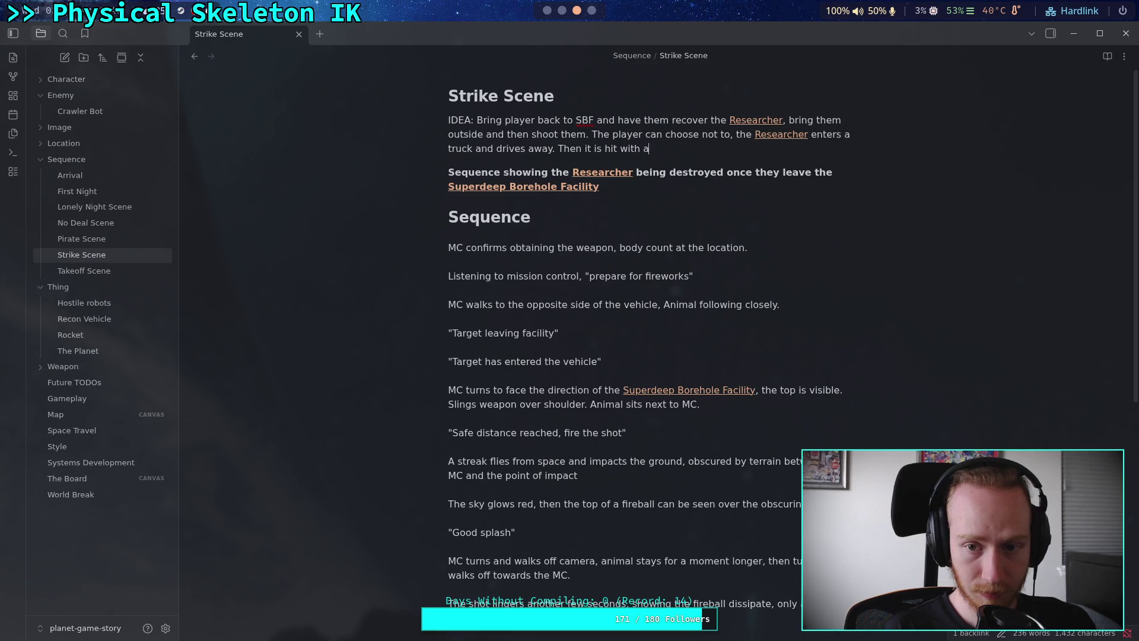
pyautogui.write(' missile. ')
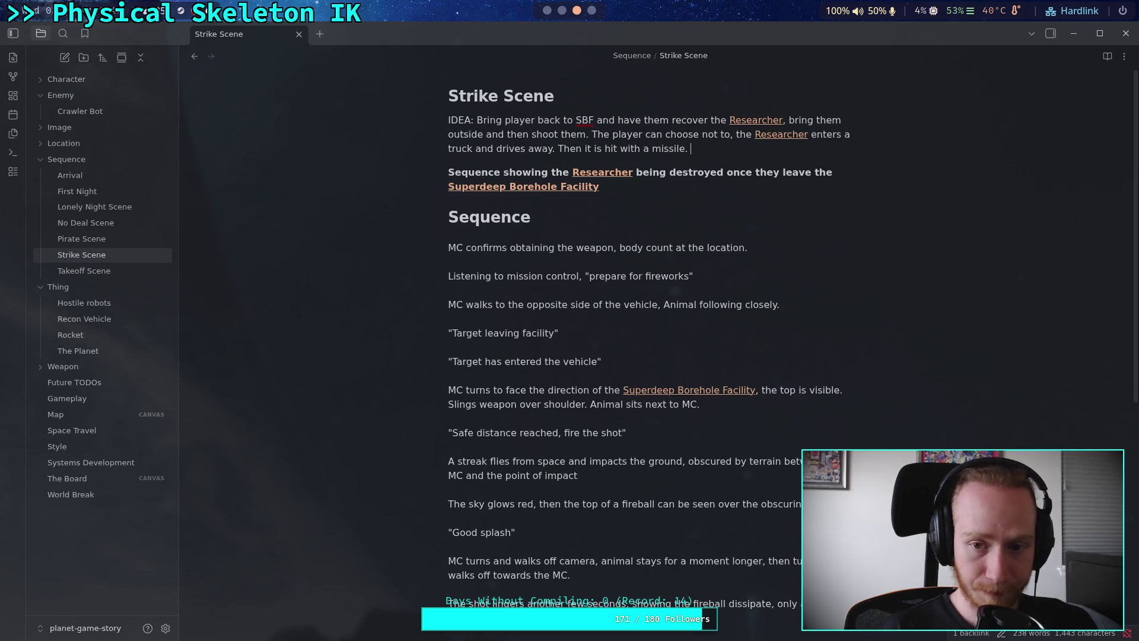
pyautogui.write('Al')
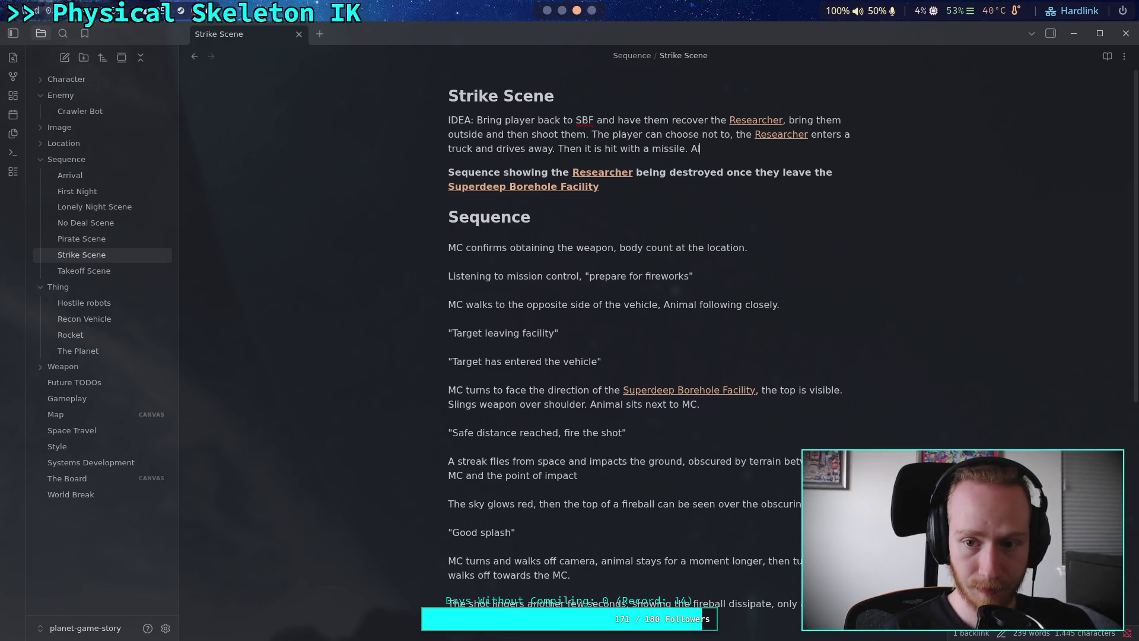
pyautogui.write('ternative c')
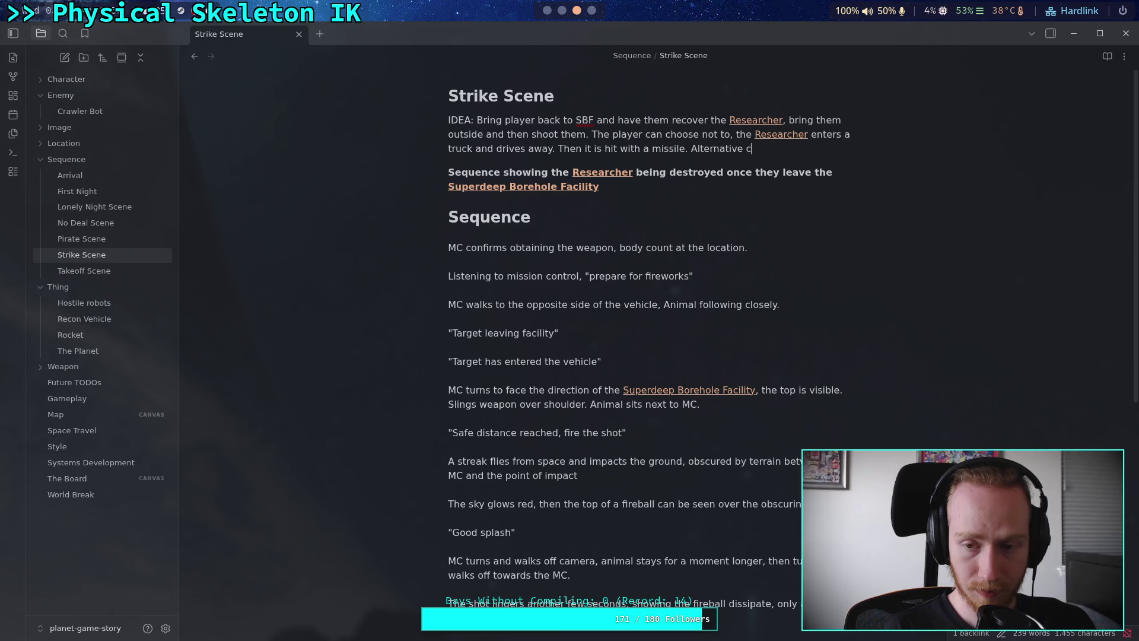
pyautogui.write('utscenes??')
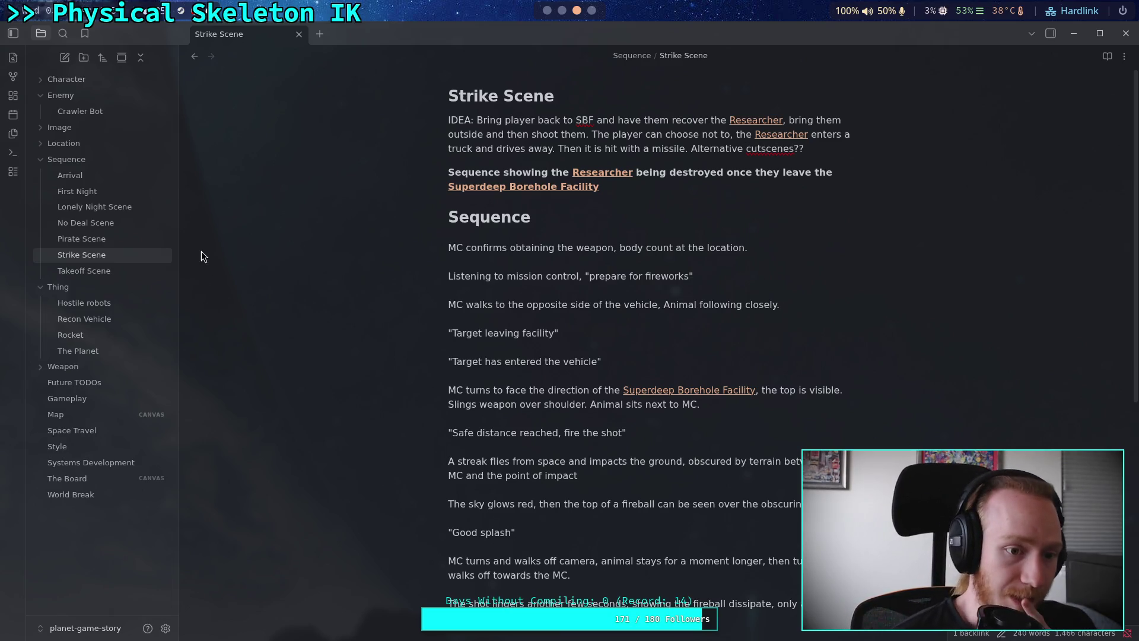
# Note that the researcher probably needs more involvement in communicating info, then return to Godot
pyautogui.click(549, 10)
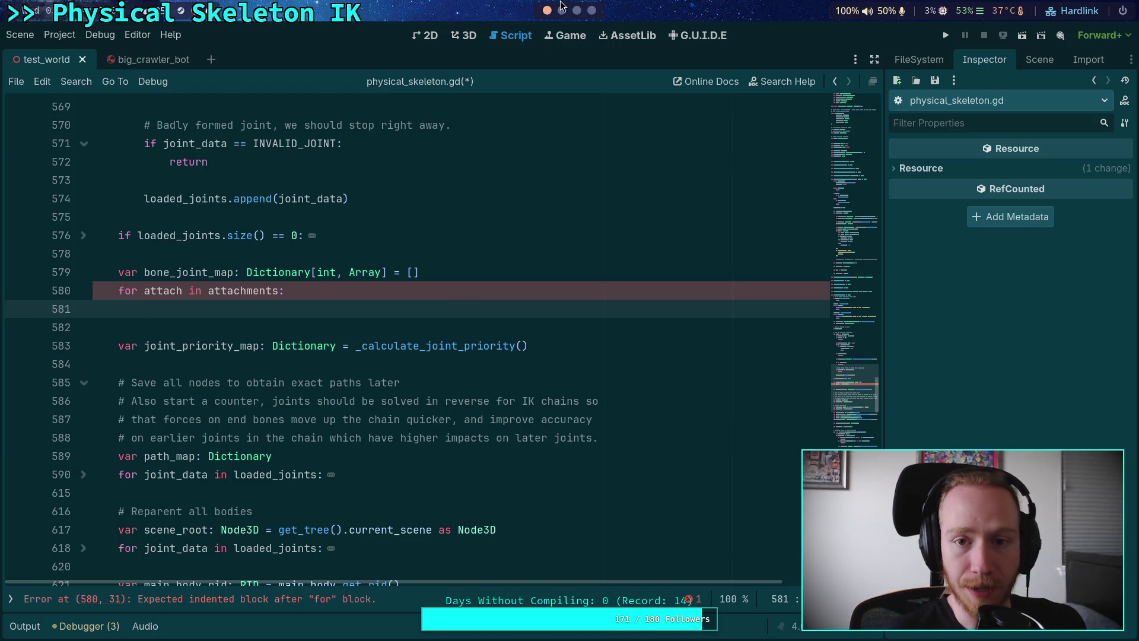
pyautogui.click(577, 10)
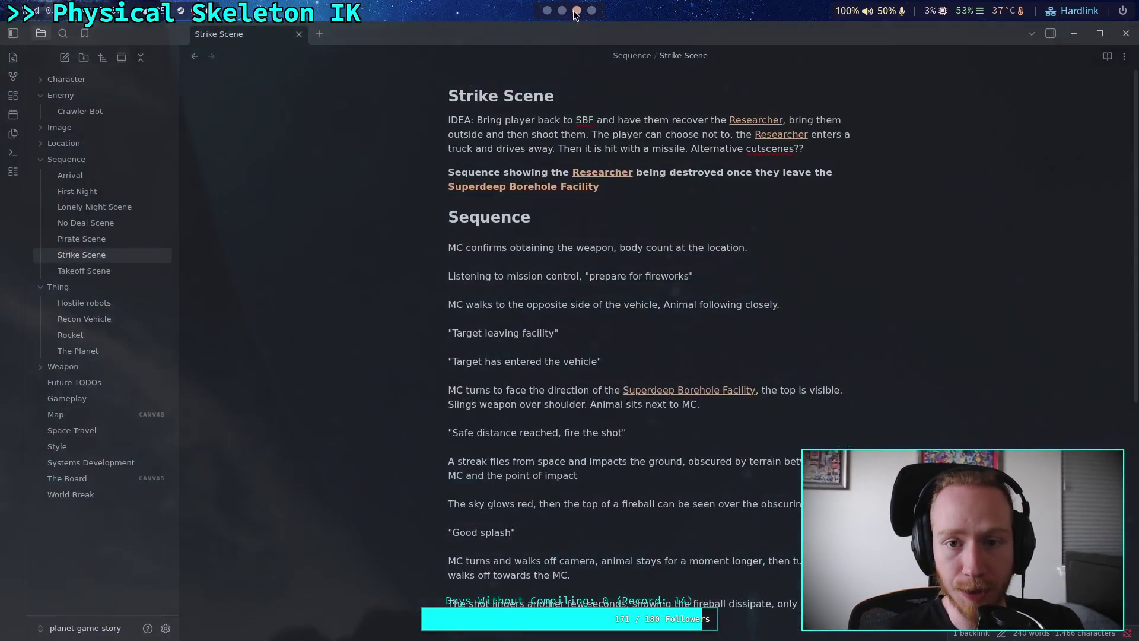
pyautogui.click(815, 146)
pyautogui.write('probably need ')
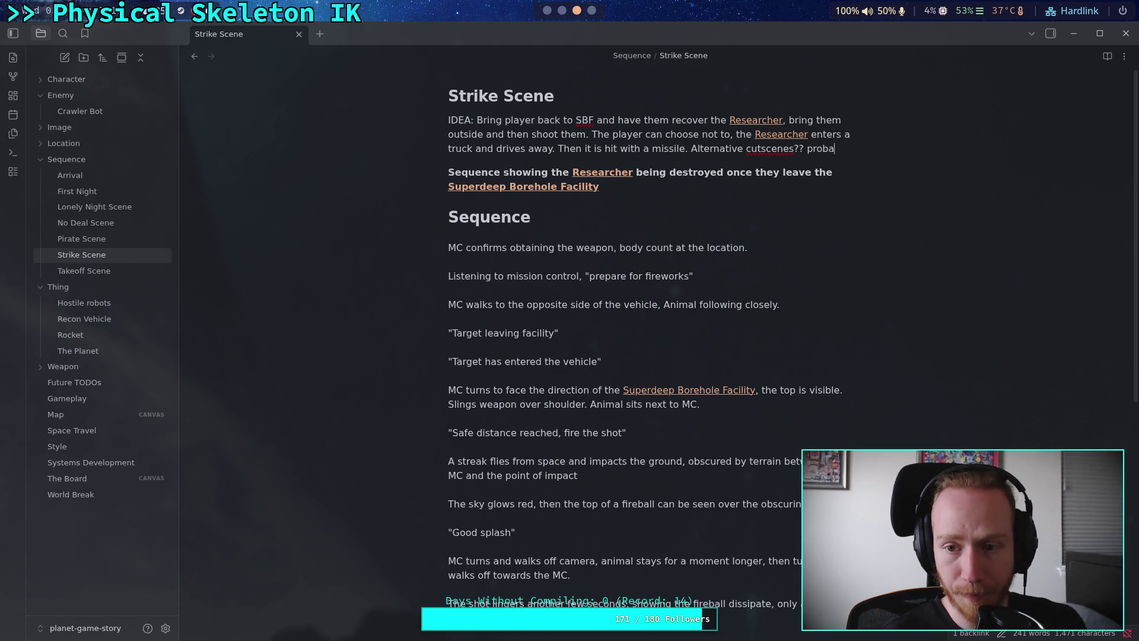
pyautogui.write('the researc')
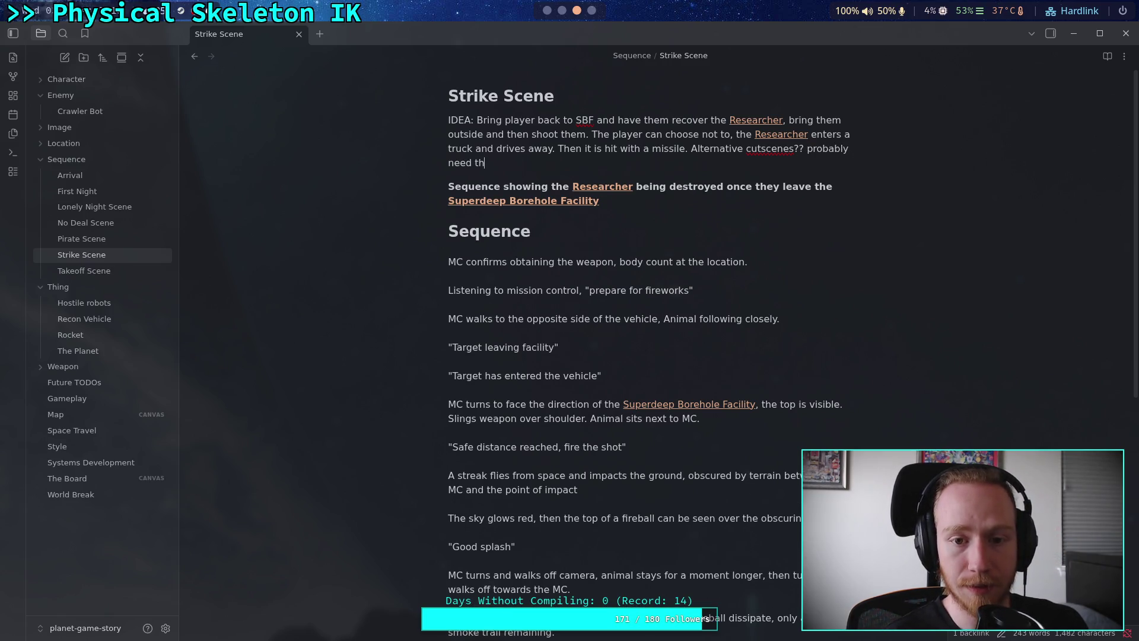
pyautogui.write('her to be more involved in the recovere')
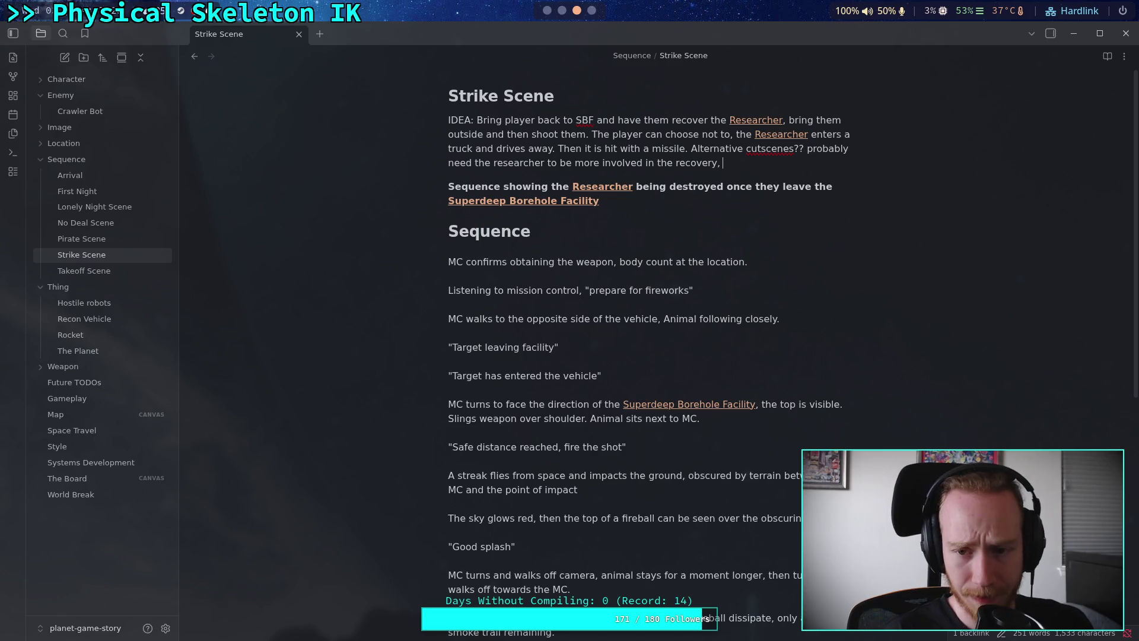
pyautogui.write('communit')
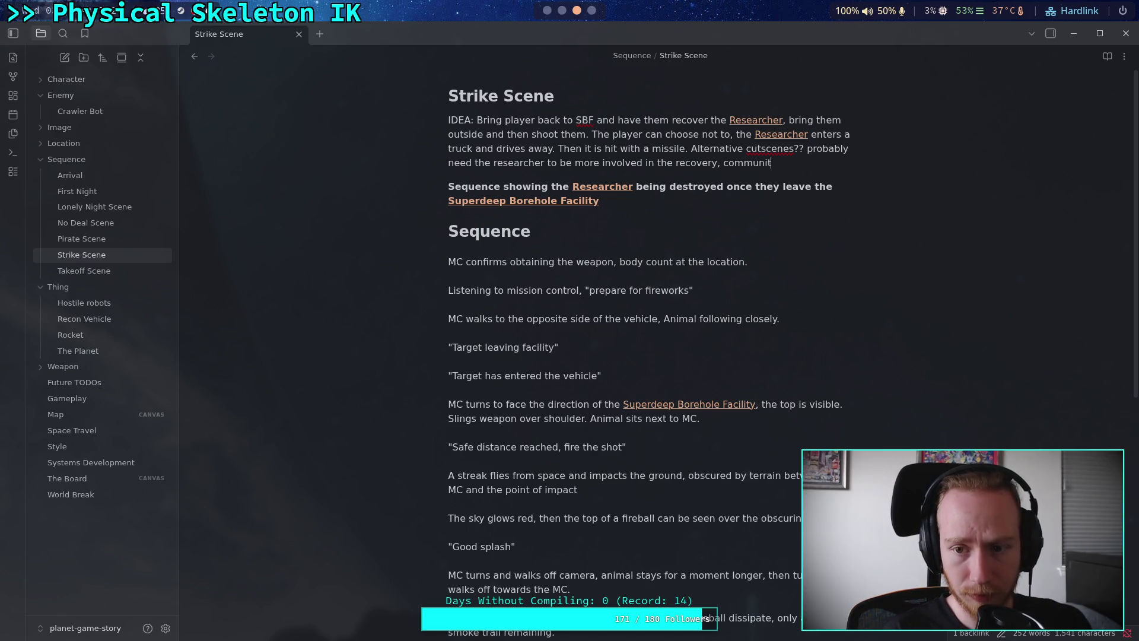
pyautogui.press('BackSpace')
pyautogui.write('cating')
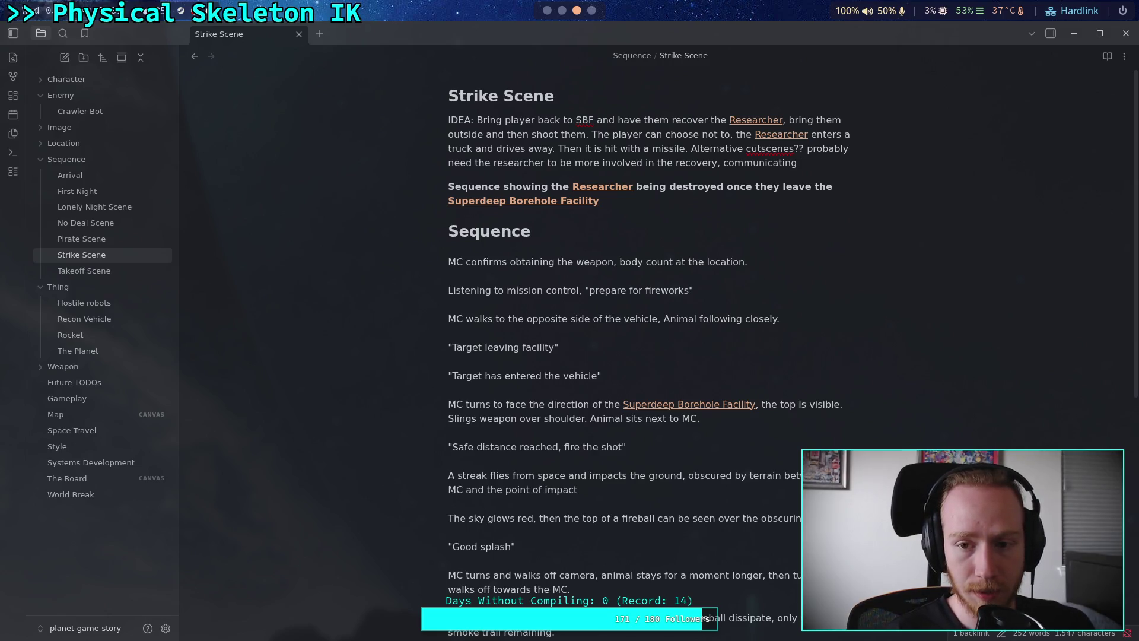
pyautogui.write('info...')
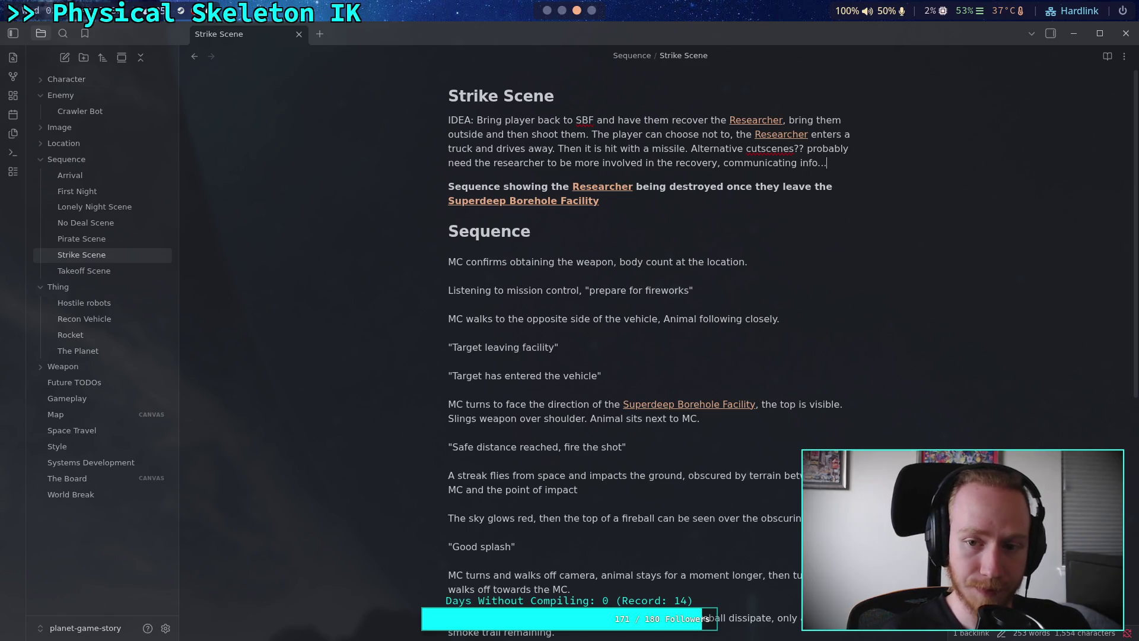
pyautogui.click(561, 10)
pyautogui.click(546, 10)
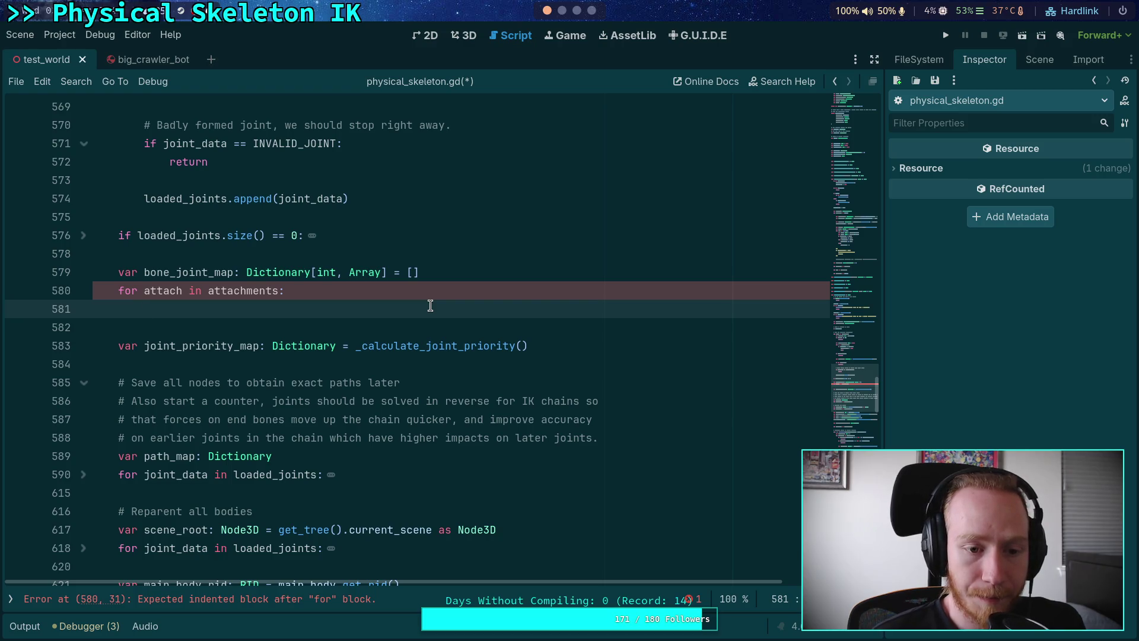
# Copy the attachment, body and joint check block from the priority function near line 970
pyautogui.hotkey('ctrl', 'v')
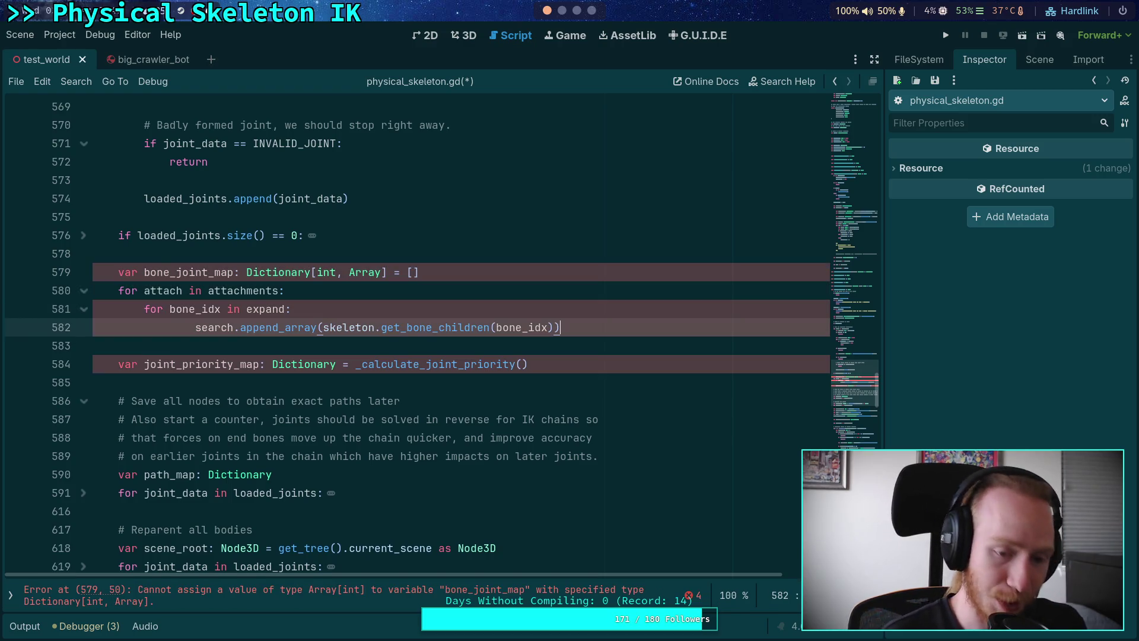
pyautogui.hotkey('ctrl', 'z')
pyautogui.scroll(-20, 520, 280)
pyautogui.scroll(-15, 519, 280)
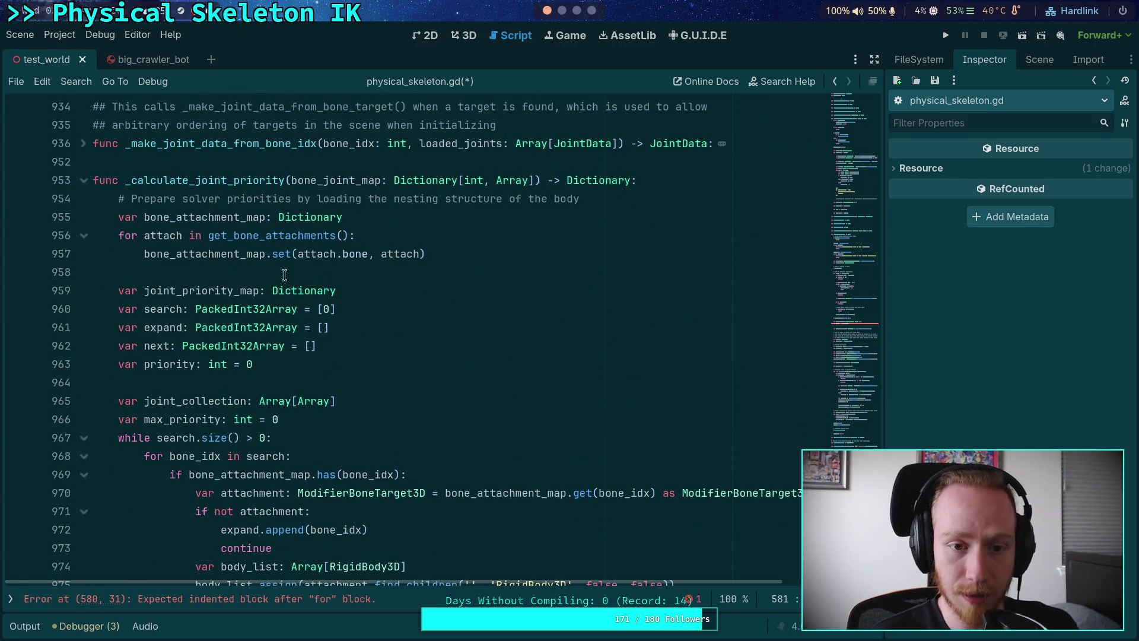
pyautogui.scroll(-3, 244, 458)
pyautogui.moveTo(190, 335)
pyautogui.mouseDown()
pyautogui.moveTo(302, 403)
pyautogui.moveTo(344, 380)
pyautogui.mouseUp()
pyautogui.scroll(-2, 332, 392)
pyautogui.moveTo(380, 378)
pyautogui.mouseDown()
pyautogui.moveTo(422, 377)
pyautogui.moveTo(421, 368)
pyautogui.moveTo(417, 449)
pyautogui.mouseUp()
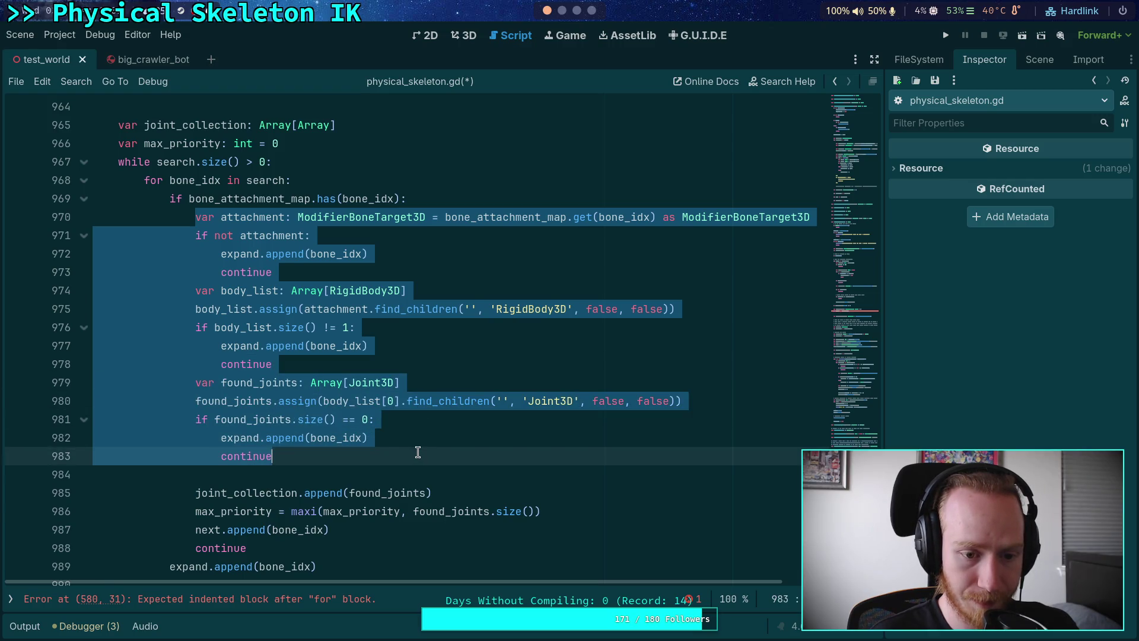
pyautogui.rightClick(260, 398)
pyautogui.click(296, 439)
# Paste the copied checks into the empty attachments loop on line 581
pyautogui.scroll(1, 419, 405)
pyautogui.scroll(20, 419, 405)
pyautogui.scroll(10, 419, 392)
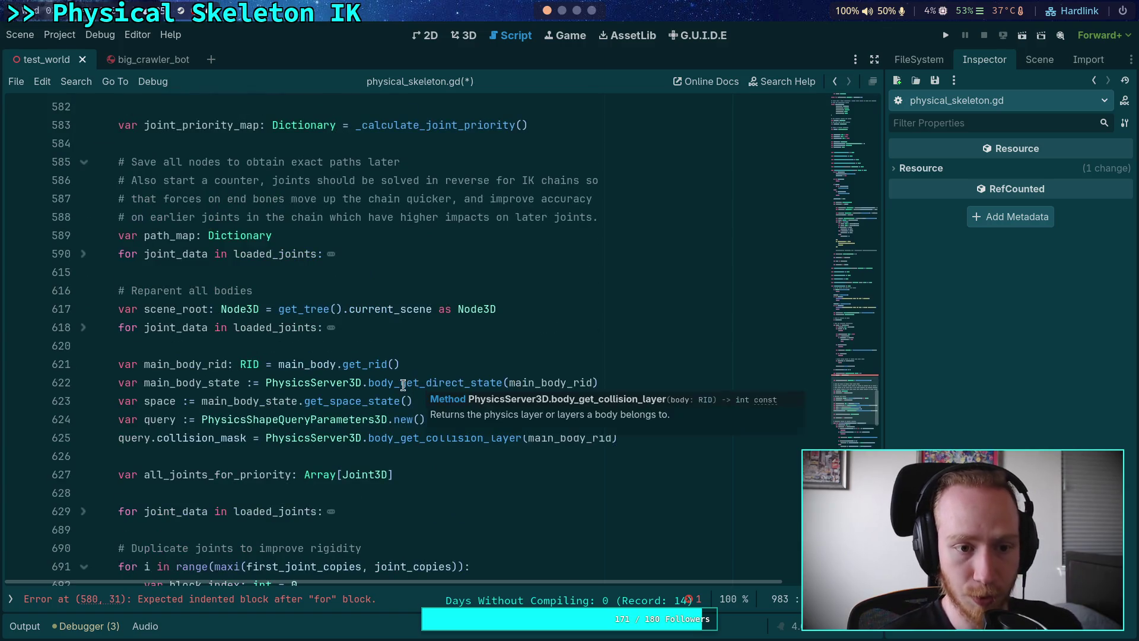
pyautogui.scroll(4, 403, 384)
pyautogui.click(321, 309)
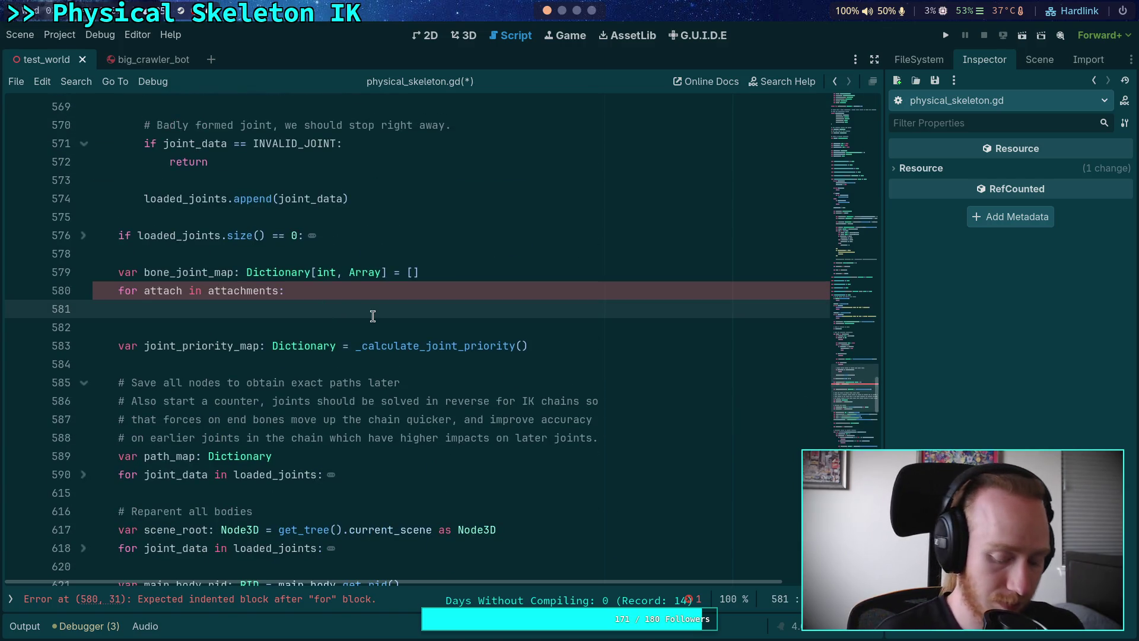
pyautogui.hotkey('ctrl', 'v')
pyautogui.moveTo(259, 327); pyautogui.dragTo(256, 543)
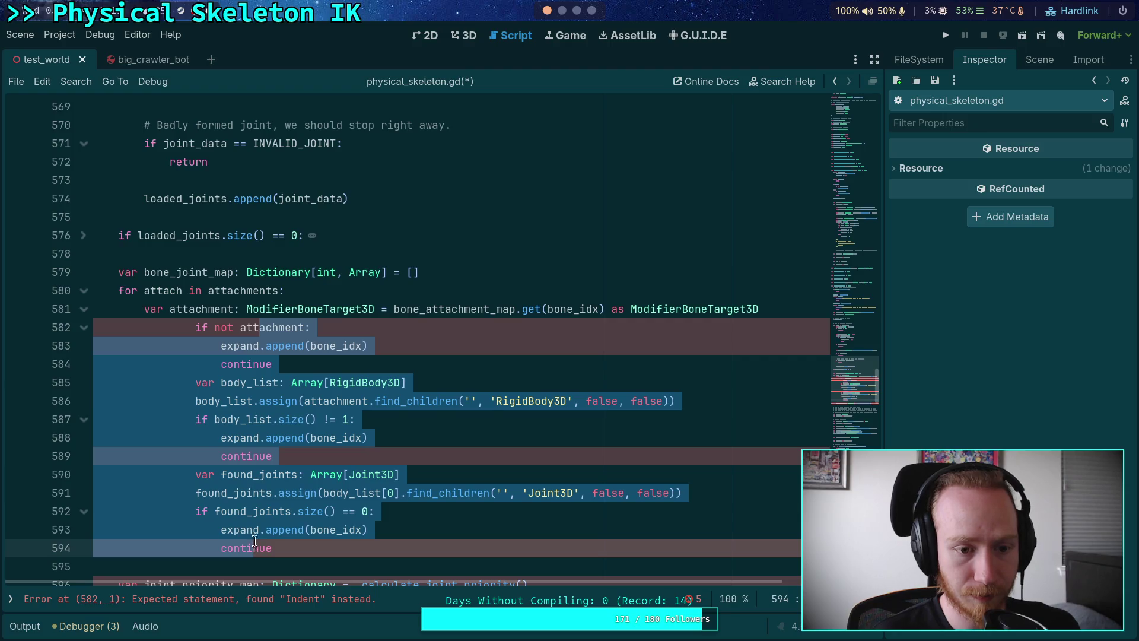
# Unindent the pasted checks, delete the attachment lookup lines, and rename attachment to attach
pyautogui.hotkey('shift', 'Tab')
pyautogui.hotkey('shift', 'Tab')
pyautogui.click(248, 330)
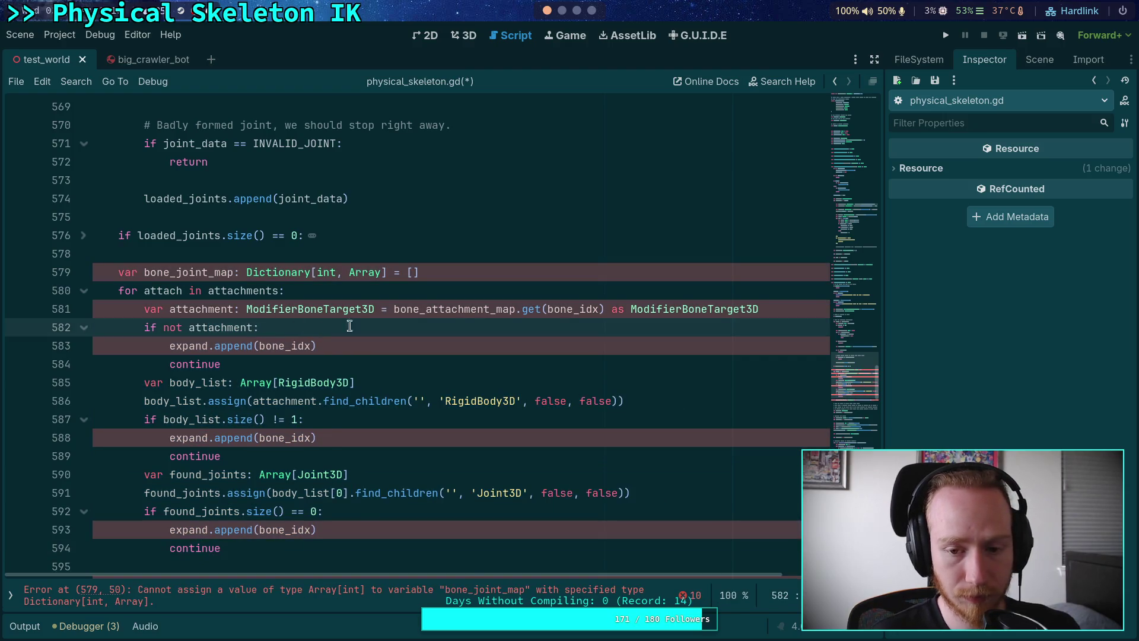
pyautogui.moveTo(771, 307); pyautogui.dragTo(638, 297)
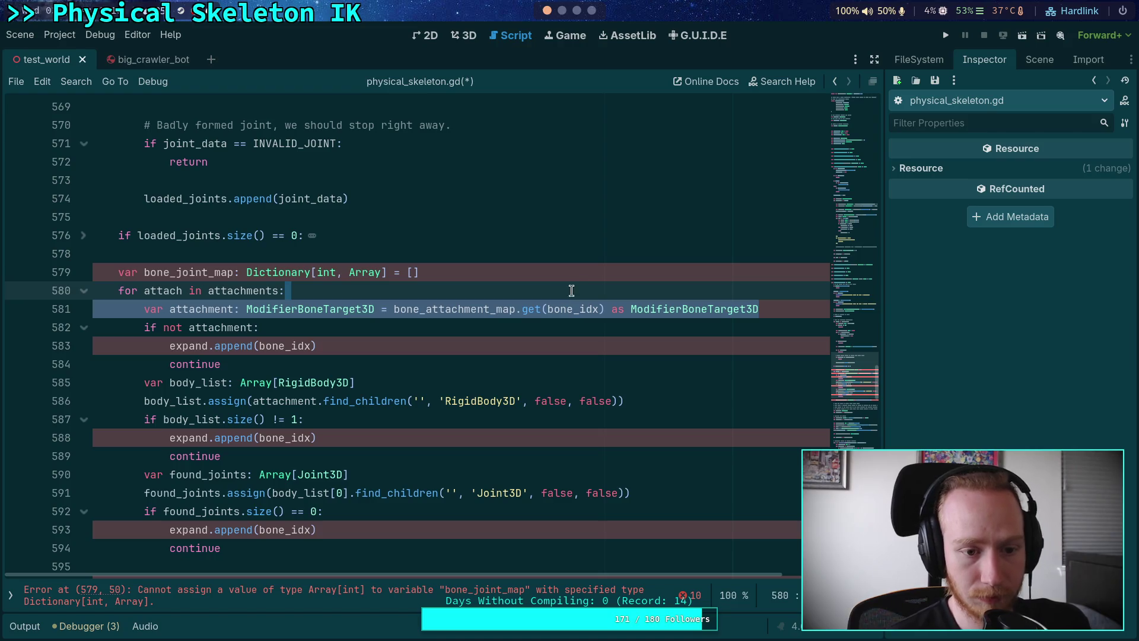
pyautogui.press('BackSpace')
pyautogui.hotkey('shift', 'Down')
pyautogui.hotkey('shift', 'Down')
pyautogui.hotkey('shift', 'Down')
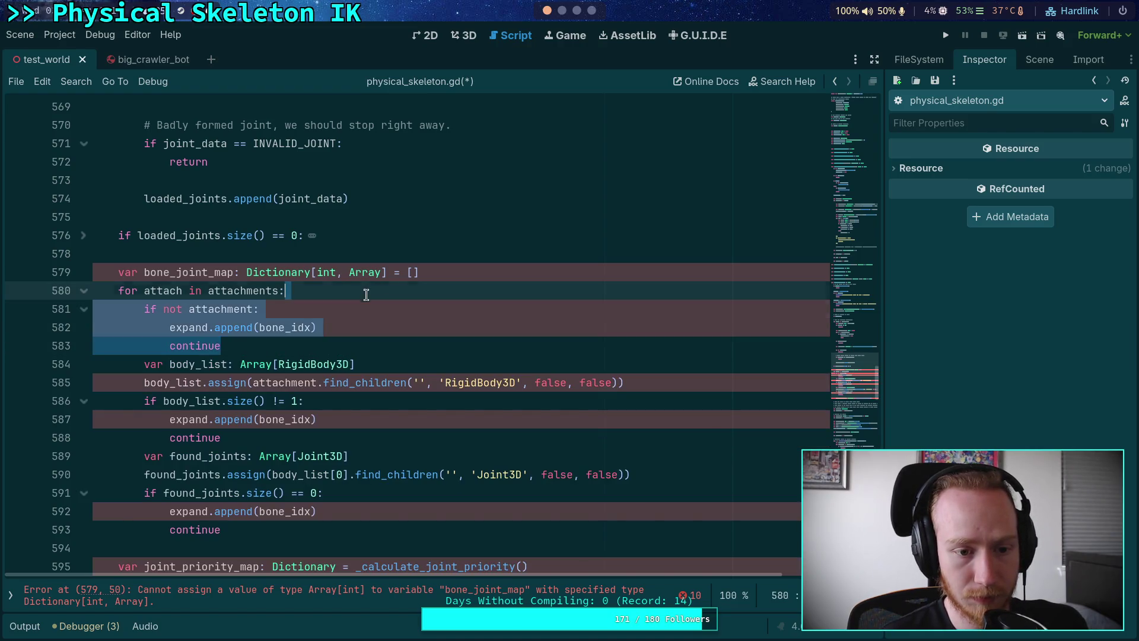
pyautogui.press('BackSpace')
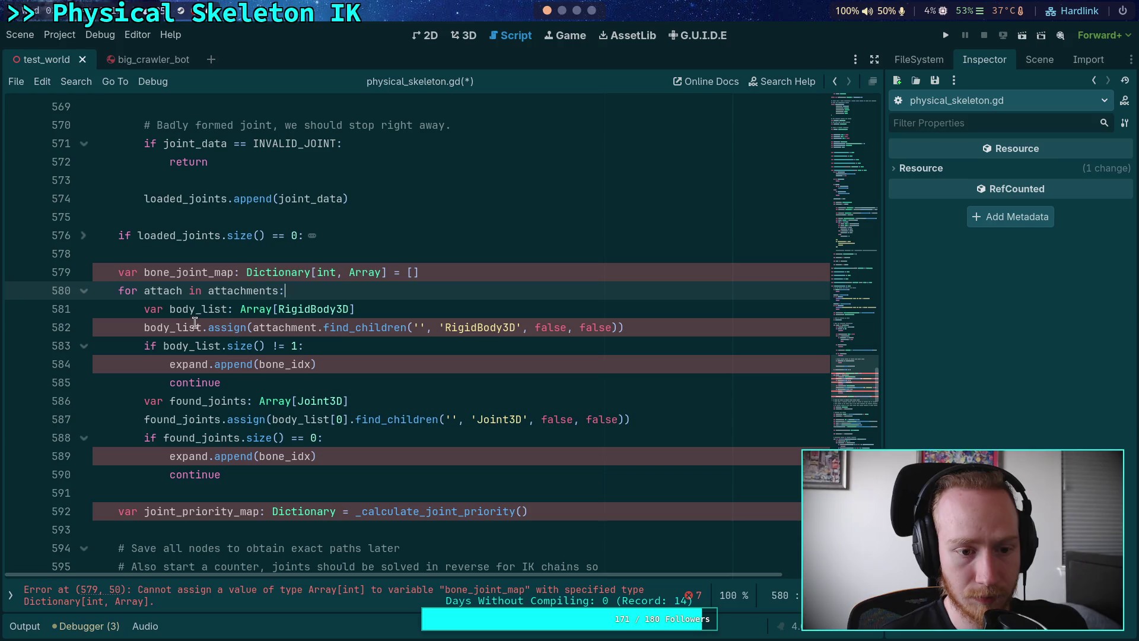
pyautogui.doubleClick(278, 328)
pyautogui.click(278, 327)
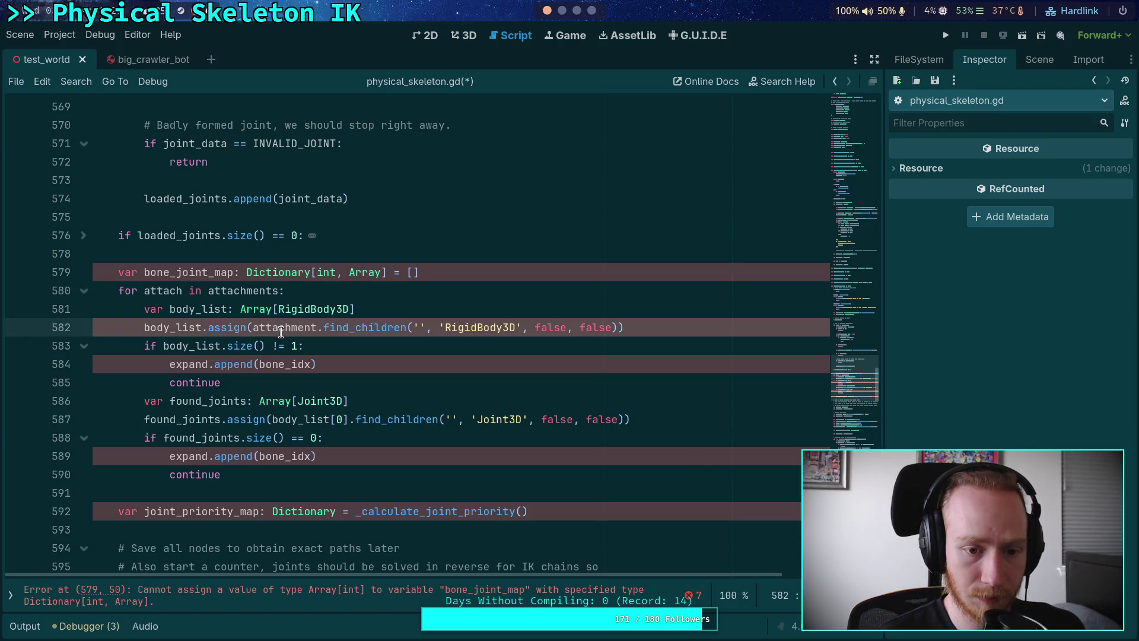
pyautogui.moveTo(291, 328); pyautogui.dragTo(319, 327)
pyautogui.press('BackSpace')
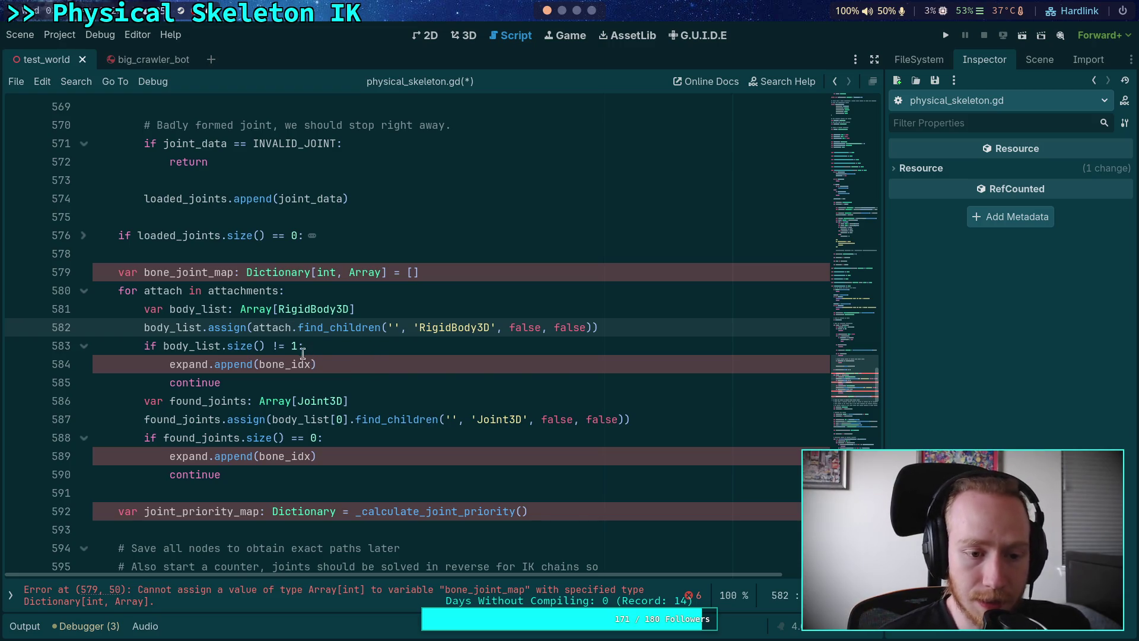
# Remove the expand.append lines from the body and joint checks and start a new line
pyautogui.doubleClick(178, 328)
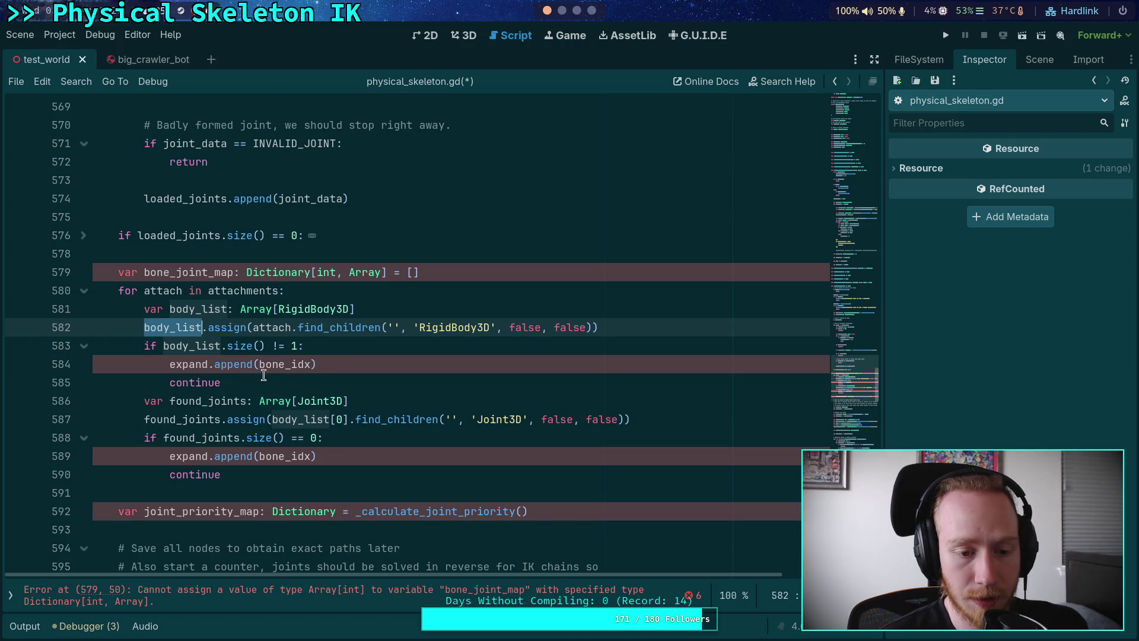
pyautogui.moveTo(349, 363); pyautogui.dragTo(356, 349)
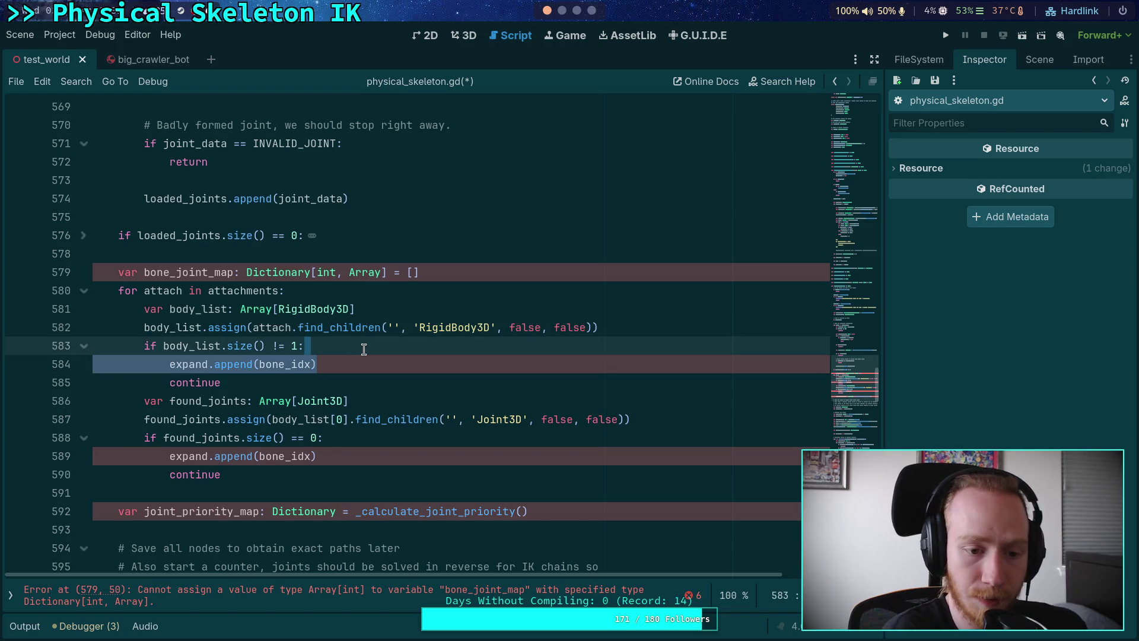
pyautogui.press('BackSpace')
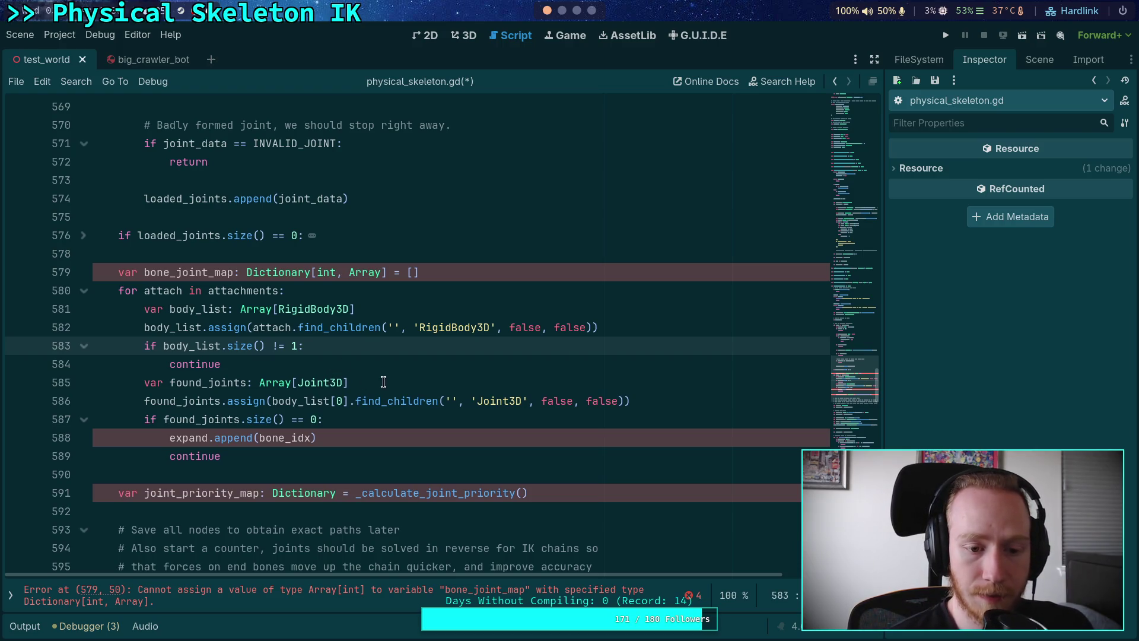
pyautogui.doubleClick(215, 394)
pyautogui.moveTo(338, 433); pyautogui.dragTo(368, 421)
pyautogui.press('BackSpace')
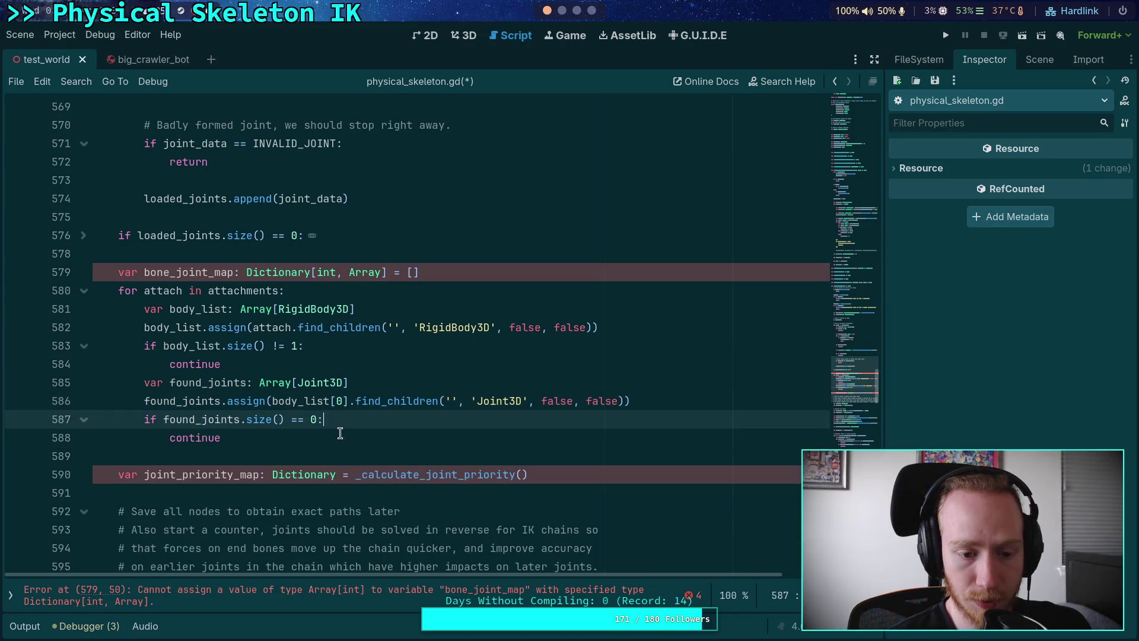
pyautogui.click(354, 430)
pyautogui.press('Return')
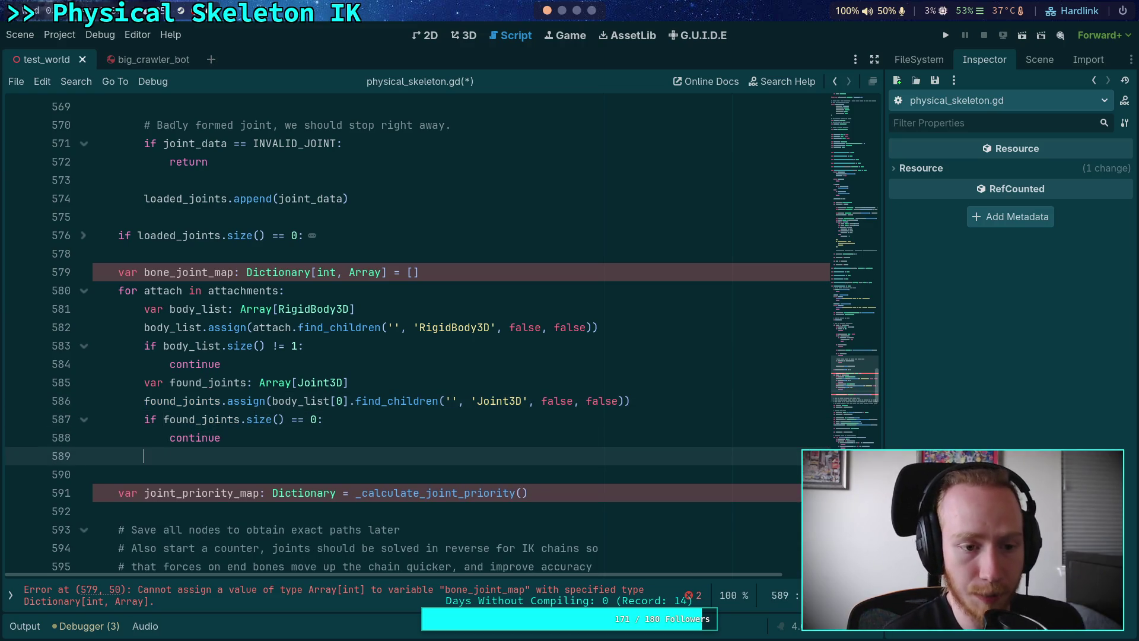
# Store found_joints in bone_joint_map under attach.bone and save the script
pyautogui.write('bone')
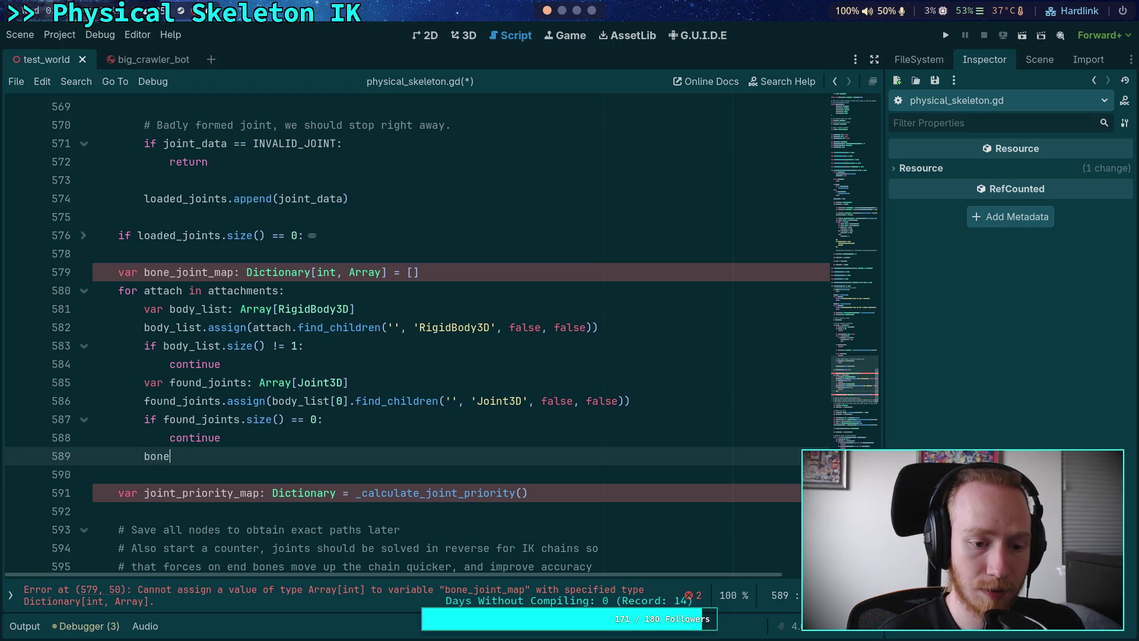
pyautogui.press('Return')
pyautogui.write('.appen')
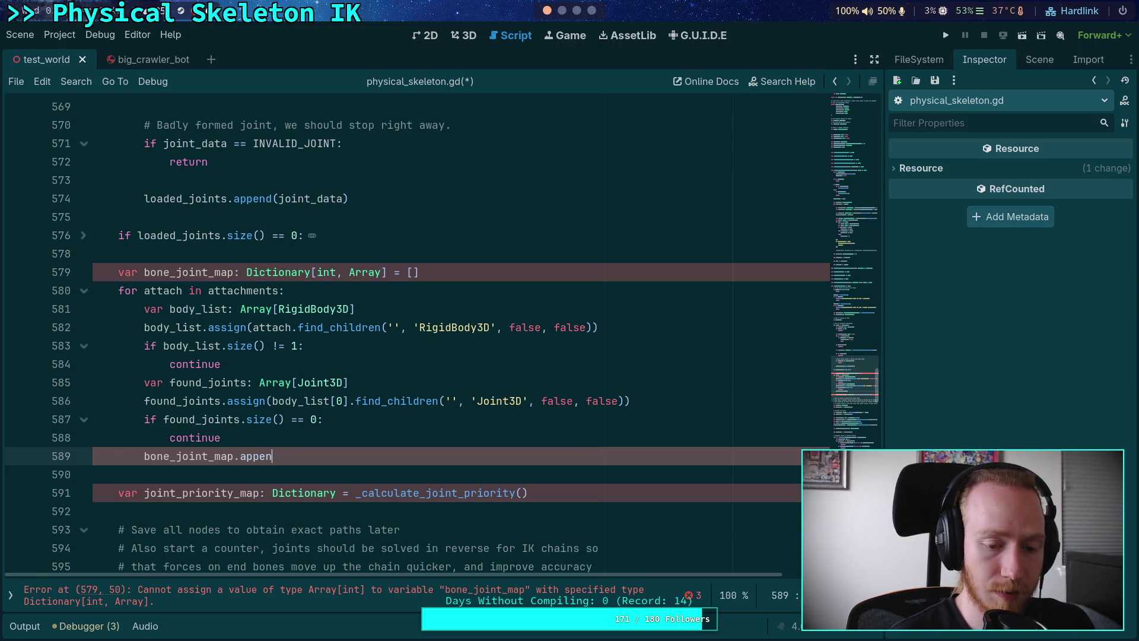
pyautogui.write('d(')
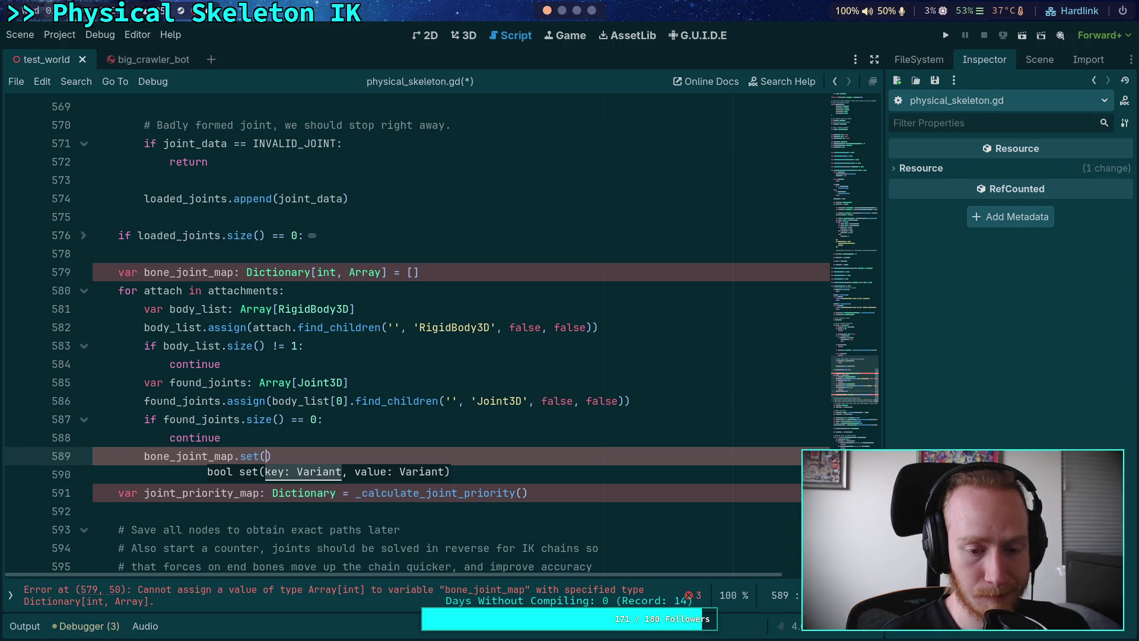
pyautogui.write('attach.bone')
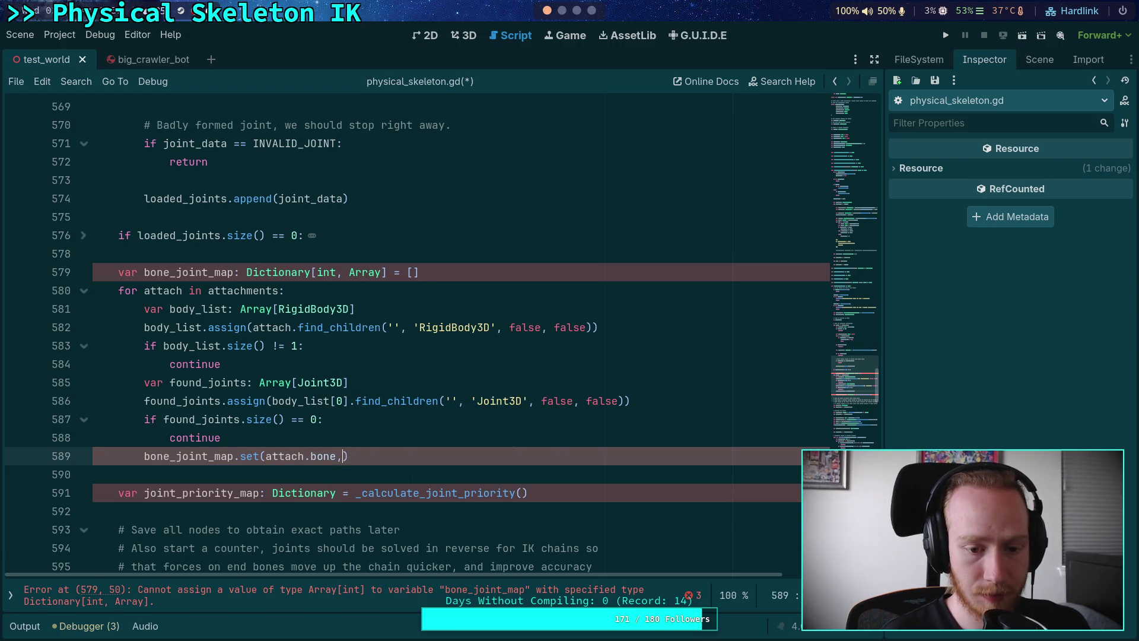
pyautogui.write(', ')
pyautogui.write('found_joints)')
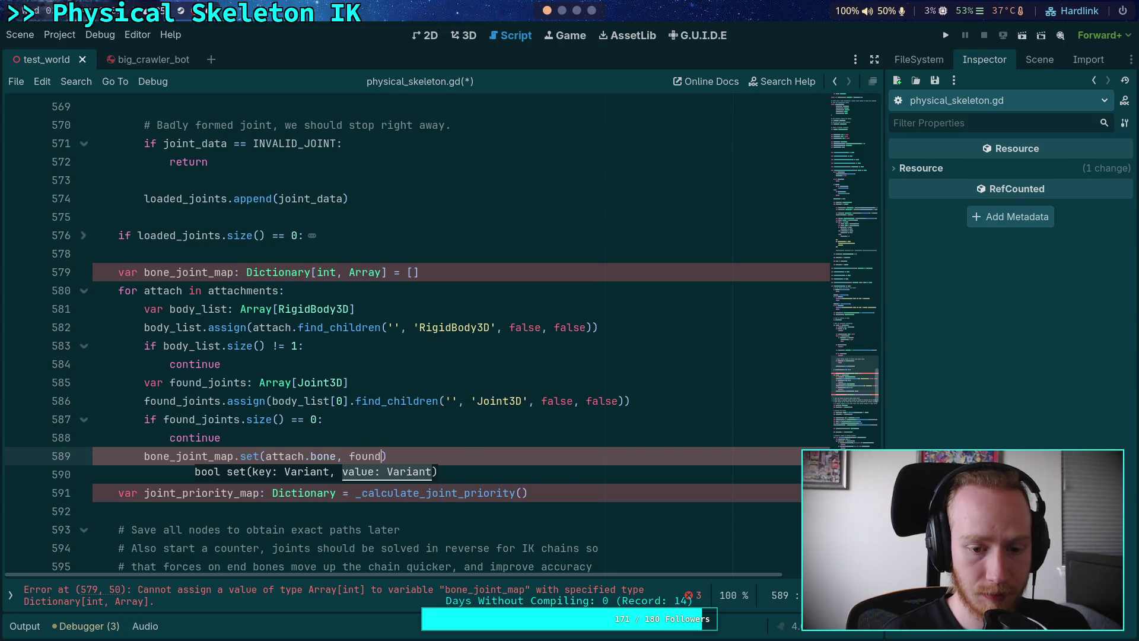
pyautogui.hotkey('ctrl', 's')
# Change bone_joint_map's initialiser on line 579 from [] to {}
pyautogui.click(460, 269)
pyautogui.press('BackSpace')
pyautogui.press('BackSpace')
pyautogui.write('{}')
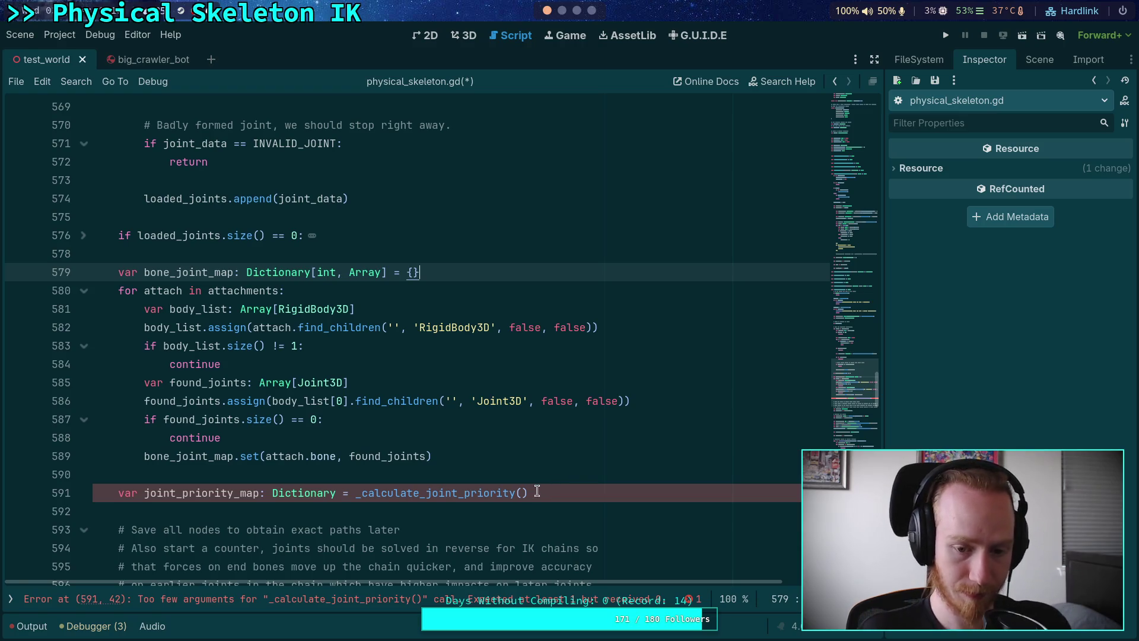
# Pass bone_joint_map as the argument to the _calculate_joint_priority call and save
pyautogui.click(521, 495)
pyautogui.write('bone_joint_m')
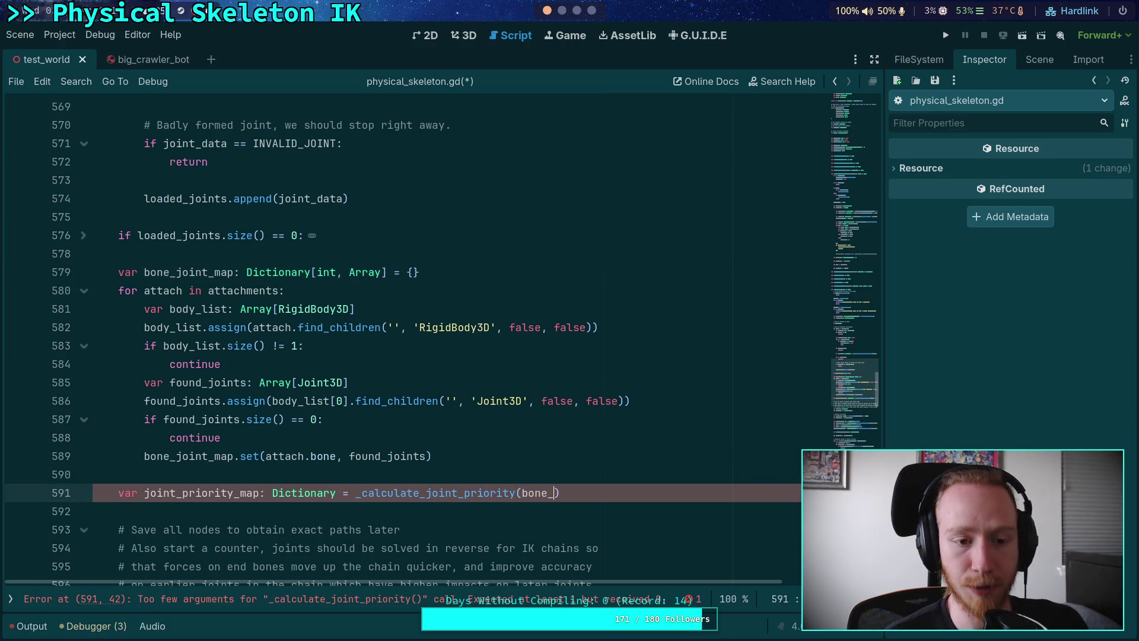
pyautogui.press('Return')
pyautogui.hotkey('ctrl', 's')
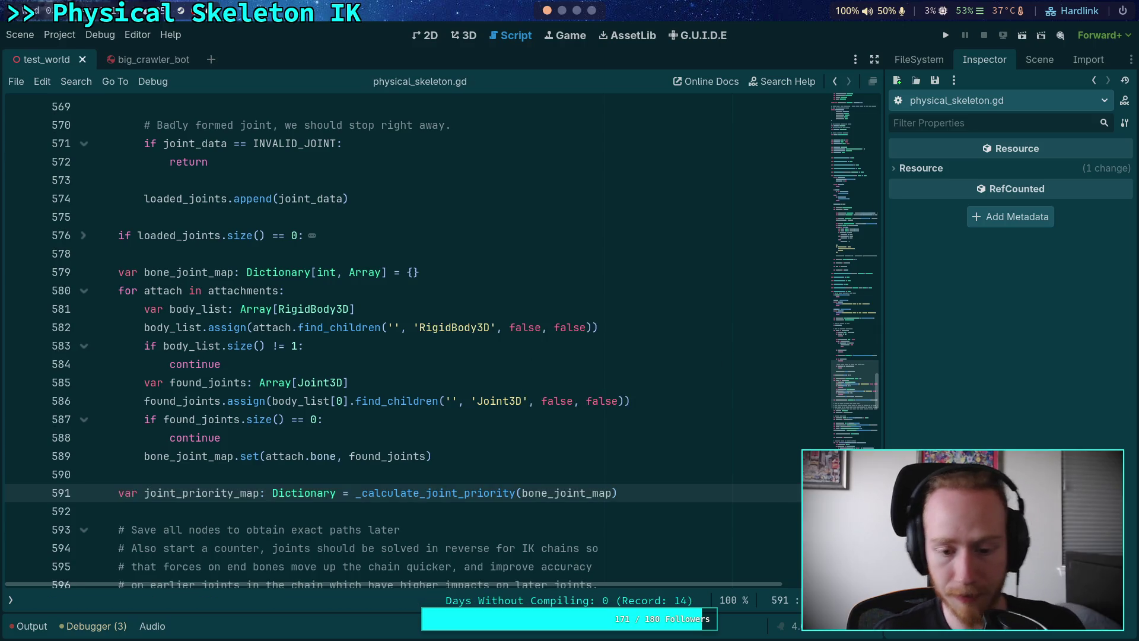
# In the _calculate_joint_priority definition, change the has() check on line 977 from attachment to joint
pyautogui.scroll(-20, 404, 341)
pyautogui.scroll(-10, 350, 243)
pyautogui.scroll(20, 350, 244)
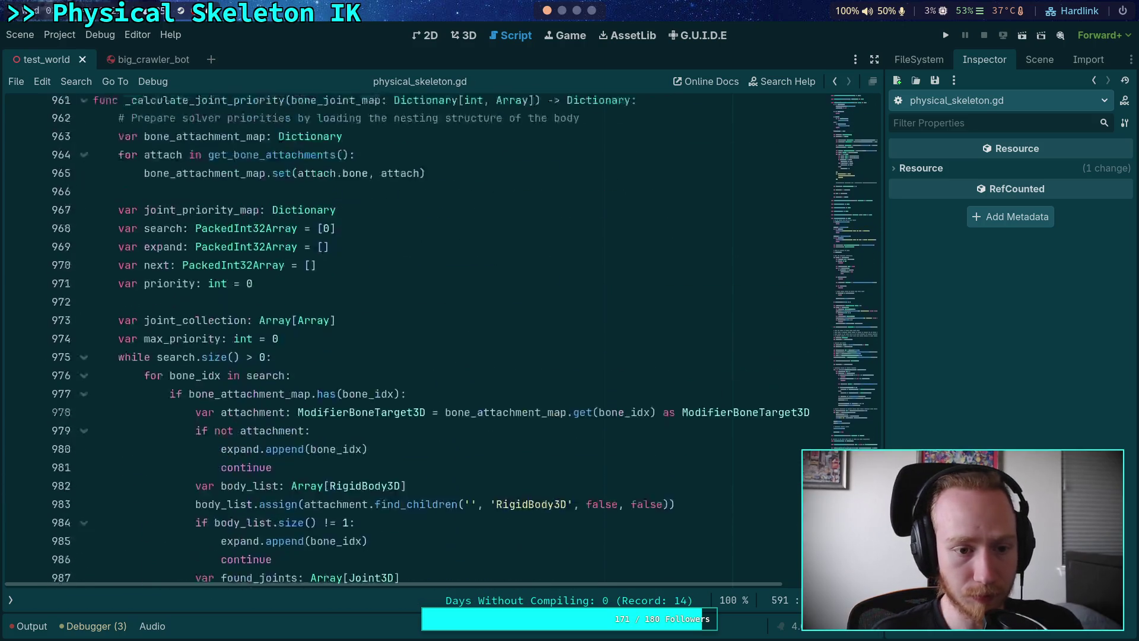
pyautogui.click(350, 240)
pyautogui.scroll(-2, 359, 297)
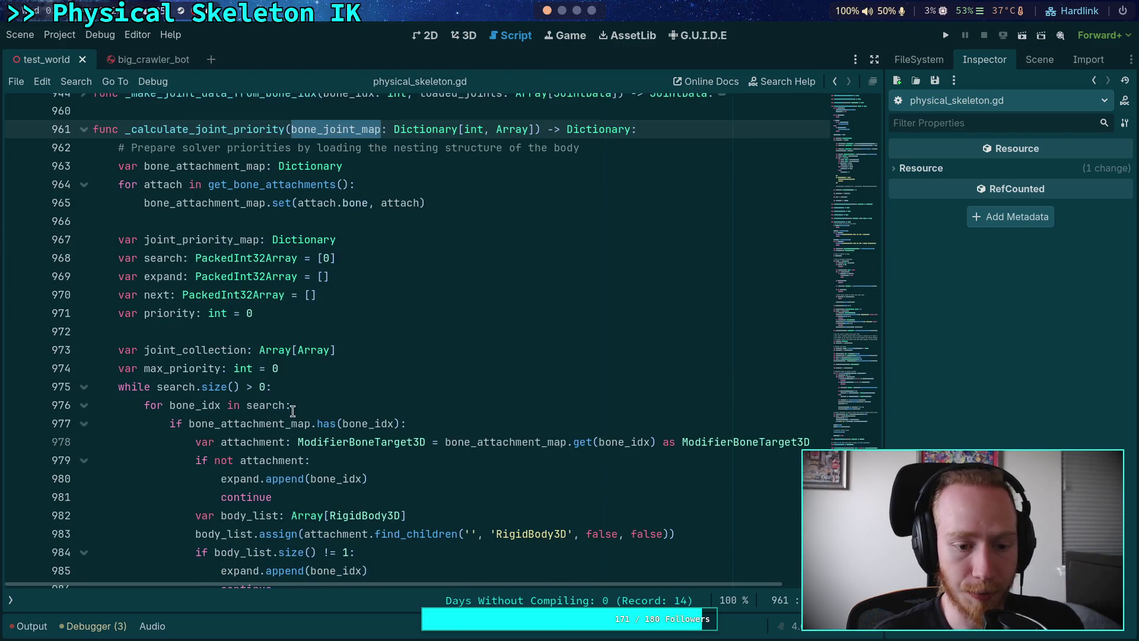
pyautogui.scroll(-2, 261, 362)
pyautogui.moveTo(221, 314); pyautogui.dragTo(284, 314)
pyautogui.write('joint')
pyautogui.click(303, 295)
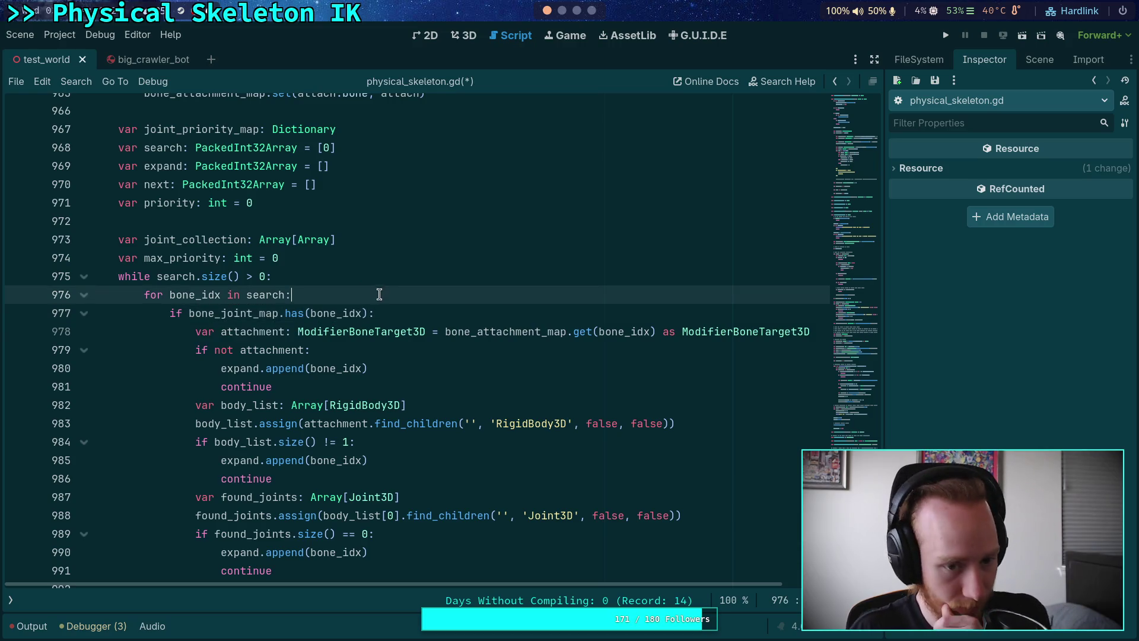
# Delete the old attachment and body checks along with the leftover empty line
pyautogui.scroll(-2, 273, 334)
pyautogui.moveTo(197, 334)
pyautogui.mouseDown()
pyautogui.moveTo(273, 334)
pyautogui.moveTo(425, 368)
pyautogui.mouseUp()
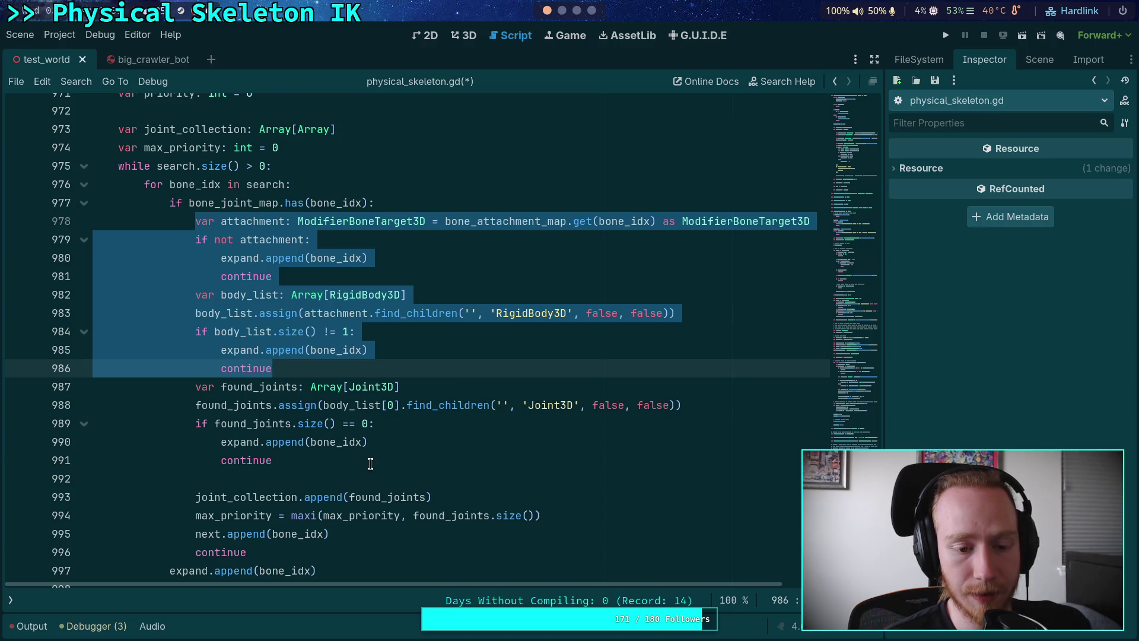
pyautogui.press('BackSpace')
pyautogui.press('BackSpace')
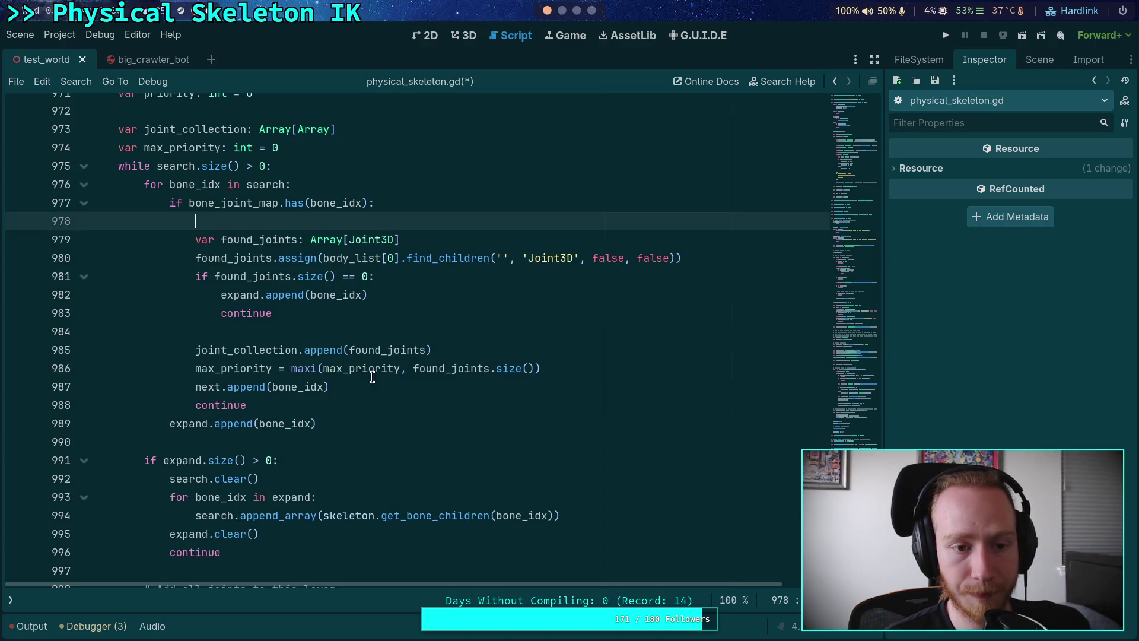
pyautogui.hotkey('ctrl', 'shift', 'k')
# Rework the found_joints declaration on line 978, dropping the unfinished bone_joint_map.get() initializer
pyautogui.click(534, 221)
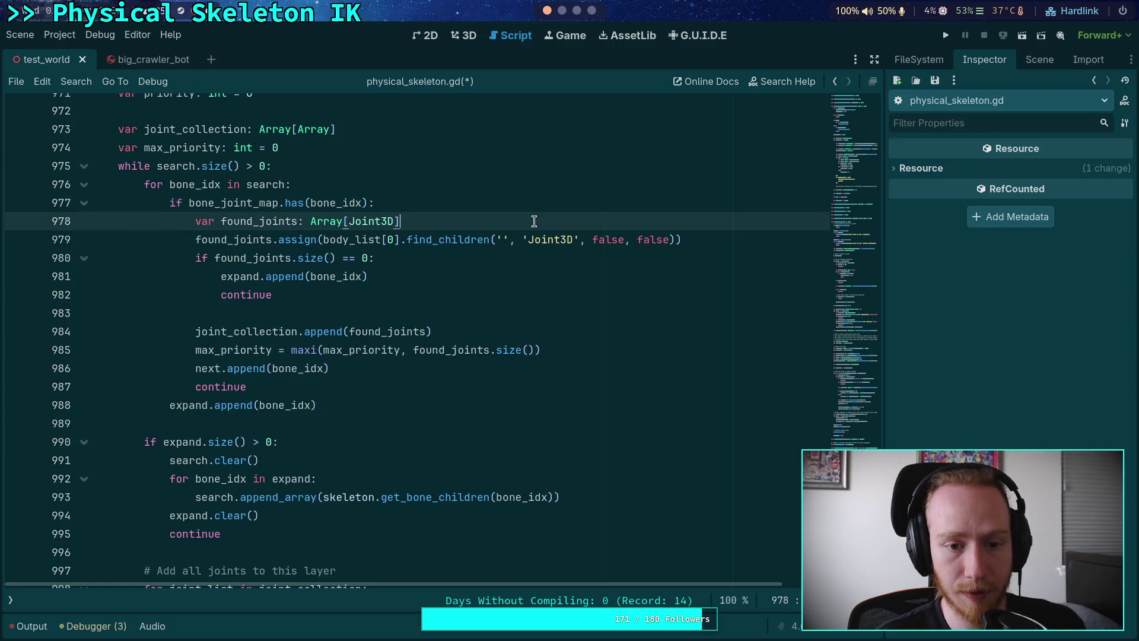
pyautogui.write('=')
pyautogui.hotkey('ctrl', 'space')
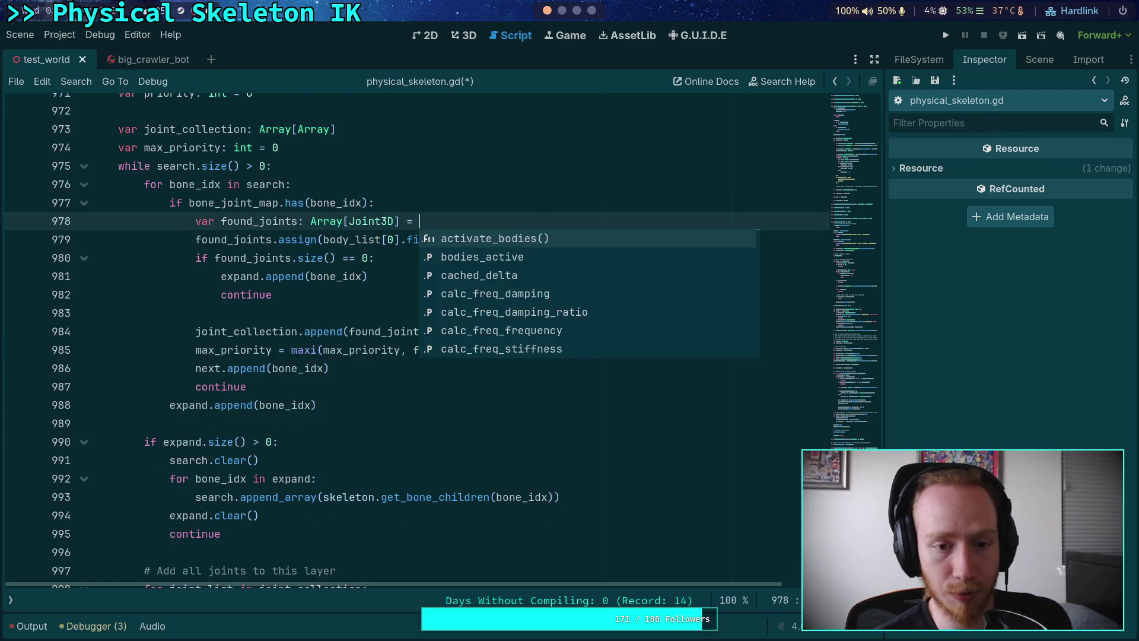
pyautogui.scroll(1, 441, 349)
pyautogui.write('bone_j')
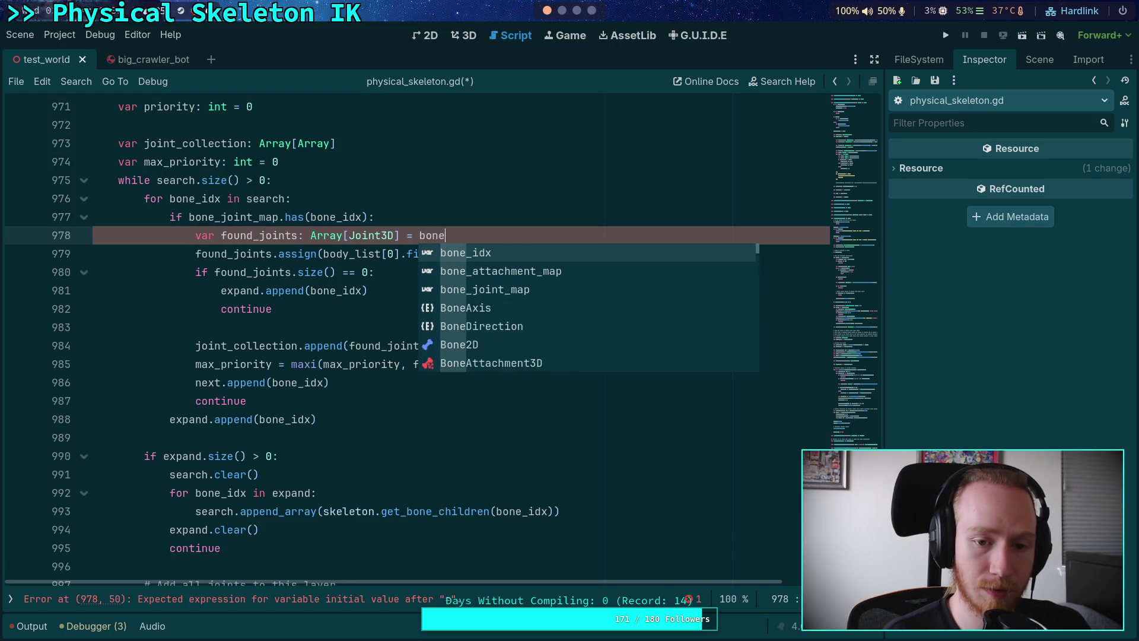
pyautogui.press('Return')
pyautogui.write('et(')
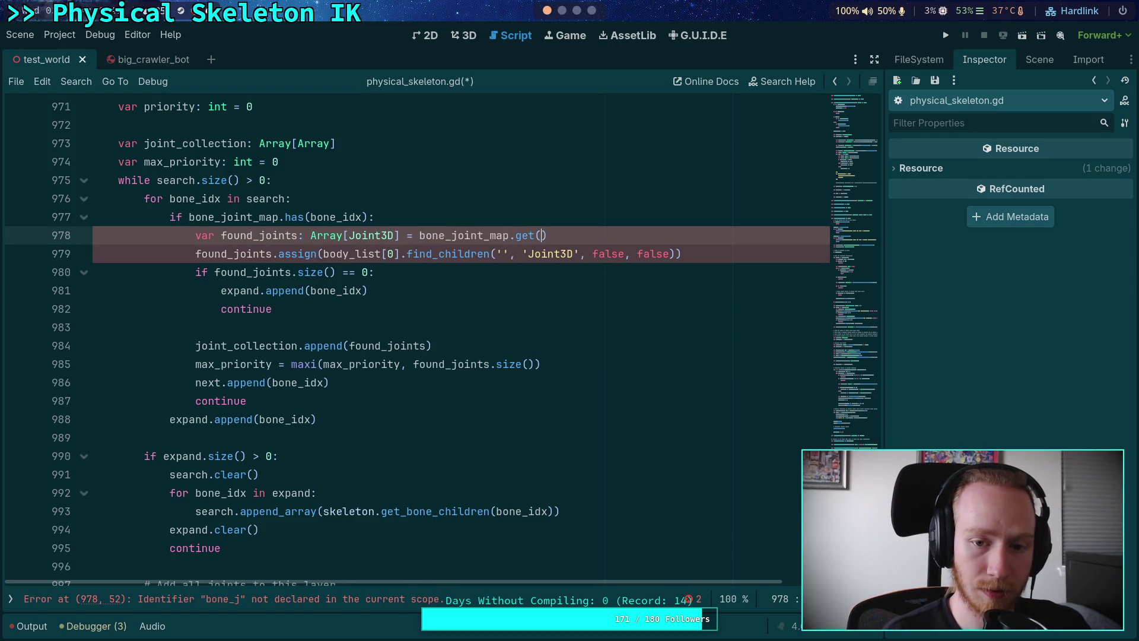
pyautogui.hotkey('ctrl', 'BackSpace')
pyautogui.hotkey('ctrl', 'BackSpace')
pyautogui.hotkey('ctrl', 'BackSpace')
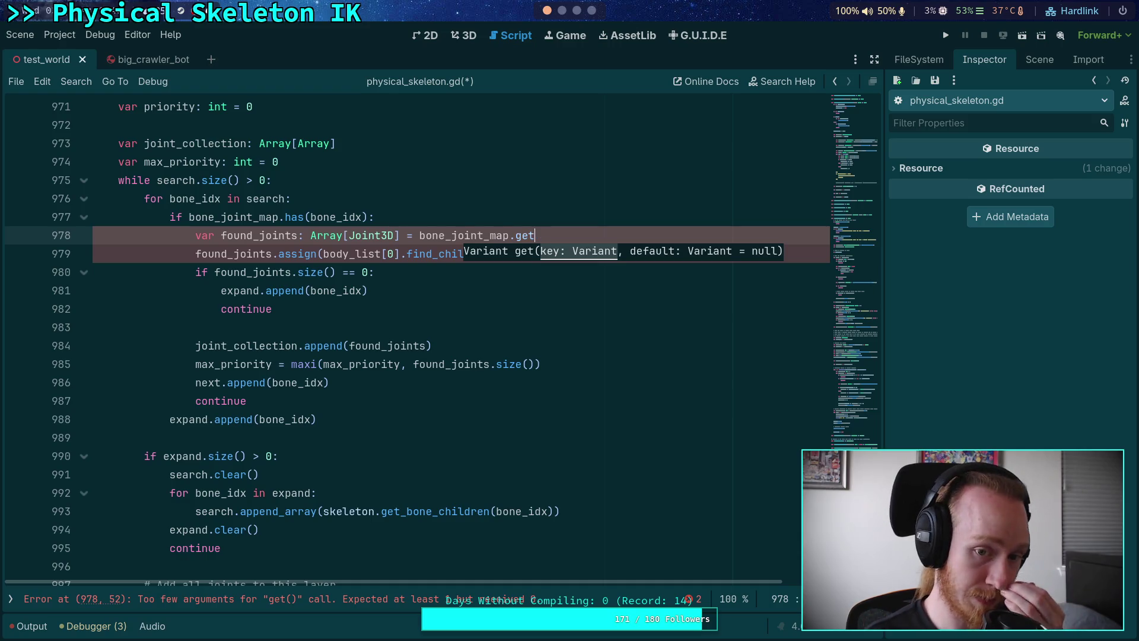
pyautogui.press('Return')
pyautogui.write('found')
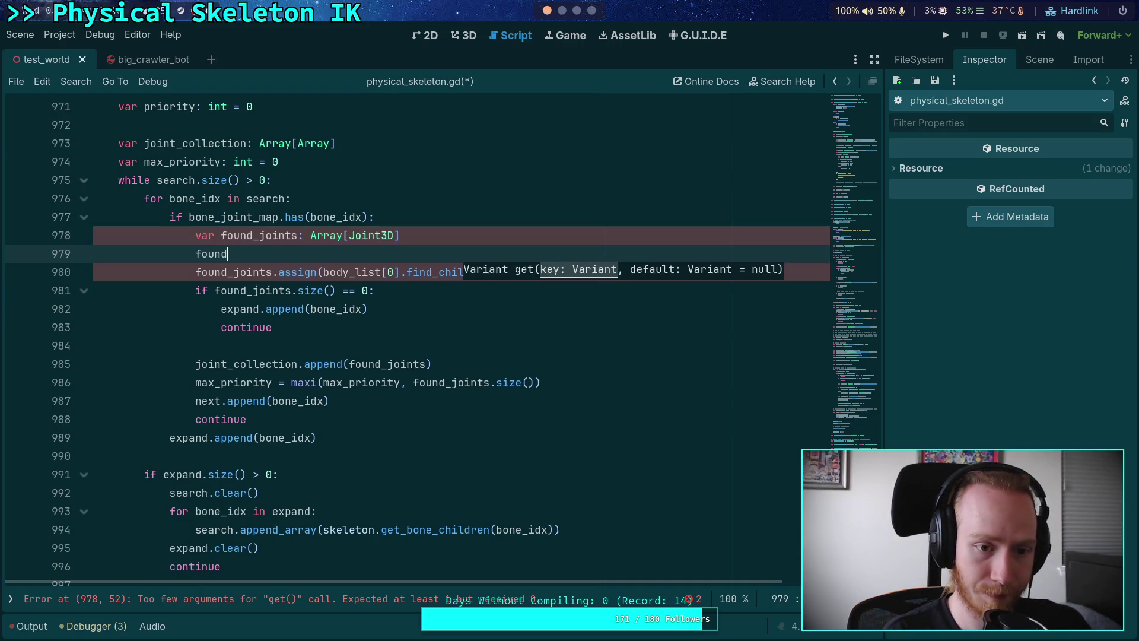
pyautogui.moveTo(490, 256); pyautogui.dragTo(500, 242)
pyautogui.press('BackSpace')
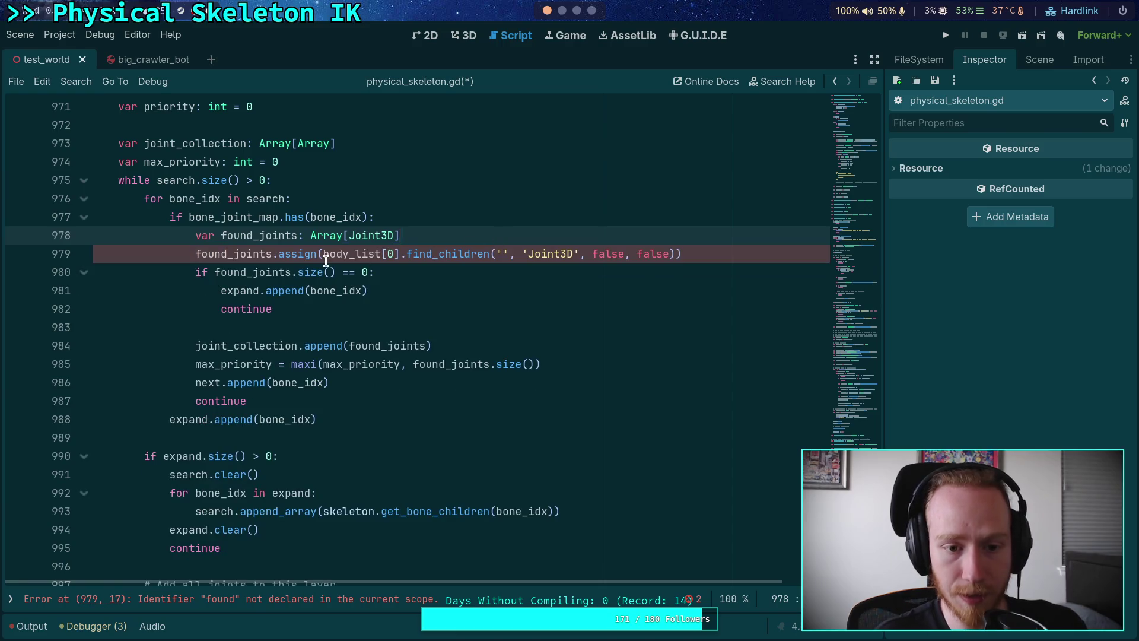
# Replace body_list so line 979 reads found_joints.assign(bone_joint_map.get(bone_idx)), then save
pyautogui.moveTo(326, 255); pyautogui.dragTo(472, 255)
pyautogui.moveTo(326, 255); pyautogui.dragTo(680, 255)
pyautogui.write('b]')
pyautogui.press('BackSpace')
pyautogui.press('BackSpace')
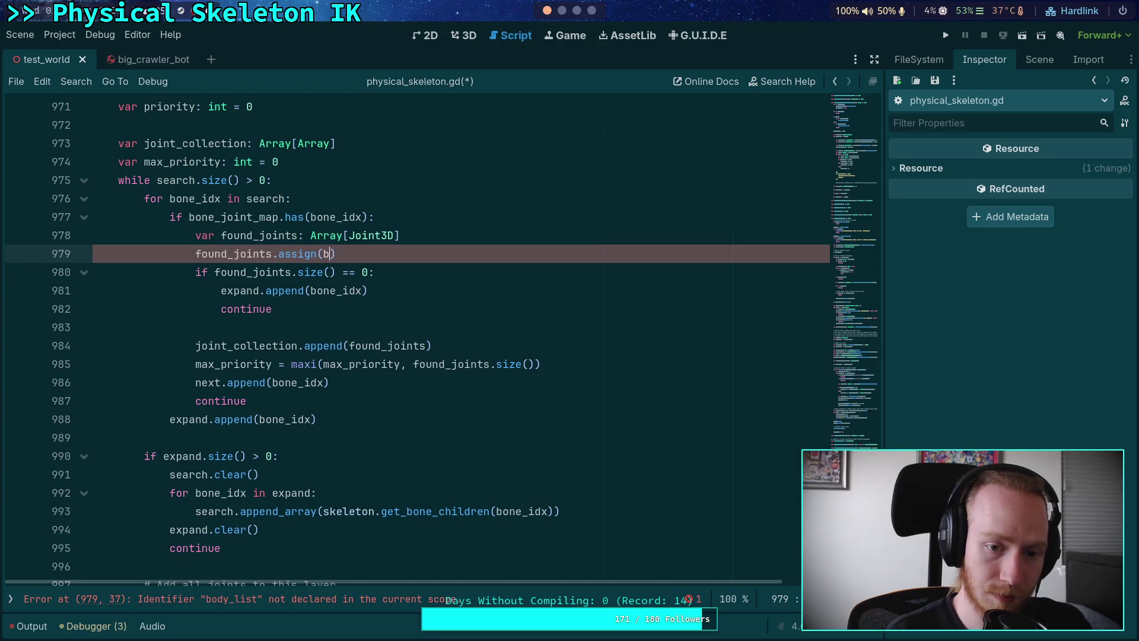
pyautogui.write('bone_joint_map.')
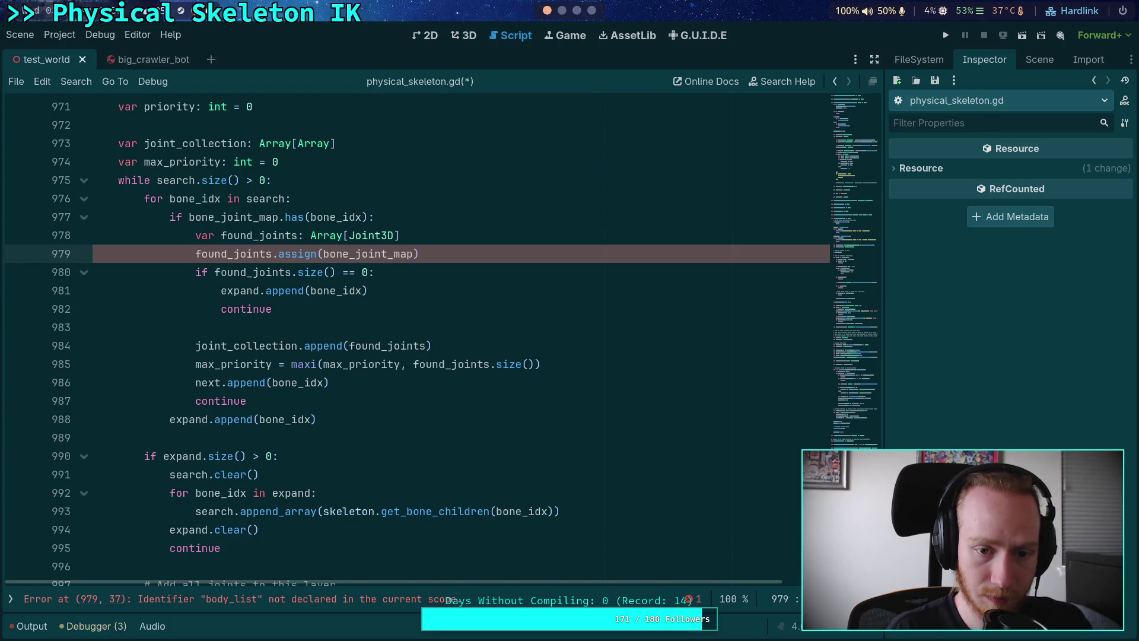
pyautogui.write('get(bone')
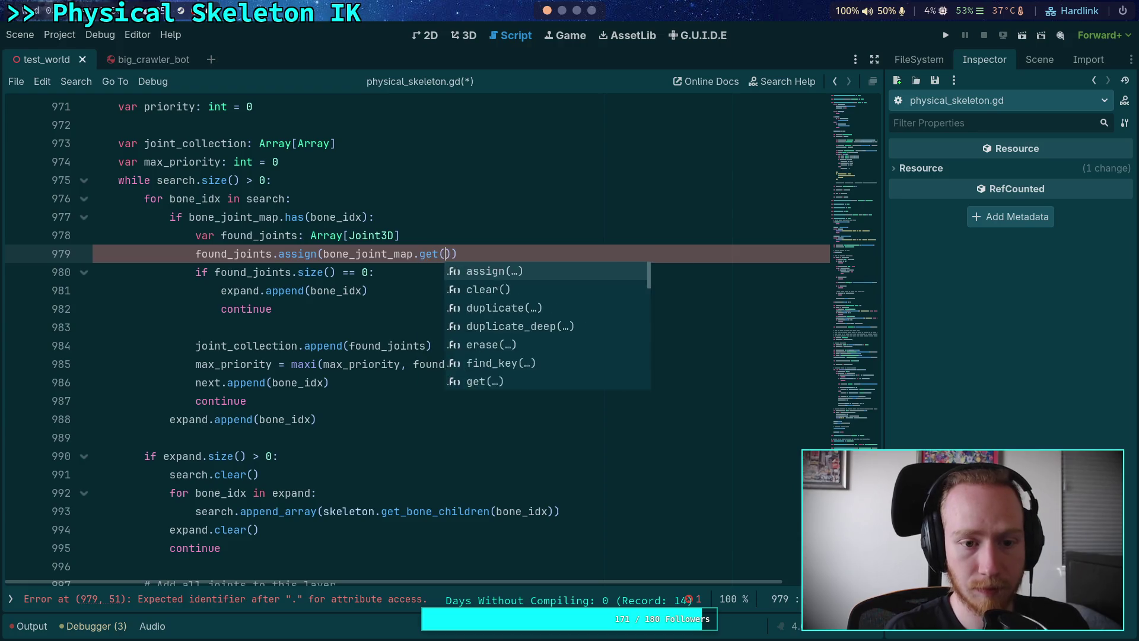
pyautogui.write('_idx)')
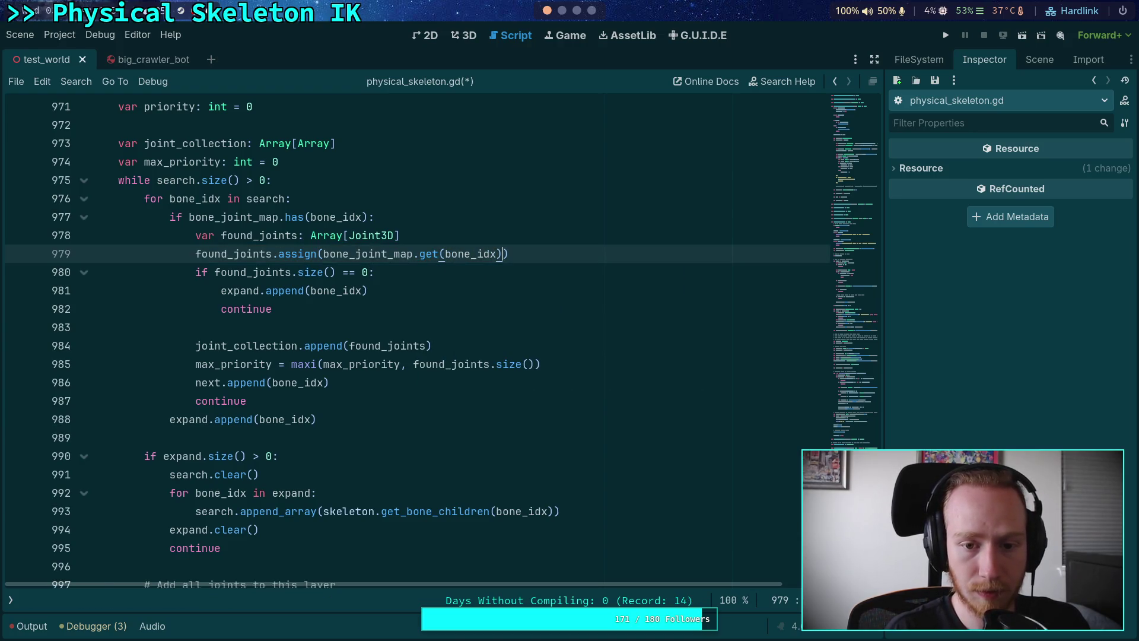
pyautogui.hotkey('ctrl', 's')
# Set a breakpoint on the return at line 1015 and run the game
pyautogui.click(441, 328)
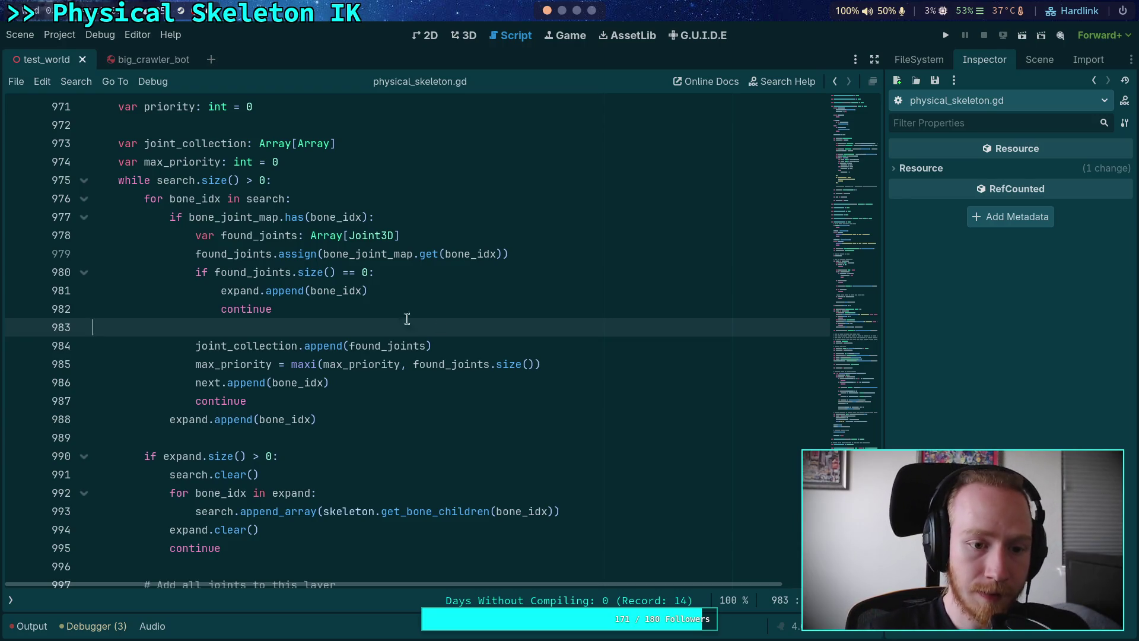
pyautogui.click(426, 217)
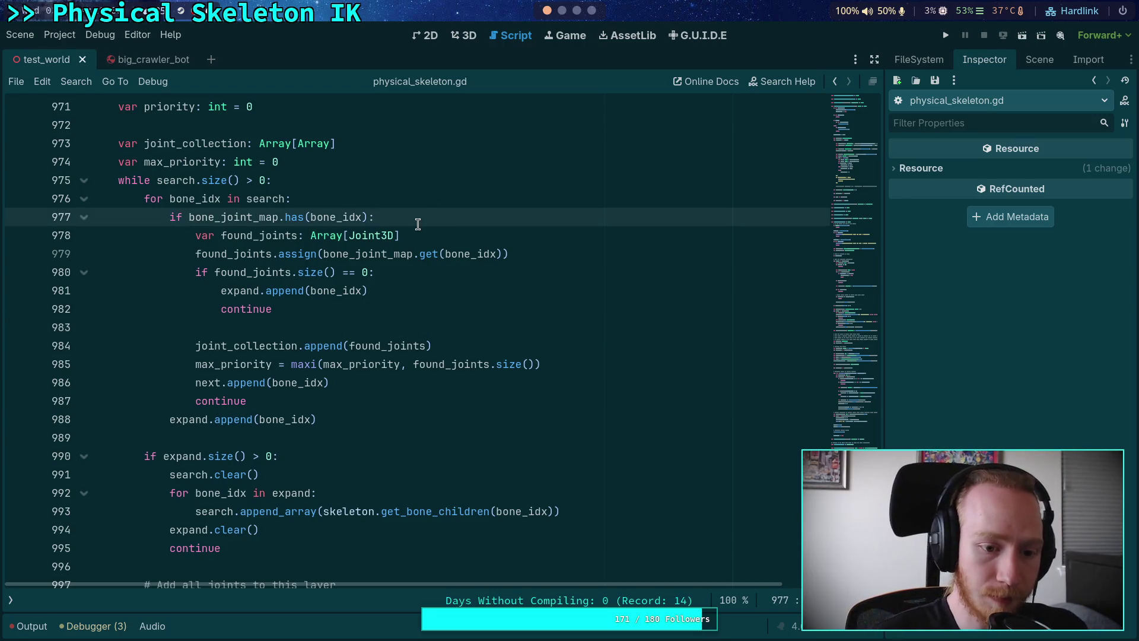
pyautogui.click(385, 327)
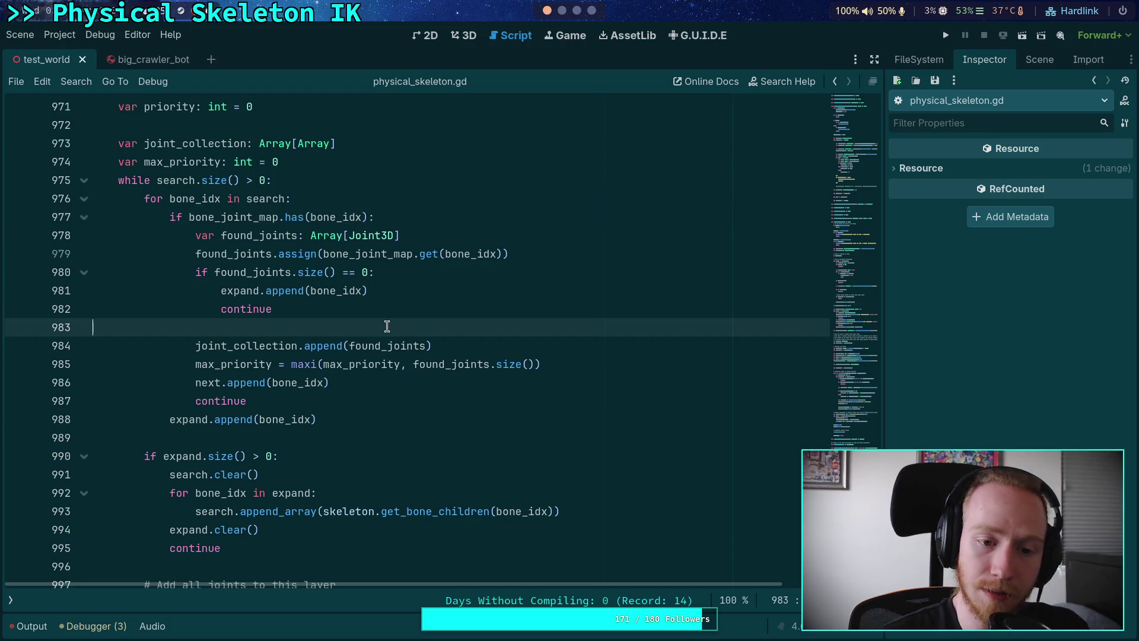
pyautogui.click(388, 304)
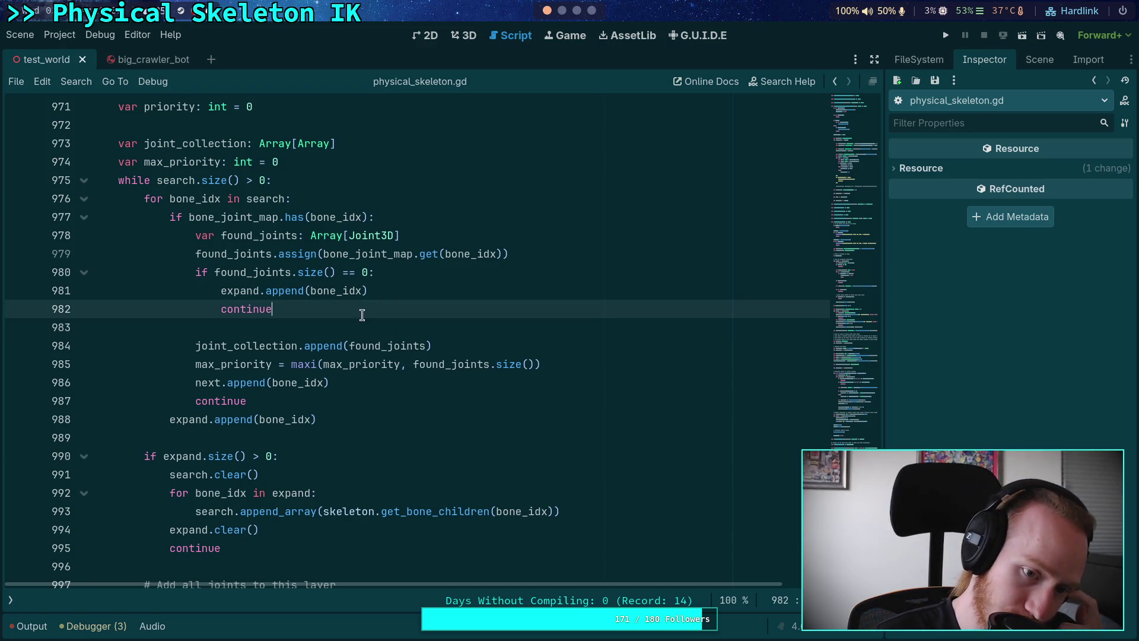
pyautogui.click(355, 330)
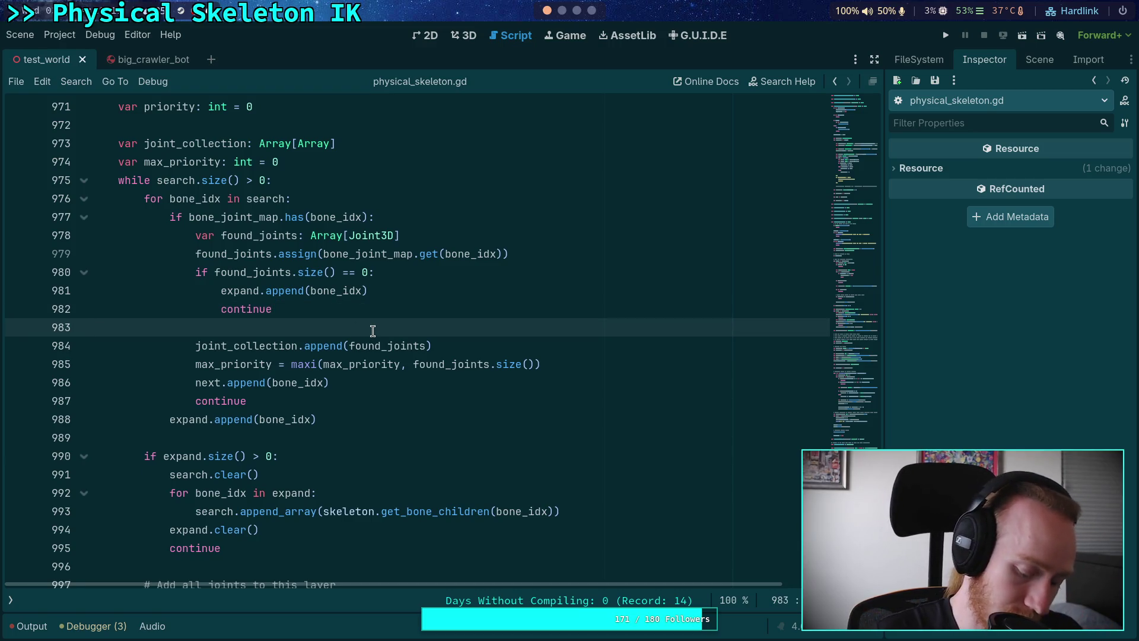
pyautogui.scroll(-8, 376, 326)
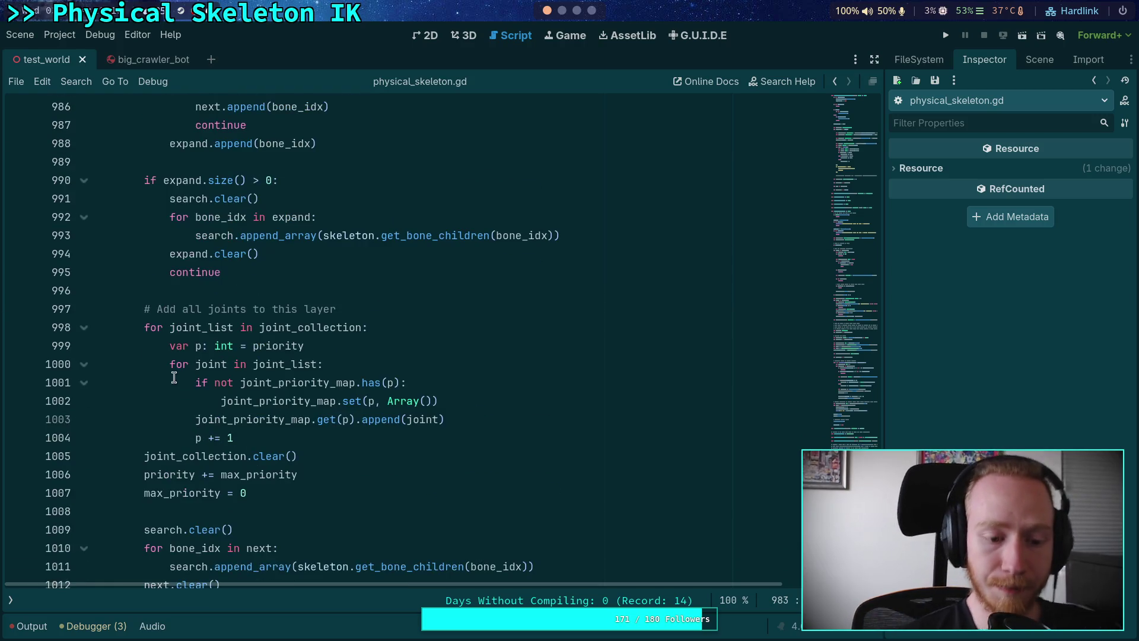
pyautogui.click(18, 474)
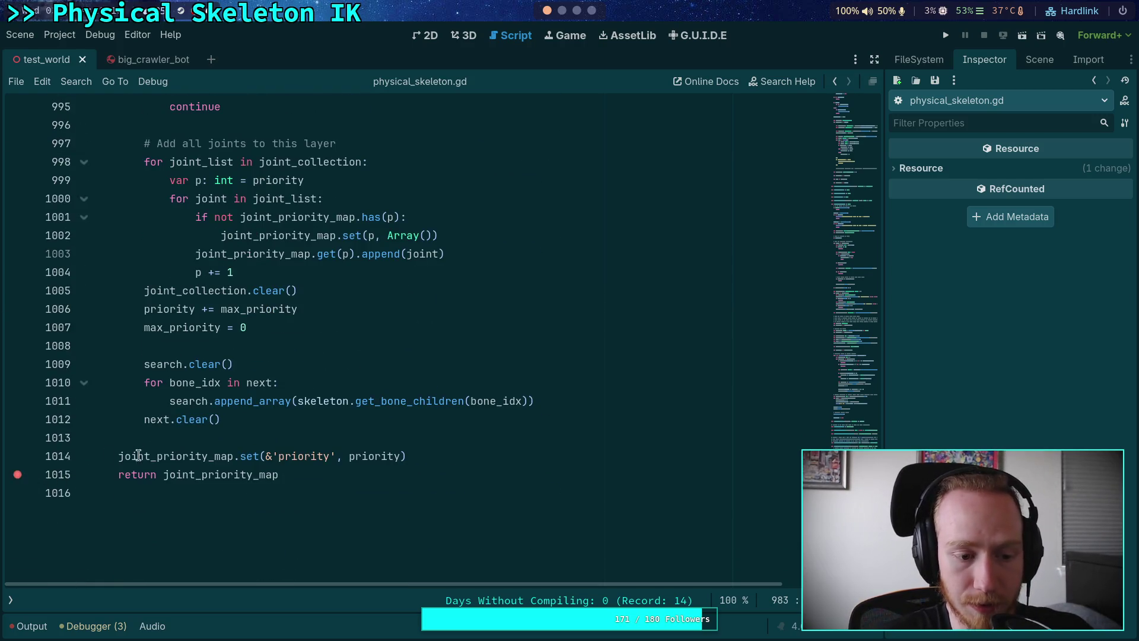
pyautogui.click(946, 43)
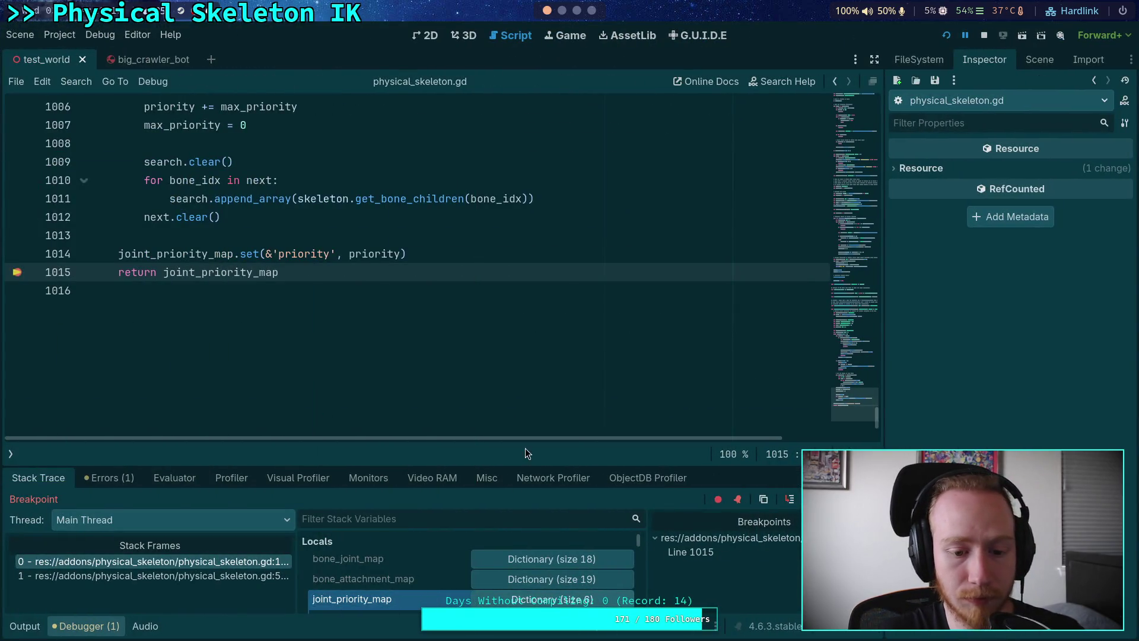
# Expand joint_priority_map in an enlarged debugger and inspect joints from entries 0 and 1
pyautogui.click(522, 599)
pyautogui.moveTo(522, 444); pyautogui.dragTo(522, 242)
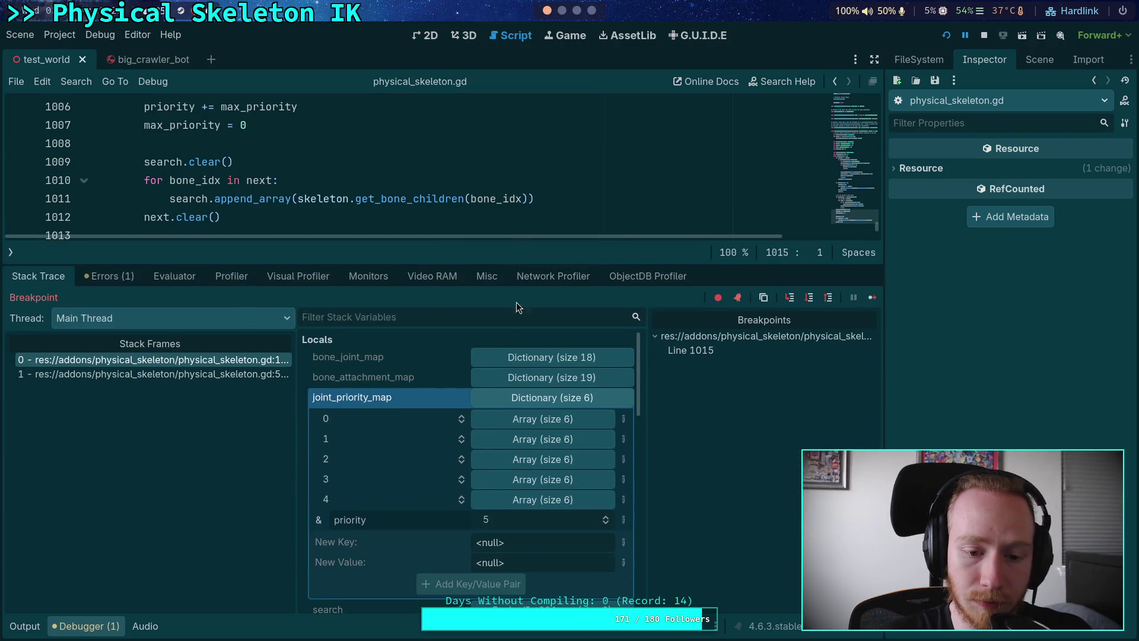
pyautogui.click(525, 419)
pyautogui.click(534, 461)
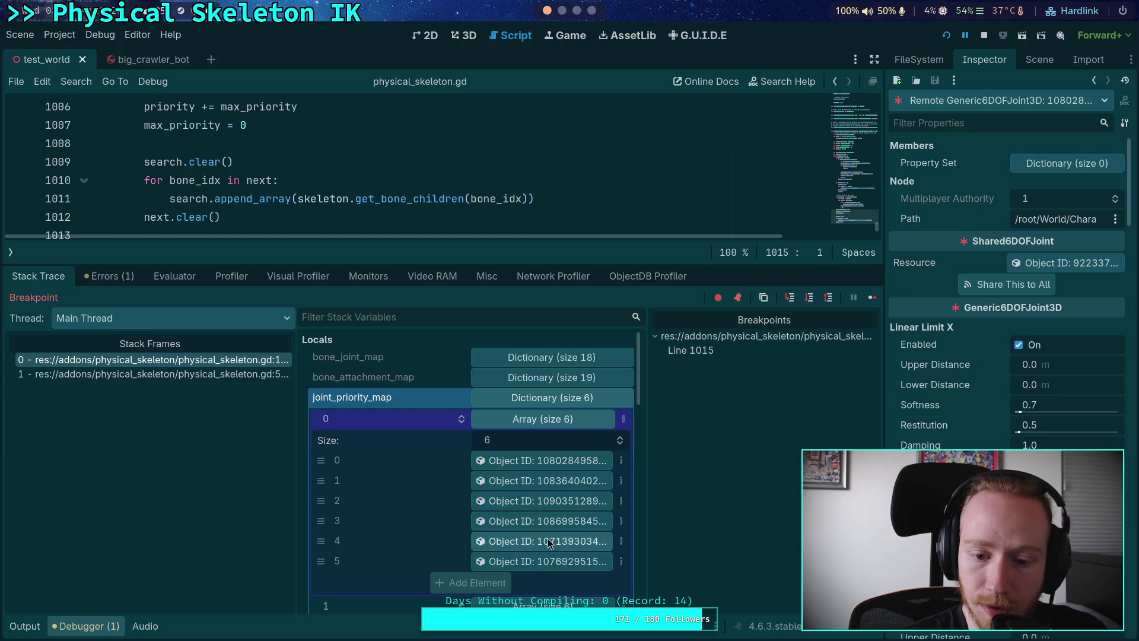
pyautogui.click(546, 562)
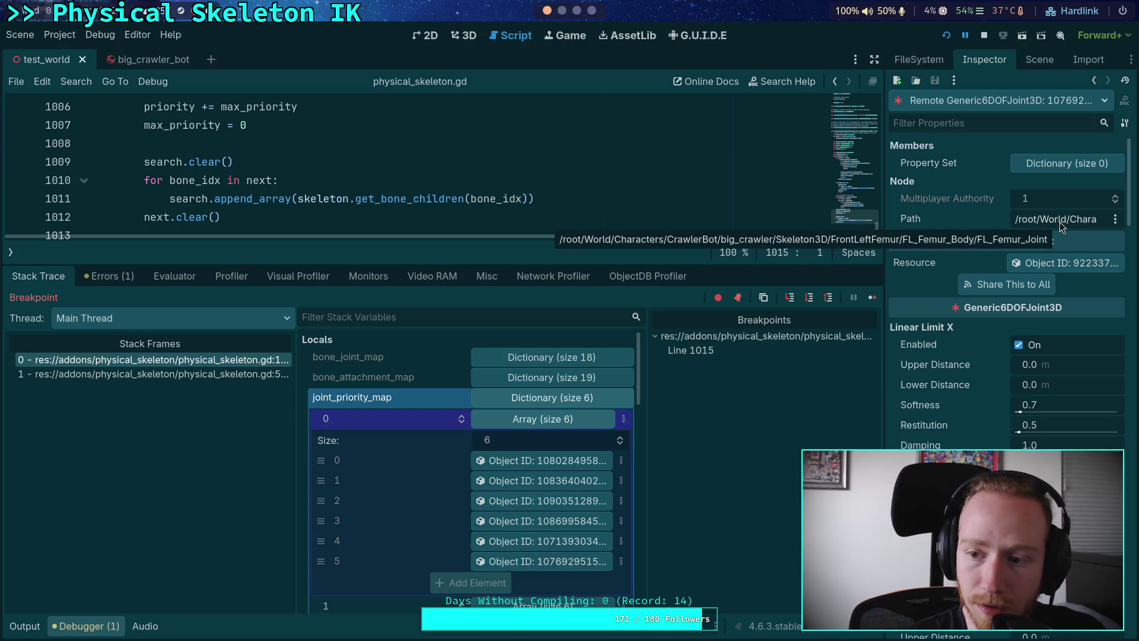
pyautogui.click(543, 421)
pyautogui.click(551, 440)
pyautogui.click(537, 501)
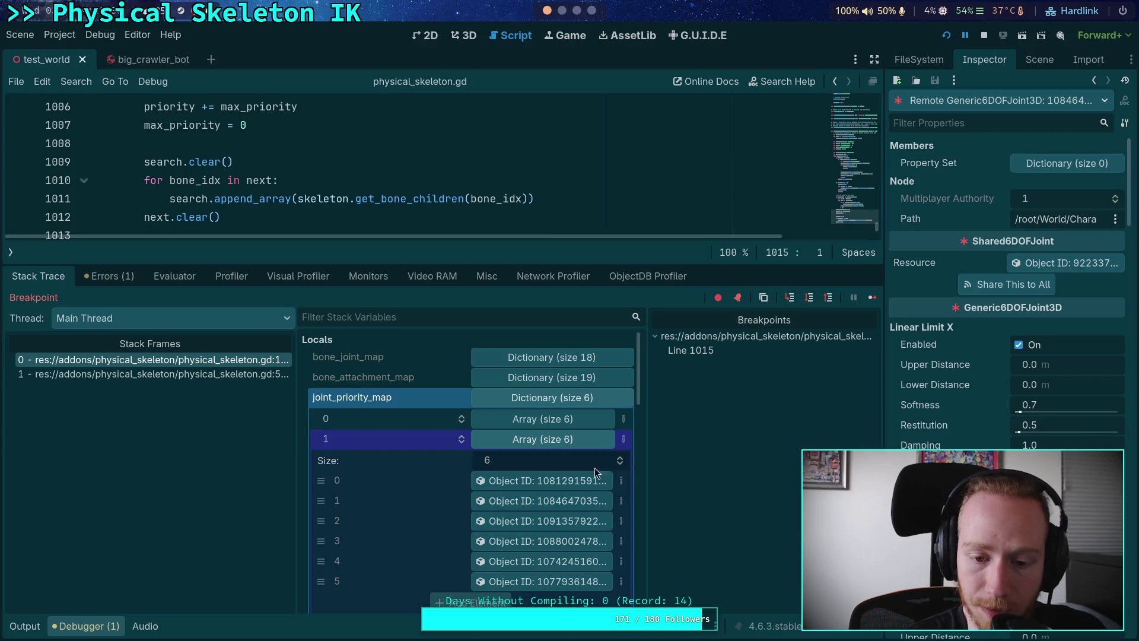
# Inspect a joint from each of joint_priority_map entries 2, 3 and 4
pyautogui.click(552, 444)
pyautogui.click(553, 462)
pyautogui.click(555, 522)
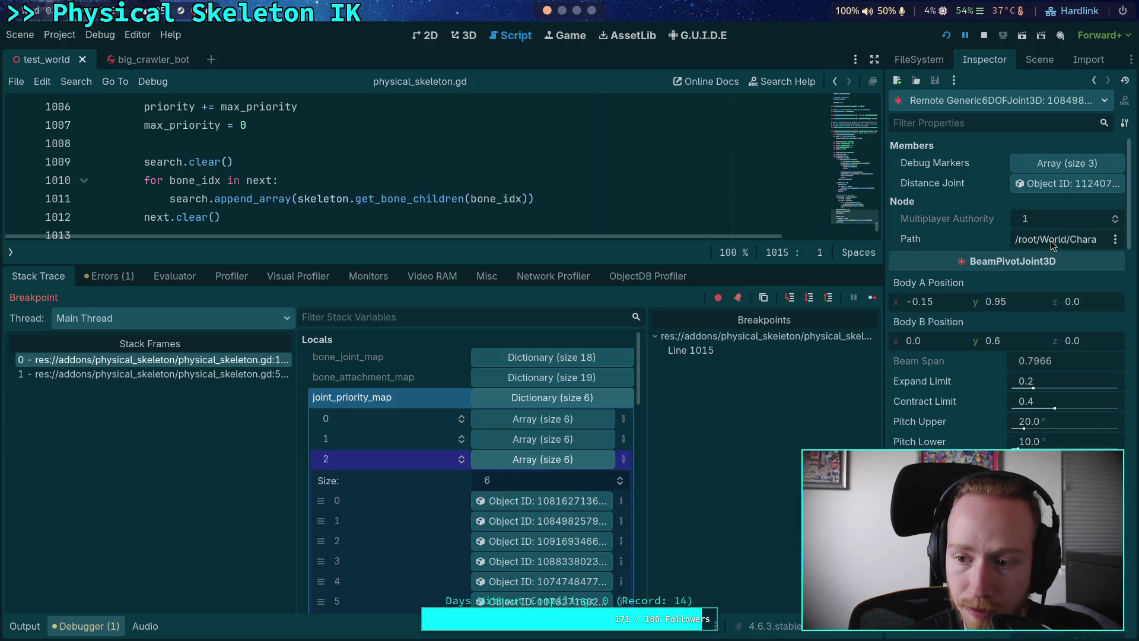
pyautogui.click(516, 454)
pyautogui.click(543, 479)
pyautogui.click(543, 562)
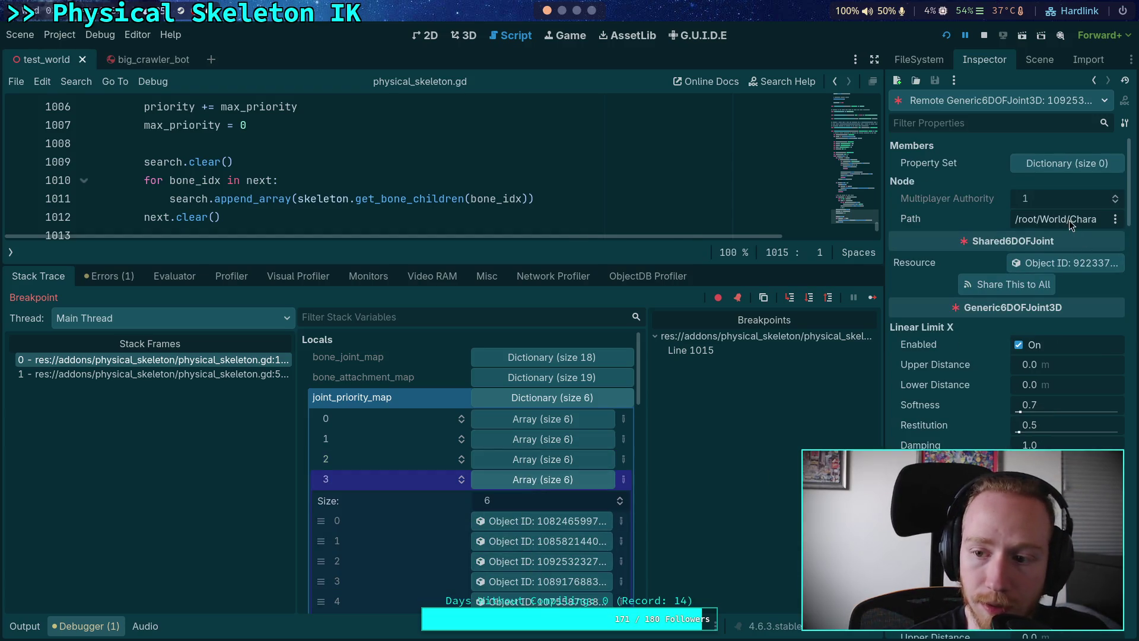
pyautogui.click(560, 484)
pyautogui.click(560, 495)
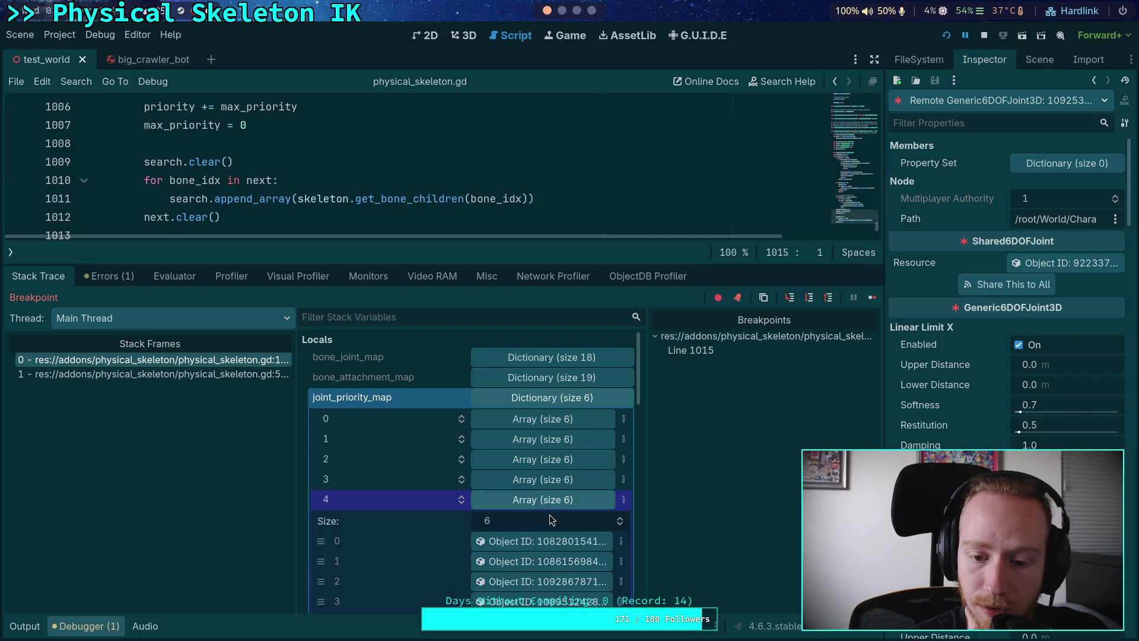
pyautogui.scroll(-2, 542, 534)
pyautogui.click(542, 550)
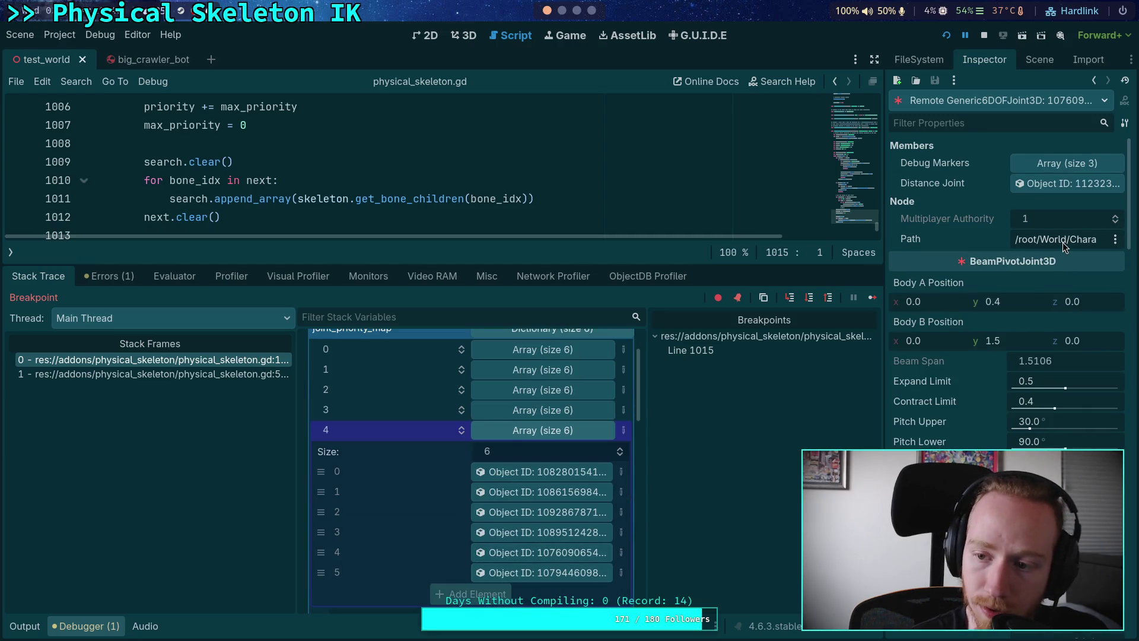
pyautogui.click(541, 430)
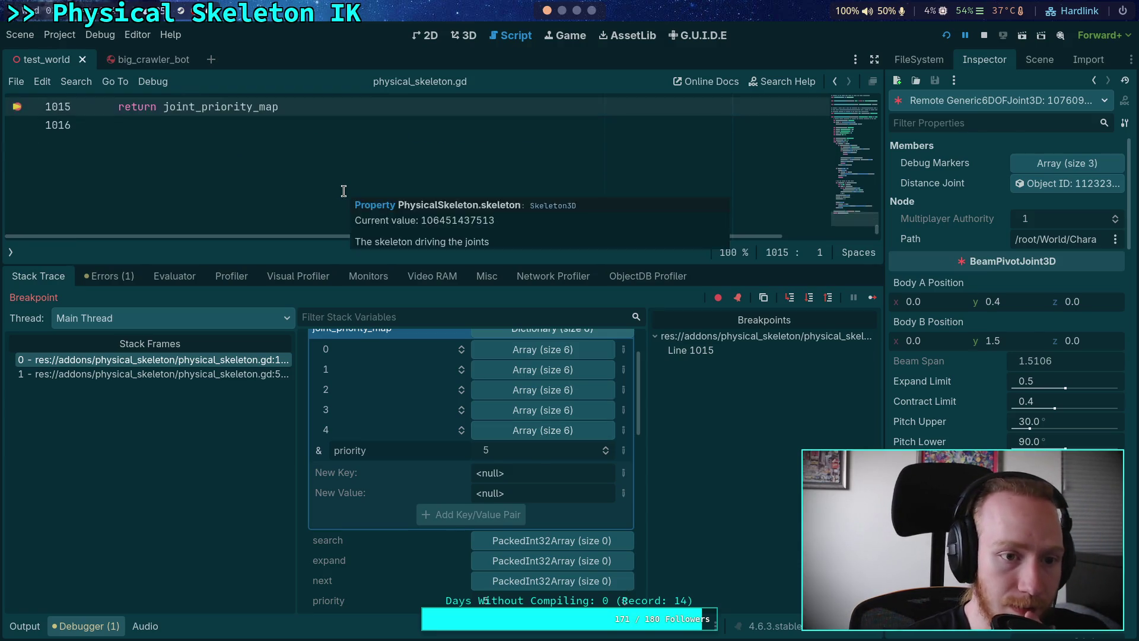
pyautogui.scroll(1, 396, 471)
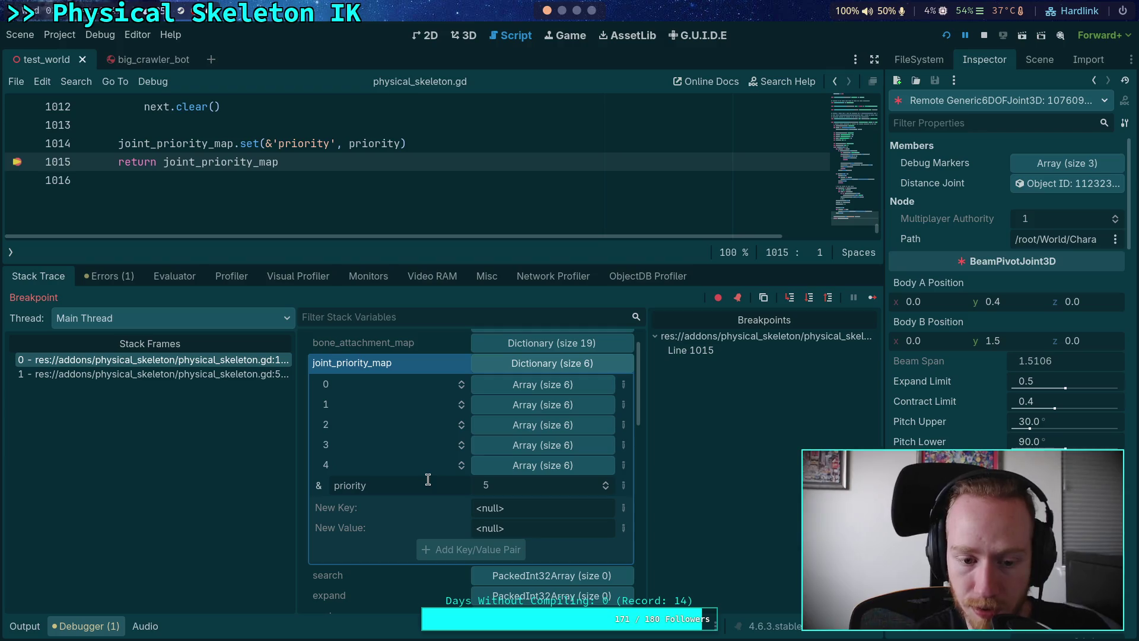
pyautogui.scroll(1, 428, 480)
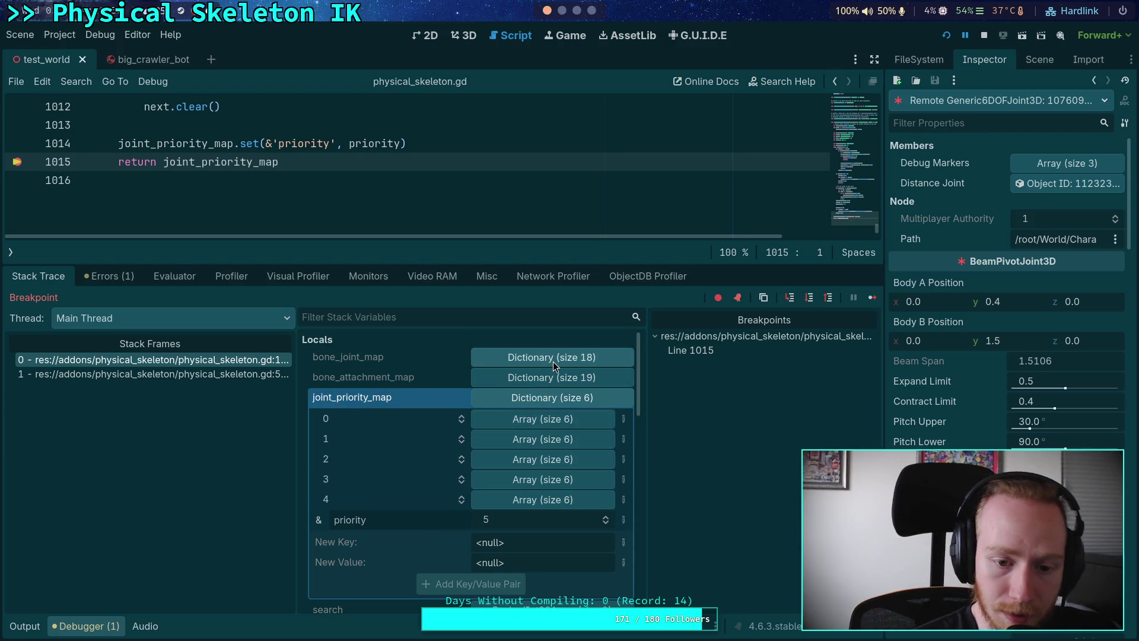
pyautogui.scroll(3, 391, 222)
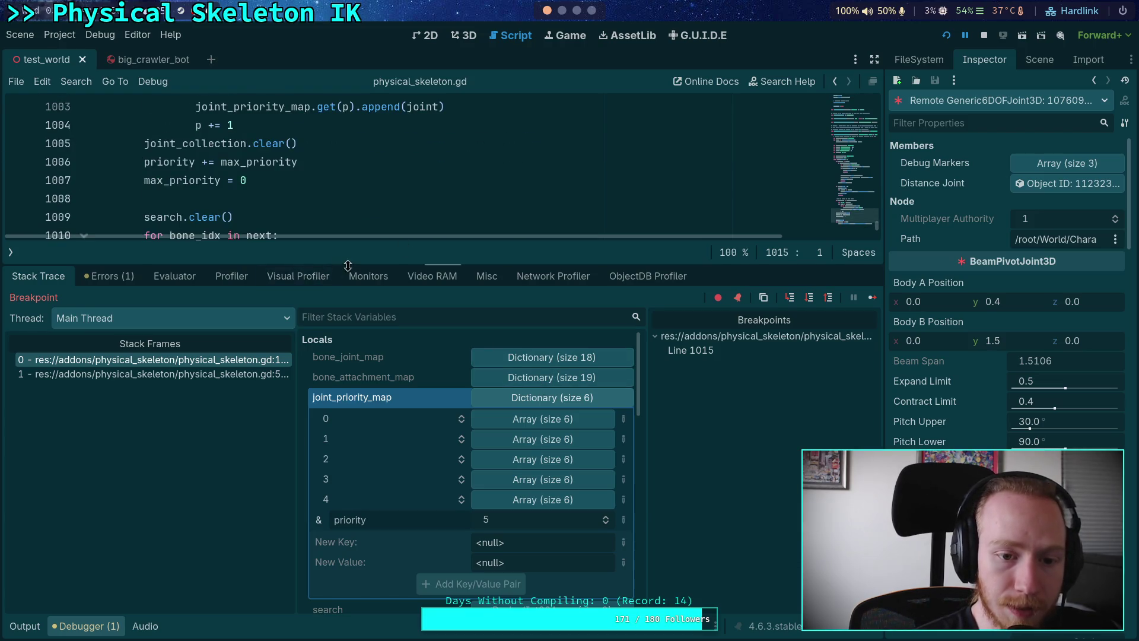
# Delete the bone_attachment_map block on lines 962–965 of _calculate_joint_priority
pyautogui.moveTo(348, 265); pyautogui.dragTo(347, 417)
pyautogui.scroll(13, 191, 280)
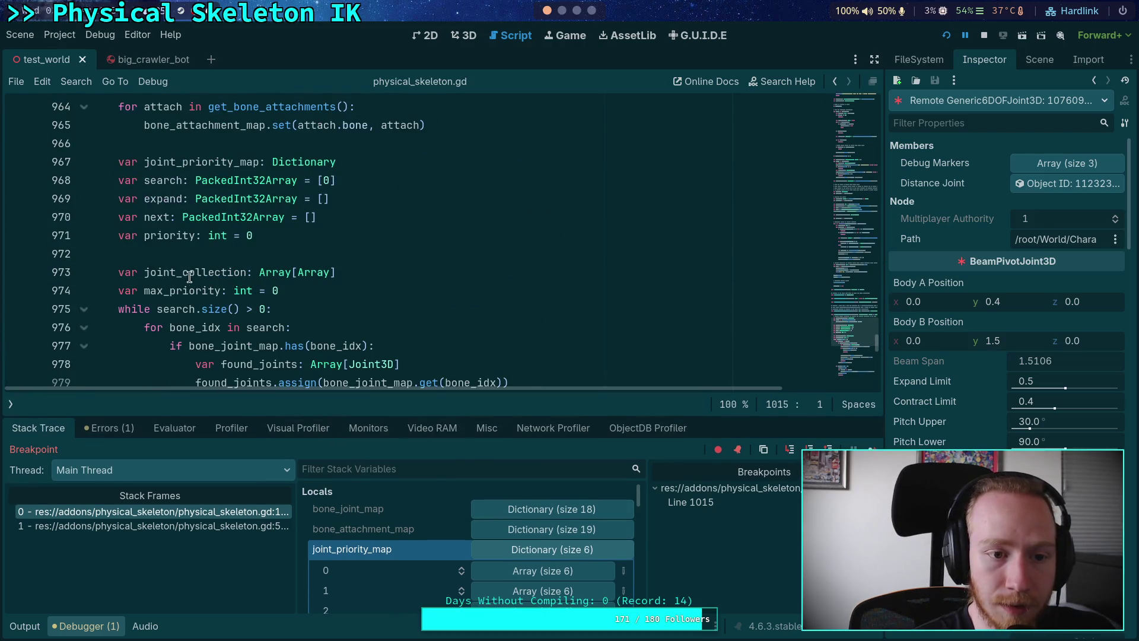
pyautogui.scroll(1, 191, 279)
pyautogui.doubleClick(204, 180)
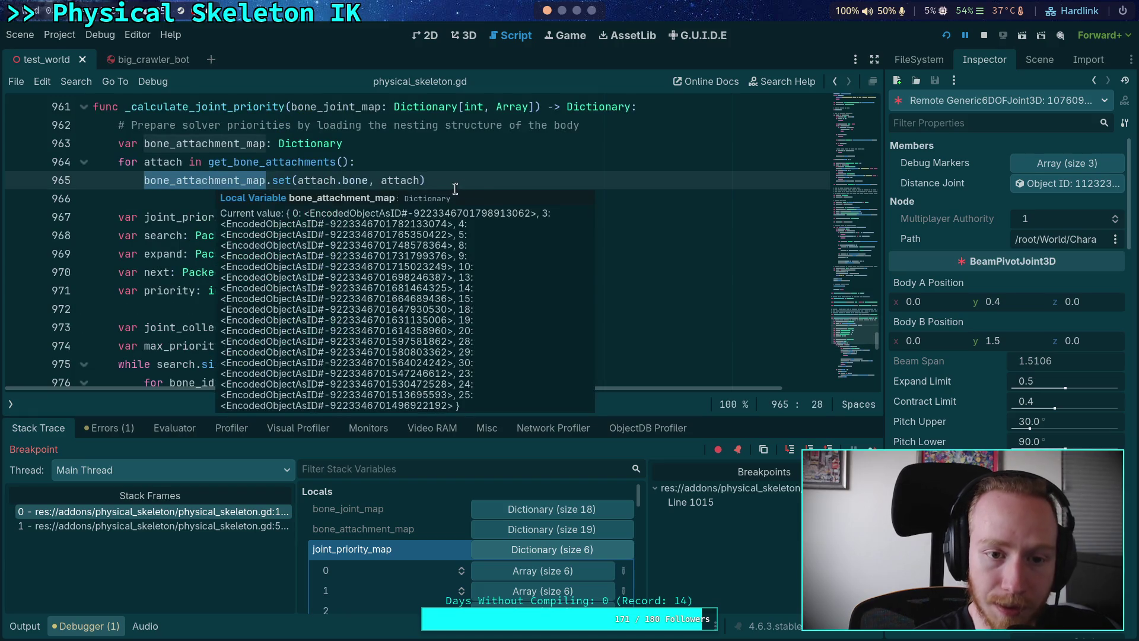
pyautogui.moveTo(499, 182); pyautogui.dragTo(93, 124)
pyautogui.press('Delete')
pyautogui.press('Delete')
pyautogui.press('Delete')
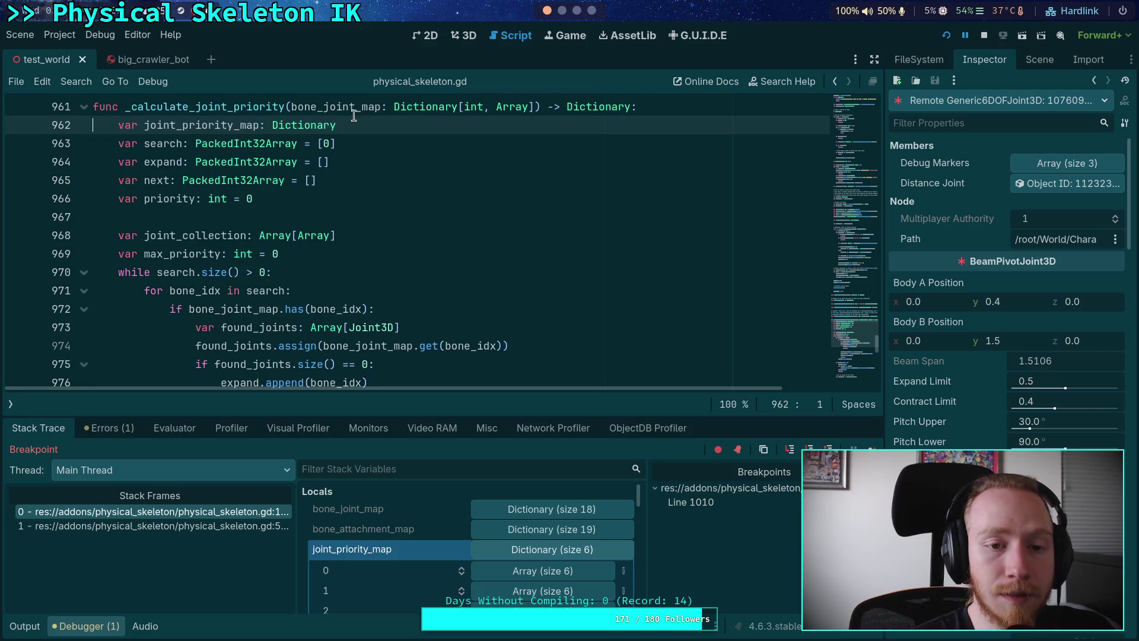
# Review the joint_priority_map, search and expand variables, then save physical_skeleton.gd
pyautogui.doubleClick(189, 125)
pyautogui.scroll(-1, 310, 217)
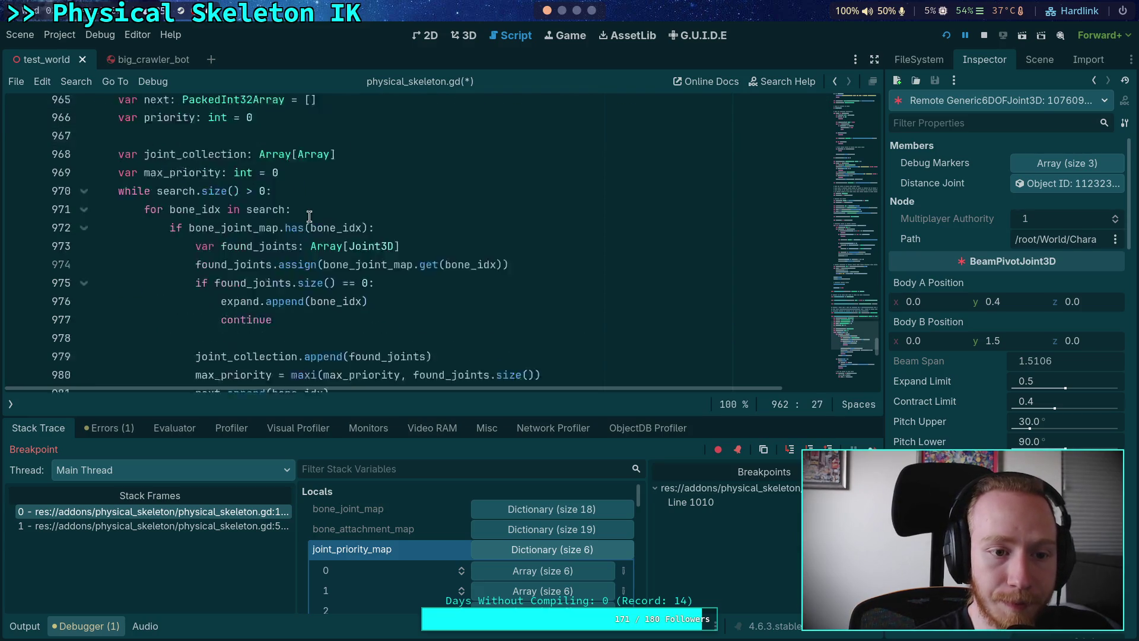
pyautogui.scroll(-10, 365, 229)
pyautogui.scroll(10, 366, 229)
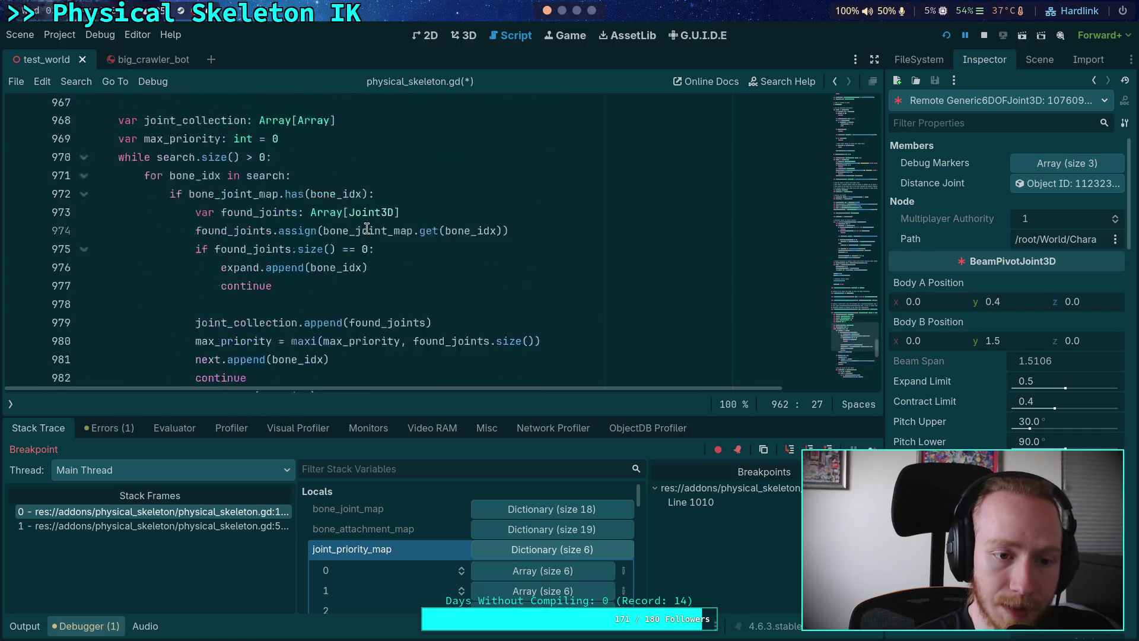
pyautogui.scroll(3, 367, 228)
pyautogui.doubleClick(174, 199)
pyautogui.moveTo(153, 238)
pyautogui.doubleClick(159, 217)
pyautogui.doubleClick(154, 236)
pyautogui.click(162, 255)
pyautogui.scroll(-3, 162, 257)
pyautogui.click(317, 235)
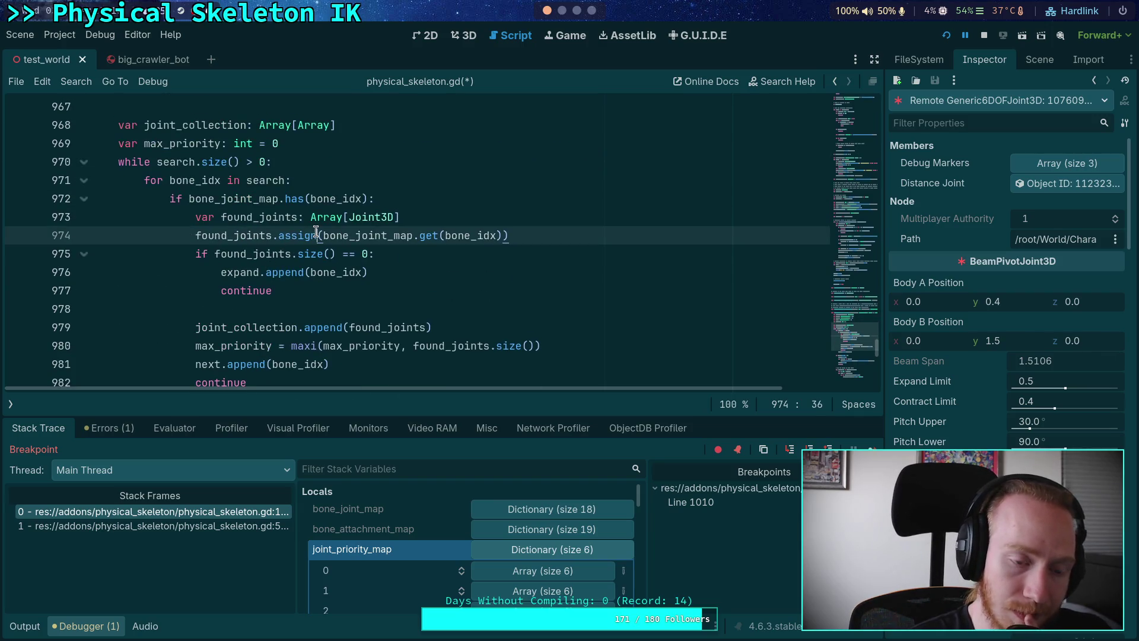
pyautogui.hotkey('ctrl', 's')
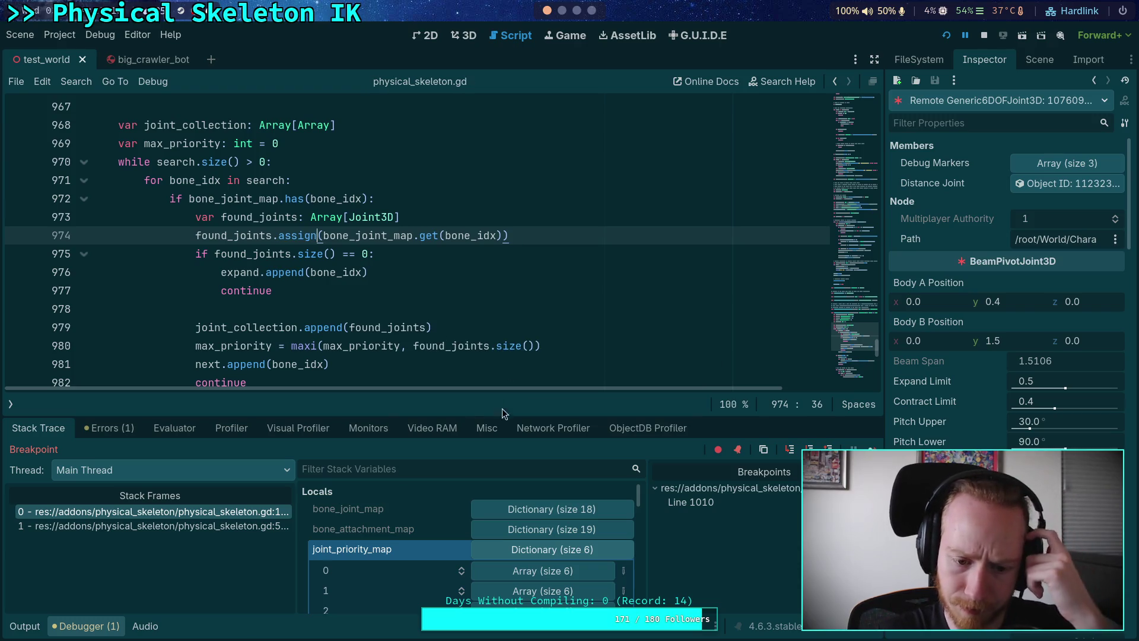
# Expand bone_joint_map entries 3 and 4, inspect FR_Tibia_Joint, and show the World scene tree
pyautogui.moveTo(515, 344); pyautogui.dragTo(515, 343)
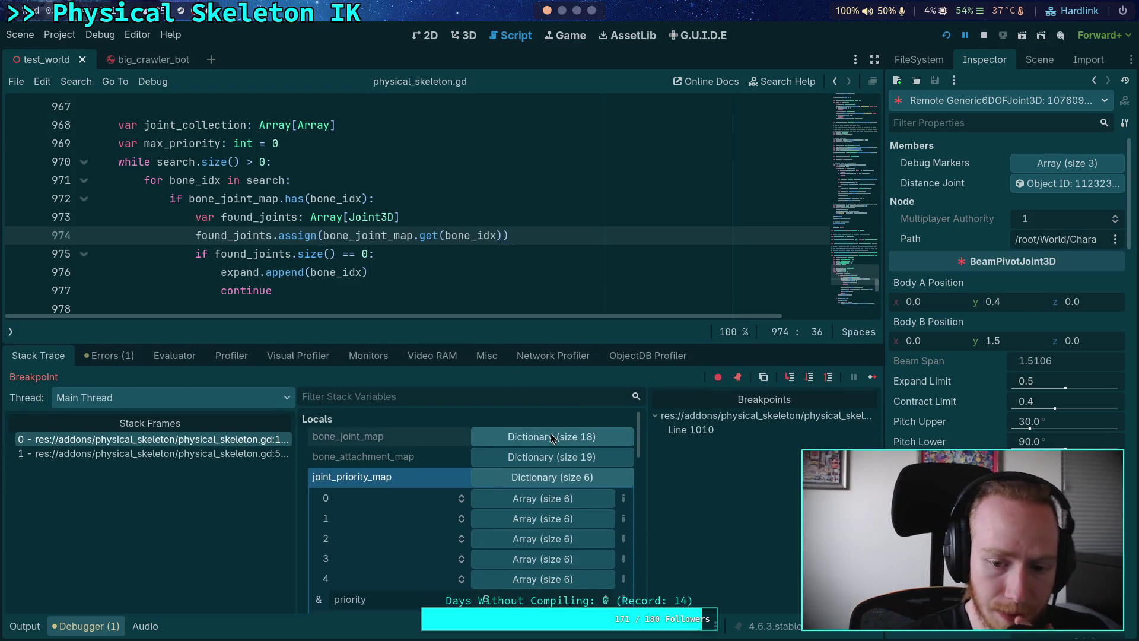
pyautogui.click(551, 438)
pyautogui.scroll(-2, 612, 486)
pyautogui.click(563, 435)
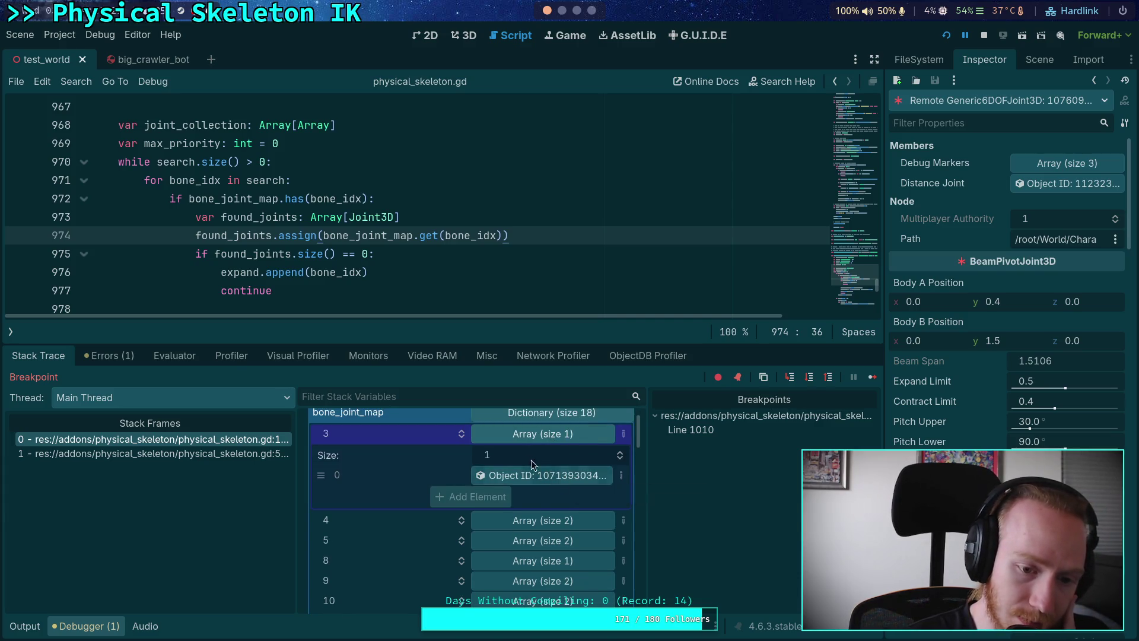
pyautogui.click(526, 436)
pyautogui.click(524, 438)
pyautogui.click(535, 438)
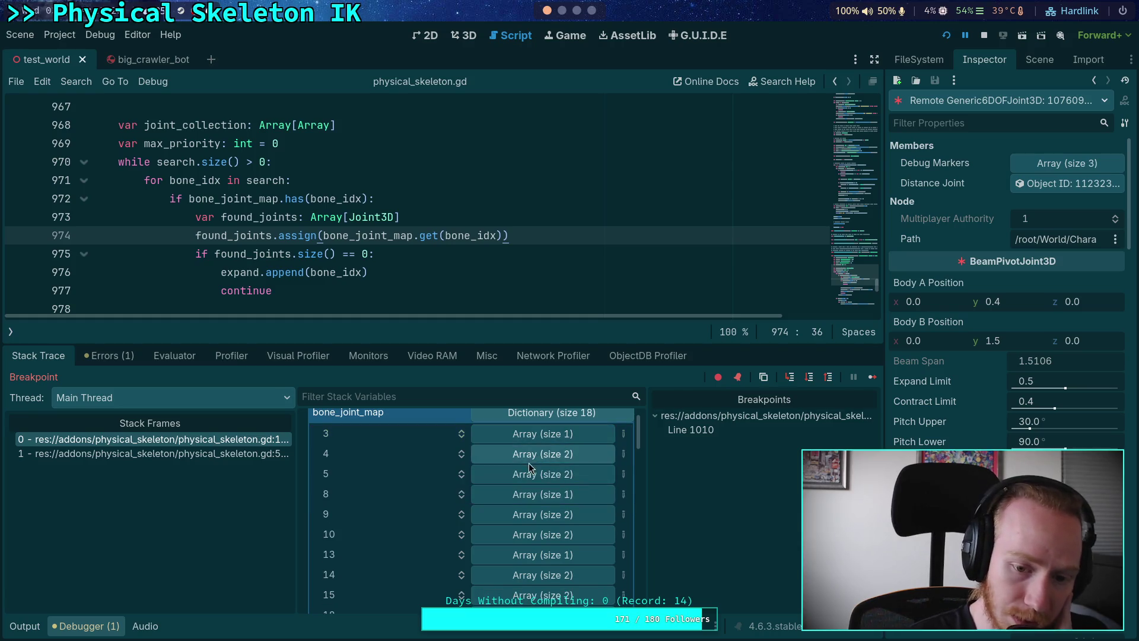
pyautogui.click(572, 457)
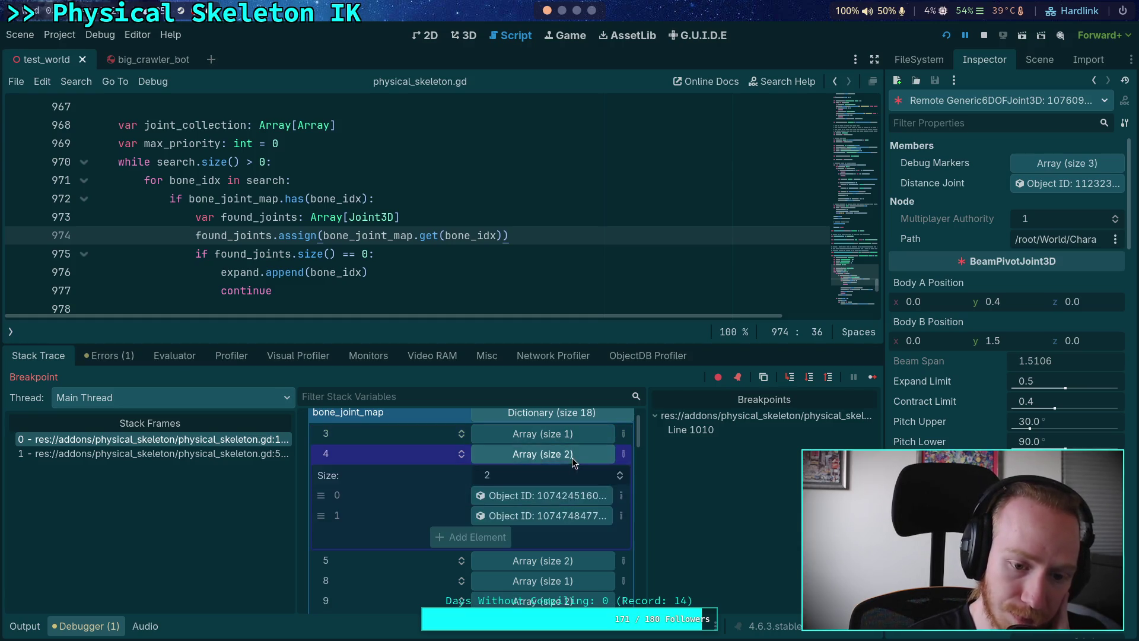
pyautogui.click(555, 498)
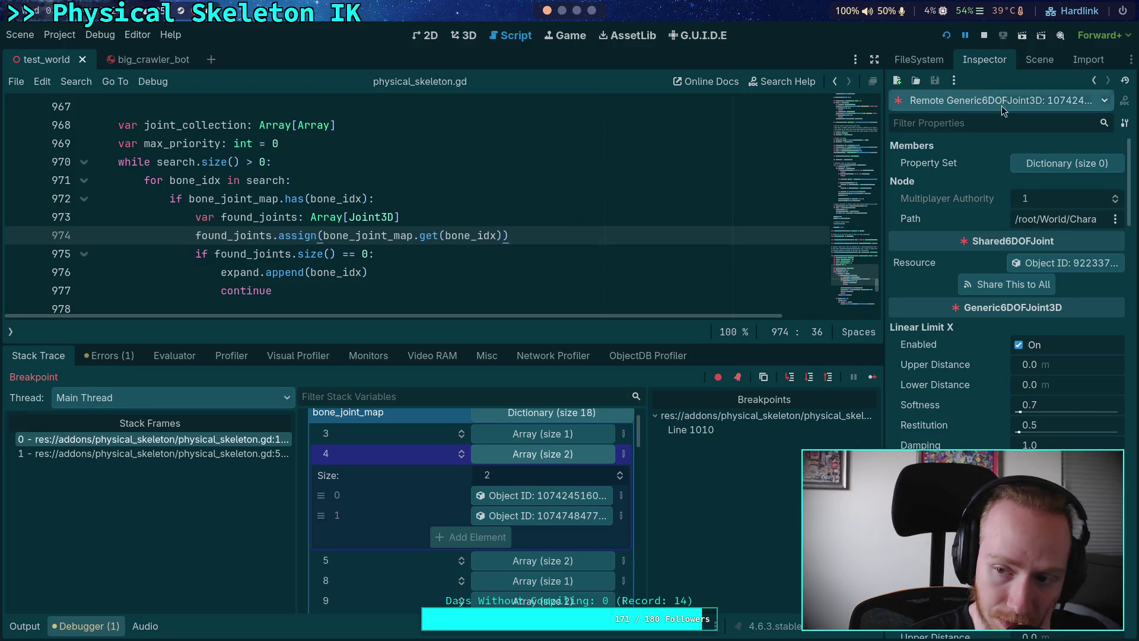
pyautogui.click(1039, 60)
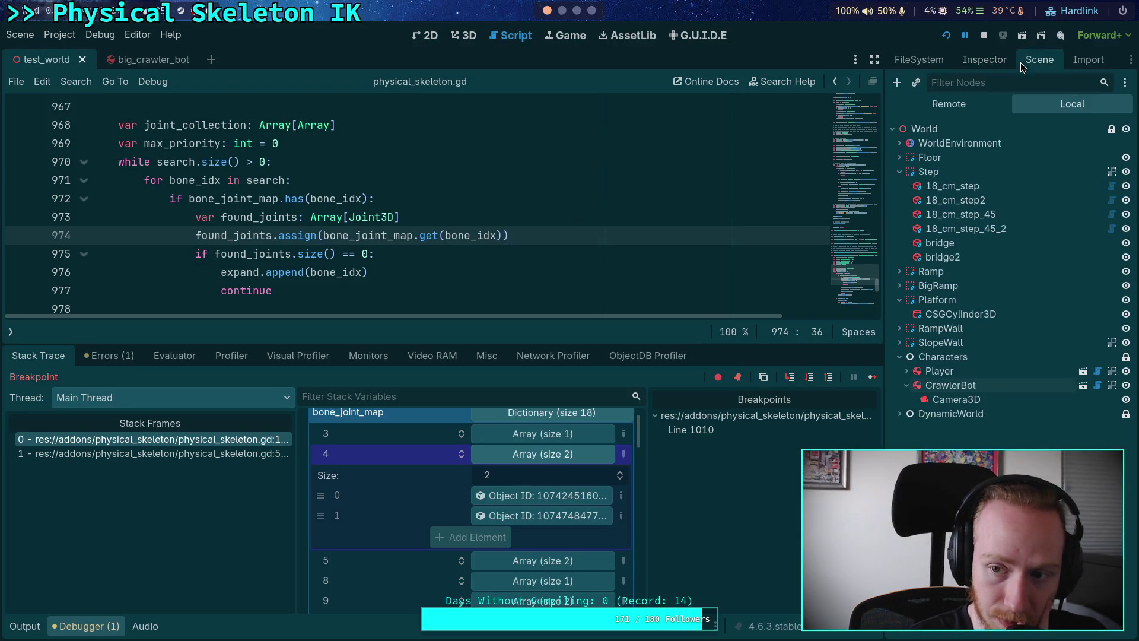
# In the big_crawler_bot scene, browse Skeleton3D's bones down to FrontRightTibia
pyautogui.click(138, 60)
pyautogui.click(952, 171)
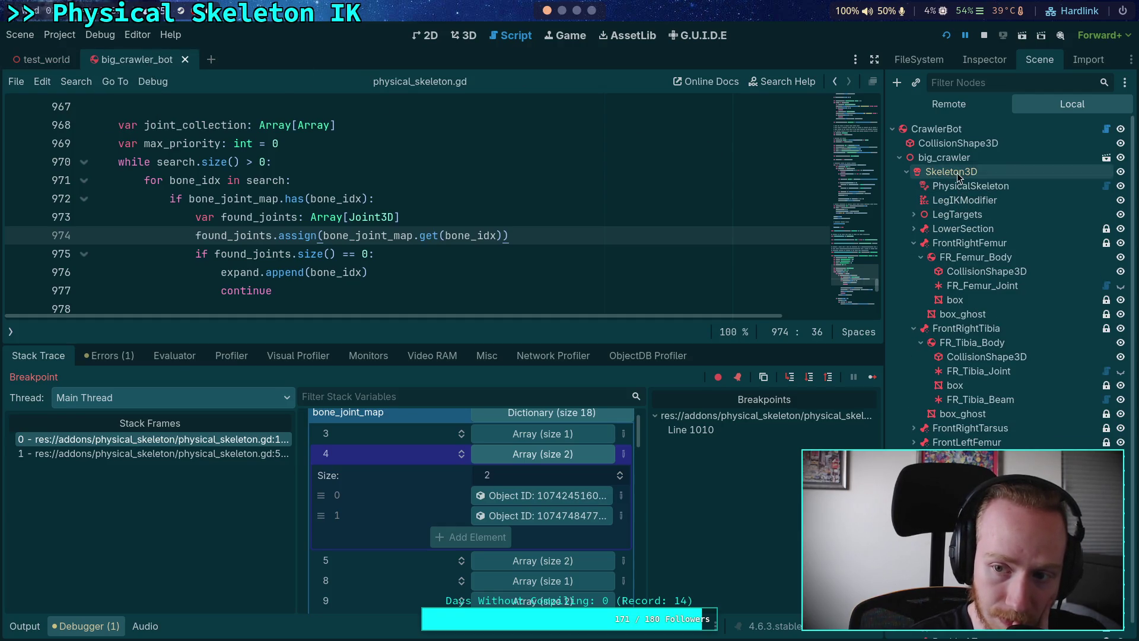
pyautogui.click(984, 60)
pyautogui.click(909, 178)
pyautogui.click(909, 192)
pyautogui.click(909, 207)
pyautogui.click(909, 222)
pyautogui.click(909, 236)
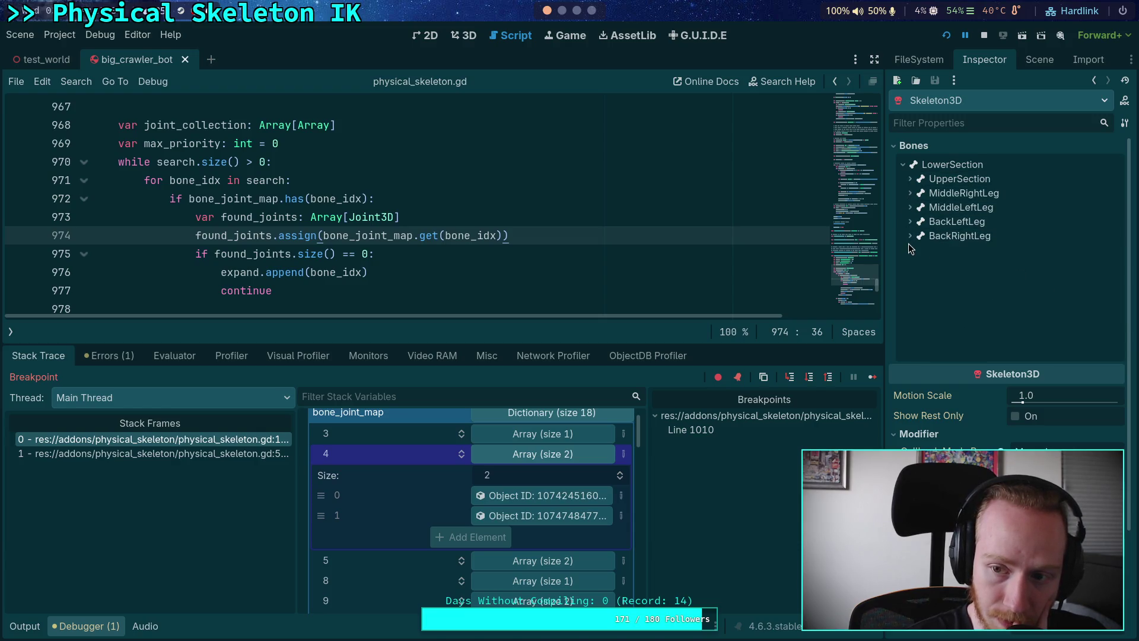
pyautogui.click(911, 179)
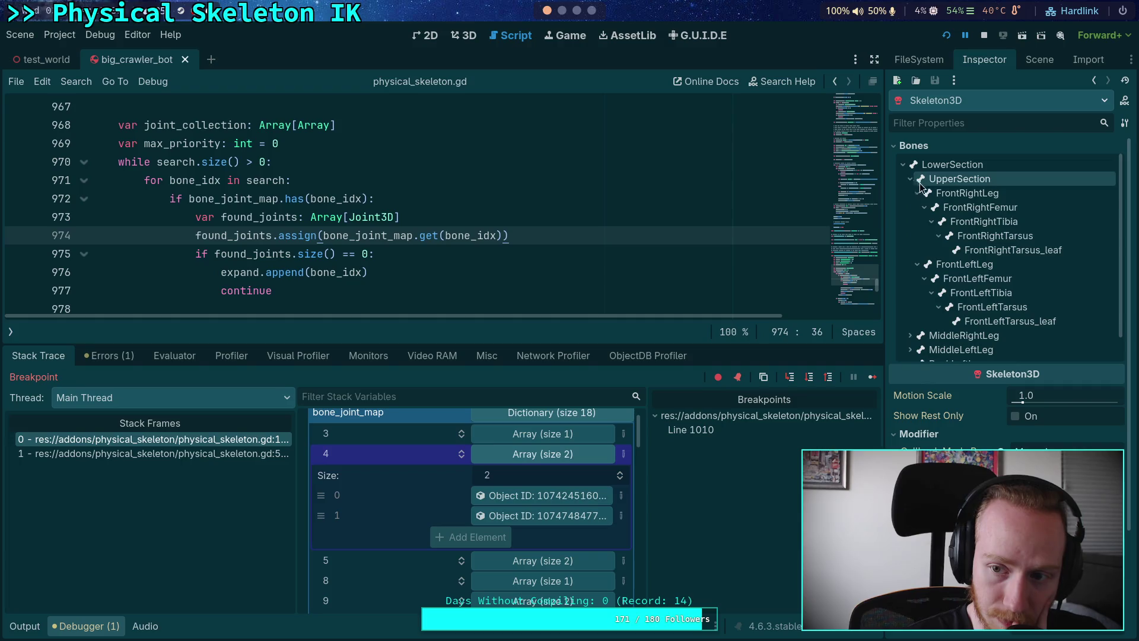
pyautogui.click(945, 225)
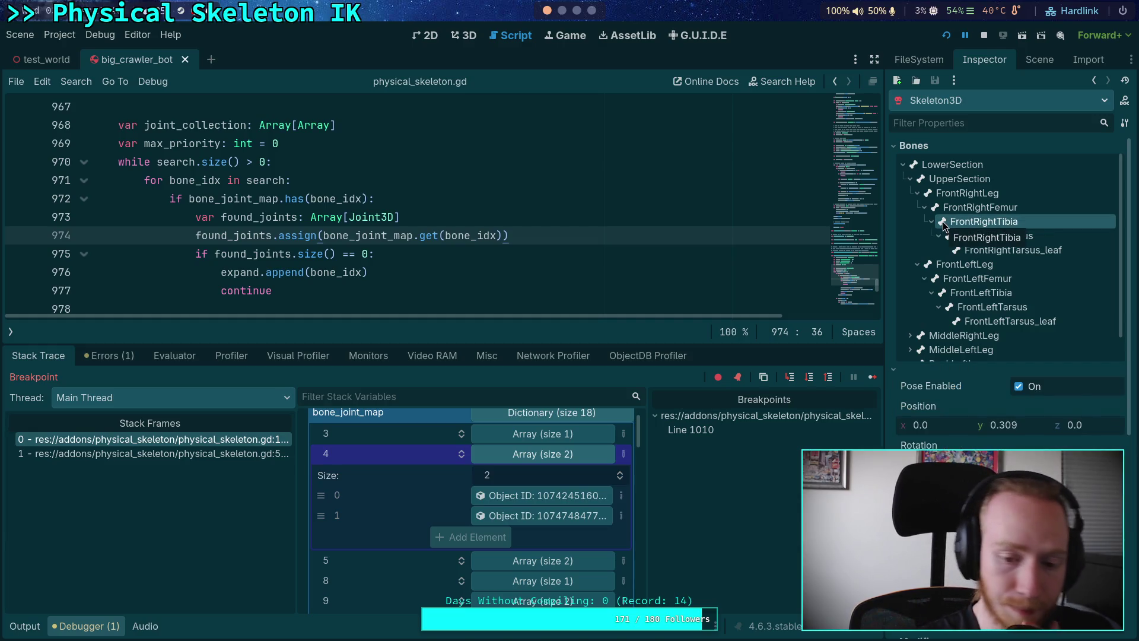
# Inspect the entry-4 joint, collapse bone_joint_map, hide the debugger and stop the game
pyautogui.click(568, 495)
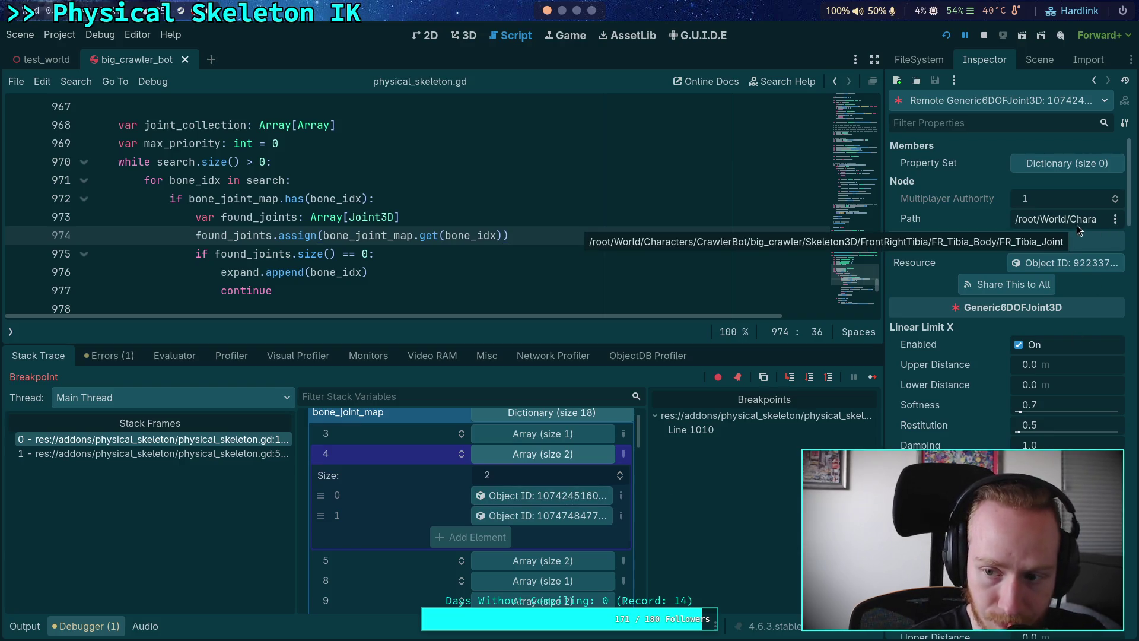
pyautogui.scroll(-5, 491, 484)
pyautogui.scroll(-2, 492, 485)
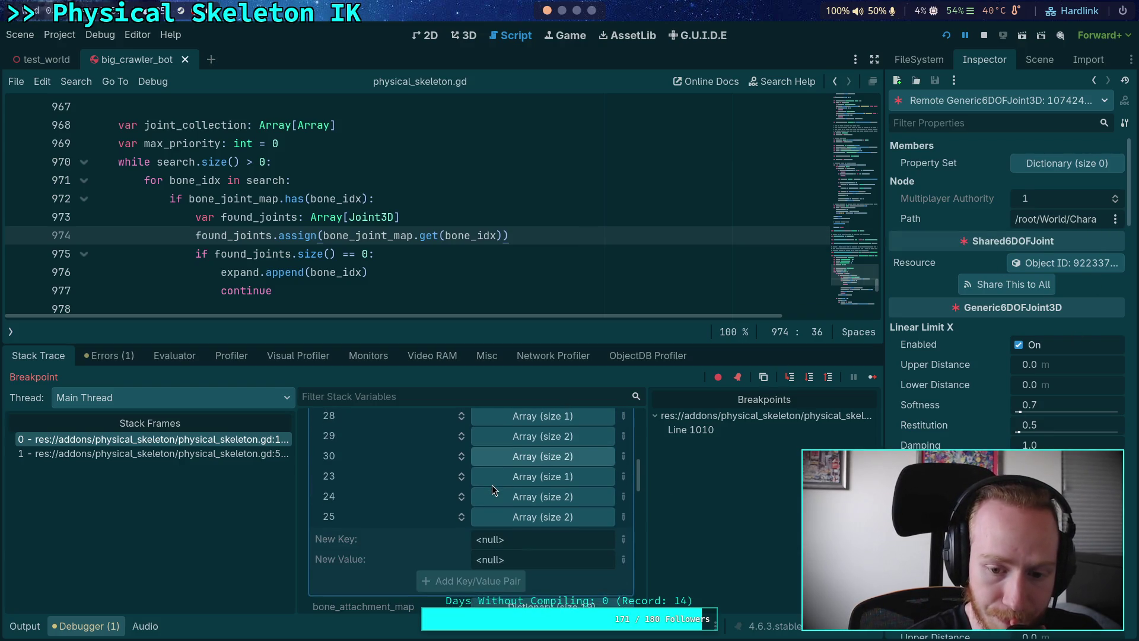
pyautogui.scroll(10, 492, 485)
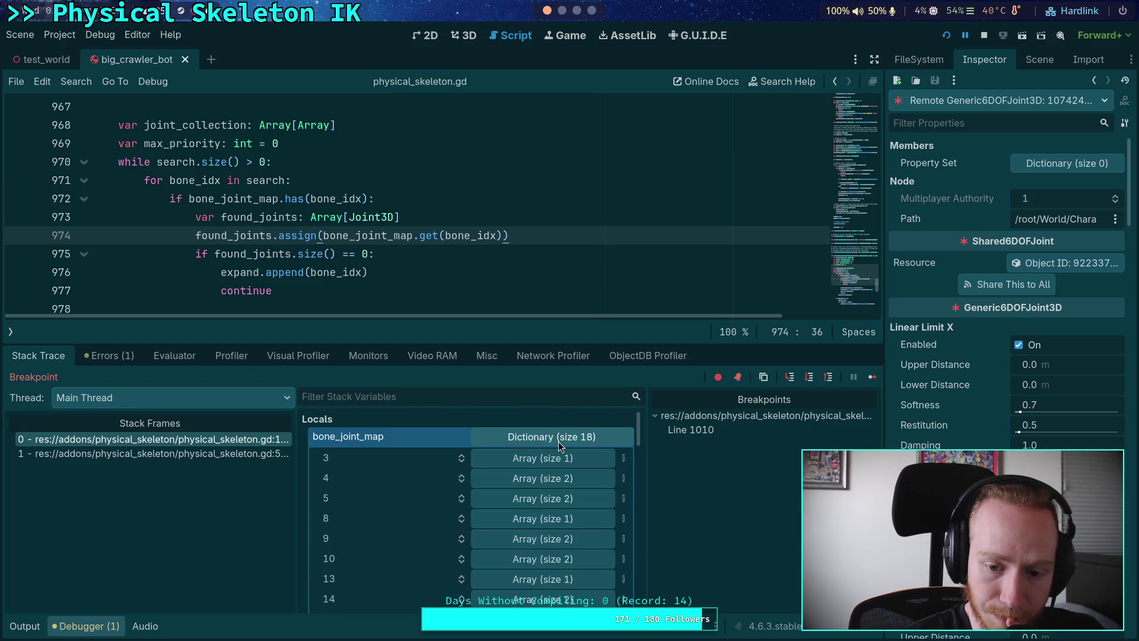
pyautogui.click(557, 441)
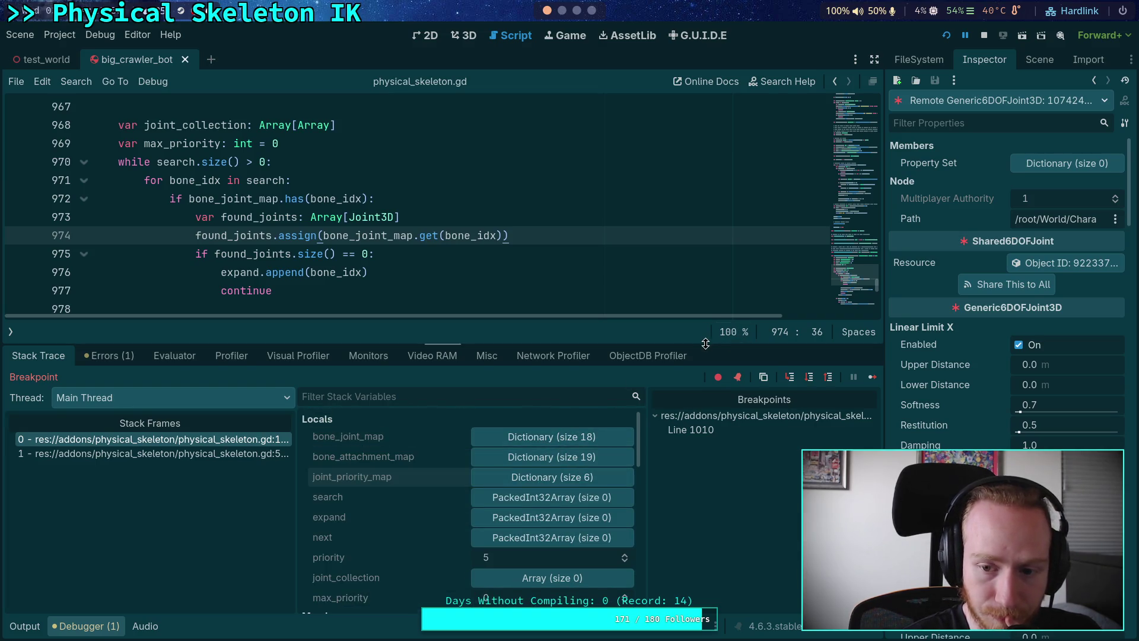
pyautogui.click(112, 629)
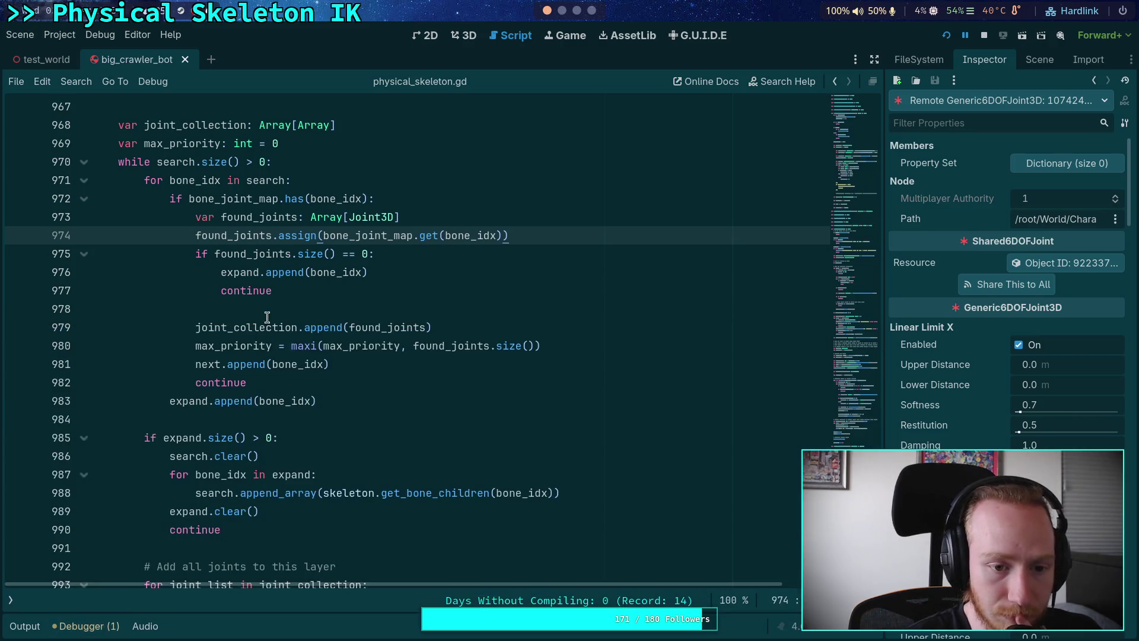
pyautogui.click(283, 304)
pyautogui.click(984, 35)
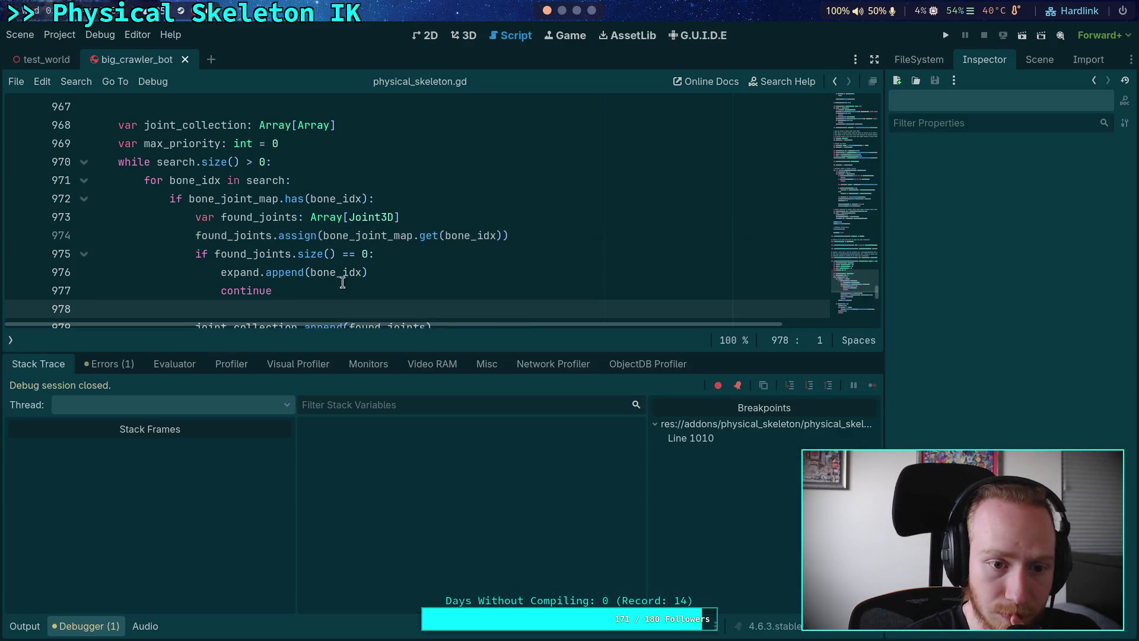
# Hide the debugger panel and fold the _calculate_joint_priority function
pyautogui.click(89, 627)
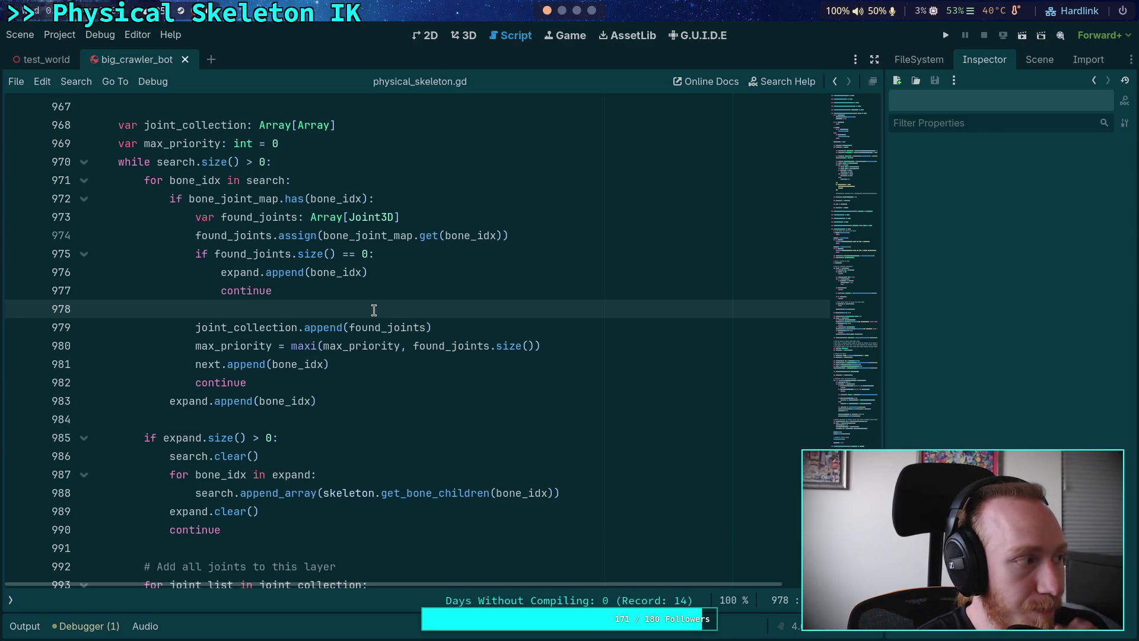
pyautogui.scroll(5, 373, 310)
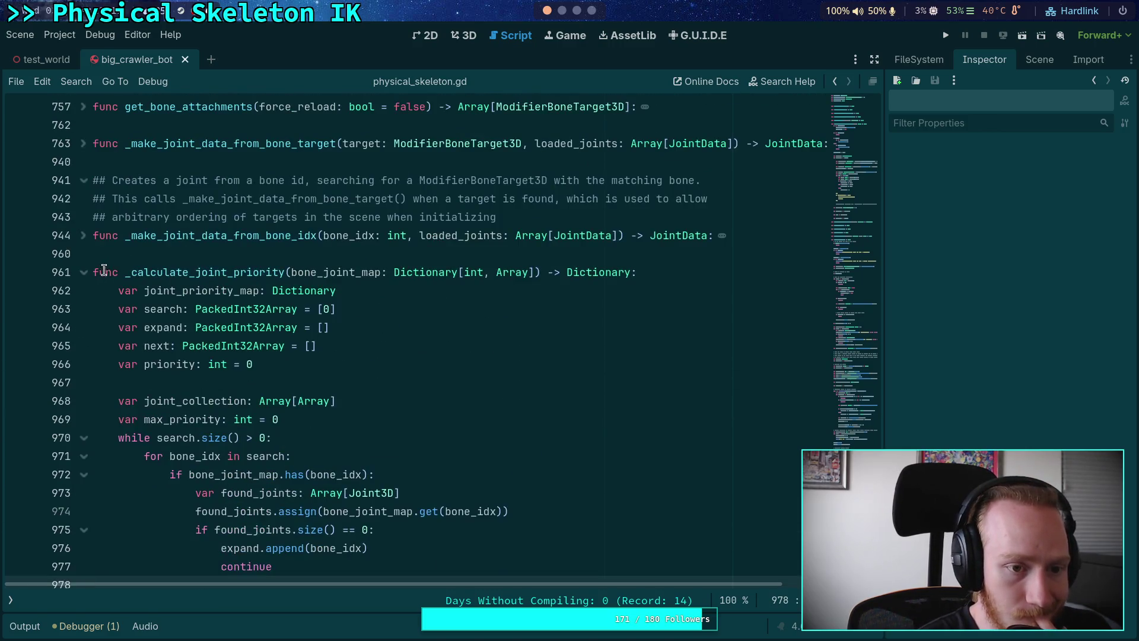
pyautogui.click(83, 272)
pyautogui.click(242, 256)
pyautogui.scroll(7, 380, 320)
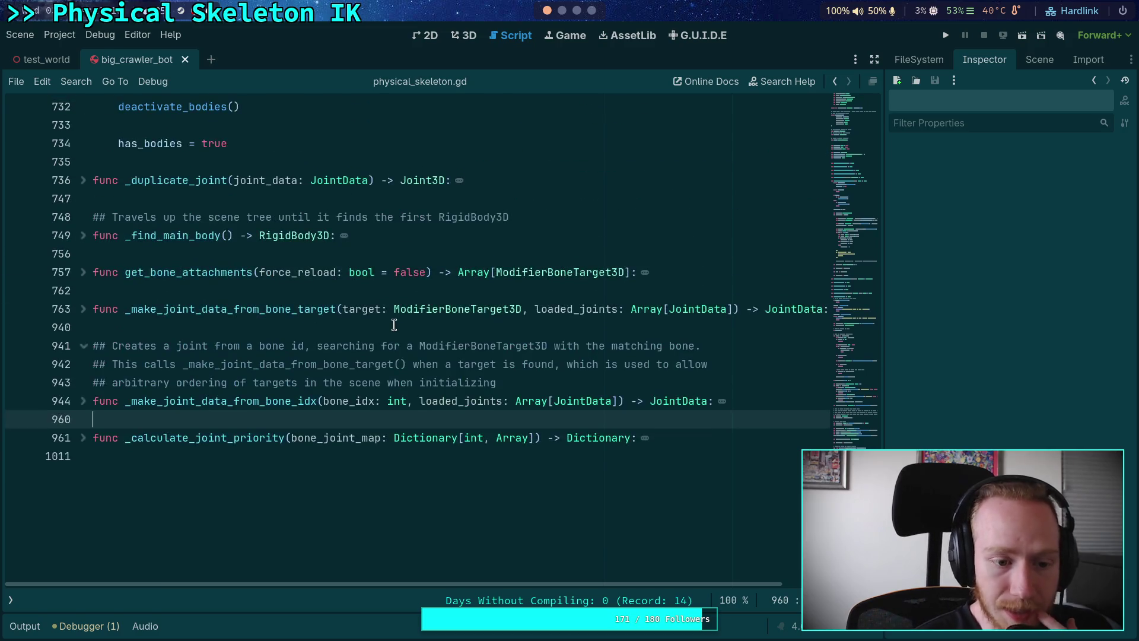
pyautogui.scroll(2, 368, 320)
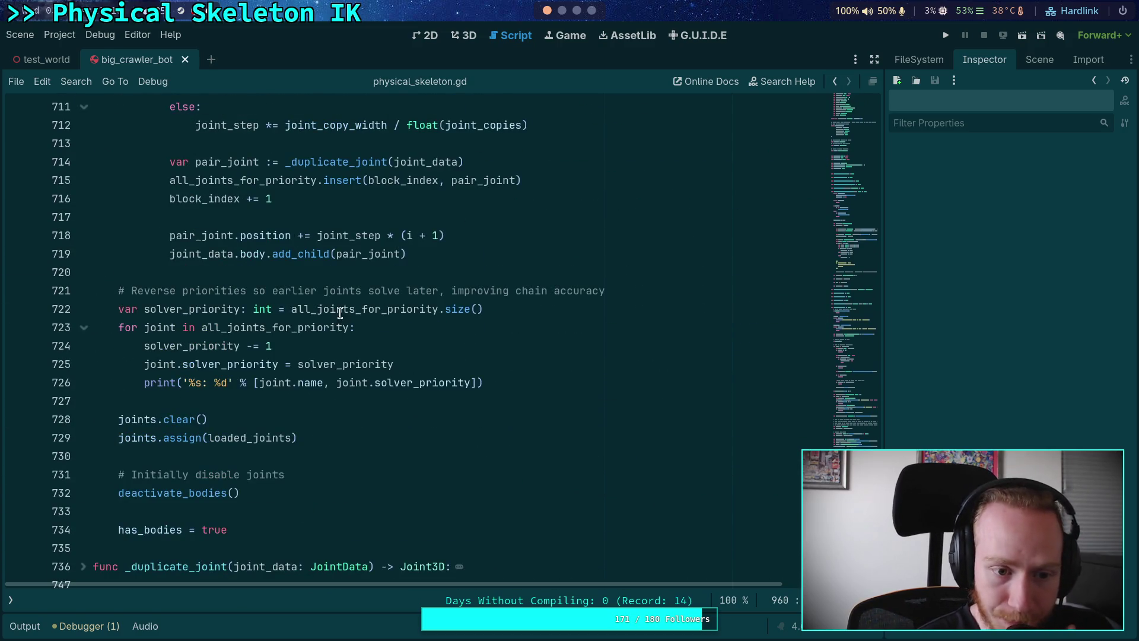
pyautogui.scroll(2, 341, 309)
pyautogui.scroll(2, 342, 309)
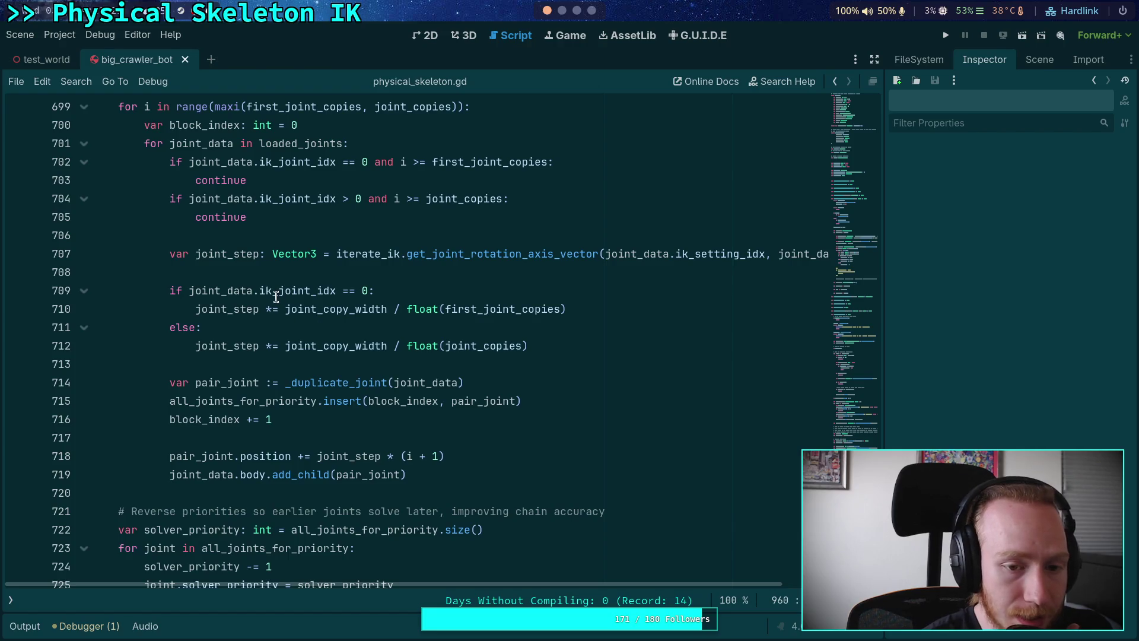
# Insert a blank line after the '# Duplicate joints to improve rigidity' comment
pyautogui.click(254, 364)
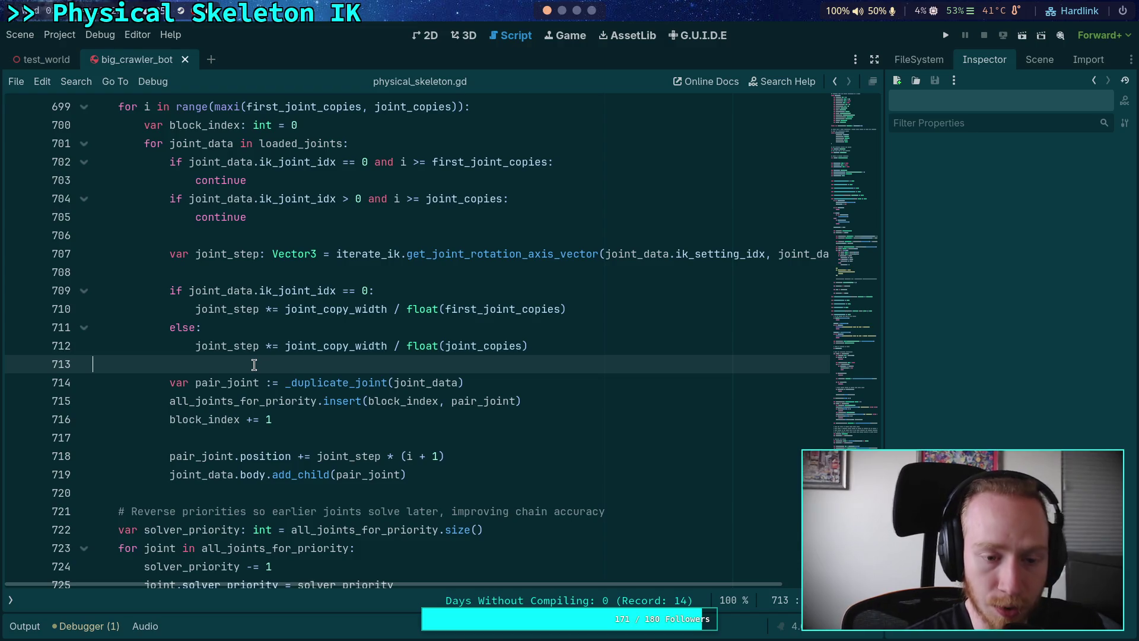
pyautogui.scroll(2, 213, 293)
pyautogui.click(426, 181)
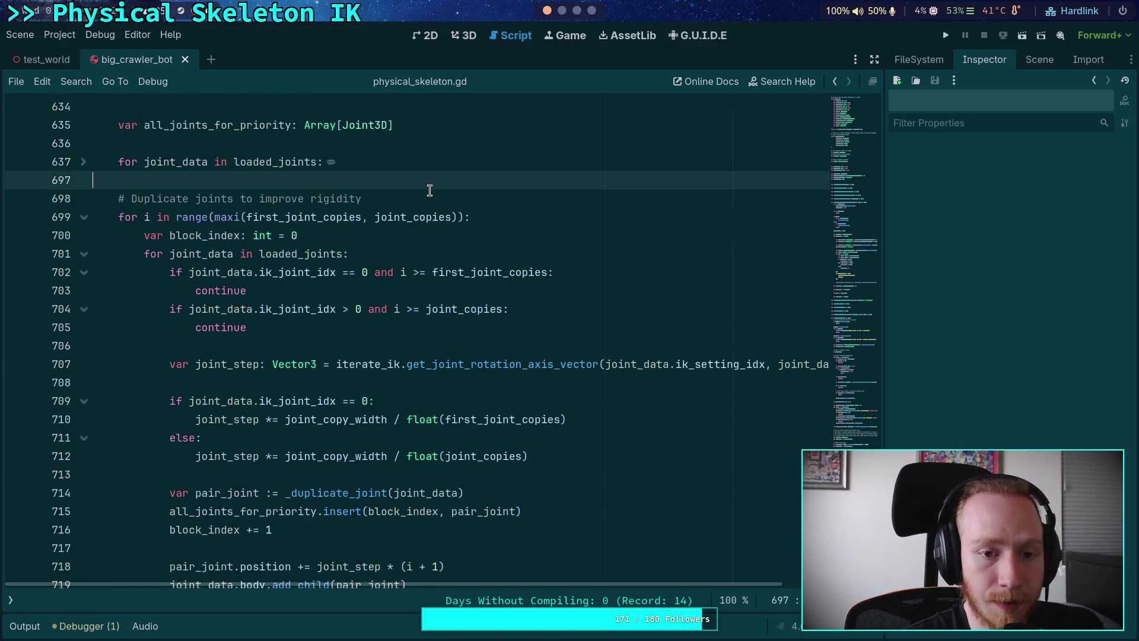
pyautogui.click(435, 199)
pyautogui.press('Return')
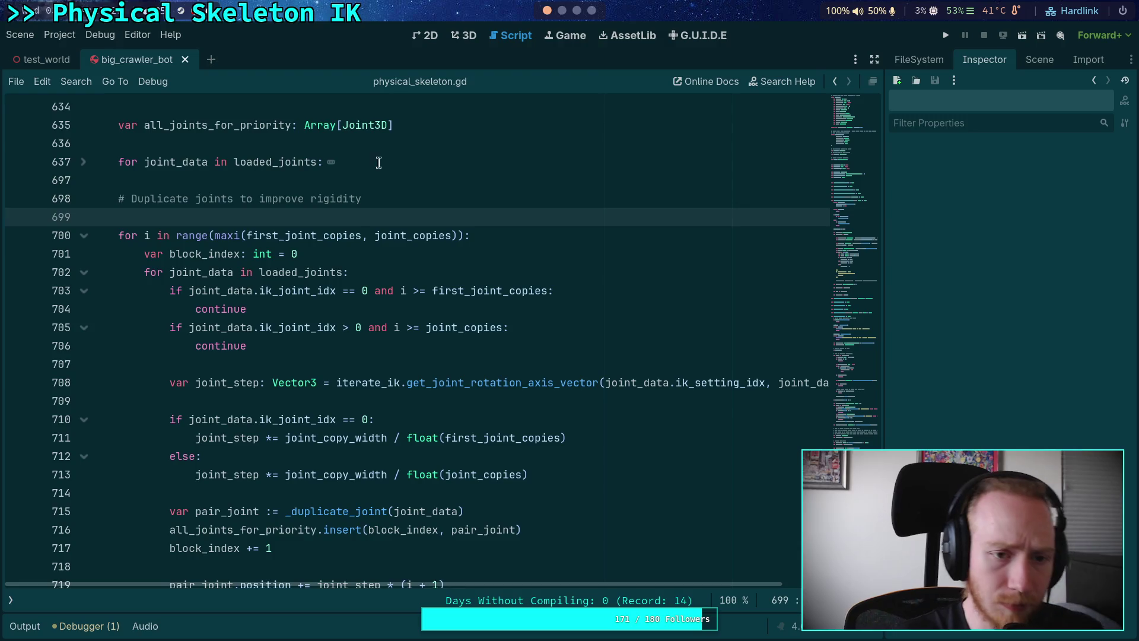
pyautogui.click(379, 129)
pyautogui.scroll(3, 408, 200)
pyautogui.moveTo(406, 183); pyautogui.dragTo(406, 168)
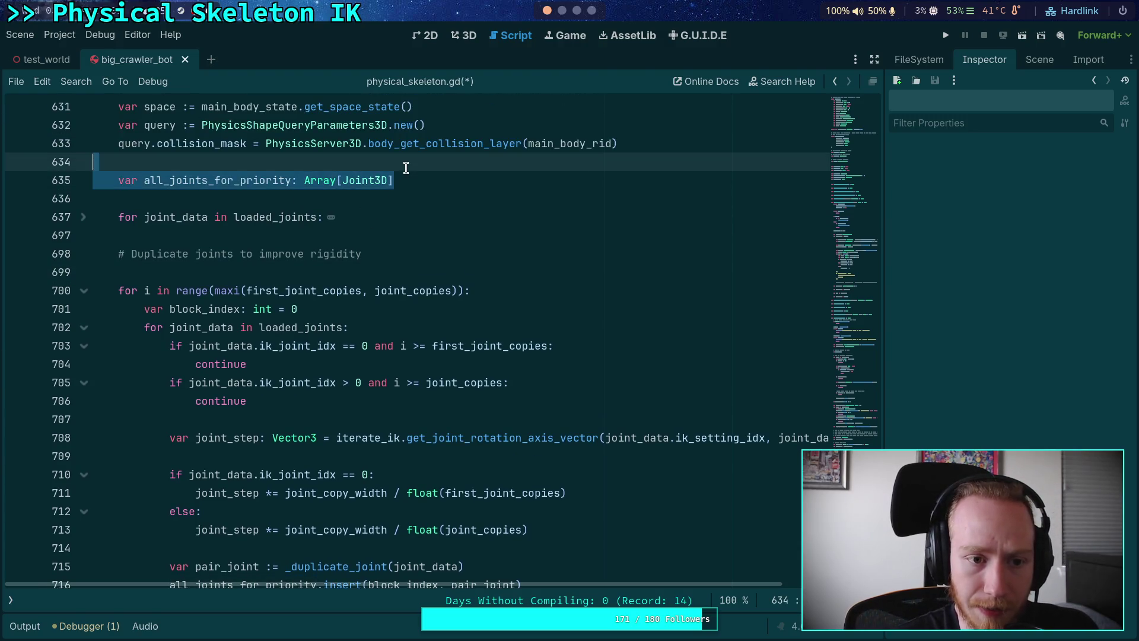
# Cut the all_joints_for_priority declaration line and review where joint_data and bone_joint_map are used
pyautogui.hotkey('ctrl', 'x')
pyautogui.scroll(10, 154, 299)
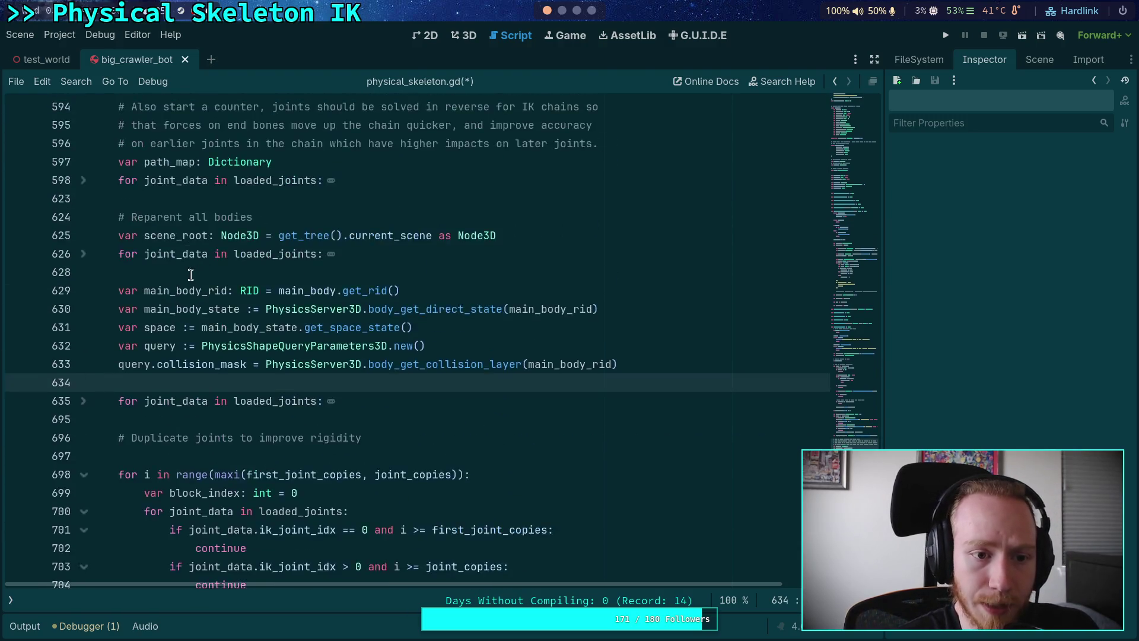
pyautogui.doubleClick(154, 293)
pyautogui.scroll(4, 169, 285)
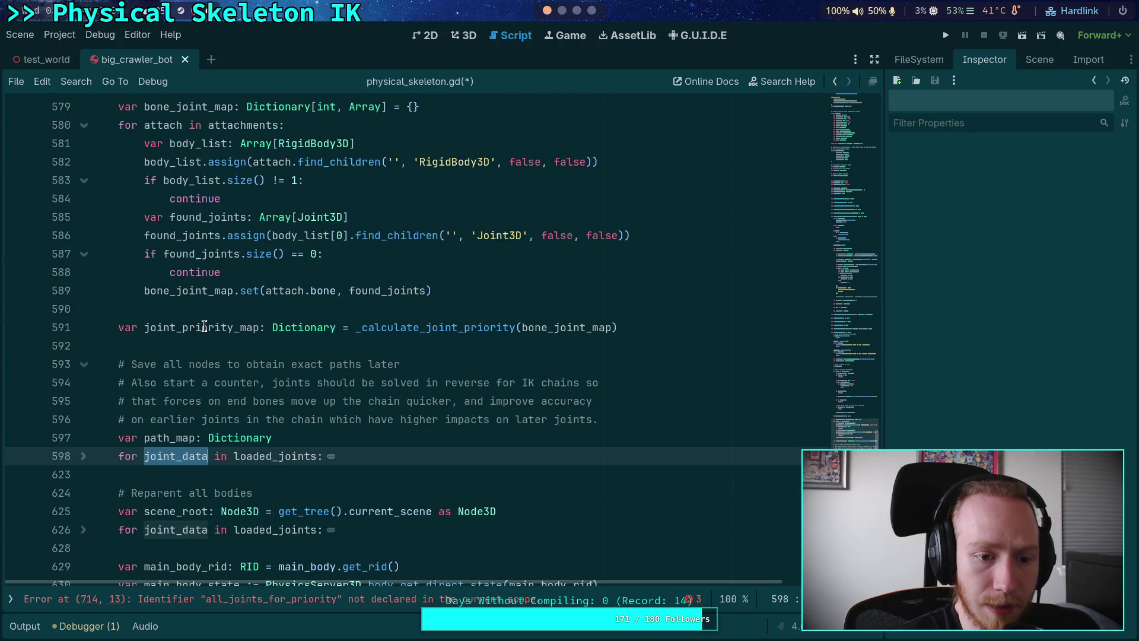
pyautogui.doubleClick(192, 162)
pyautogui.scroll(-20, 279, 295)
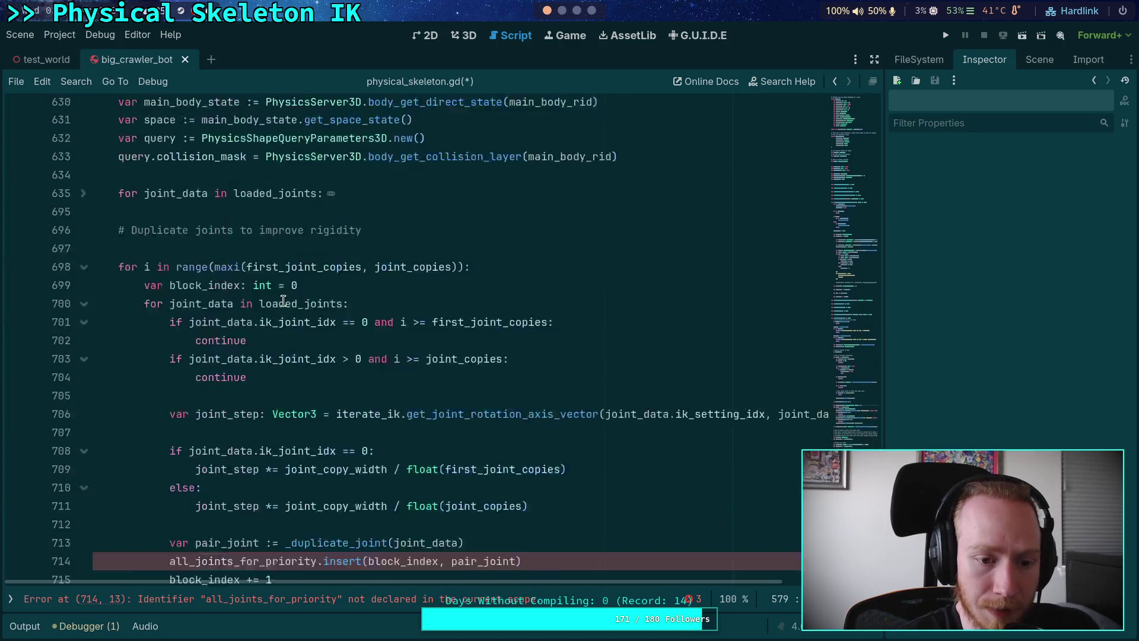
pyautogui.scroll(-1, 287, 299)
pyautogui.scroll(4, 296, 317)
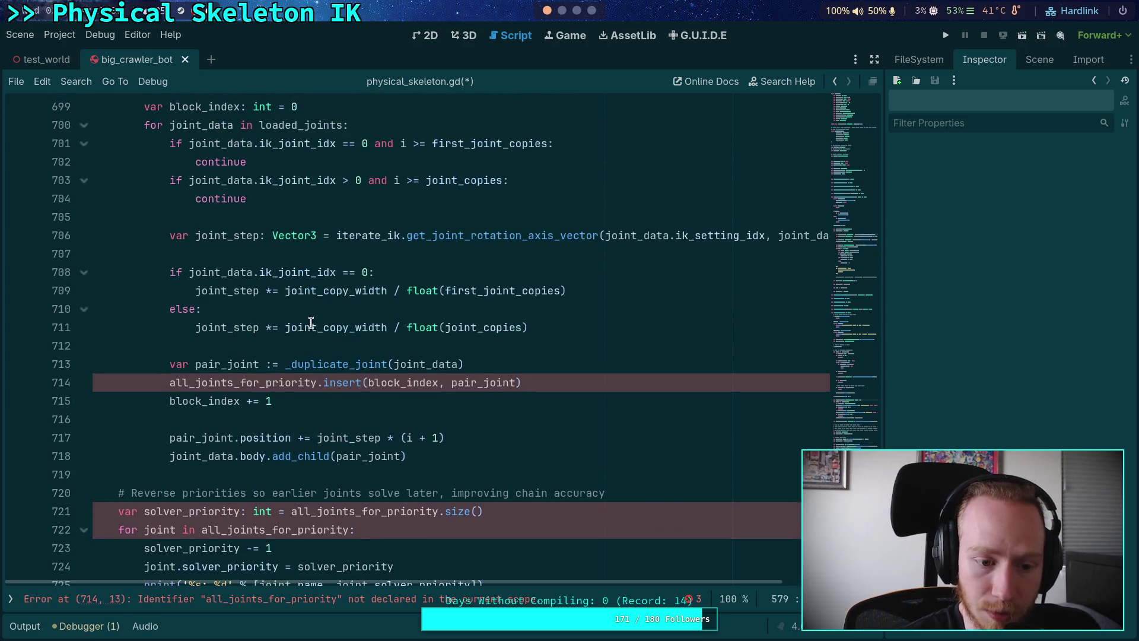
pyautogui.scroll(2, 296, 317)
# Try adding bone_joint_map.clear() on line 697, then remove that line again
pyautogui.click(339, 240)
pyautogui.write('bone_j')
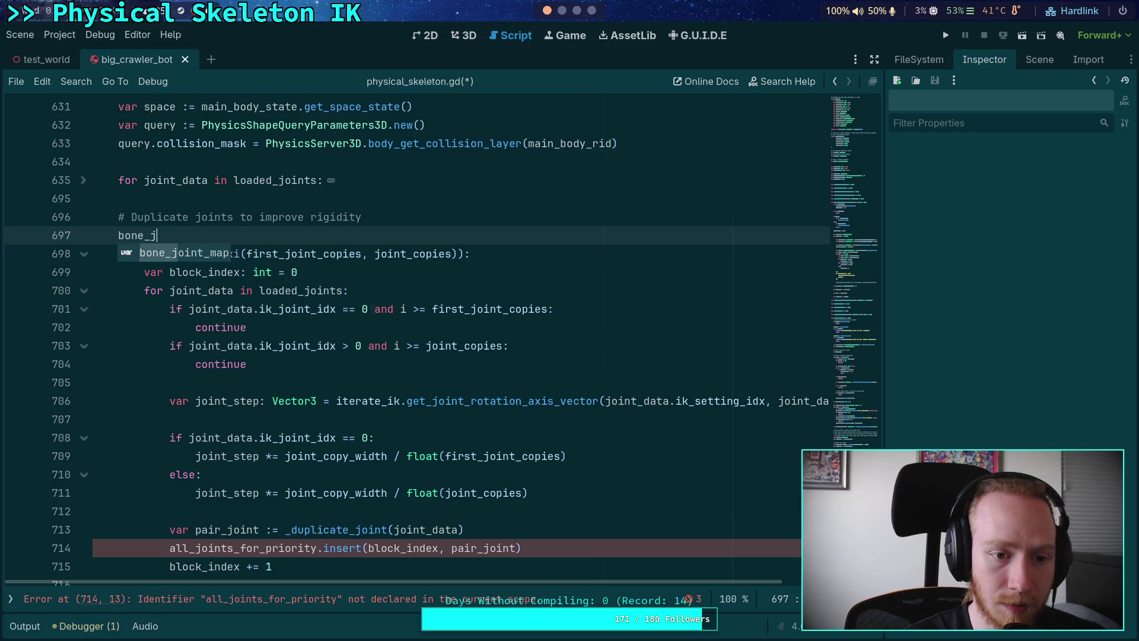
pyautogui.press('Return')
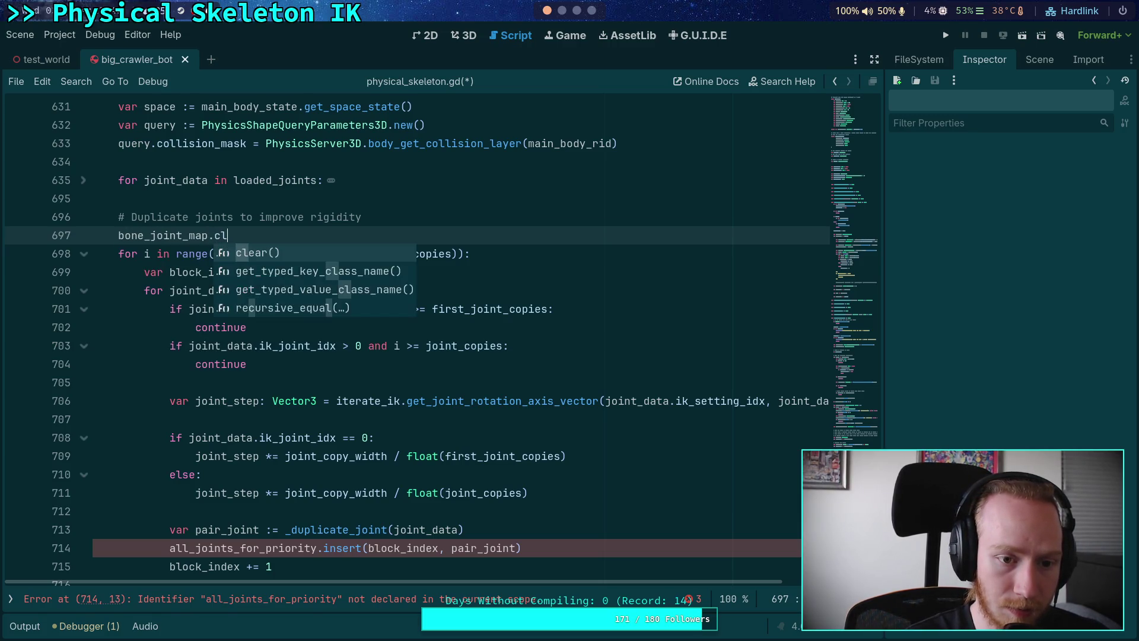
pyautogui.press('Return')
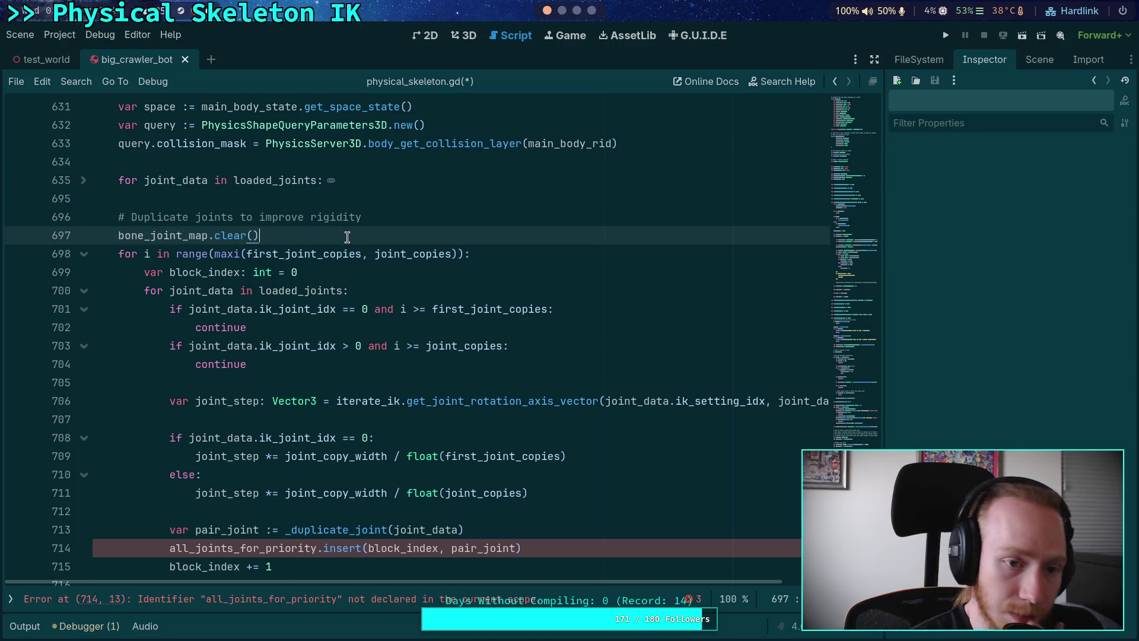
pyautogui.moveTo(261, 236)
pyautogui.mouseDown()
pyautogui.moveTo(117, 232)
pyautogui.moveTo(98, 248)
pyautogui.mouseUp()
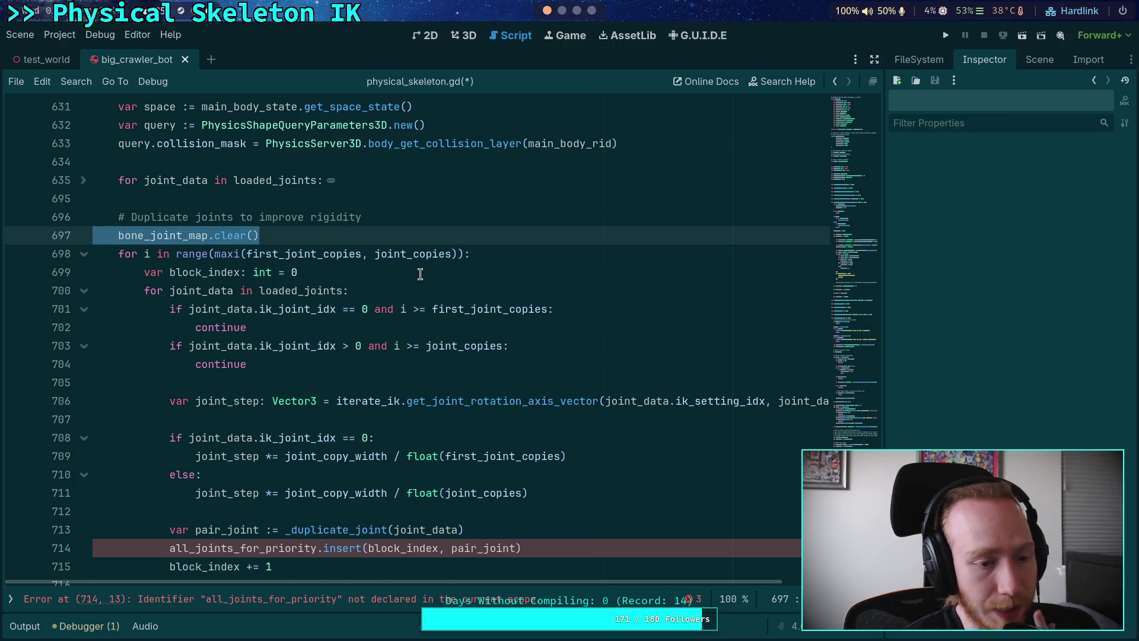
pyautogui.hotkey('ctrl', 'x')
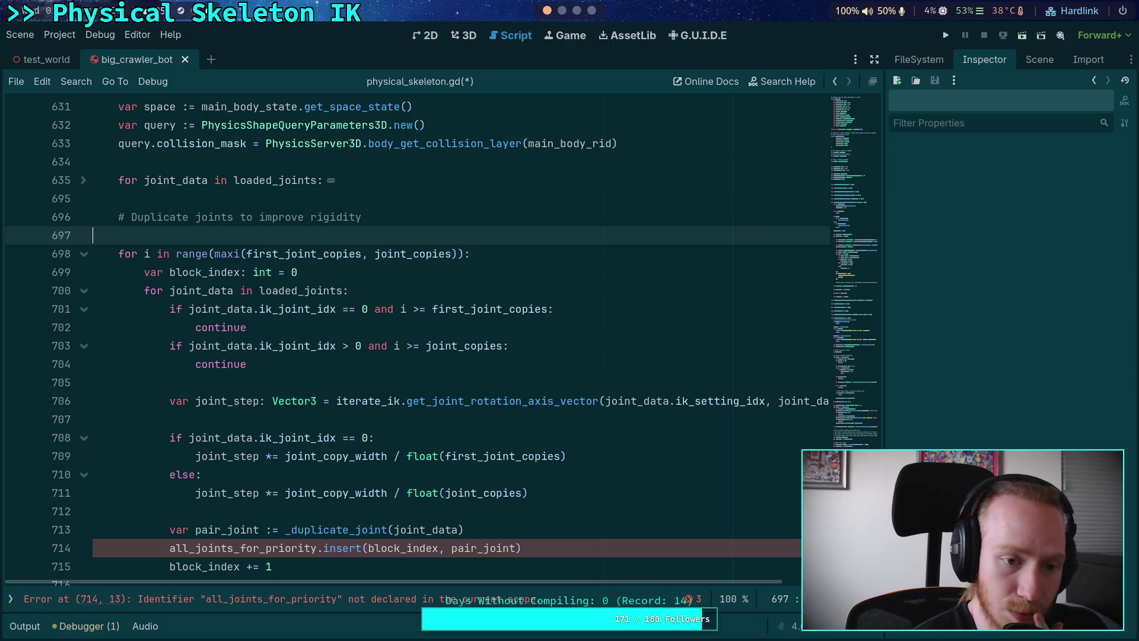
pyautogui.scroll(15, 423, 283)
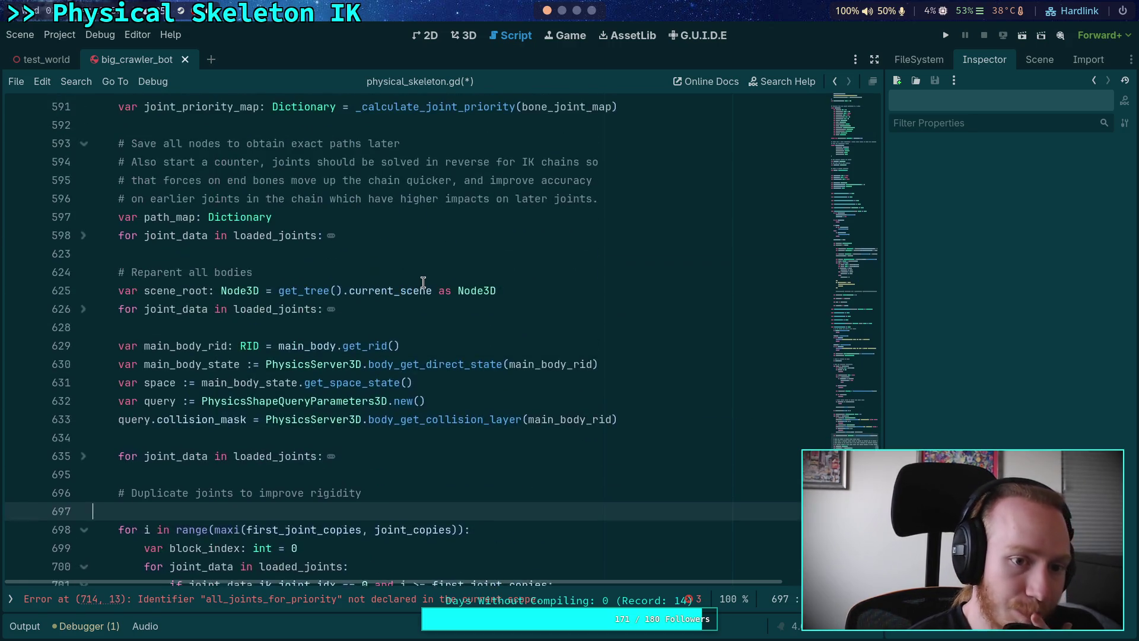
# Add bone_joint_map.clear() on line 697 before the duplication loop and save the script
pyautogui.scroll(3, 279, 285)
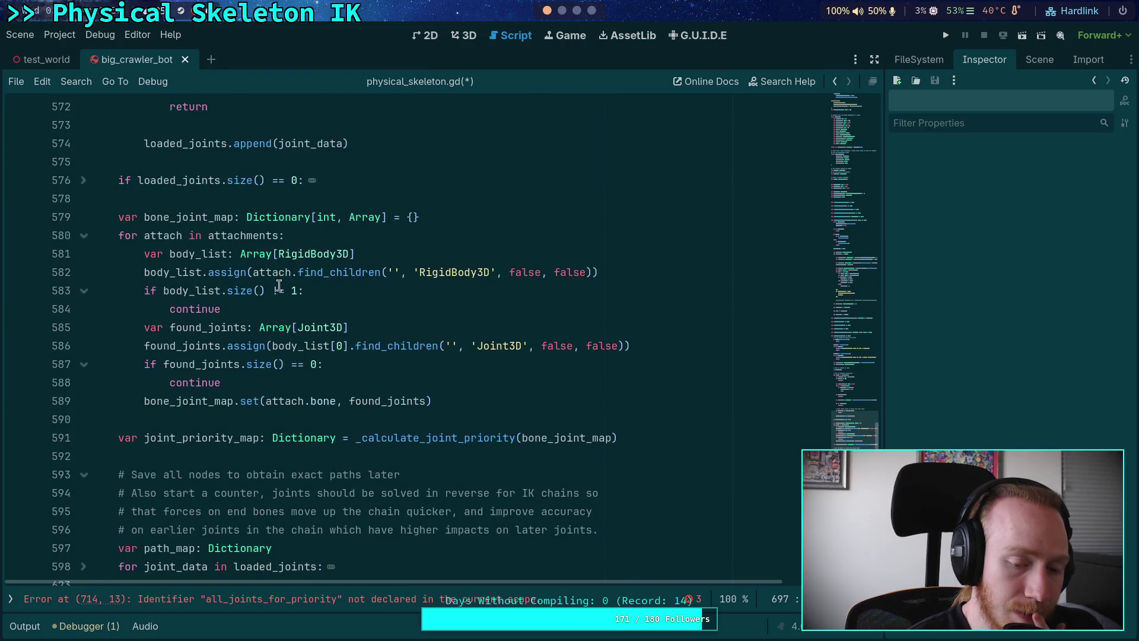
pyautogui.scroll(-3, 279, 286)
pyautogui.doubleClick(233, 268)
pyautogui.scroll(-1, 341, 289)
pyautogui.scroll(-5, 341, 289)
pyautogui.click(256, 308)
pyautogui.click(287, 291)
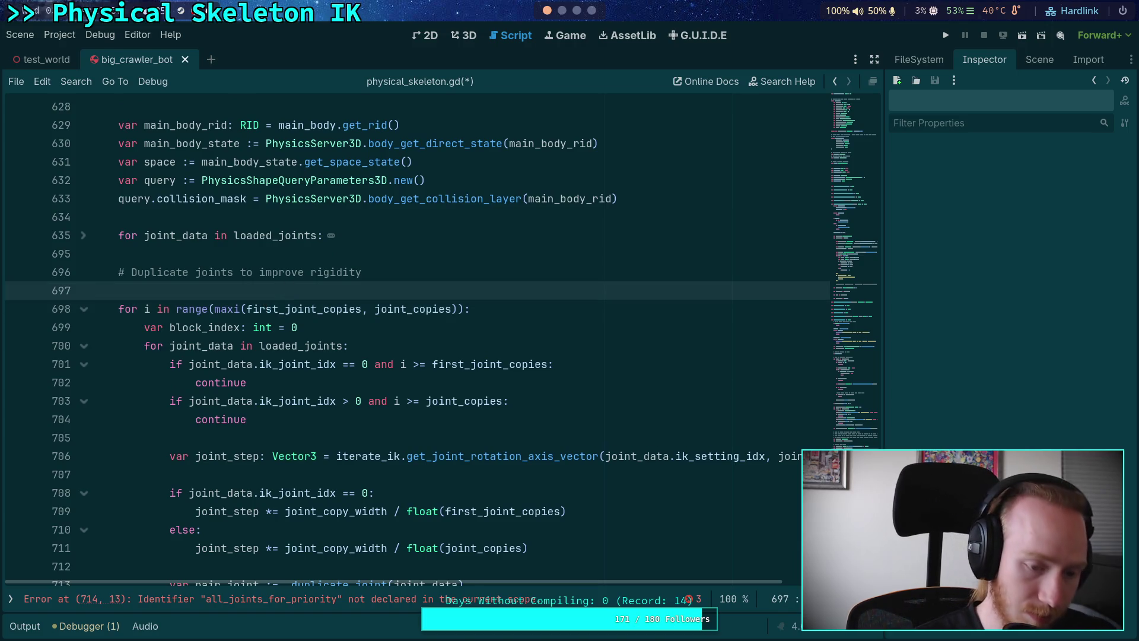
pyautogui.write('bone')
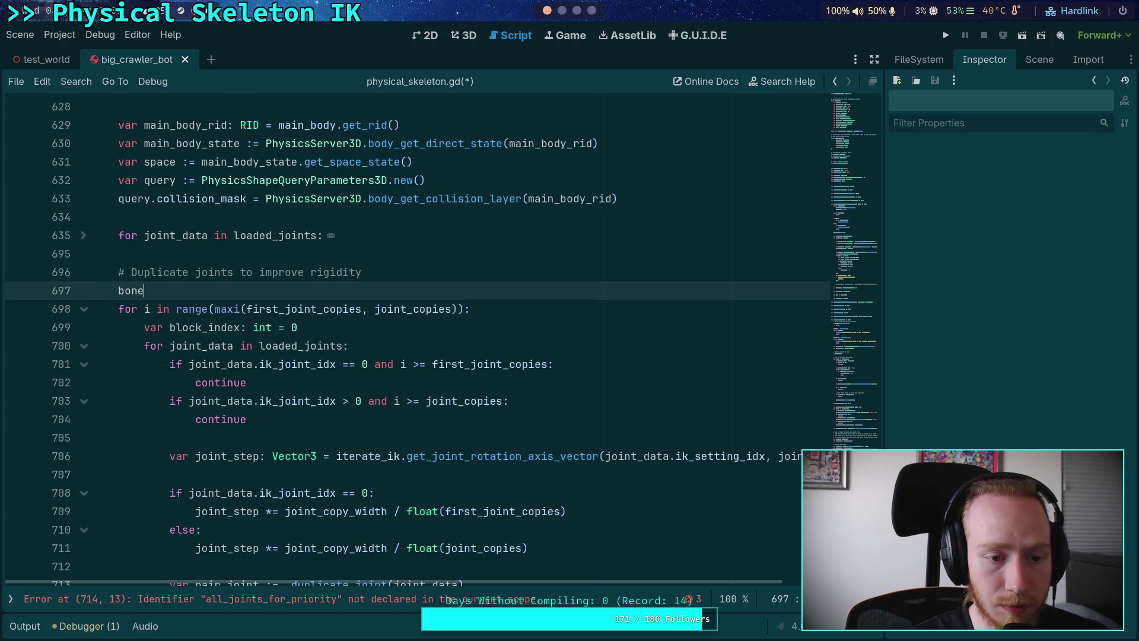
pyautogui.write('_joint_map.clea')
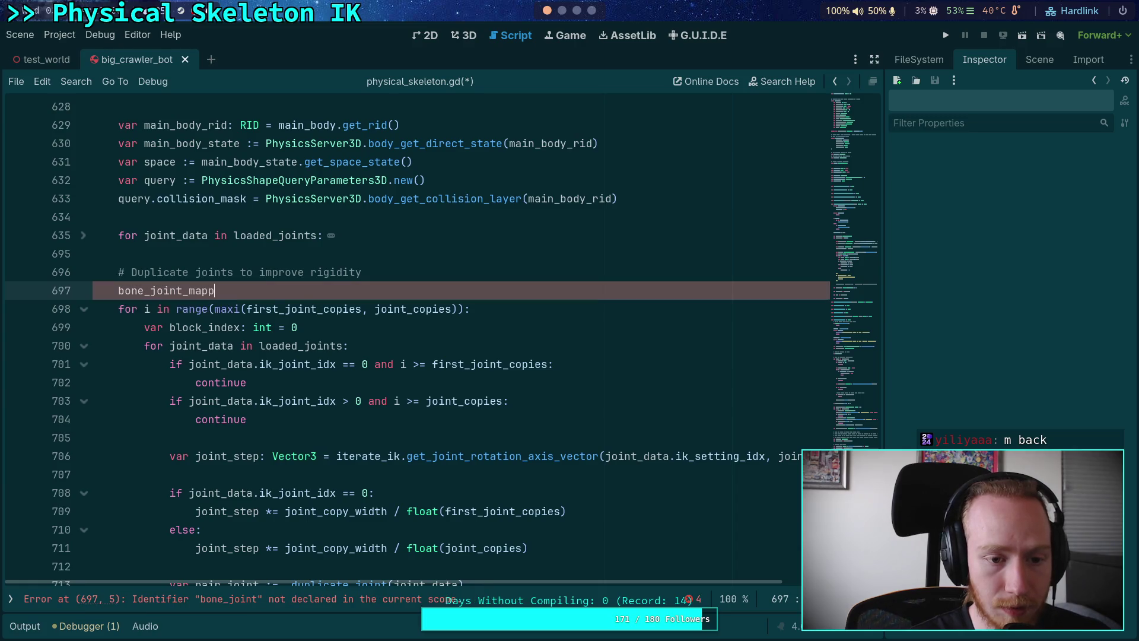
pyautogui.write('r()')
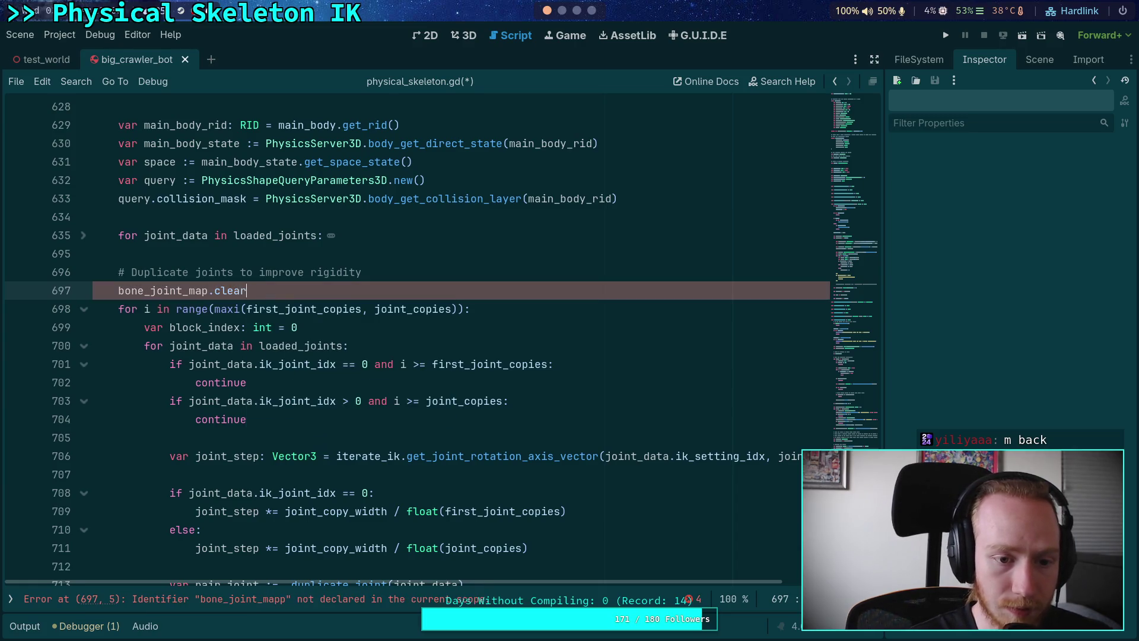
pyautogui.hotkey('ctrl', 's')
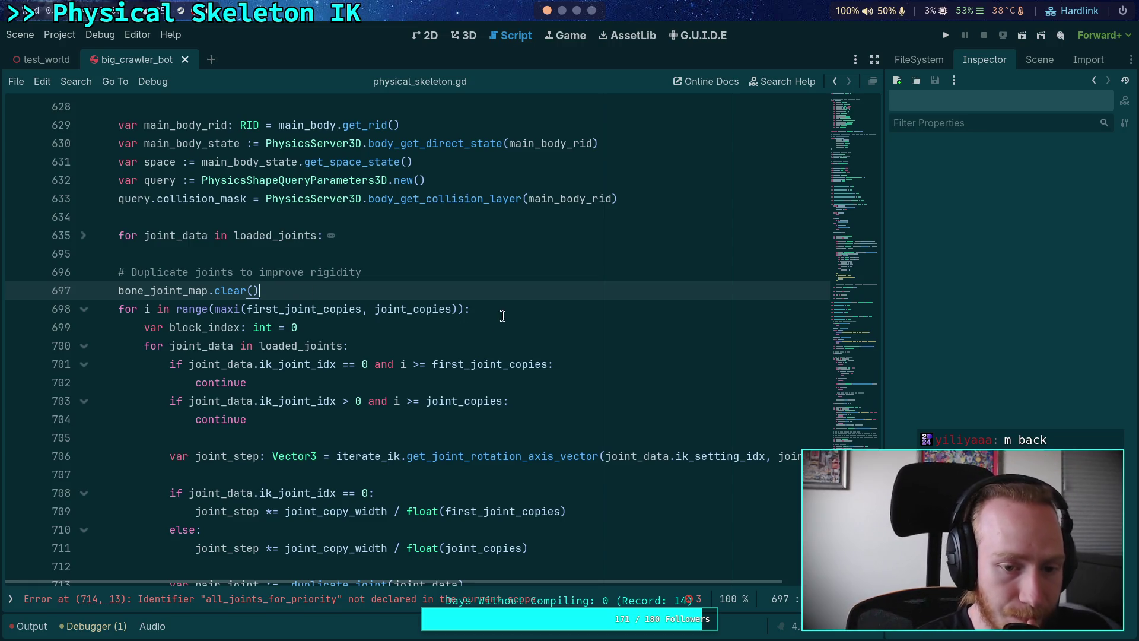
# Review bone_joint_map occurrences in the loop, ending at the pair_joint line 713
pyautogui.click(500, 312)
pyautogui.scroll(-2, 501, 309)
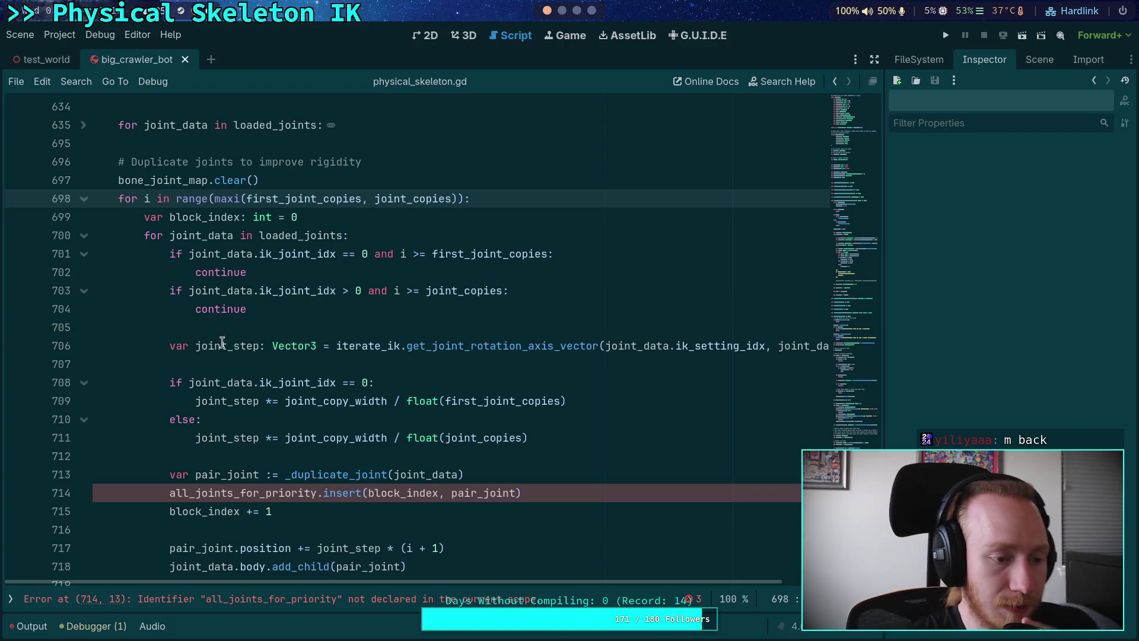
pyautogui.click(310, 183)
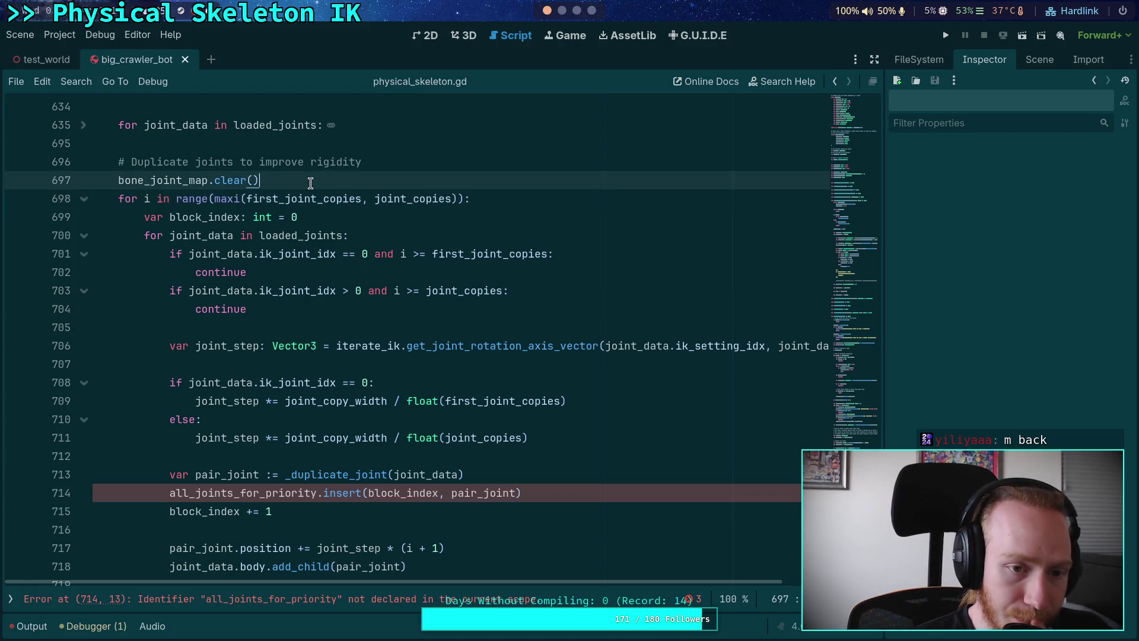
pyautogui.doubleClick(149, 181)
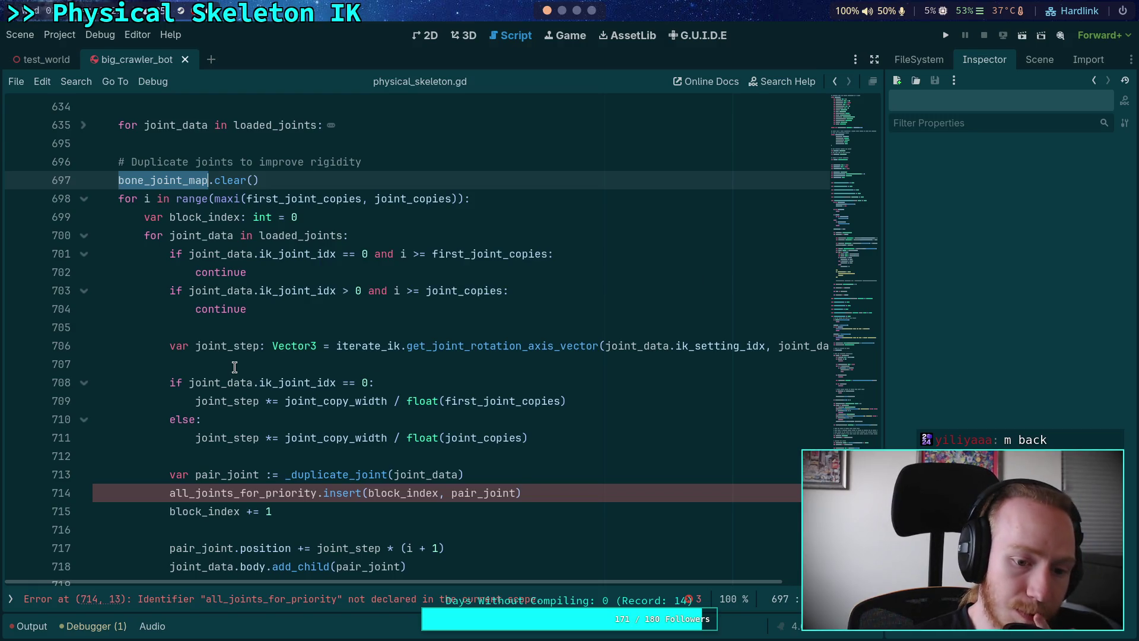
pyautogui.moveTo(355, 439)
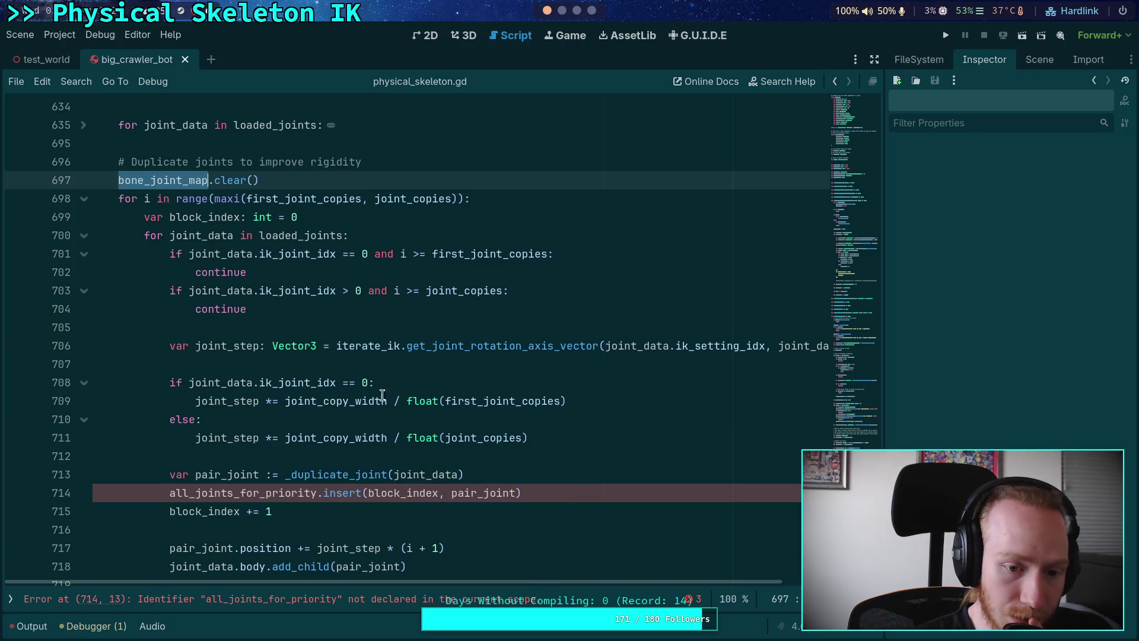
pyautogui.click(549, 476)
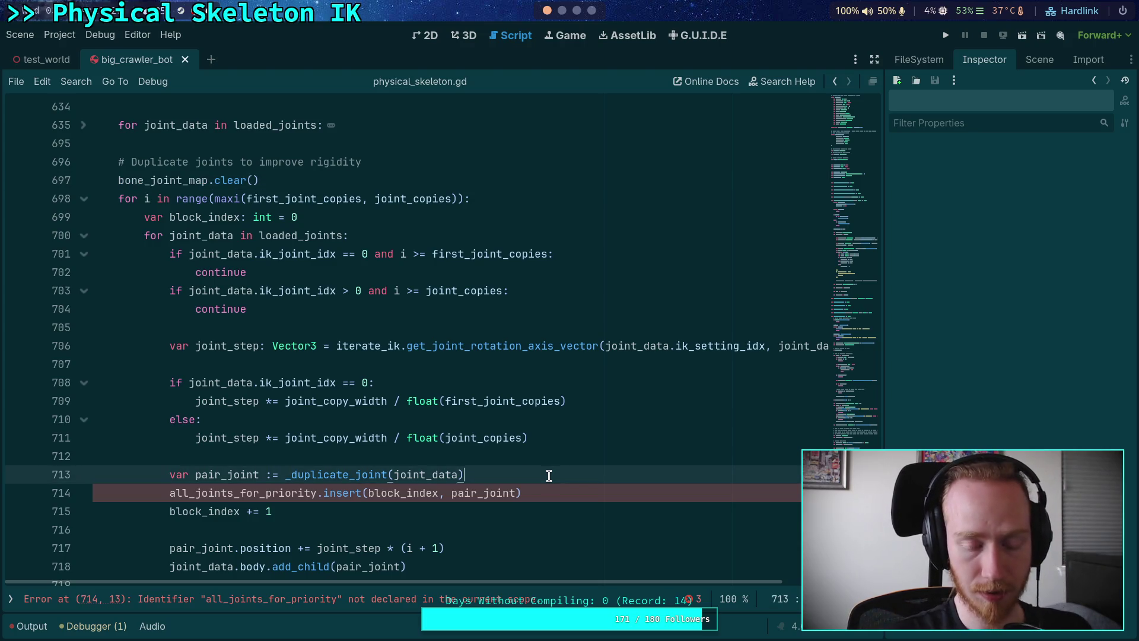
# Start an if statement on new line 714, above the all_joints_for_priority.insert call
pyautogui.scroll(-1, 549, 474)
pyautogui.press('Return')
pyautogui.write('if')
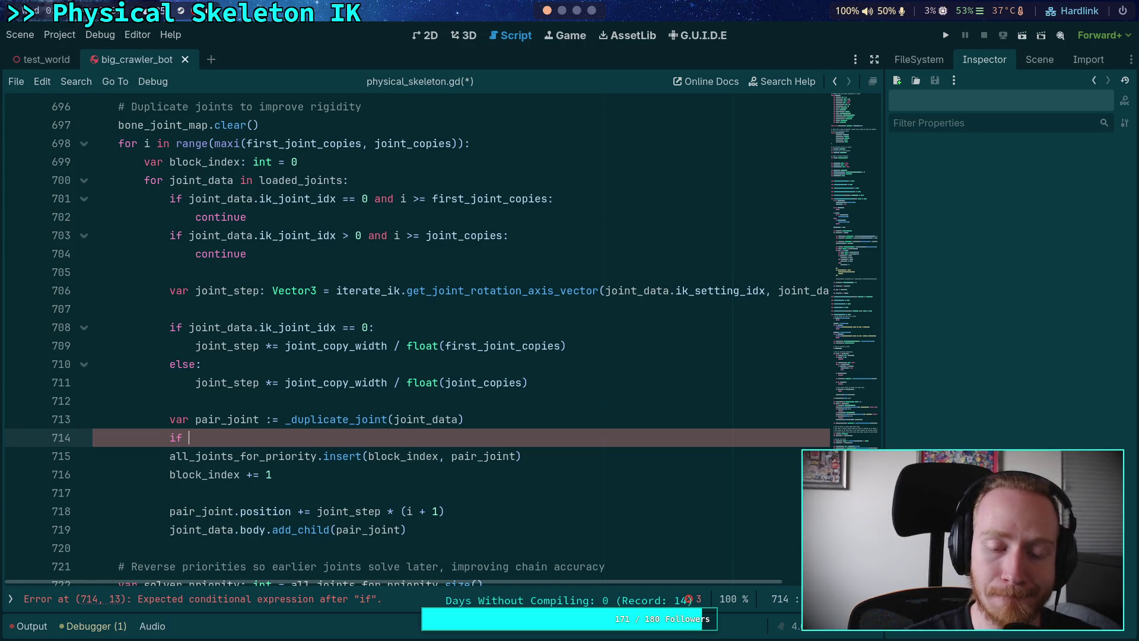
pyautogui.scroll(10, 484, 392)
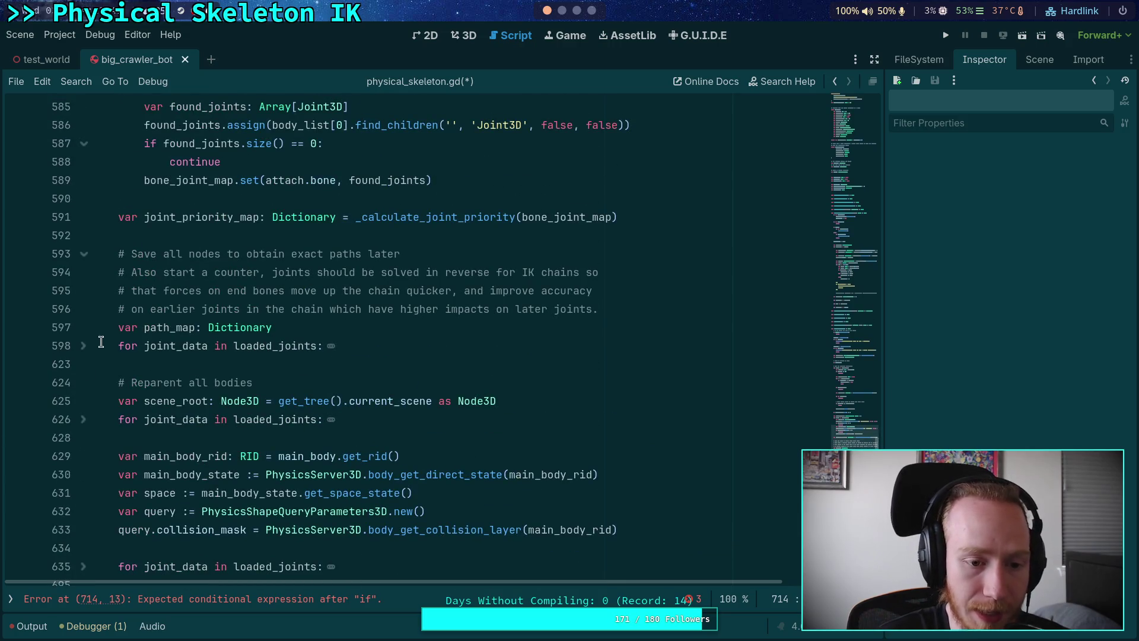
pyautogui.scroll(5, 101, 342)
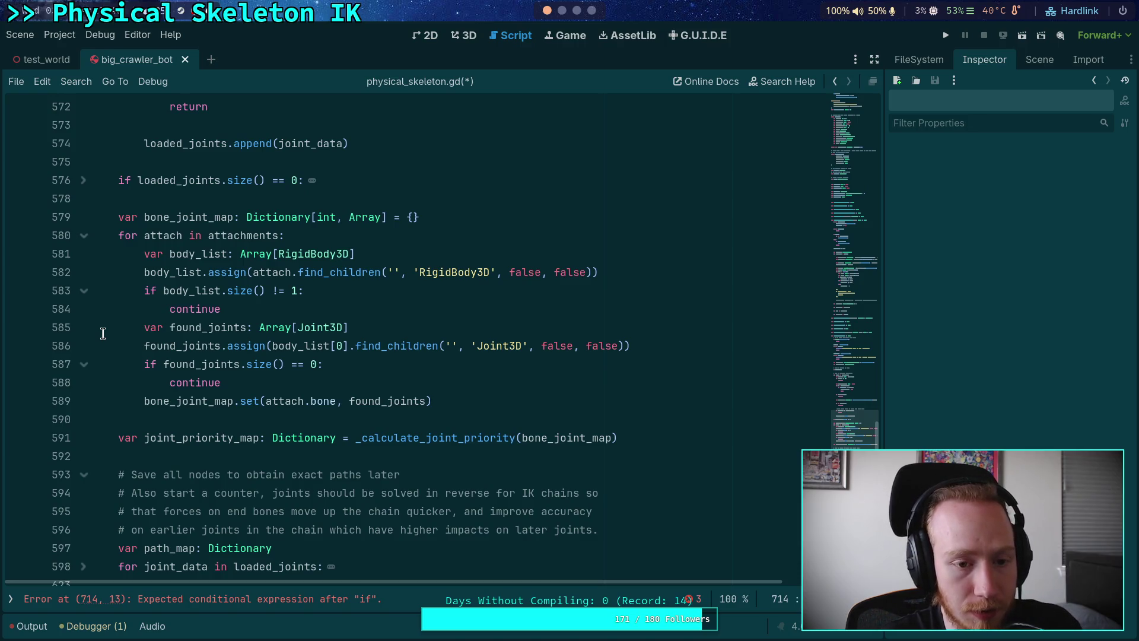
pyautogui.scroll(-2, 298, 313)
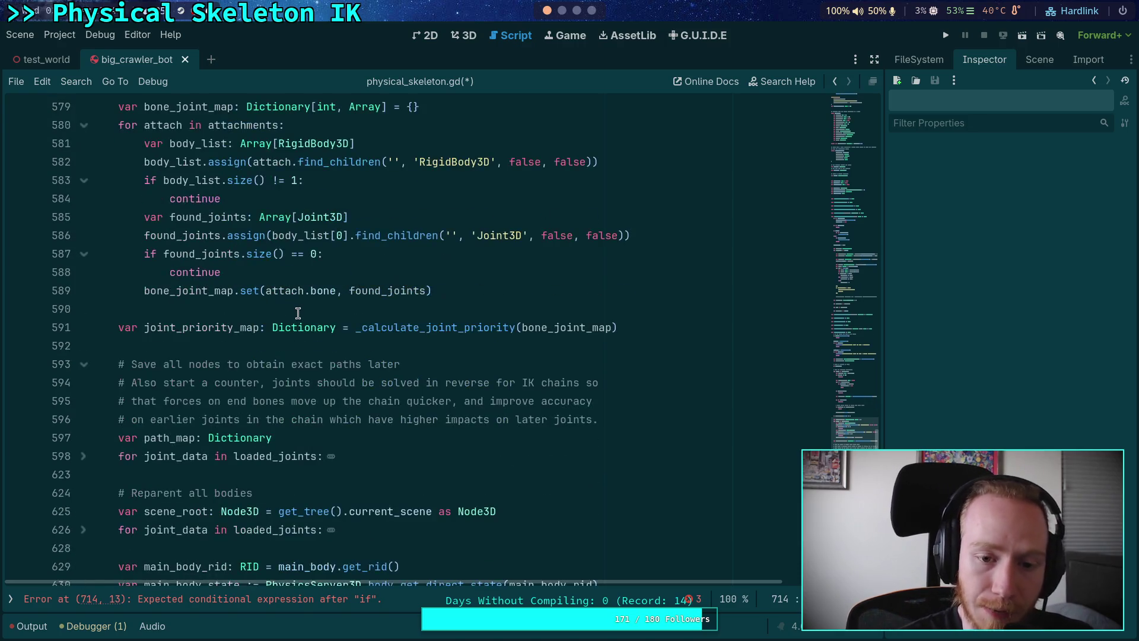
pyautogui.scroll(-15, 298, 313)
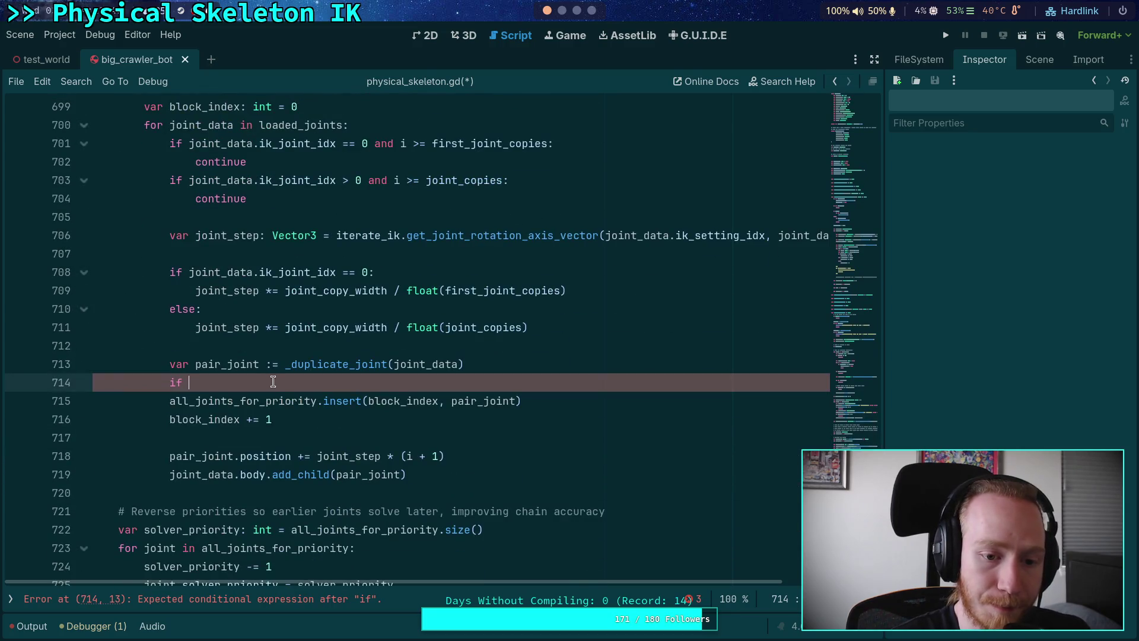
pyautogui.scroll(1, 498, 439)
pyautogui.scroll(-1, 517, 447)
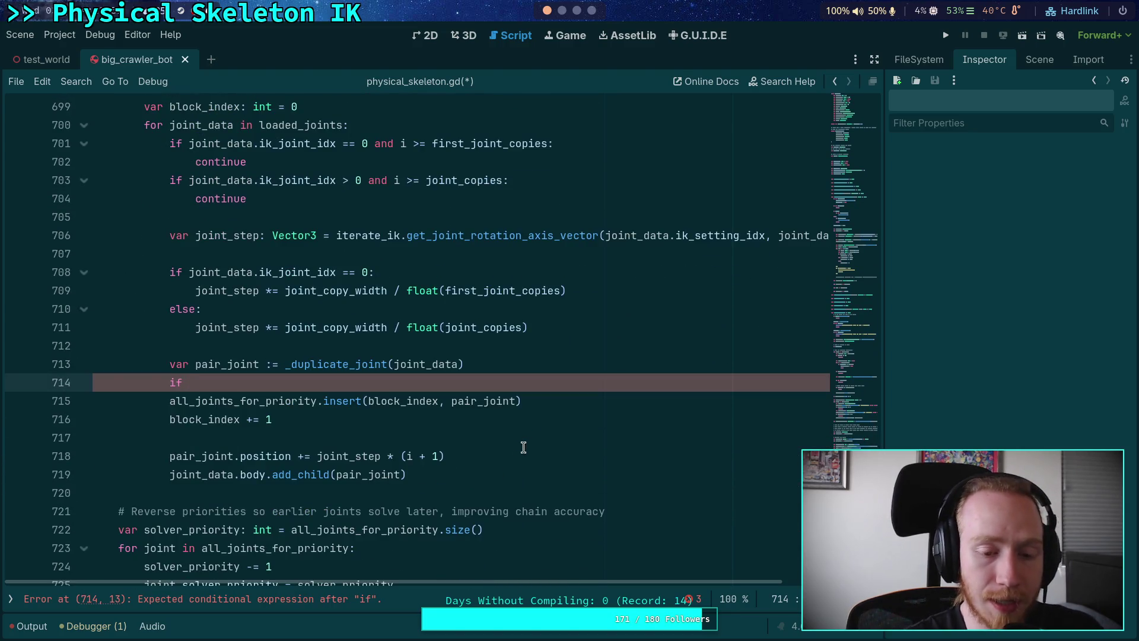
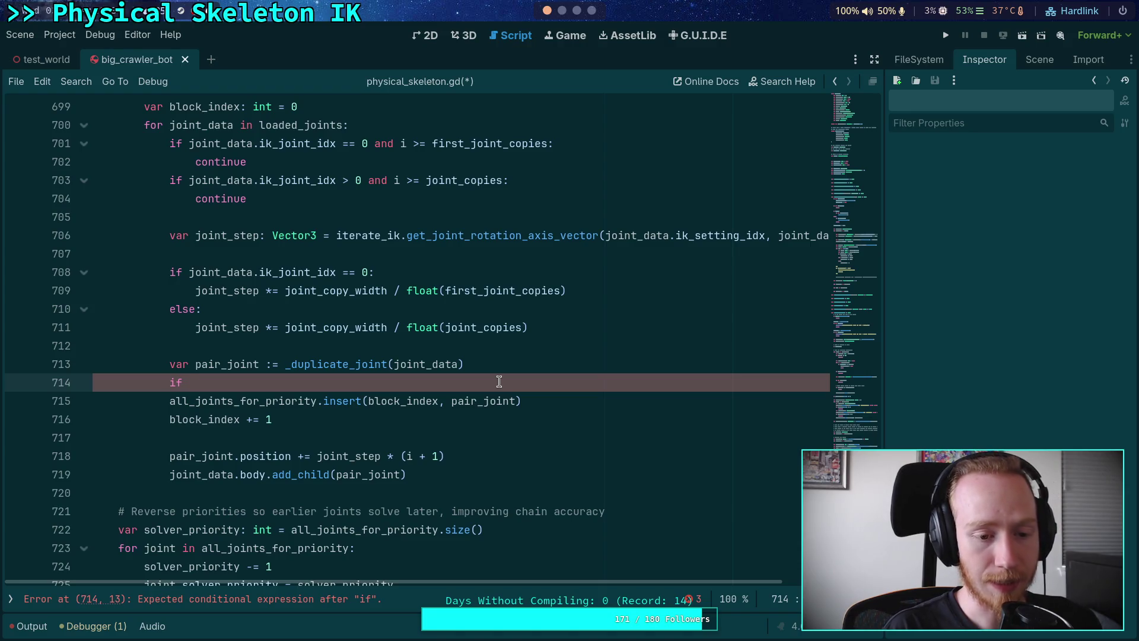
# Add the check 'if not bone_joint_map.has(joint_data.bone_idx):' on line 714
pyautogui.write('not bon')
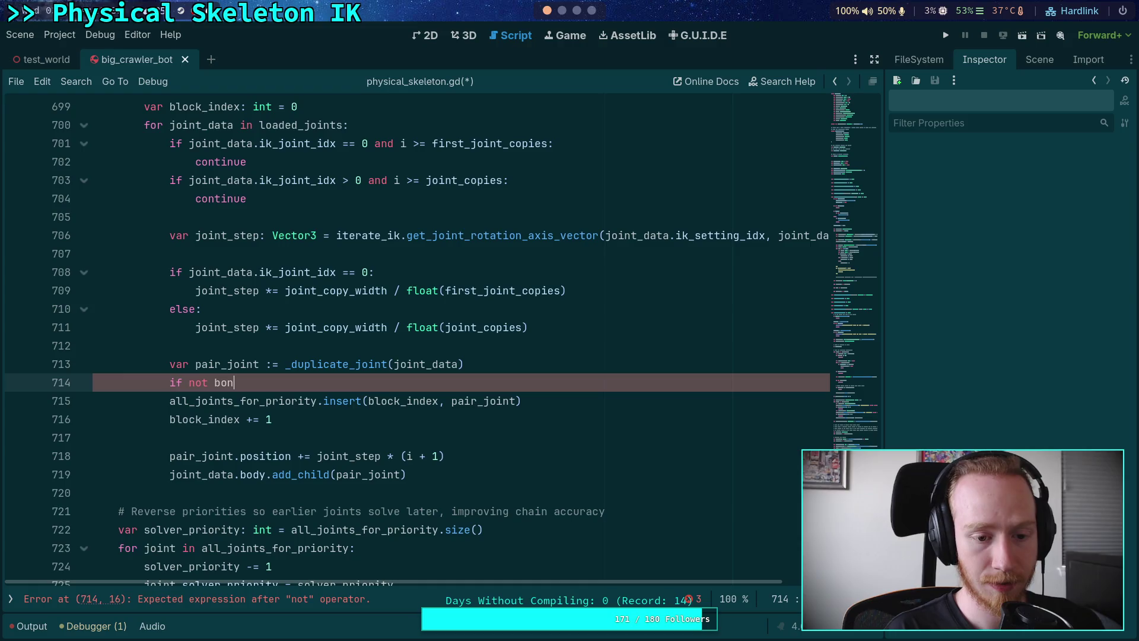
pyautogui.write('e_jo')
pyautogui.press('Return')
pyautogui.write('.has9')
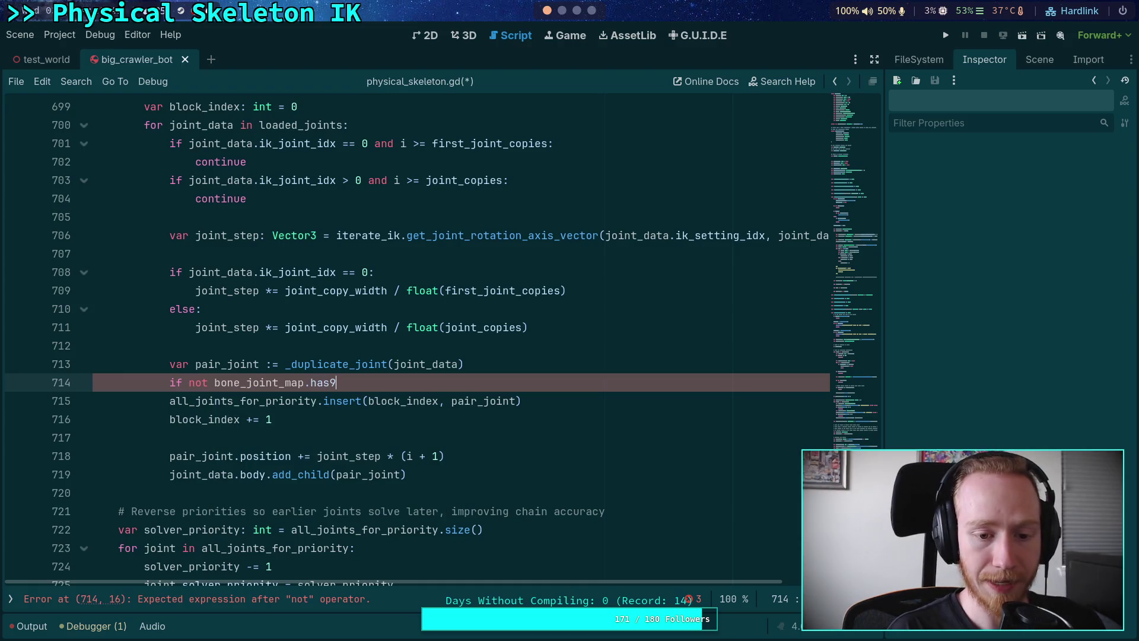
pyautogui.press('BackSpace')
pyautogui.write('(')
pyautogui.press('Delete')
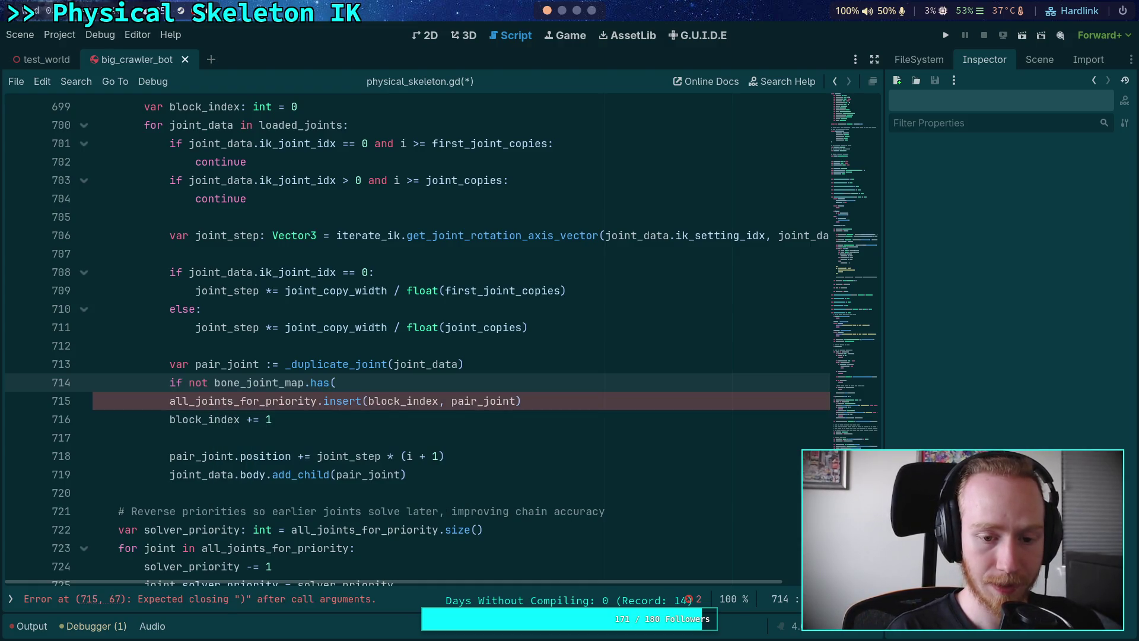
pyautogui.write('joint_data.')
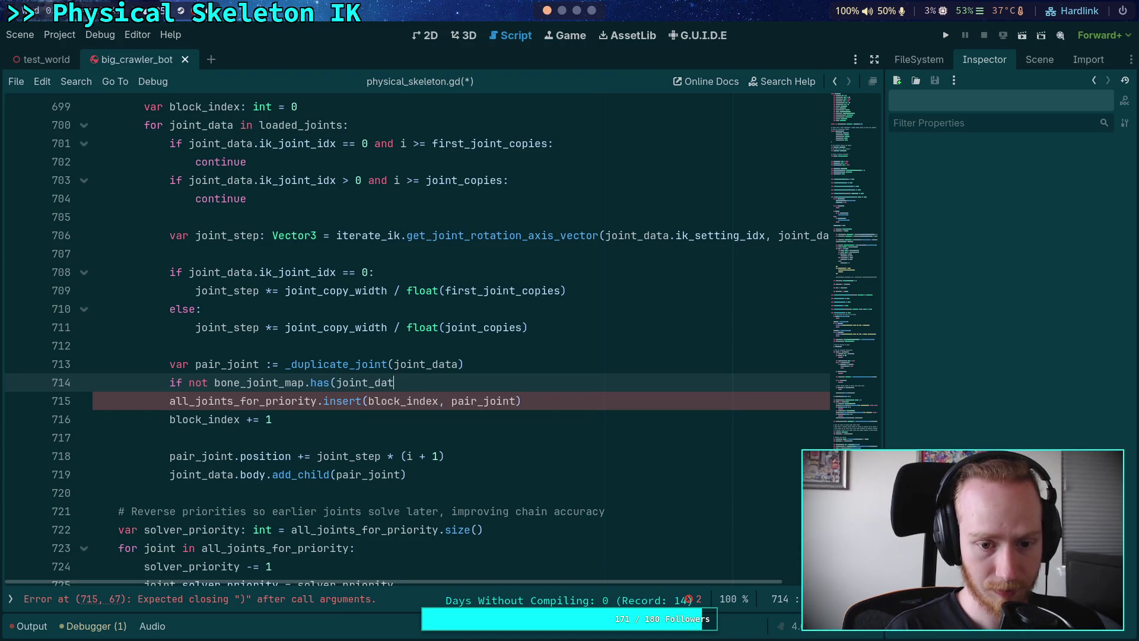
pyautogui.press('Down')
pyautogui.press('Down')
pyautogui.press('Down')
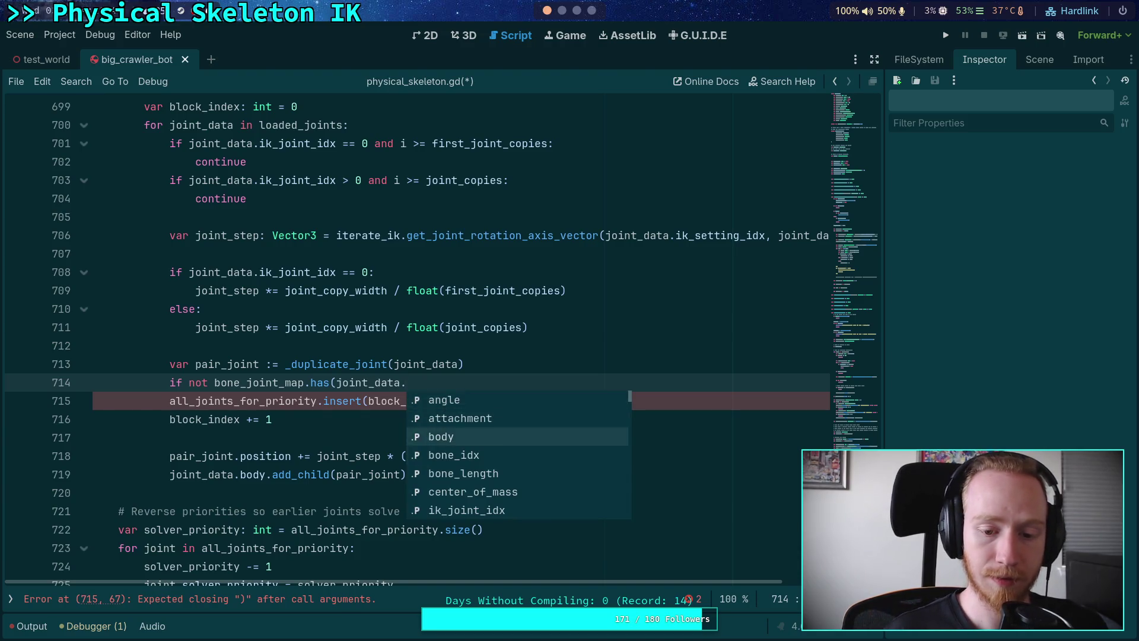
pyautogui.press('Return')
pyautogui.write('):')
pyautogui.press('Return')
# Inside the check, initialize the entry with bone_joint_map.set(joint_data.bone_idx, Array())
pyautogui.write('bone_')
pyautogui.press('Return')
pyautogui.write('.set(')
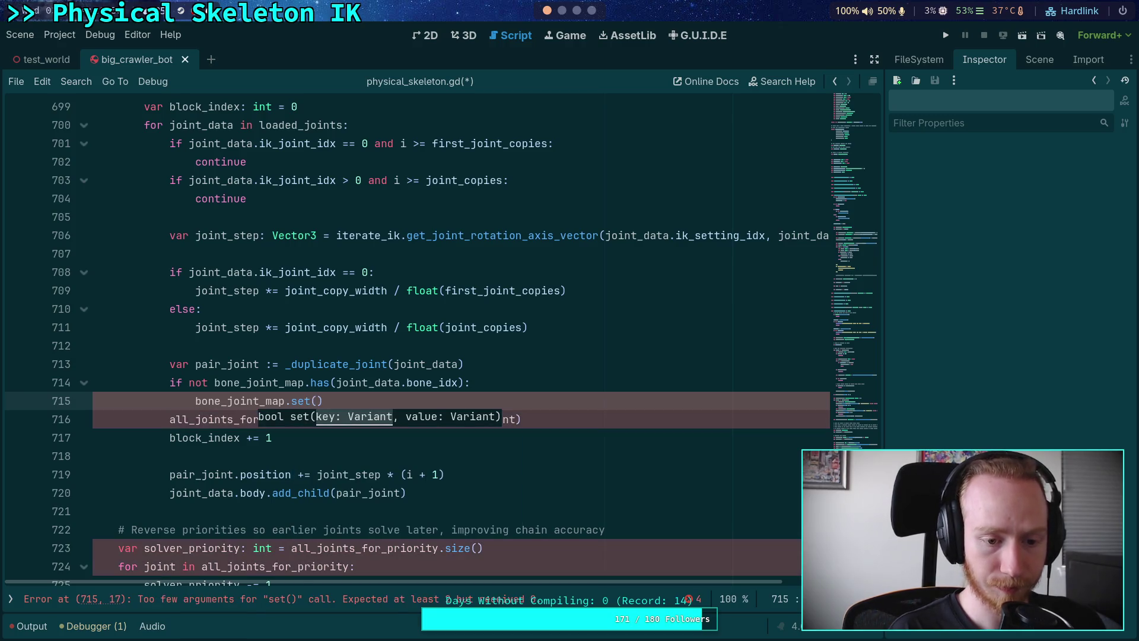
pyautogui.write('joint_data.b')
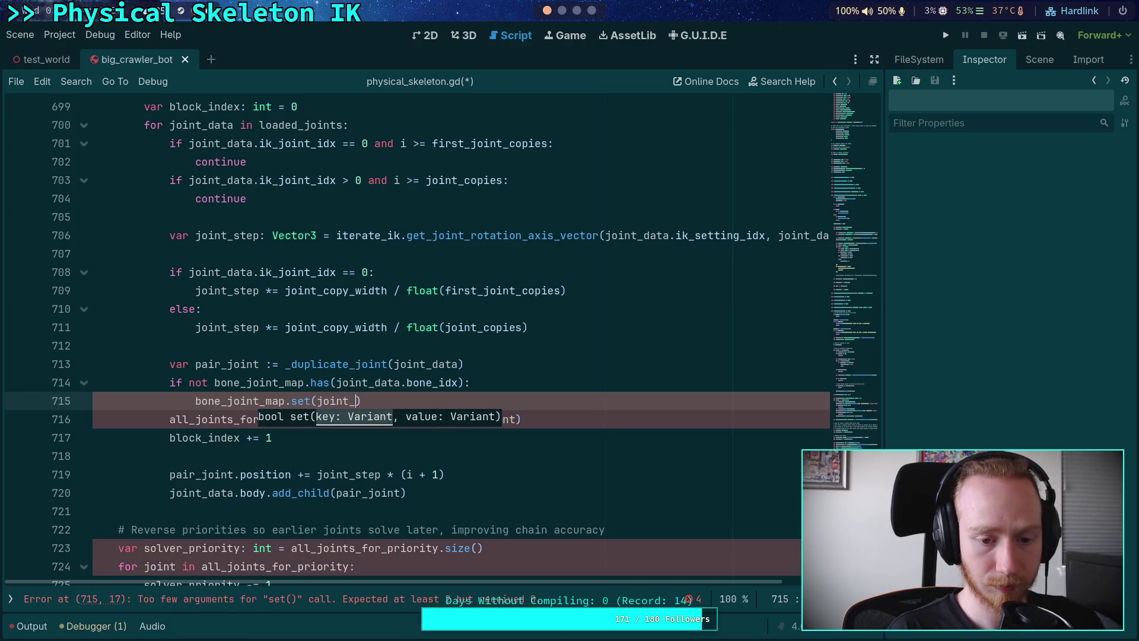
pyautogui.write('on')
pyautogui.press('Return')
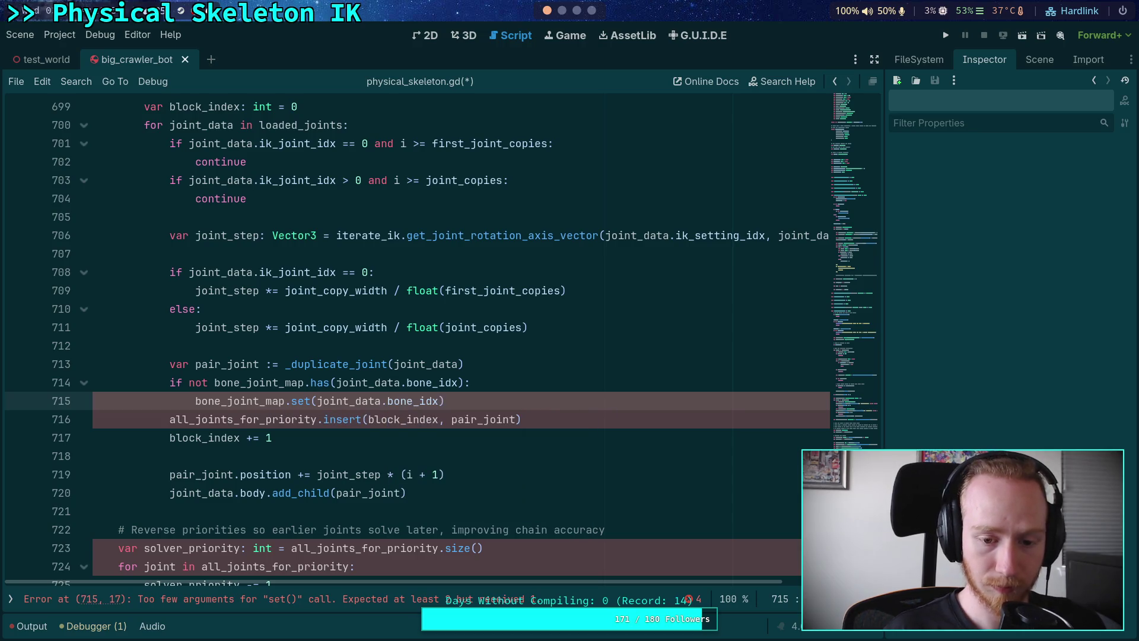
pyautogui.write(',Arr')
pyautogui.press('BackSpace')
pyautogui.press('BackSpace')
pyautogui.press('BackSpace')
pyautogui.write('Arr')
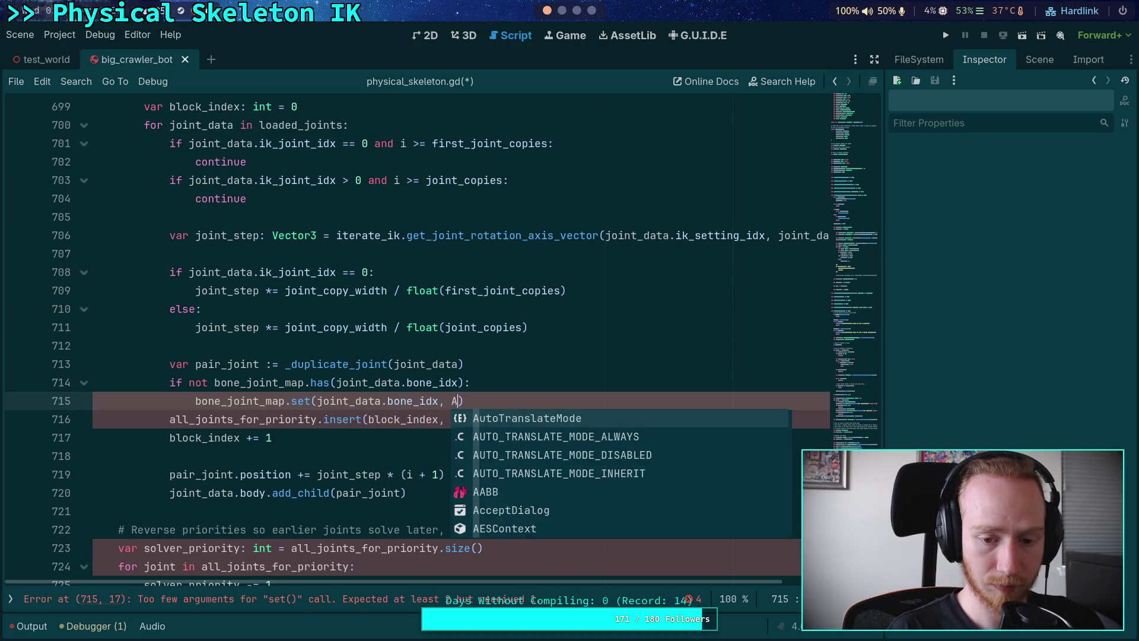
pyautogui.press('Return')
pyautogui.write(')[')
pyautogui.press('BackSpace')
pyautogui.press('Left')
pyautogui.write('()')
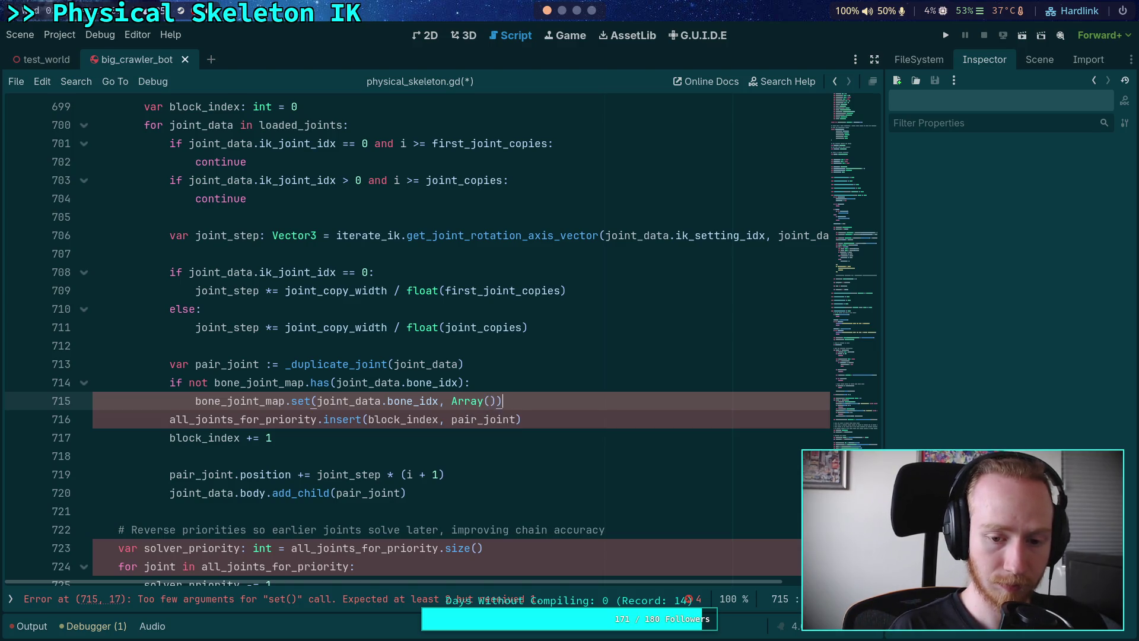
pyautogui.press('End')
pyautogui.press('Return')
# Append pair_joint via bone_joint_map.get(joint_data.bone_idx) and delete the old all_joints_for_priority insert line
pyautogui.write('bon')
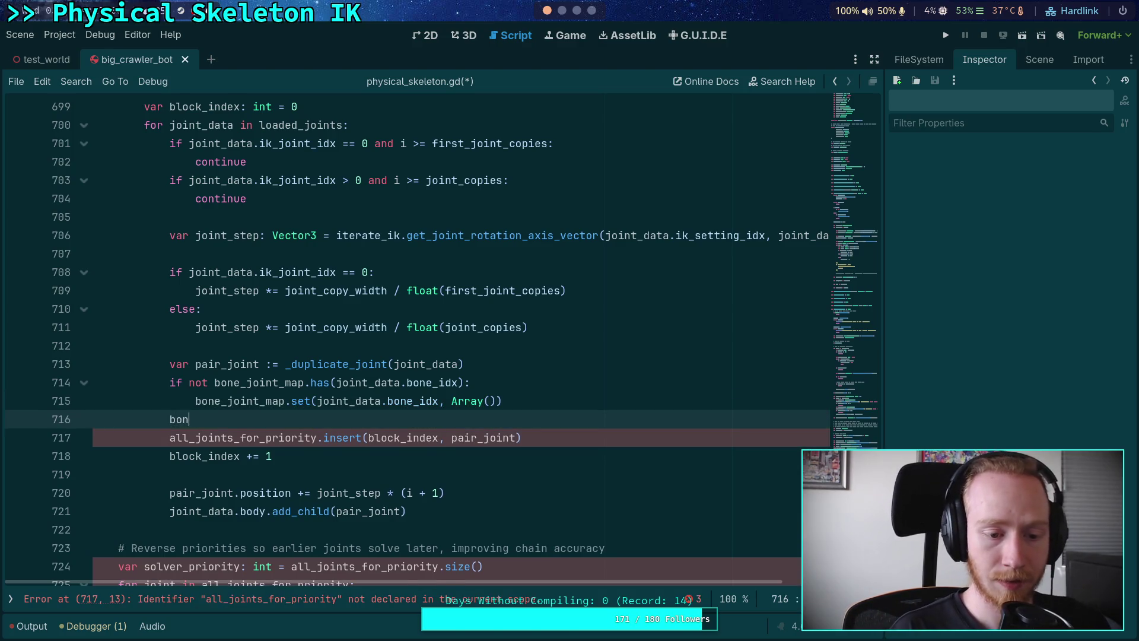
pyautogui.write('e_joint_')
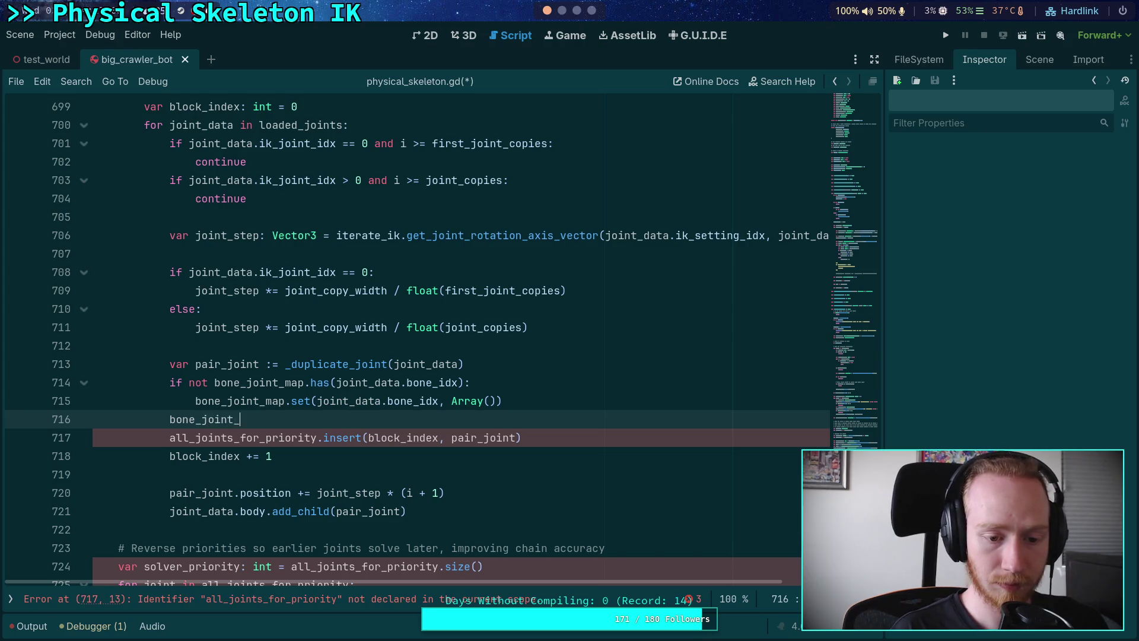
pyautogui.write('map.get')
pyautogui.press('Return')
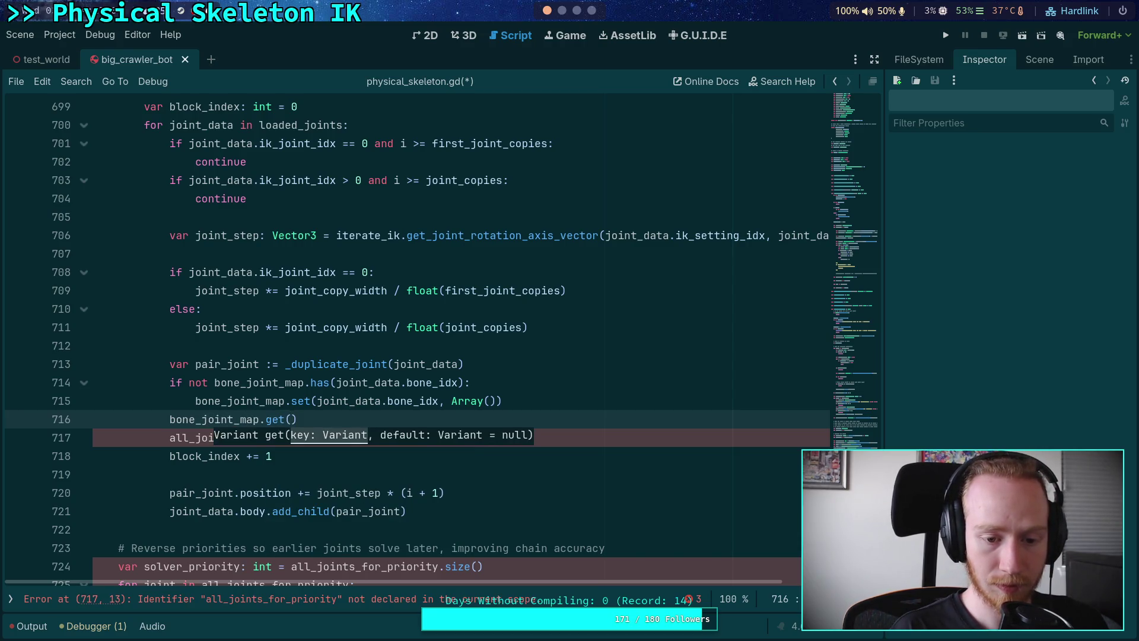
pyautogui.write('joint_')
pyautogui.write('data.bon')
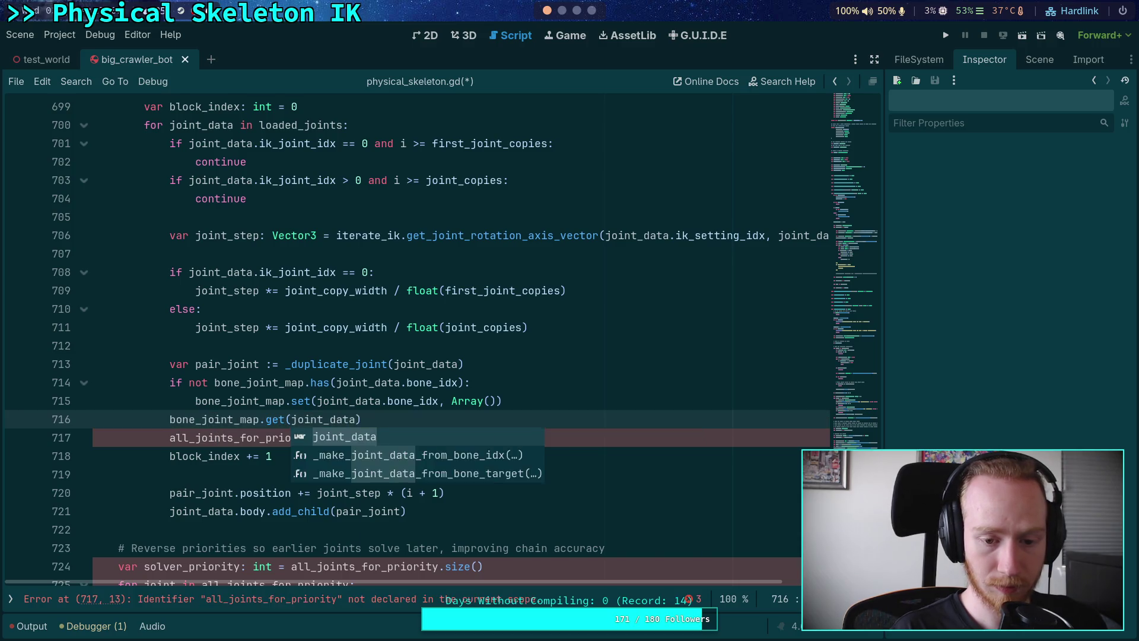
pyautogui.press('Return')
pyautogui.write('.bone_idx')
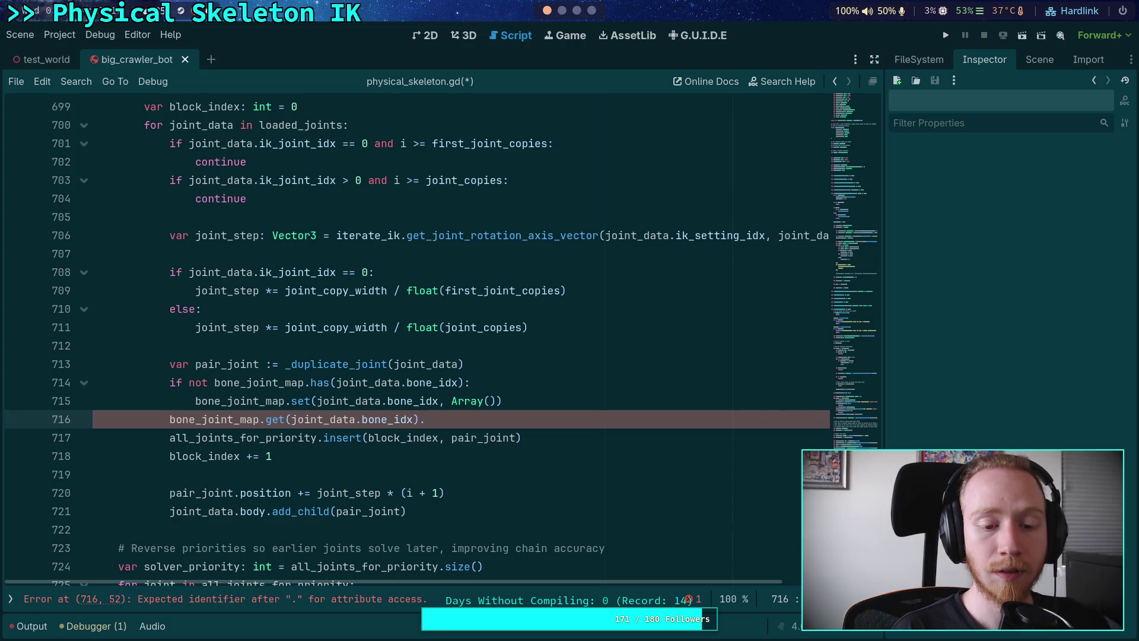
pyautogui.write('append(')
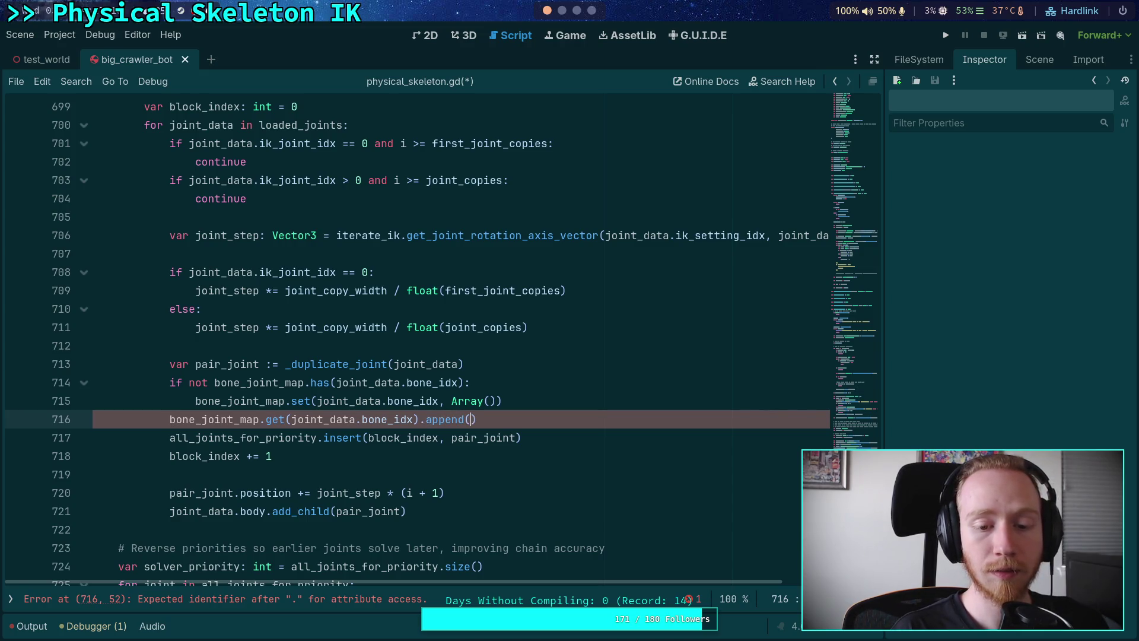
pyautogui.write('pair_joint')
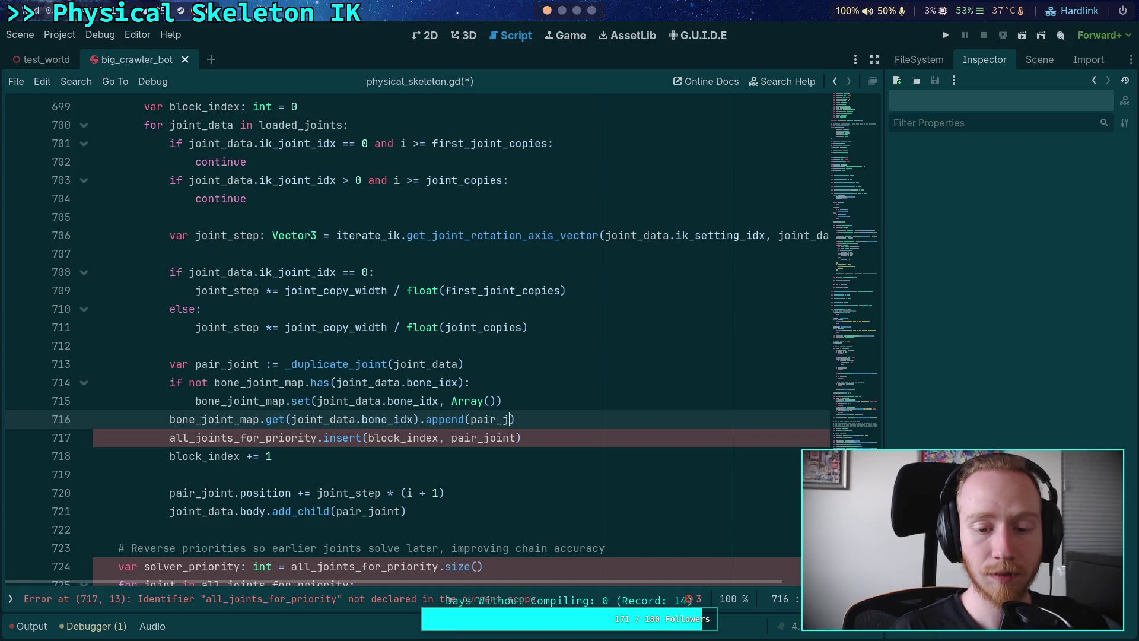
pyautogui.hotkey('shift', 'Down')
pyautogui.press('BackSpace')
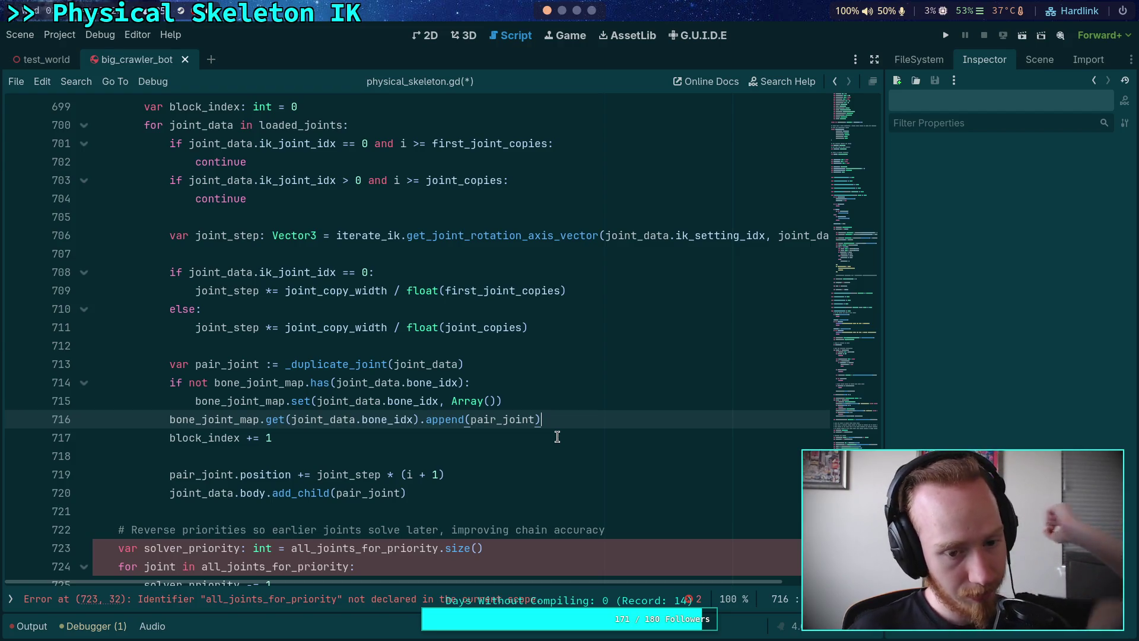
pyautogui.click(475, 454)
# Move bone_joint_map.clear() below the for i header and indent it into the loop
pyautogui.scroll(-2, 473, 452)
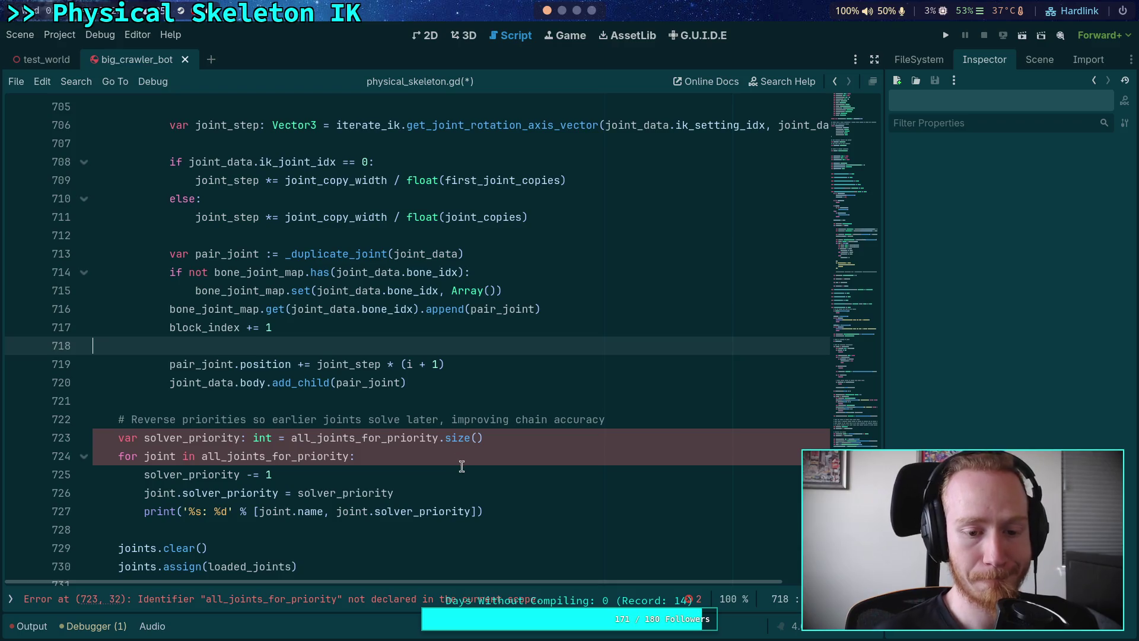
pyautogui.scroll(2, 462, 467)
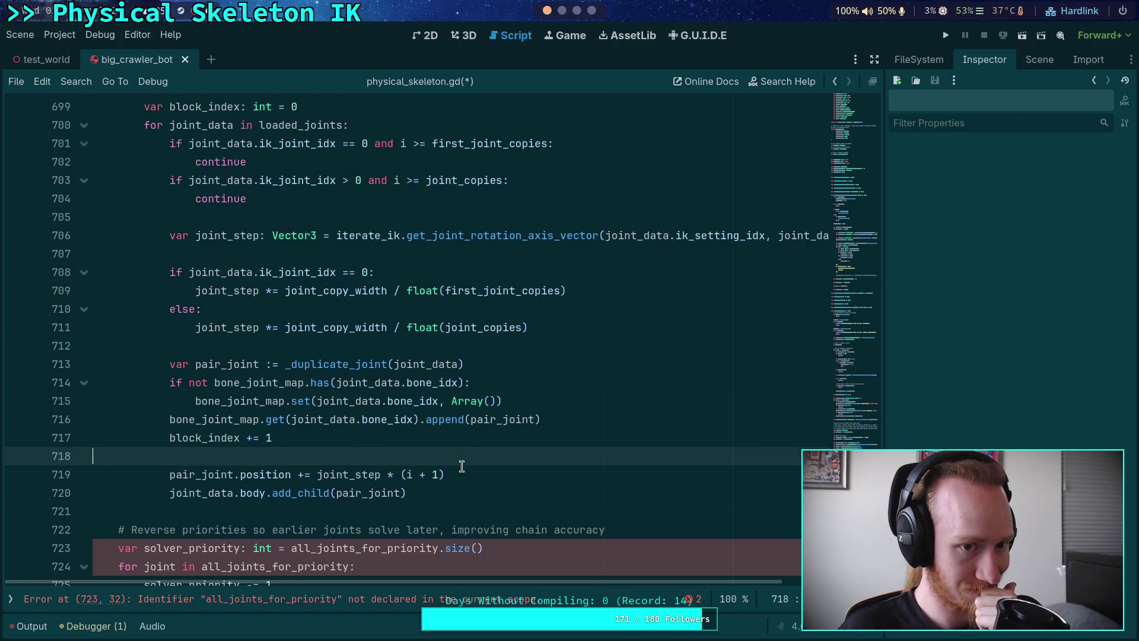
pyautogui.scroll(1, 461, 466)
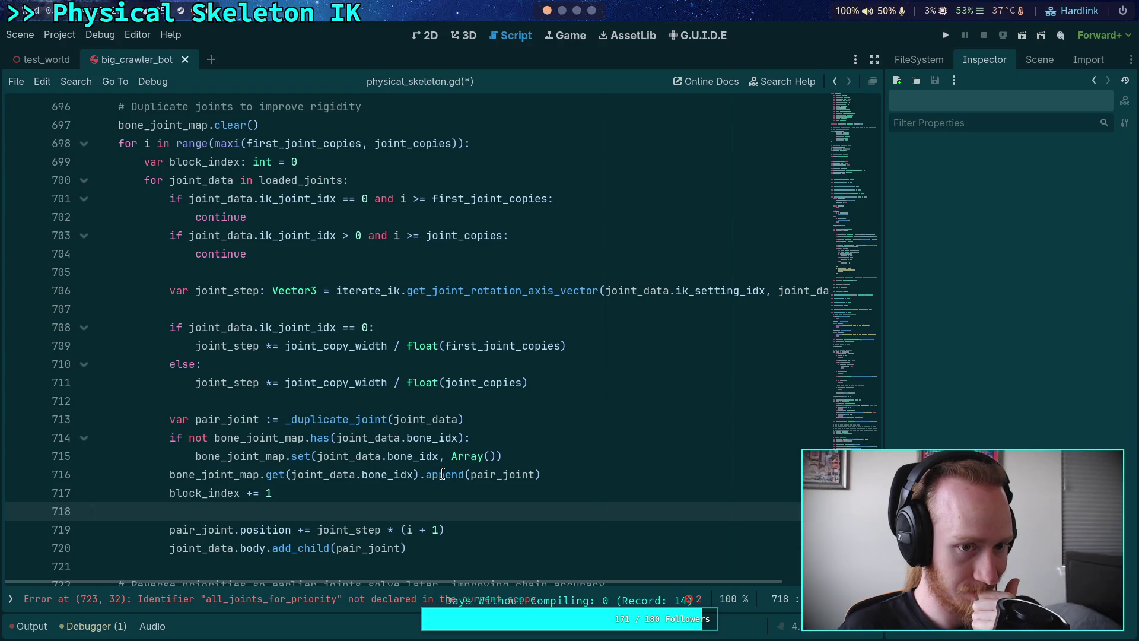
pyautogui.click(486, 549)
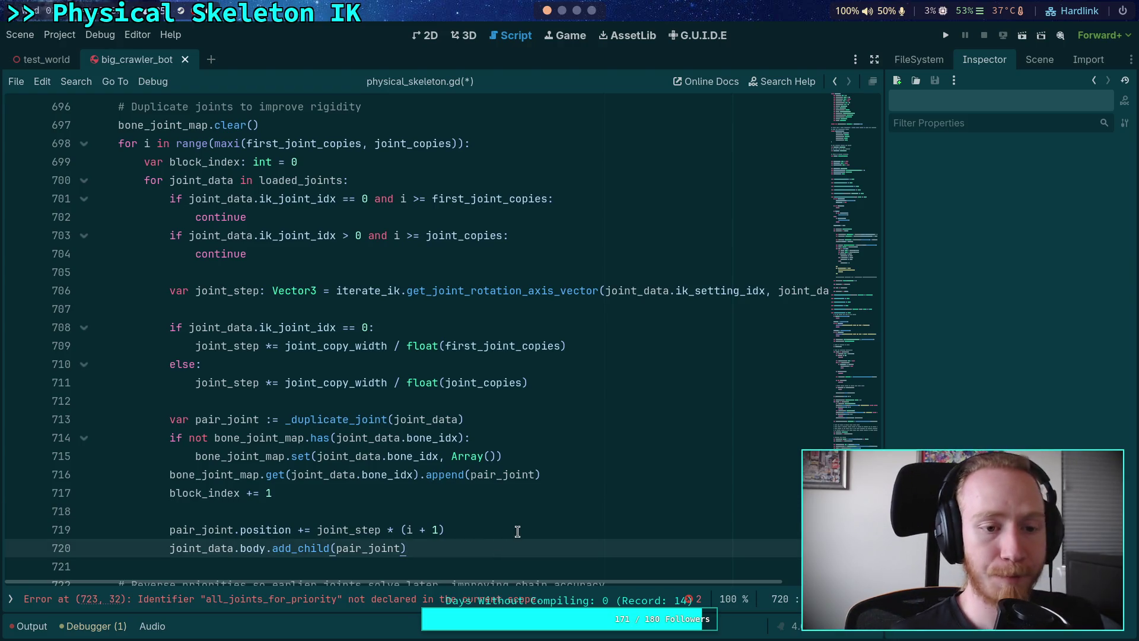
pyautogui.scroll(1, 383, 251)
pyautogui.click(310, 180)
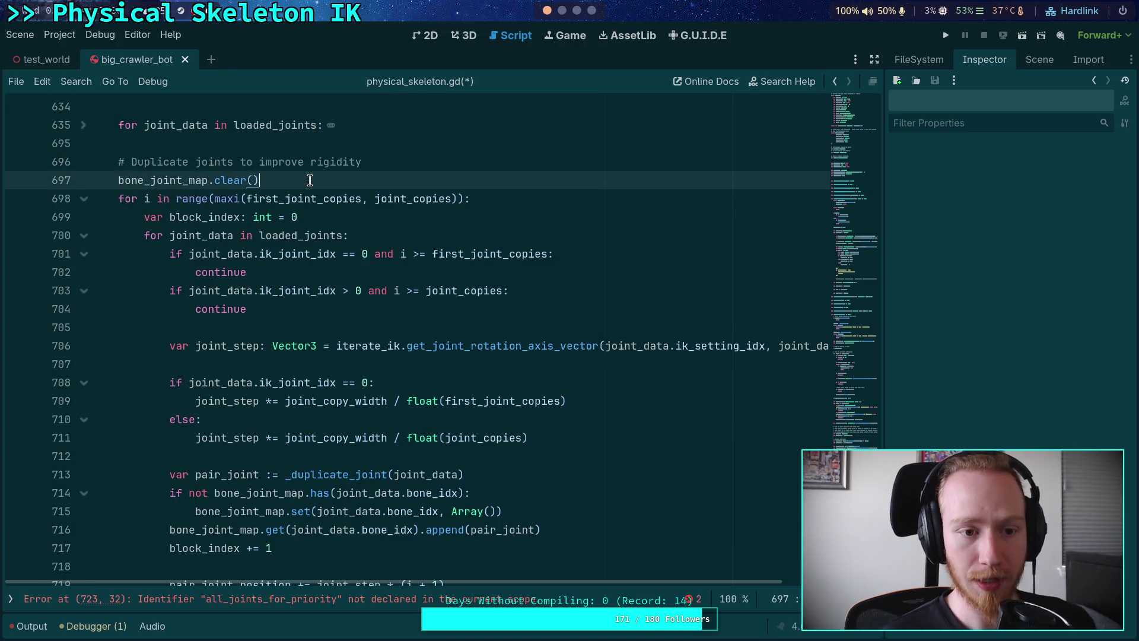
pyautogui.hotkey('alt', 'Down')
pyautogui.click(117, 199)
pyautogui.press('Tab')
# Add a blank line after the add_child call
pyautogui.scroll(-1, 142, 214)
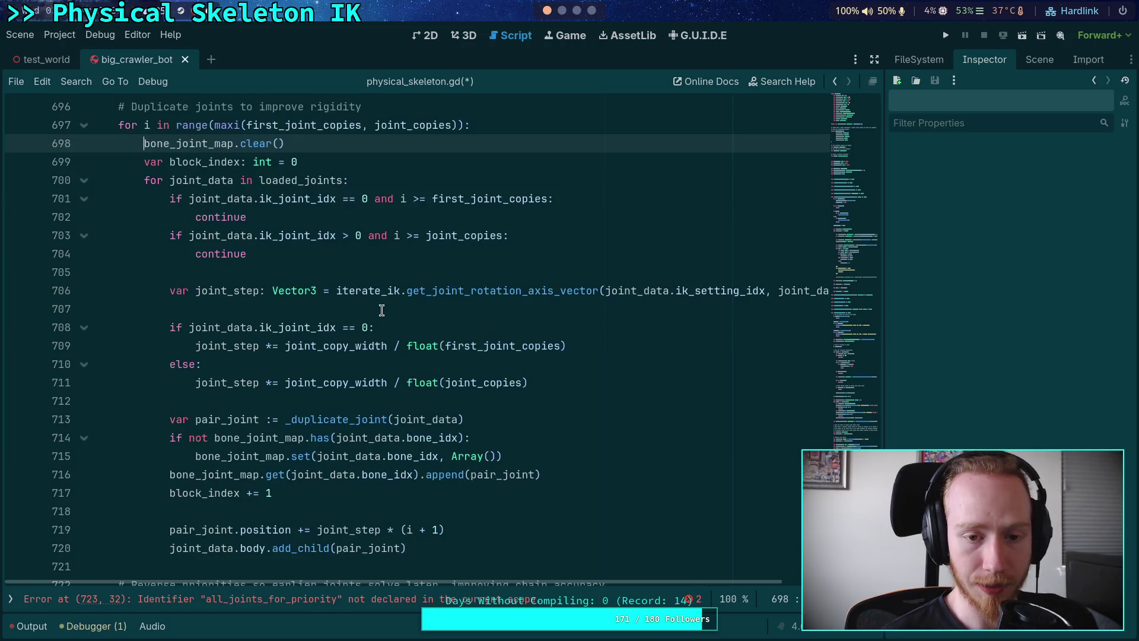
pyautogui.click(447, 543)
pyautogui.press('Return')
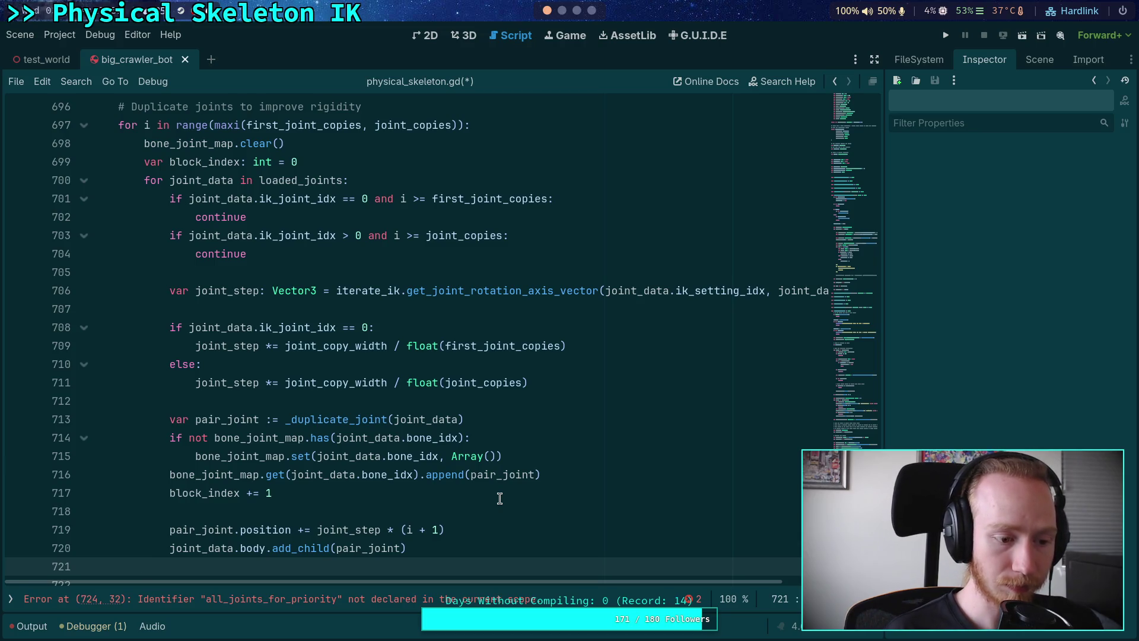
pyautogui.scroll(-1, 500, 498)
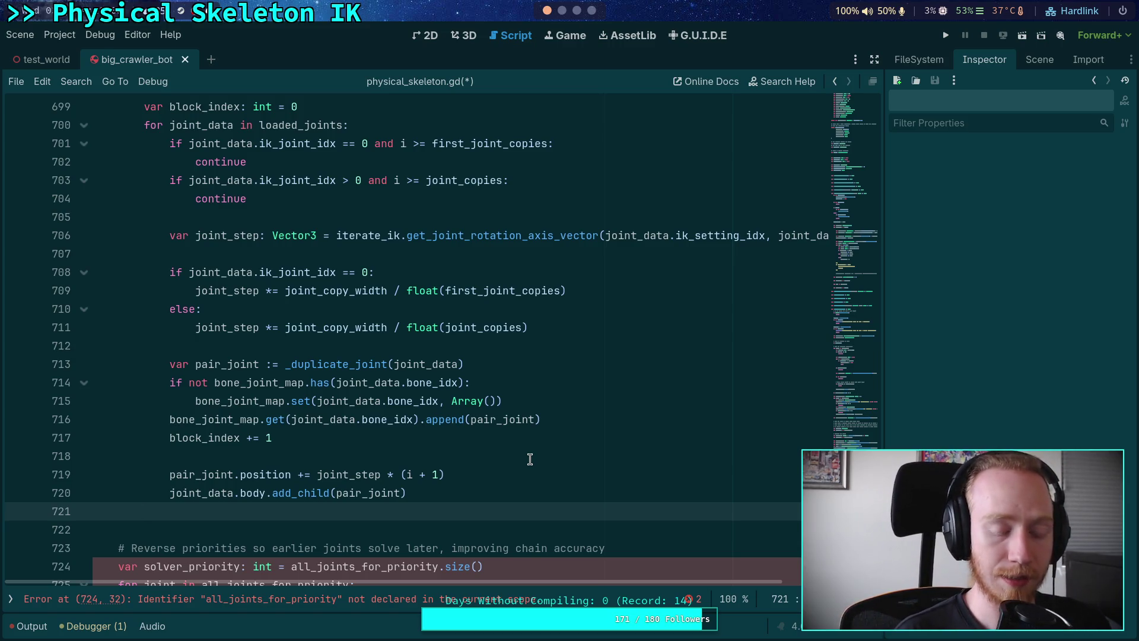
# Start declaring 'var priority: int = joint_priority_map' on line 721
pyautogui.write('var pr')
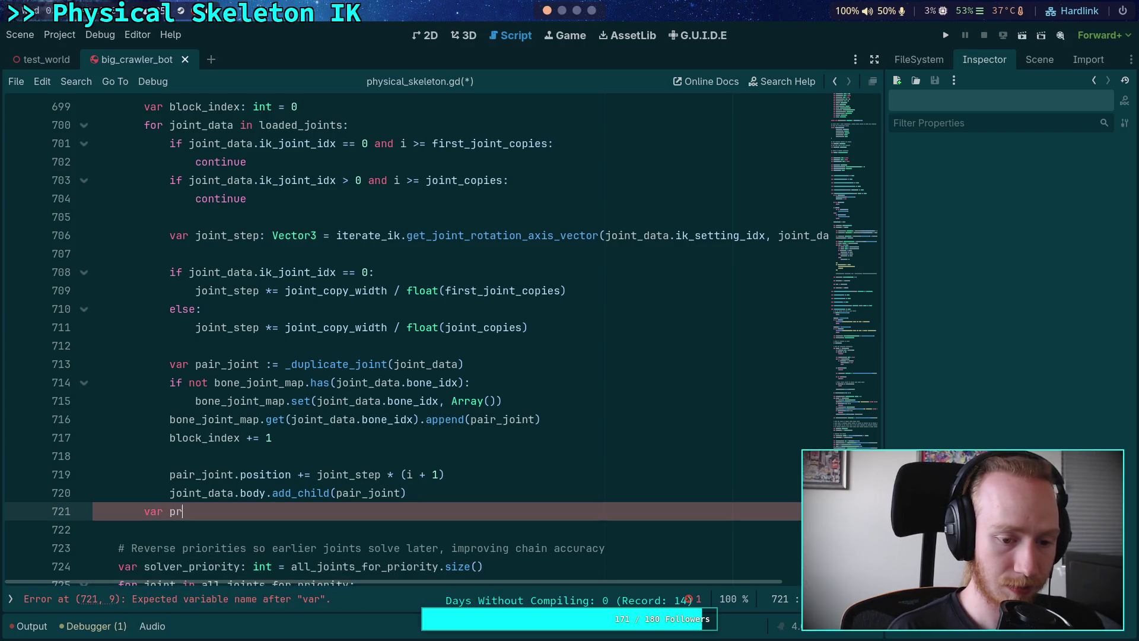
pyautogui.press('BackSpace')
pyautogui.press('BackSpace')
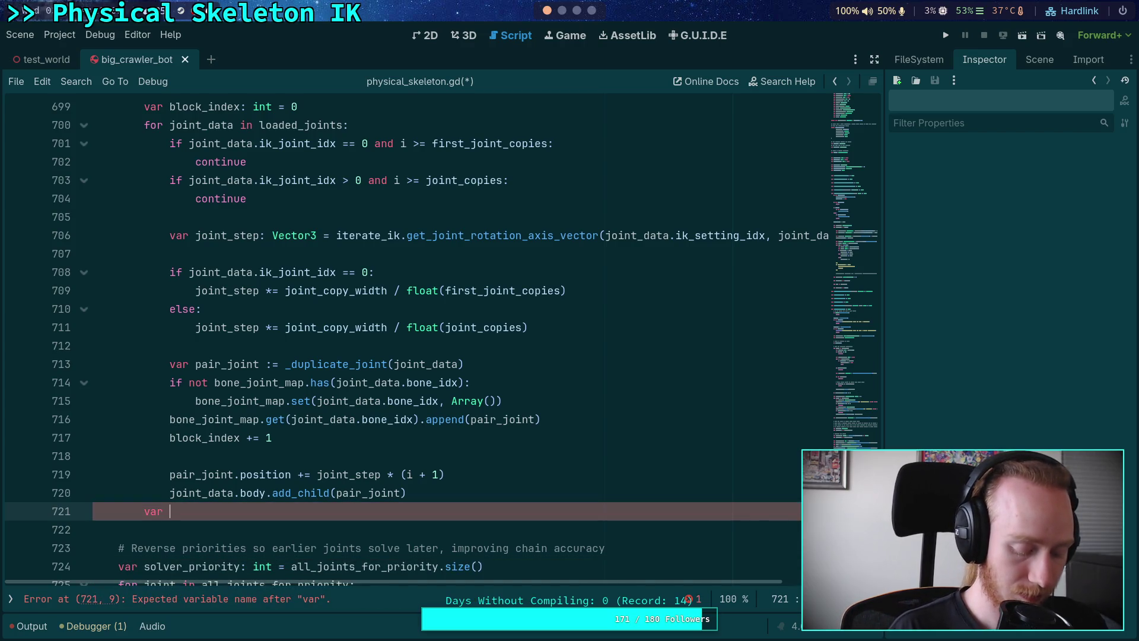
pyautogui.write('next_pr')
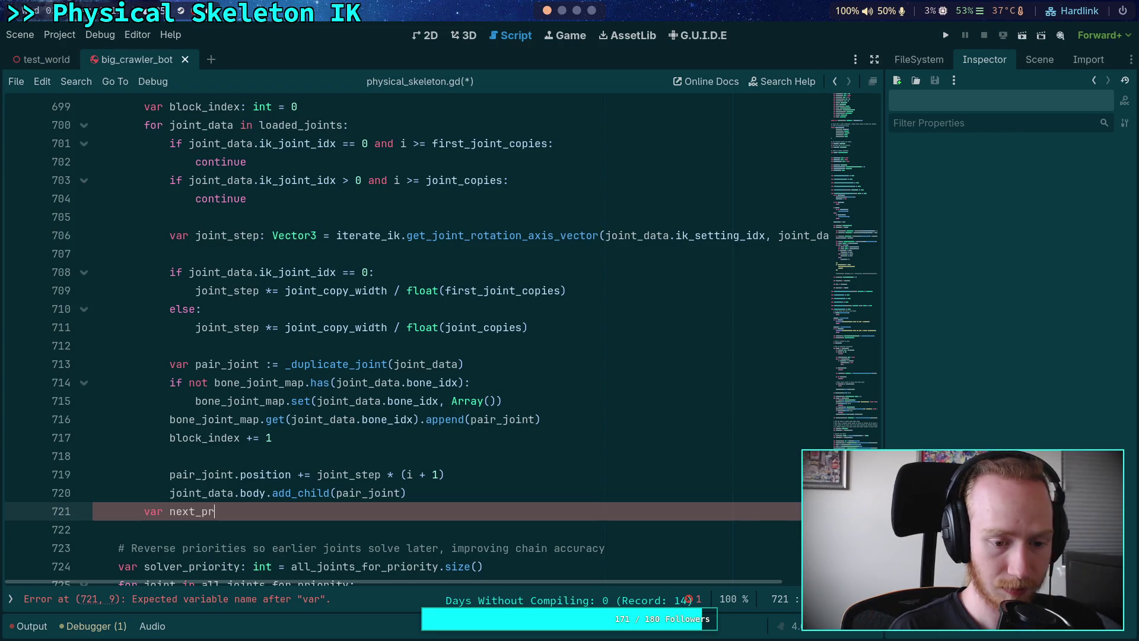
pyautogui.write('io')
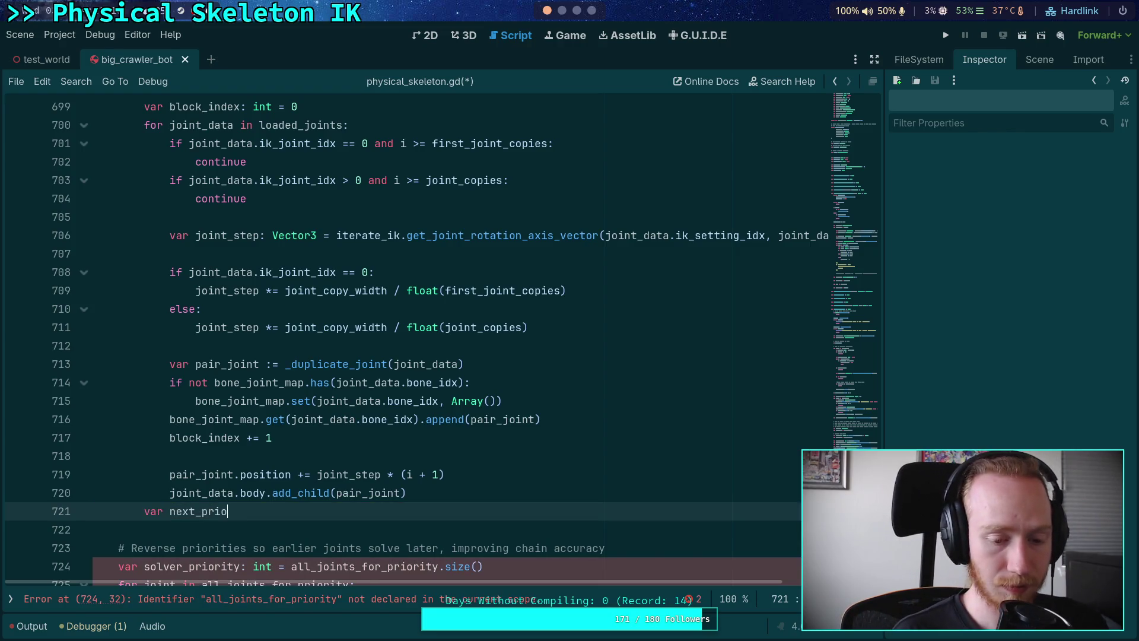
pyautogui.write('rrity')
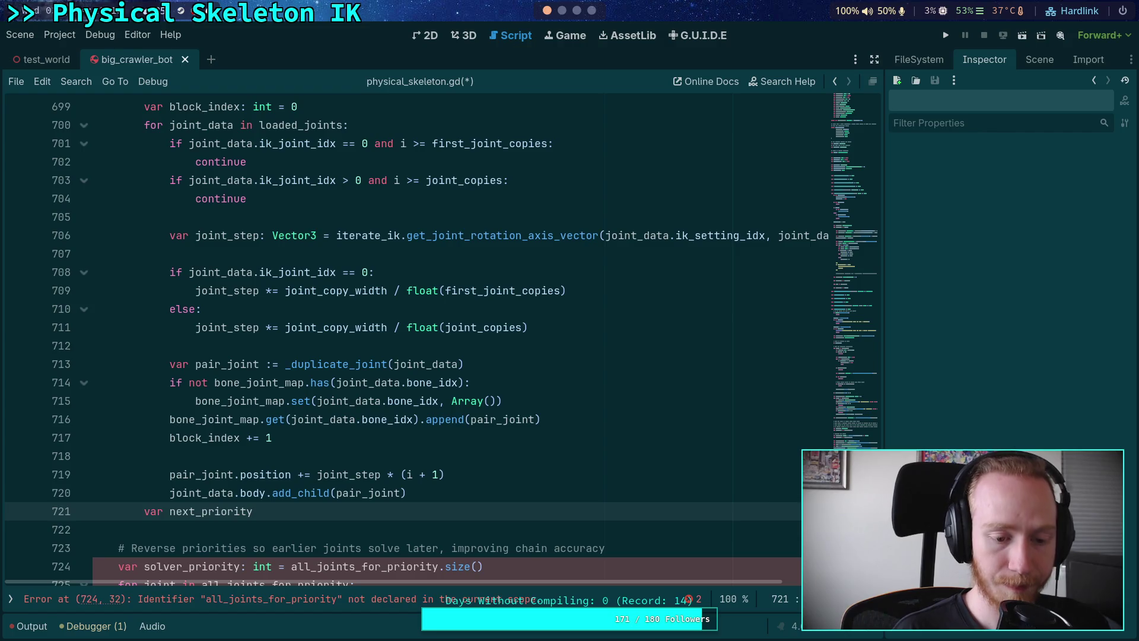
pyautogui.press('BackSpace')
pyautogui.press('BackSpace')
pyautogui.press('BackSpace')
pyautogui.write('pr')
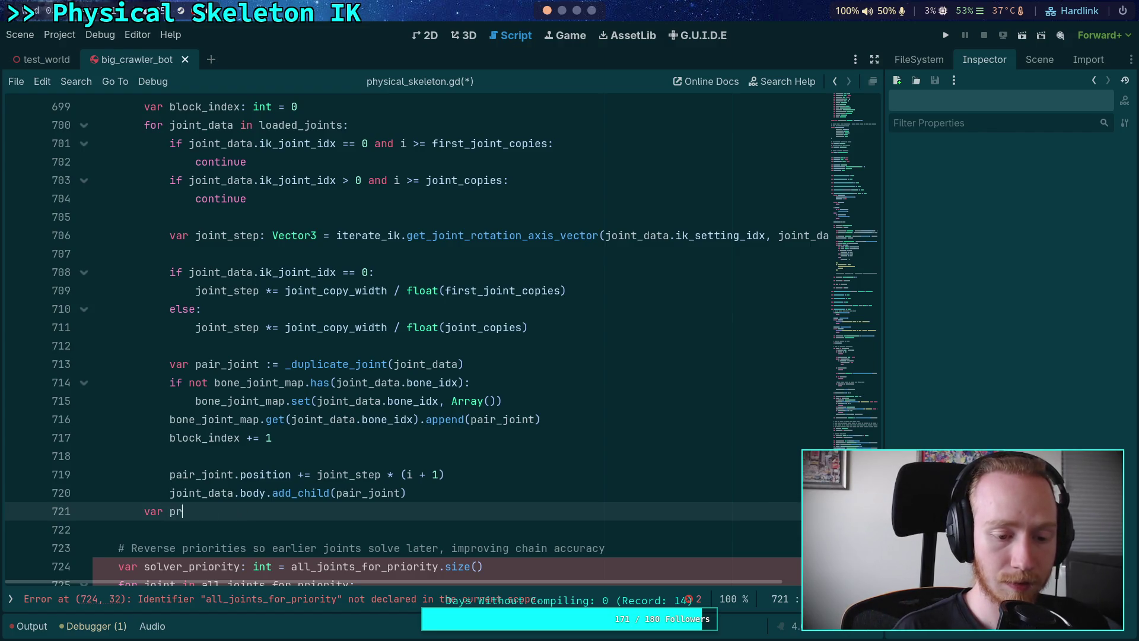
pyautogui.write('iority: ')
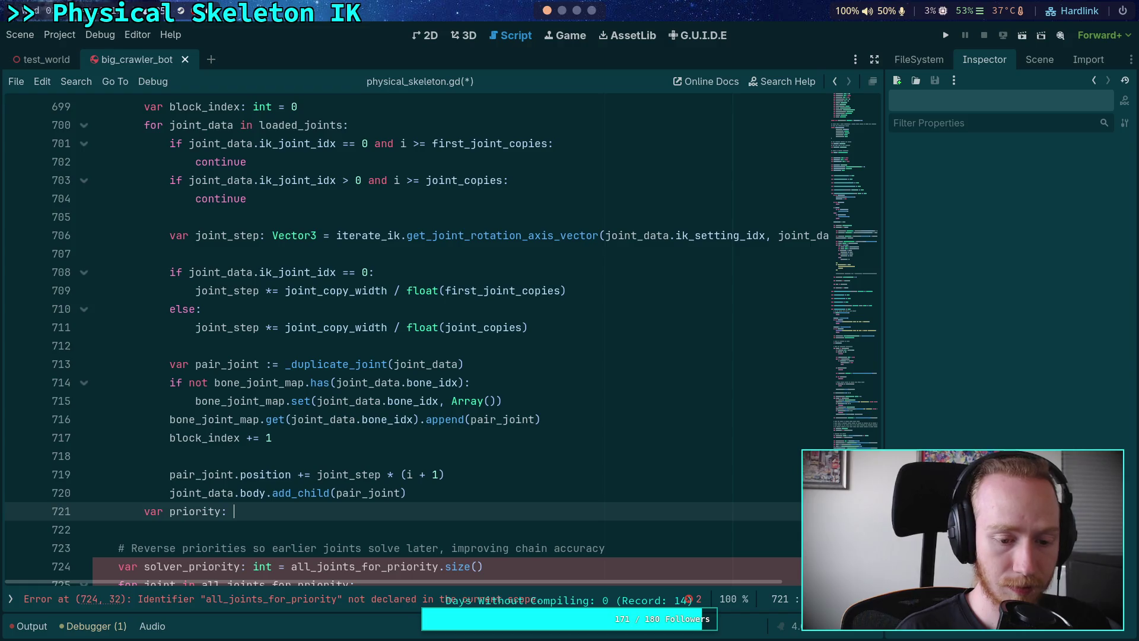
pyautogui.write('it')
pyautogui.press('BackSpace')
pyautogui.write('nt')
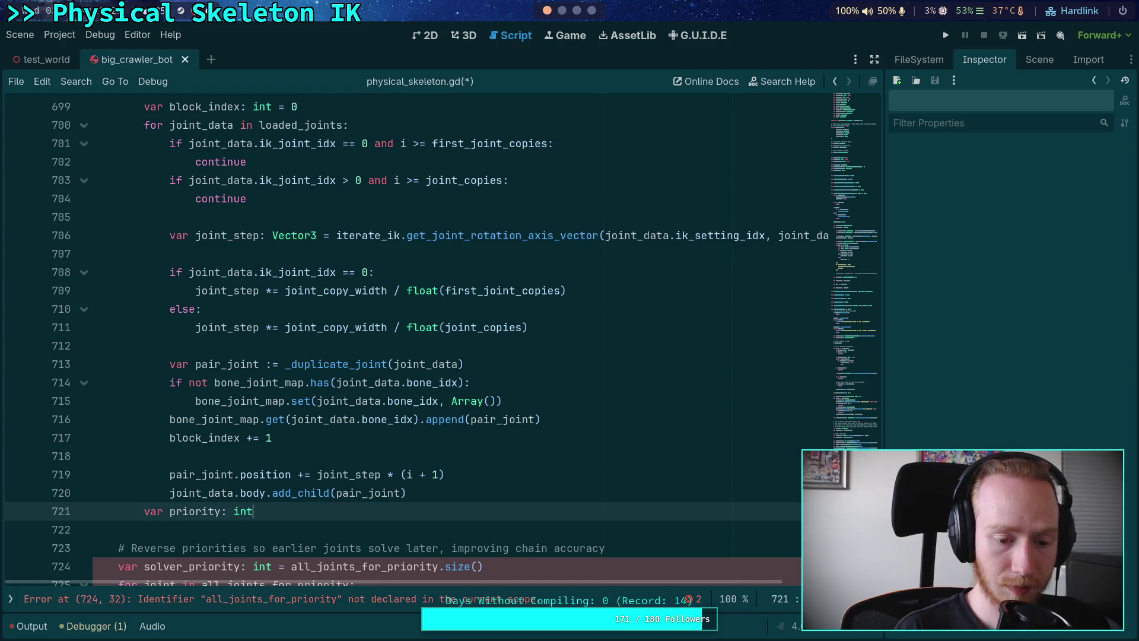
pyautogui.write(' = bone')
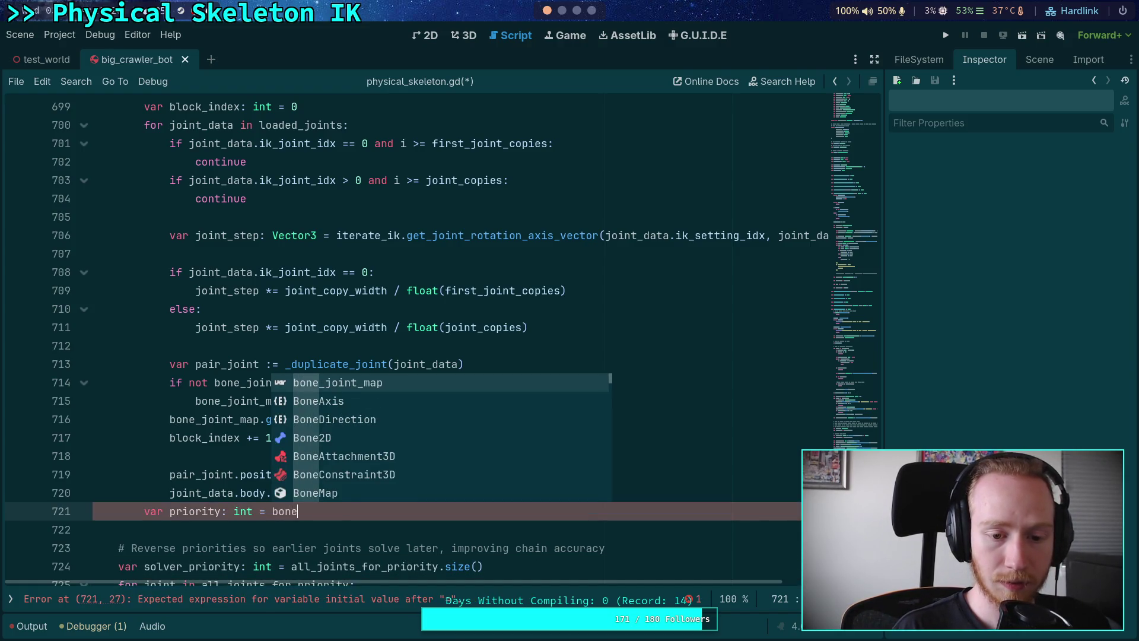
pyautogui.press('BackSpace')
pyautogui.press('BackSpace')
pyautogui.press('BackSpace')
pyautogui.press('BackSpace')
pyautogui.write('joint')
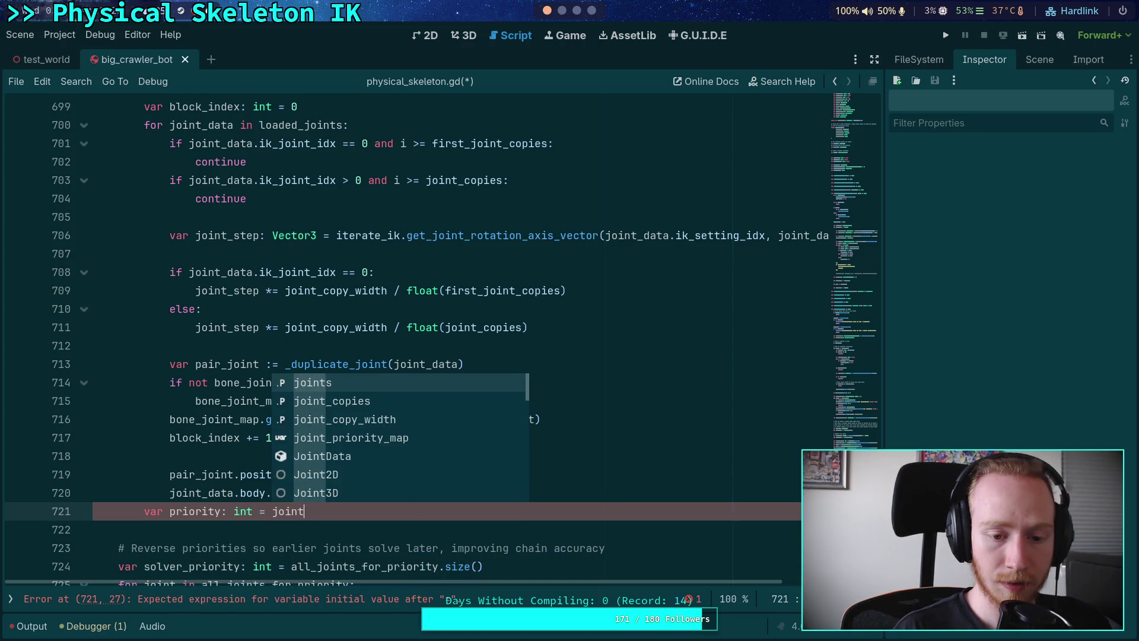
pyautogui.press('Down')
pyautogui.press('Down')
pyautogui.press('Down')
pyautogui.press('Return')
# Complete the priority value as joint_priority_map.get(&'priority', 0)
pyautogui.scroll(1, 460, 427)
pyautogui.scroll(-2, 460, 426)
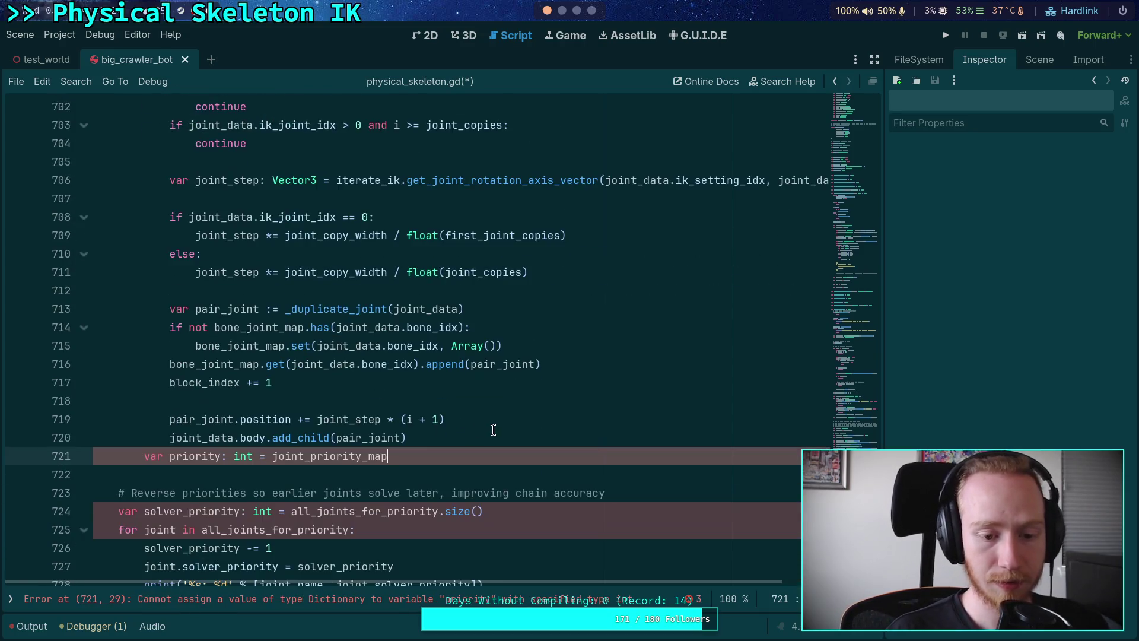
pyautogui.write(".get(*'")
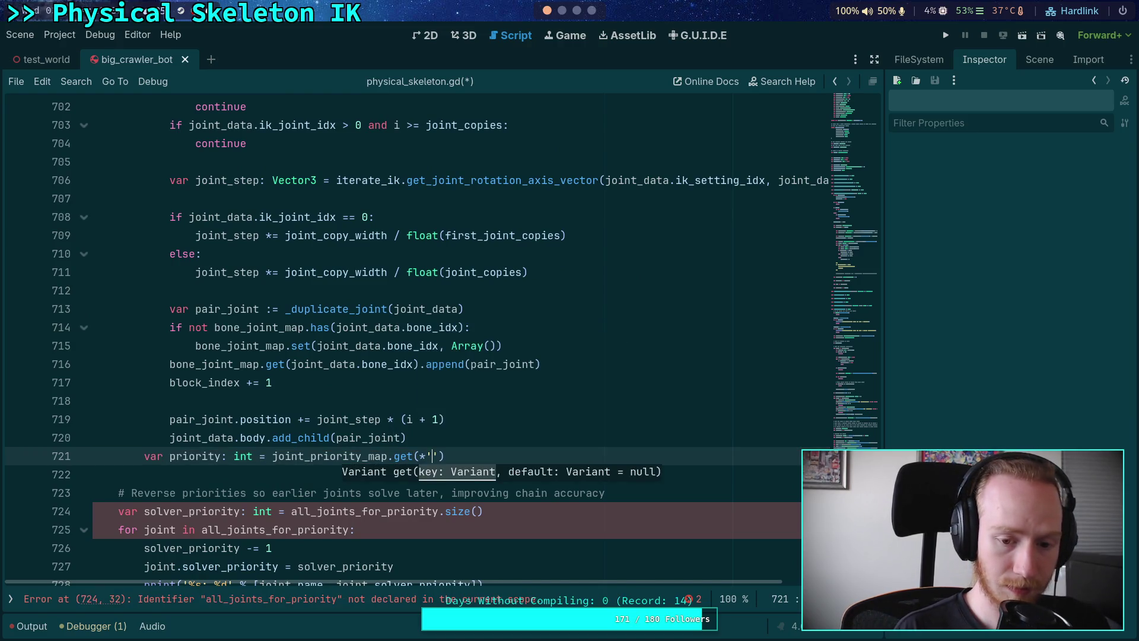
pyautogui.press('Escape')
pyautogui.write("&'priority'")
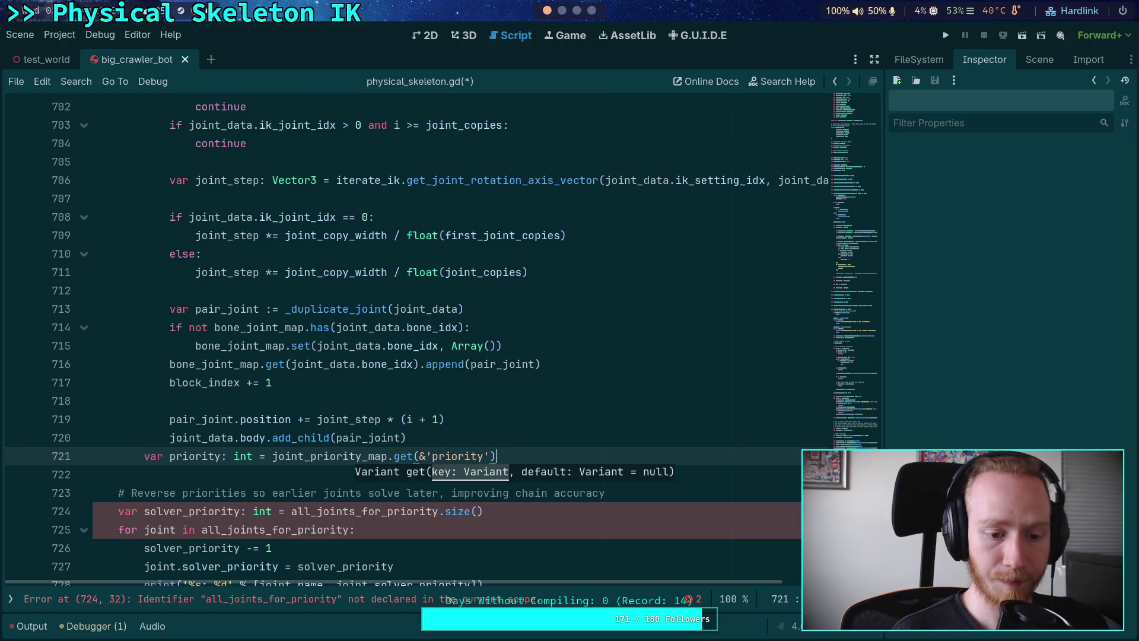
pyautogui.press('Return')
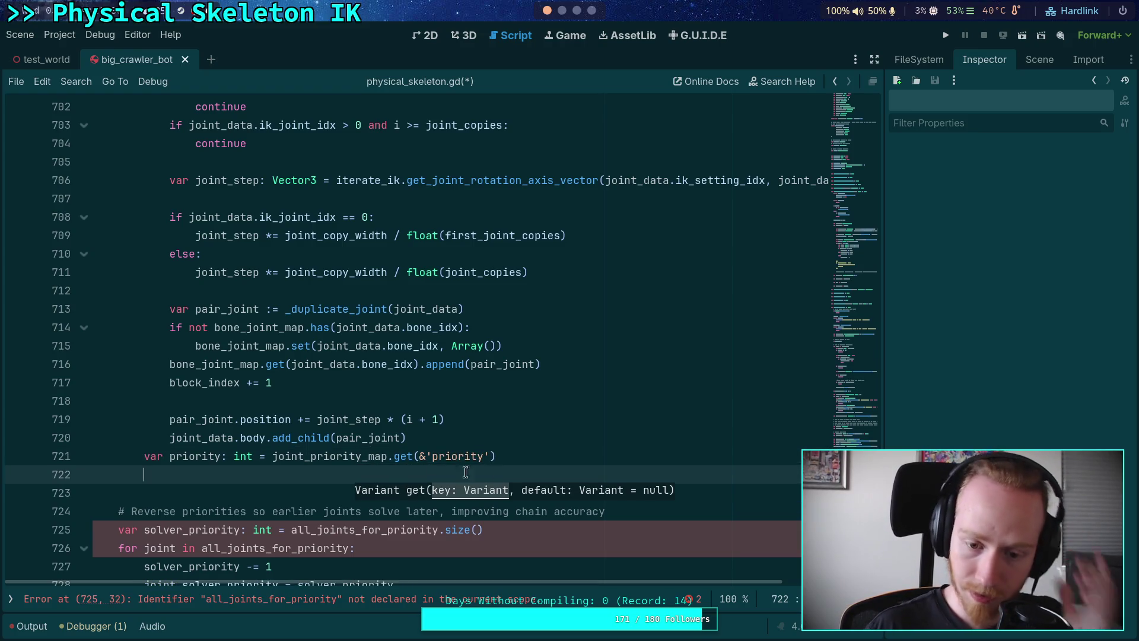
pyautogui.click(488, 455)
pyautogui.write(', 0')
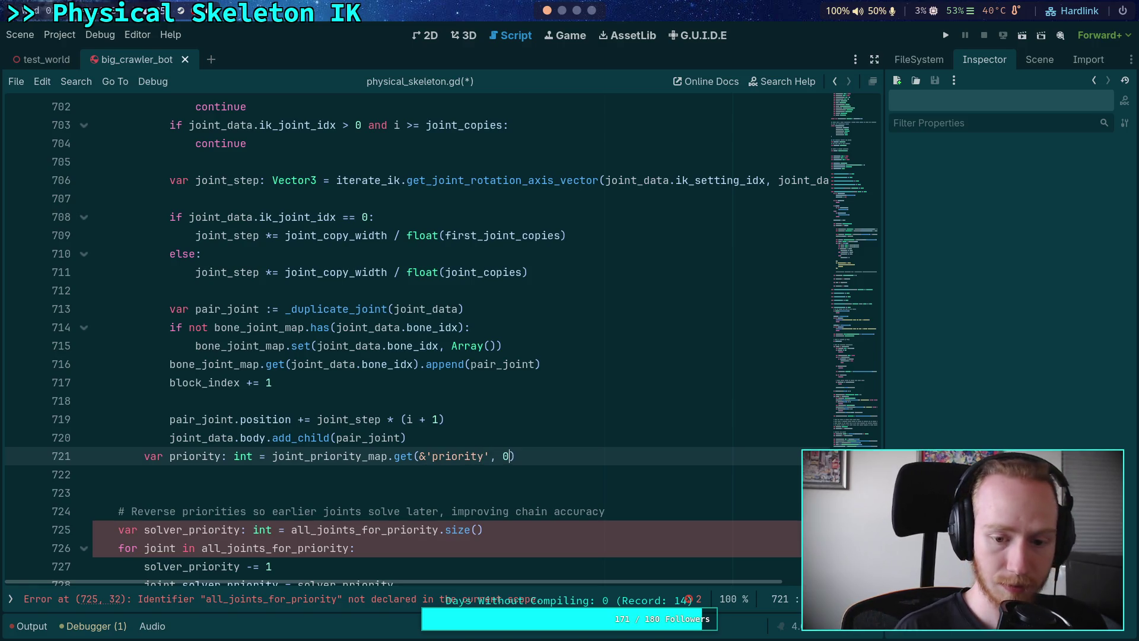
# Insert a blank line before priority and begin a new var declaration below it
pyautogui.click(305, 475)
pyautogui.click(467, 445)
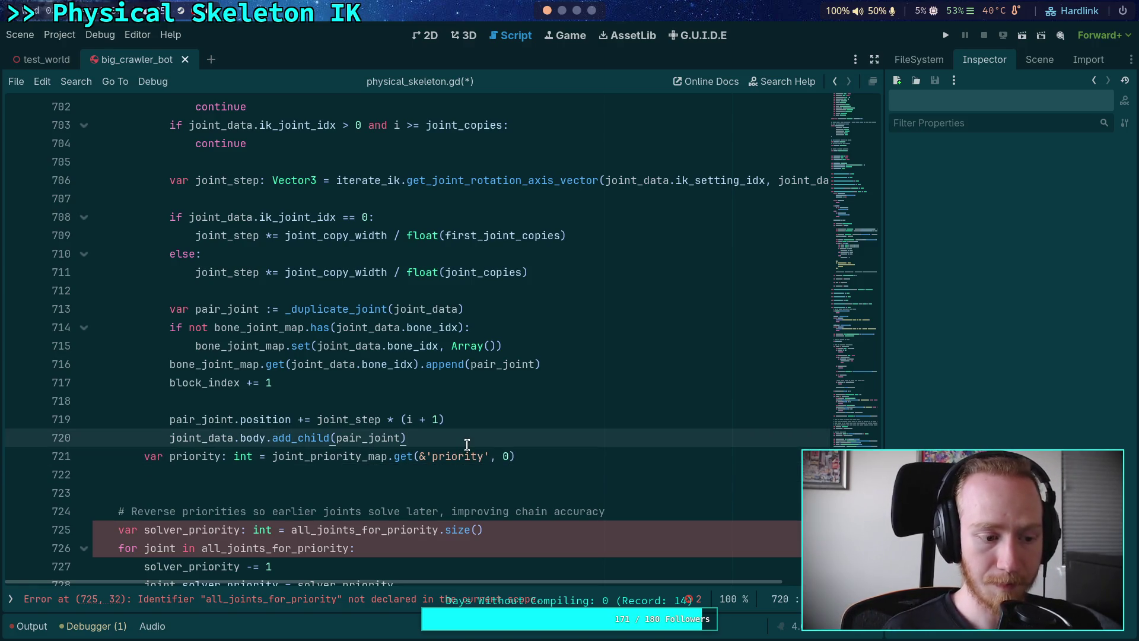
pyautogui.press('Return')
pyautogui.click(425, 492)
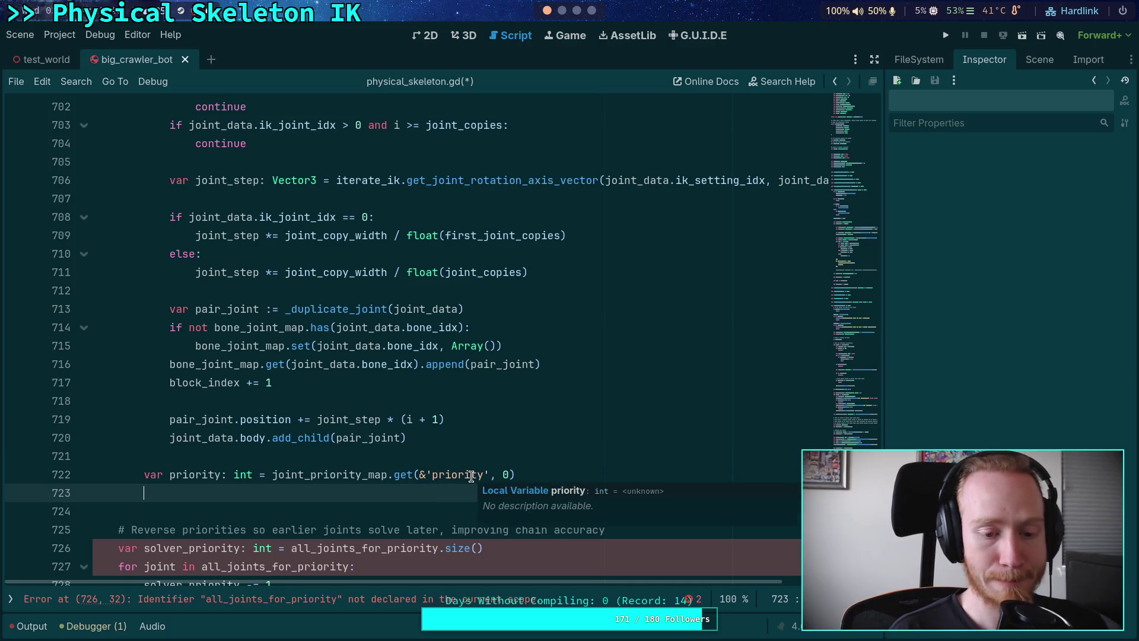
pyautogui.write('var ')
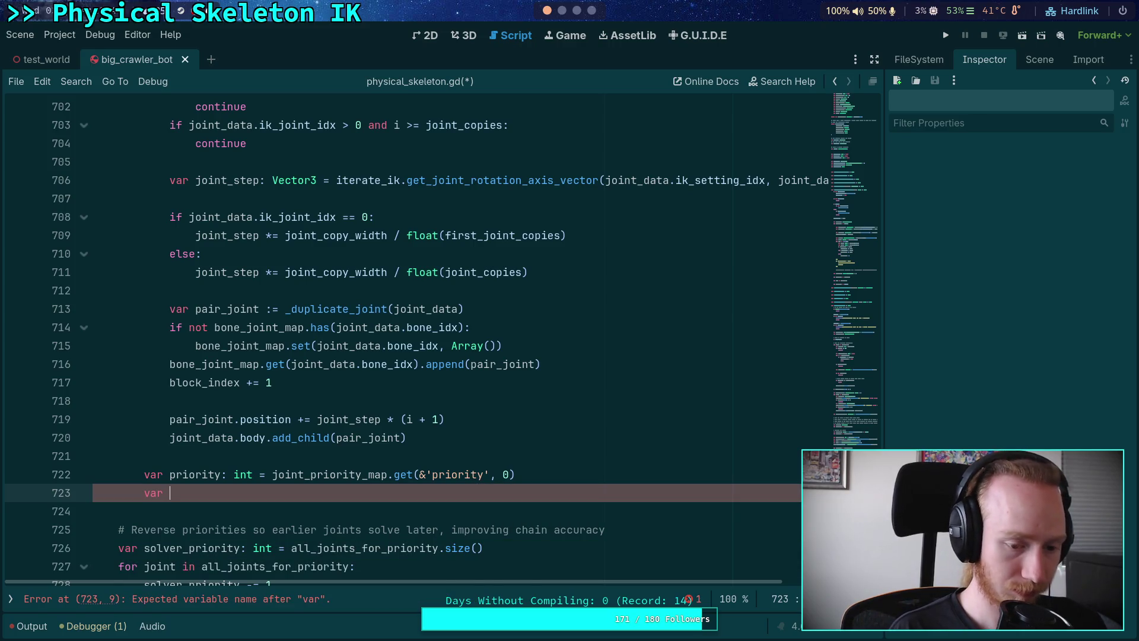
pyautogui.write('bloc')
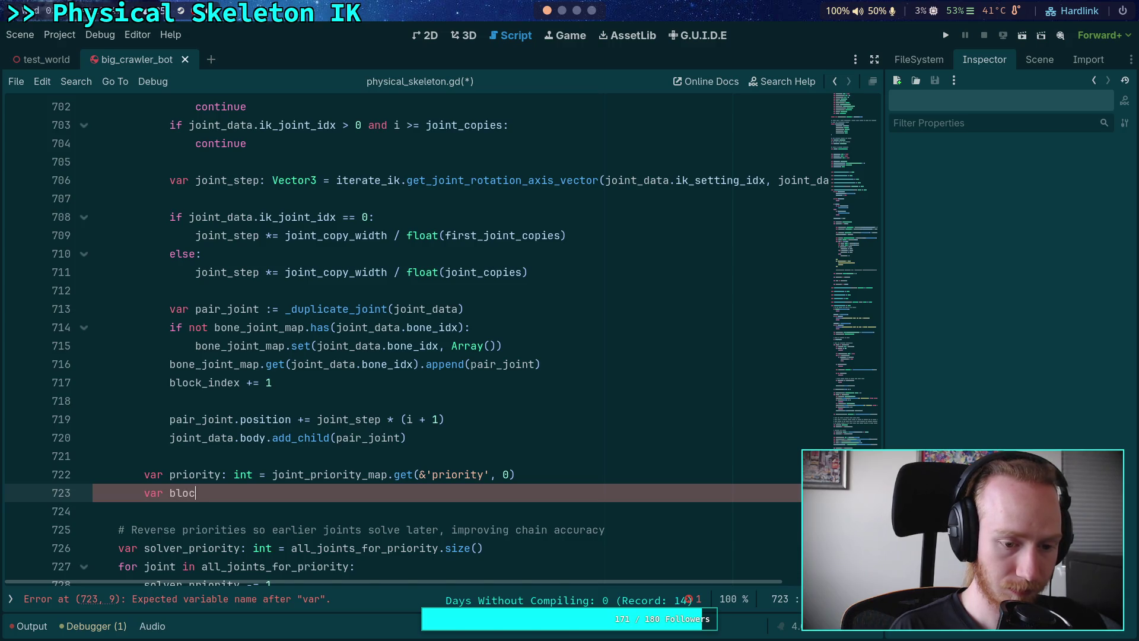
pyautogui.write('k_index')
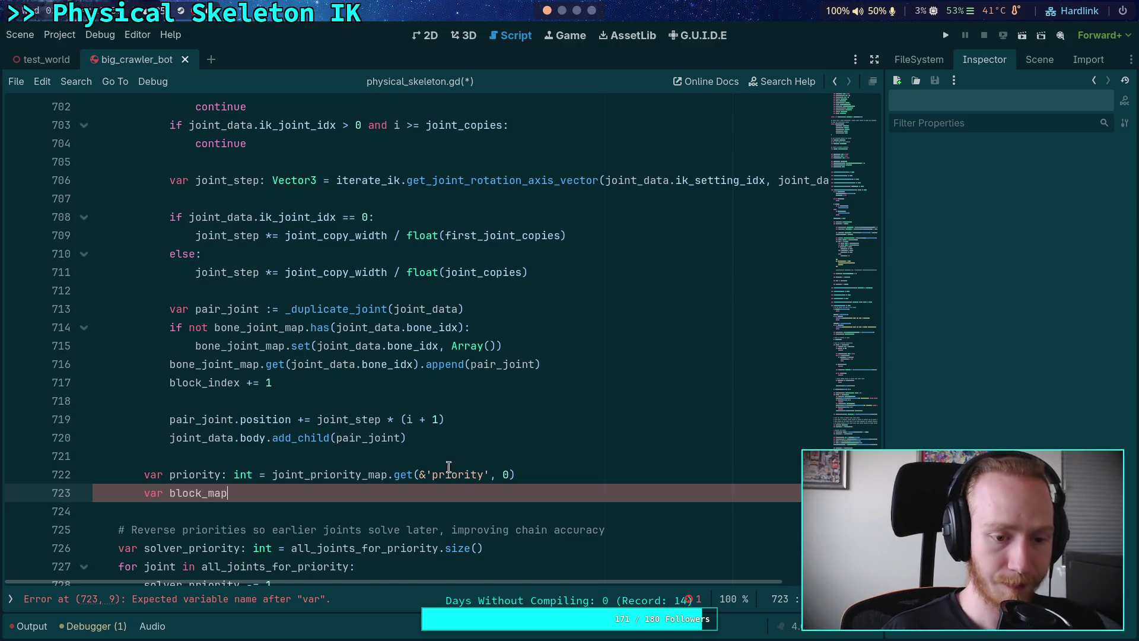
# Delete the old block_index declaration and its increment line
pyautogui.scroll(5, 356, 368)
pyautogui.click(189, 315)
pyautogui.doubleClick(203, 327)
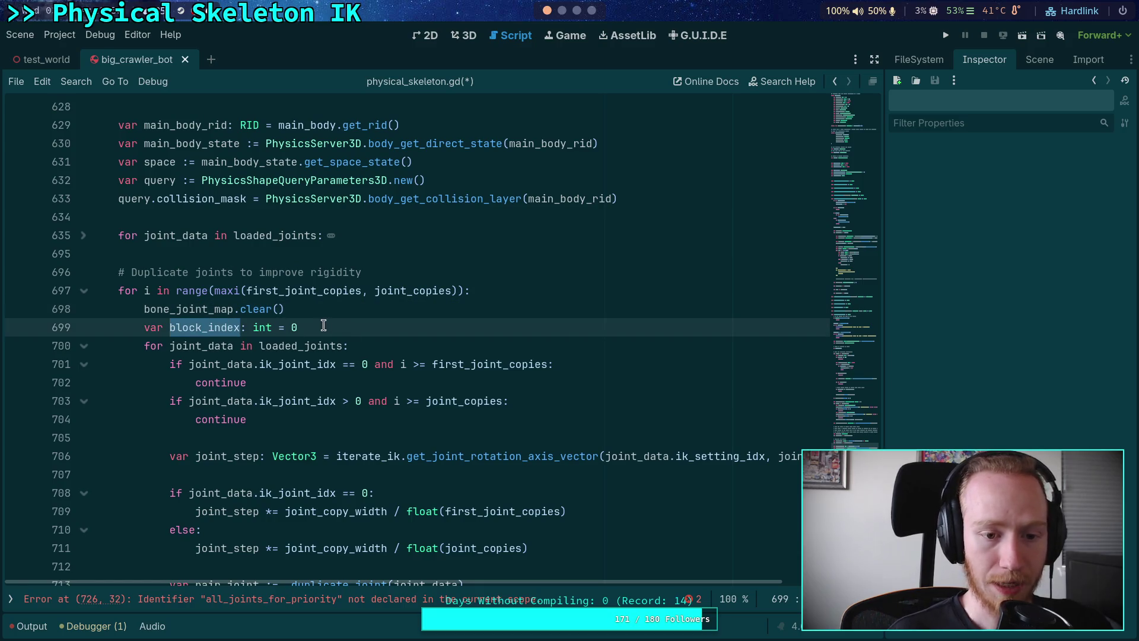
pyautogui.moveTo(324, 325); pyautogui.dragTo(331, 317)
pyautogui.hotkey('ctrl', 'x')
pyautogui.doubleClick(189, 309)
pyautogui.scroll(-20, 285, 417)
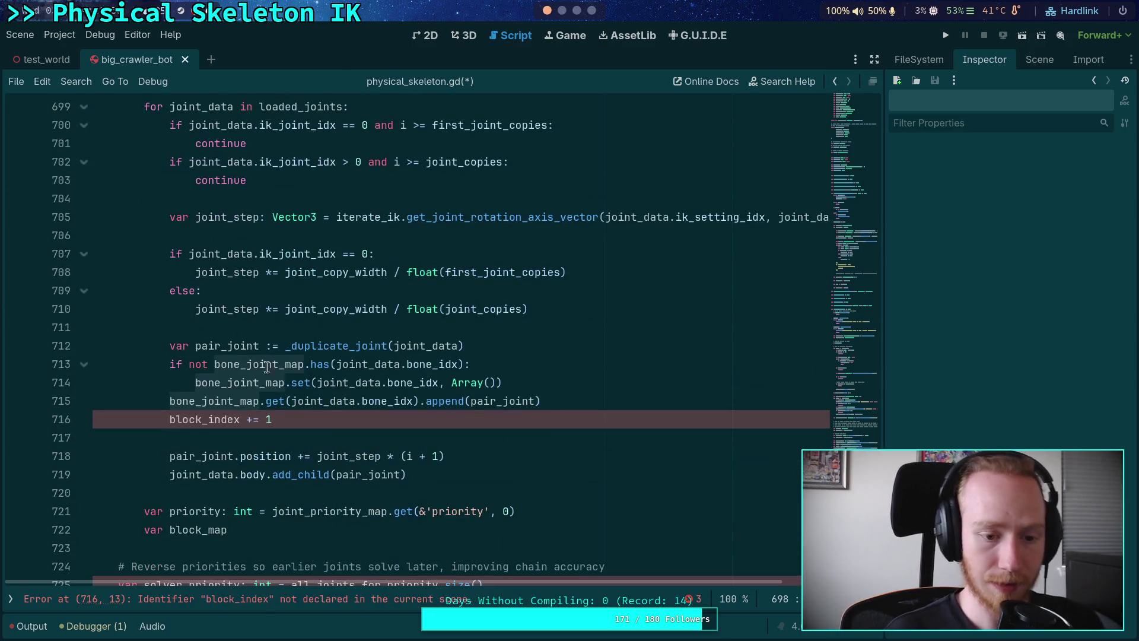
pyautogui.tripleClick(238, 363)
pyautogui.press('BackSpace')
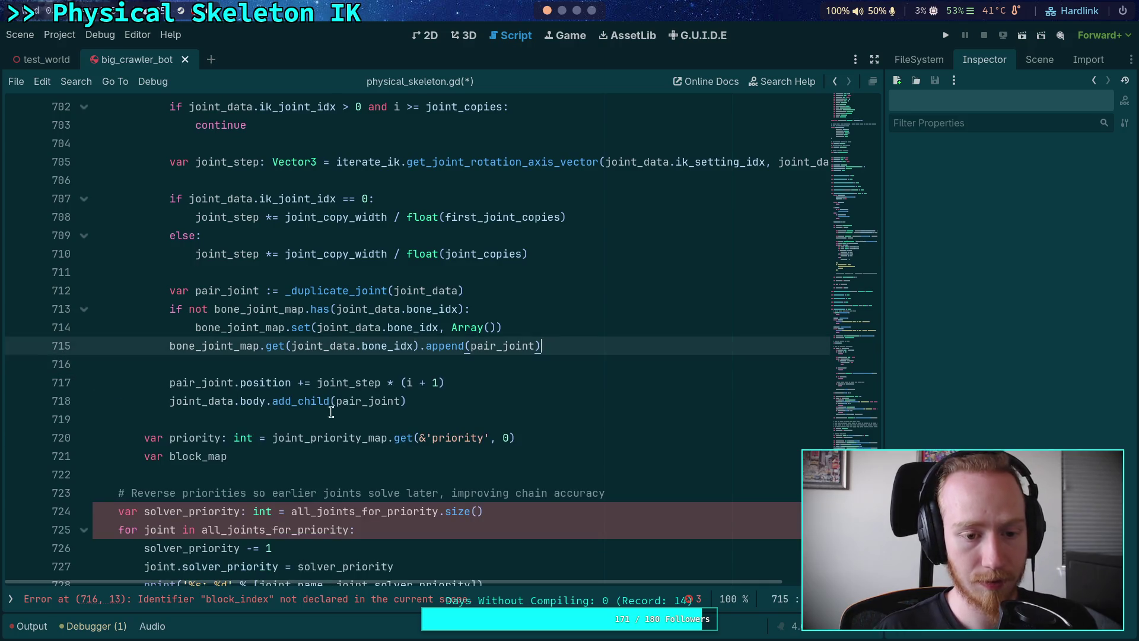
# Type block_map's declared type as Dictionary[int, Array]
pyautogui.click(380, 449)
pyautogui.write(':')
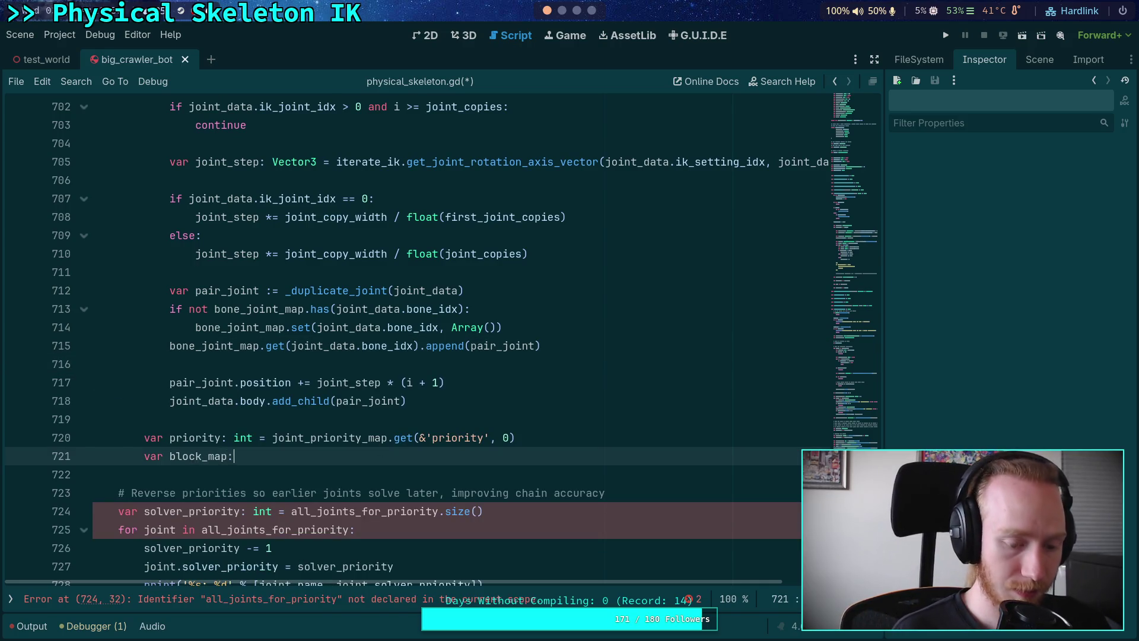
pyautogui.press('BackSpace')
pyautogui.write(': Diction')
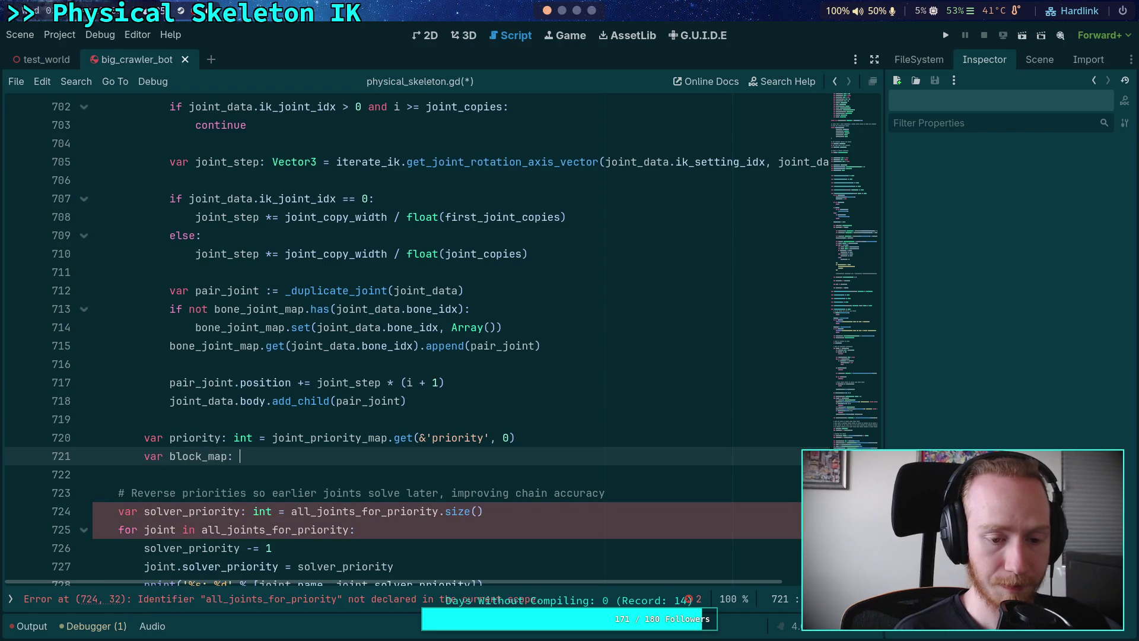
pyautogui.press('Return')
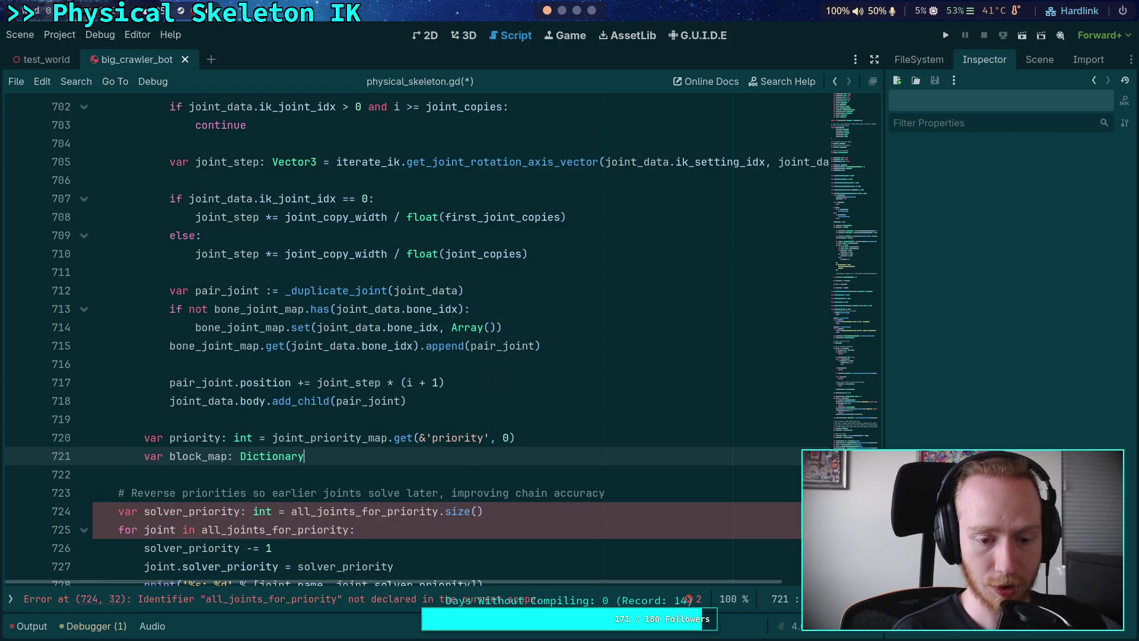
pyautogui.write('[int, A')
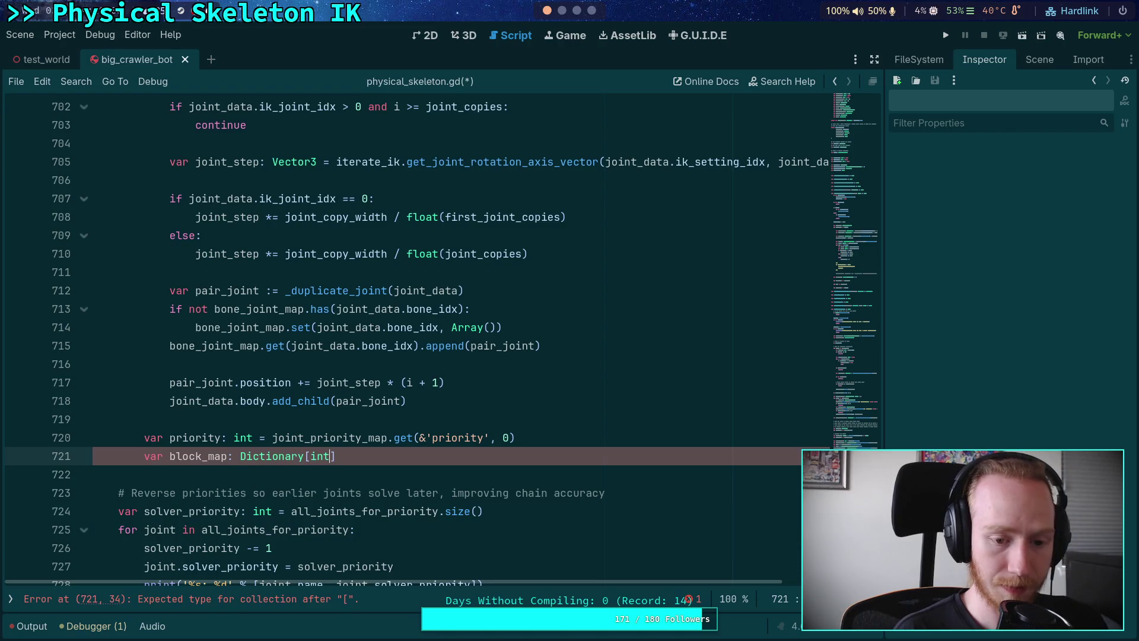
pyautogui.write('rray')
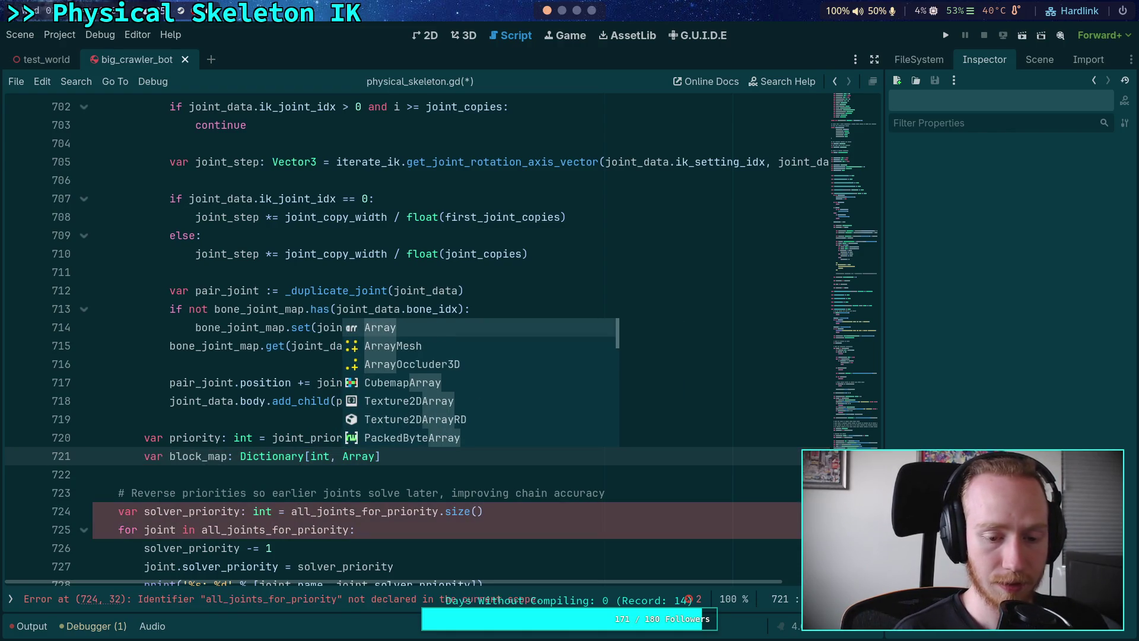
pyautogui.click(260, 493)
pyautogui.scroll(-10, 350, 483)
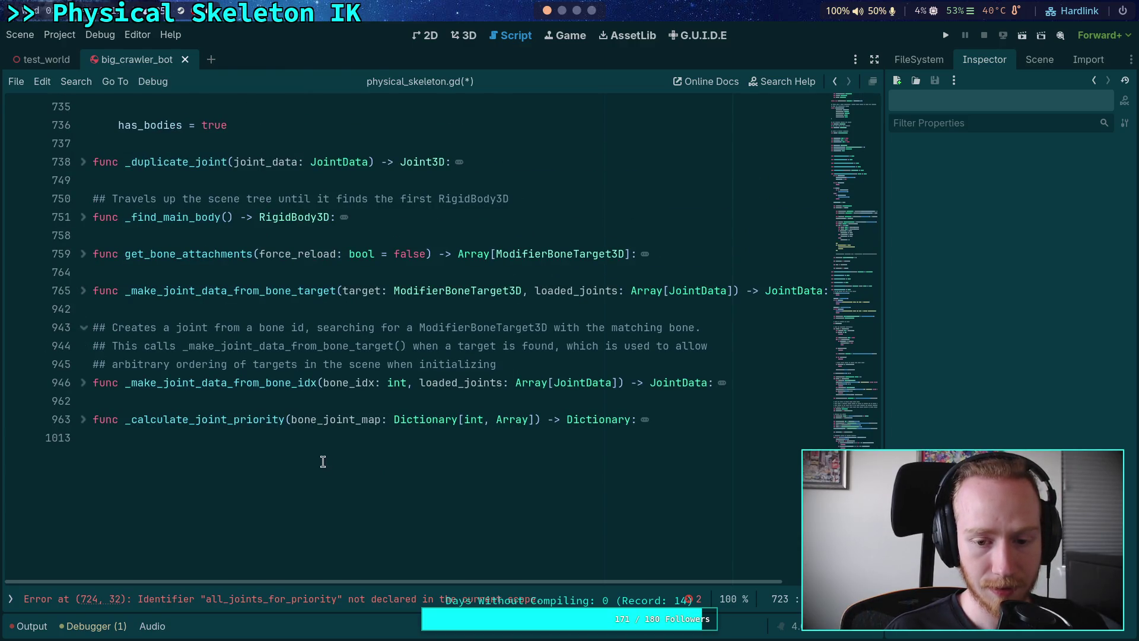
pyautogui.click(534, 422)
# Drop [int, Array] and assign block_map = _calculate_joint_priority(bone_joint_map), then begin a for k loop
pyautogui.doubleClick(569, 419)
pyautogui.scroll(10, 475, 410)
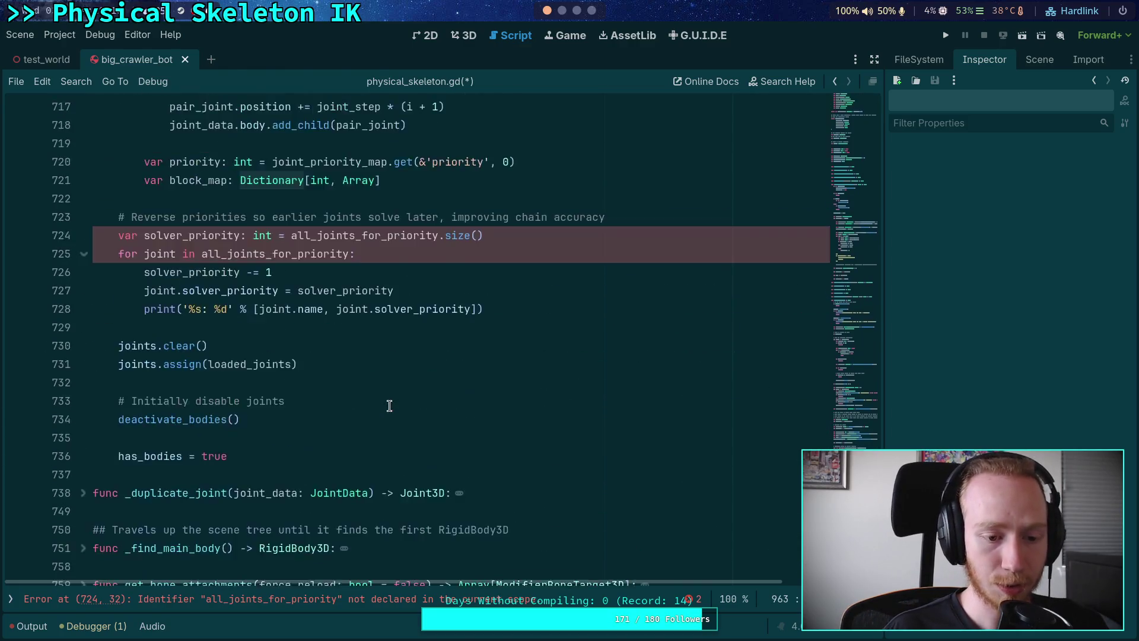
pyautogui.moveTo(305, 402); pyautogui.dragTo(427, 398)
pyautogui.press('BackSpace')
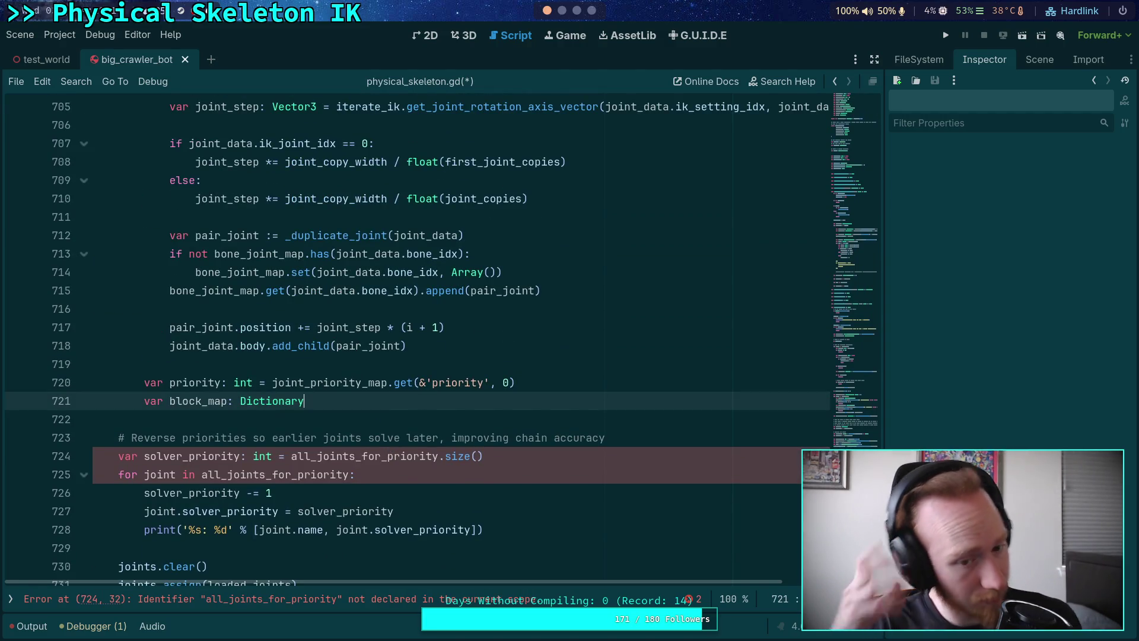
pyautogui.write(' = _cal')
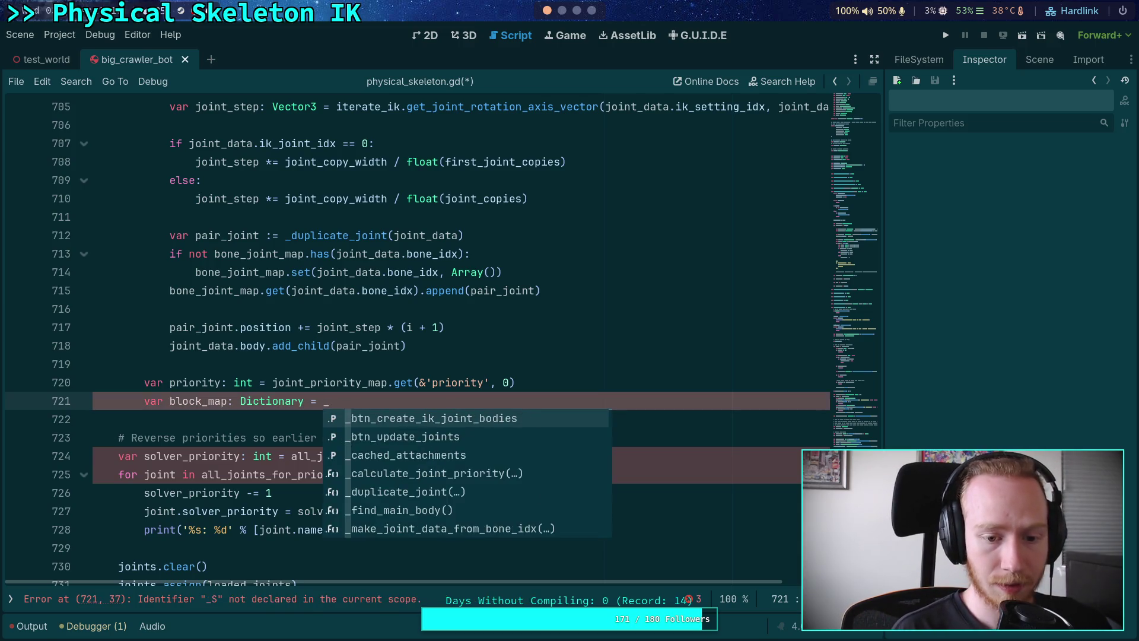
pyautogui.press('Return')
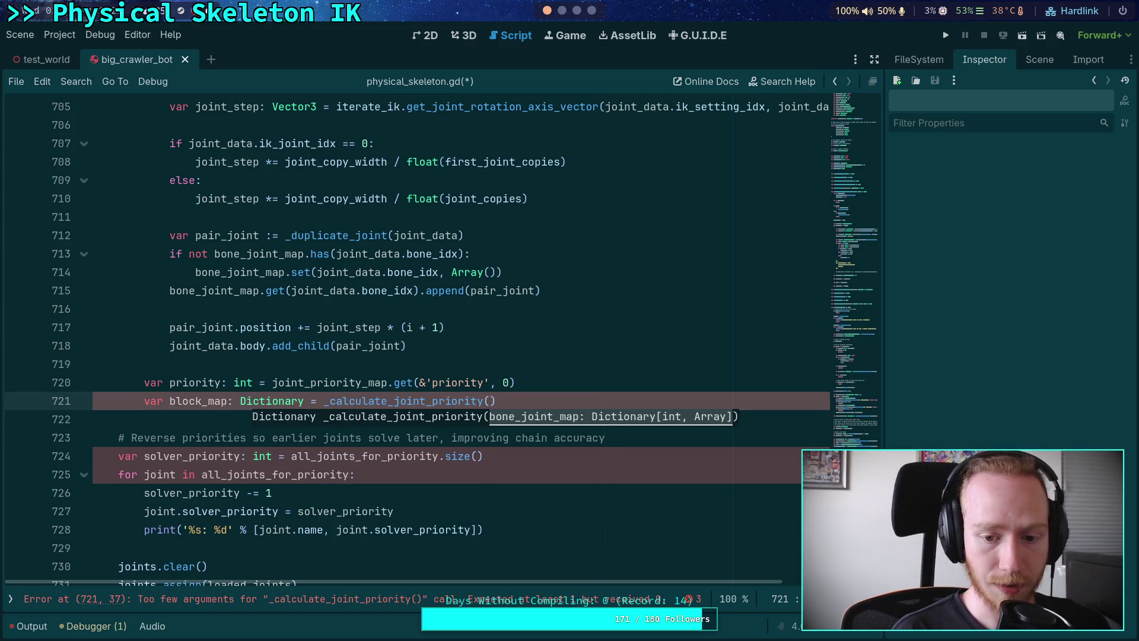
pyautogui.write('bone_jo')
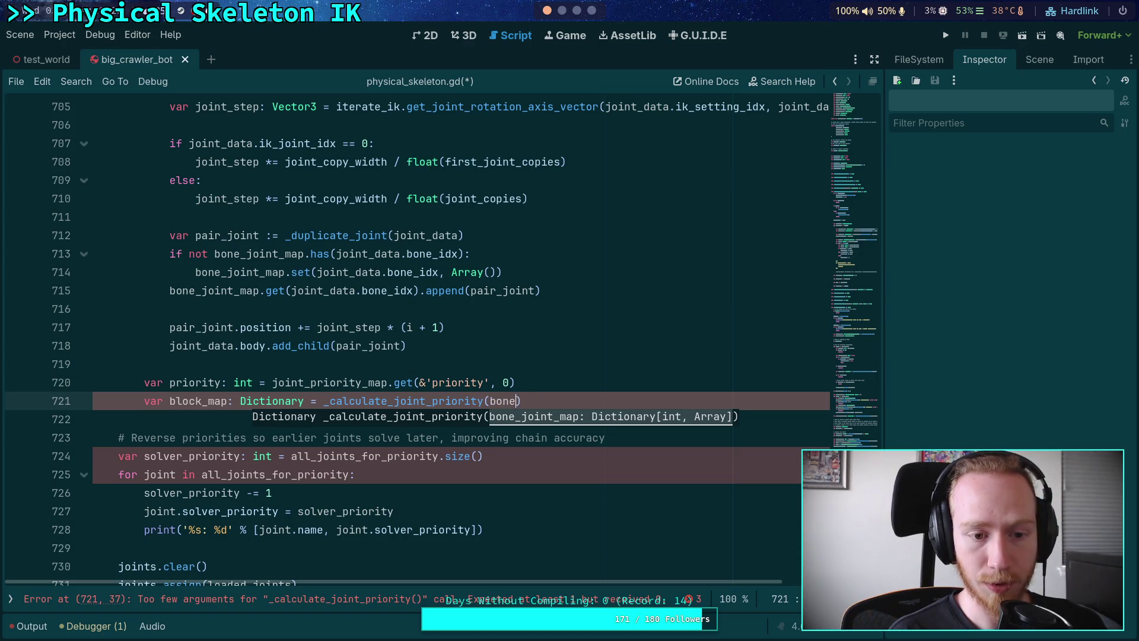
pyautogui.press('Return')
pyautogui.write(')')
pyautogui.press('Return')
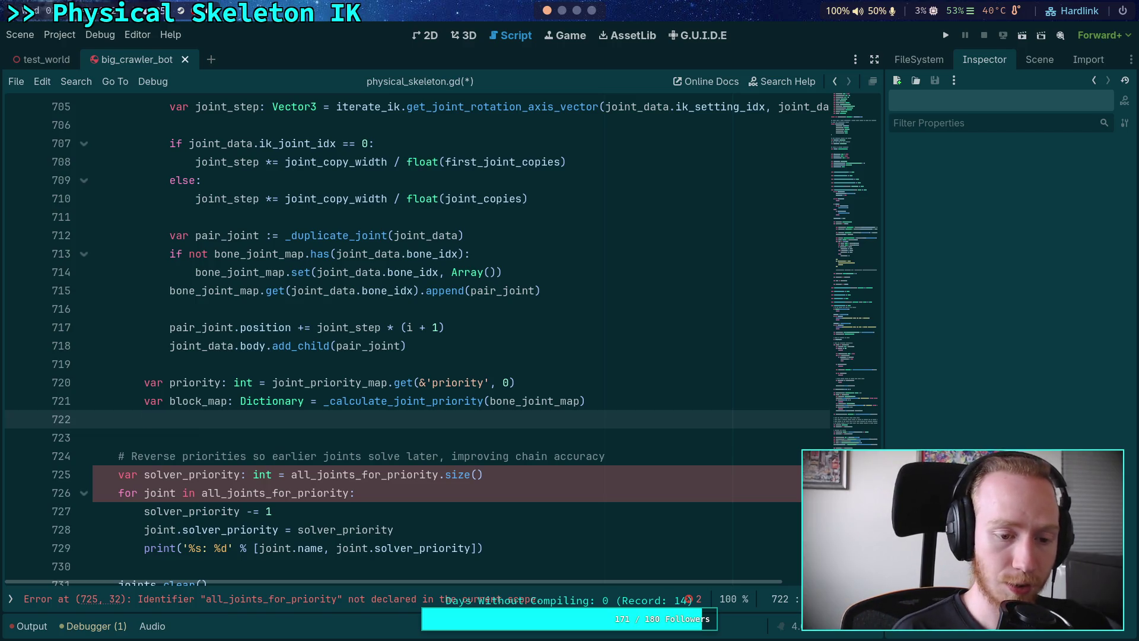
pyautogui.write('for k ')
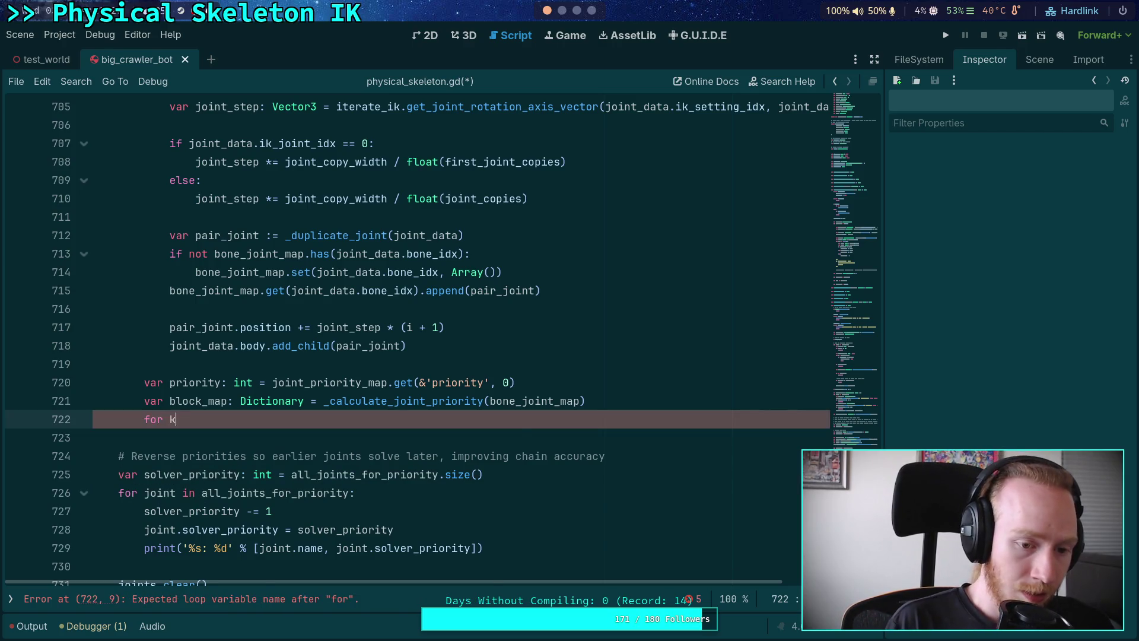
pyautogui.write('in block')
# Loop 'for k in block_map:' and skip the key with 'if k == &'priority': continue'
pyautogui.press('Return')
pyautogui.write(':')
pyautogui.press('Return')
pyautogui.write('if k')
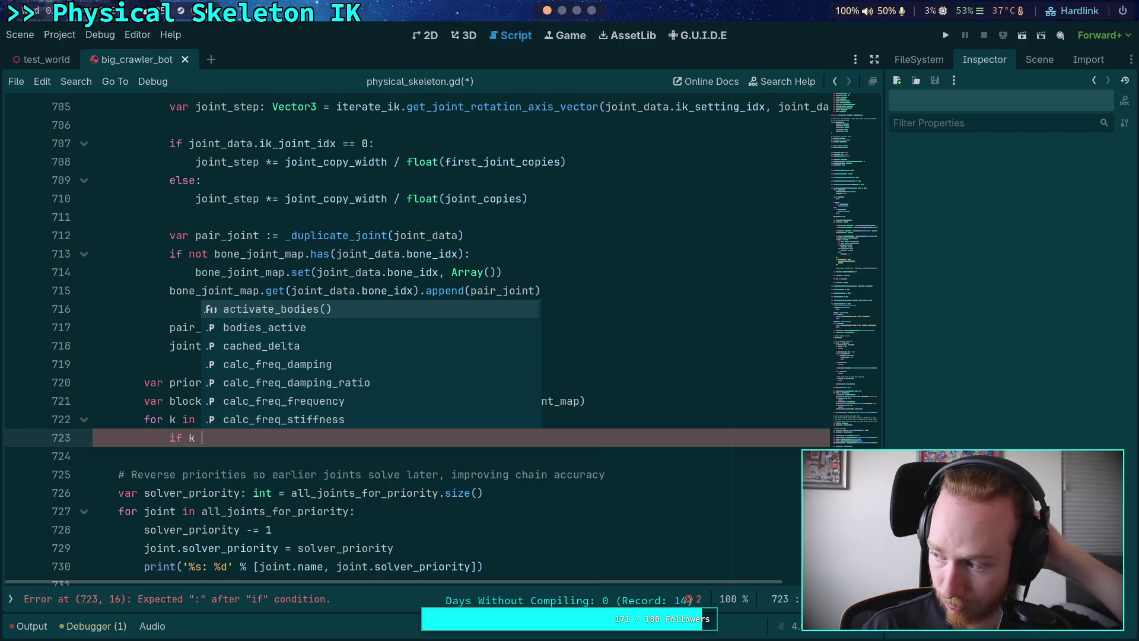
pyautogui.write('=')
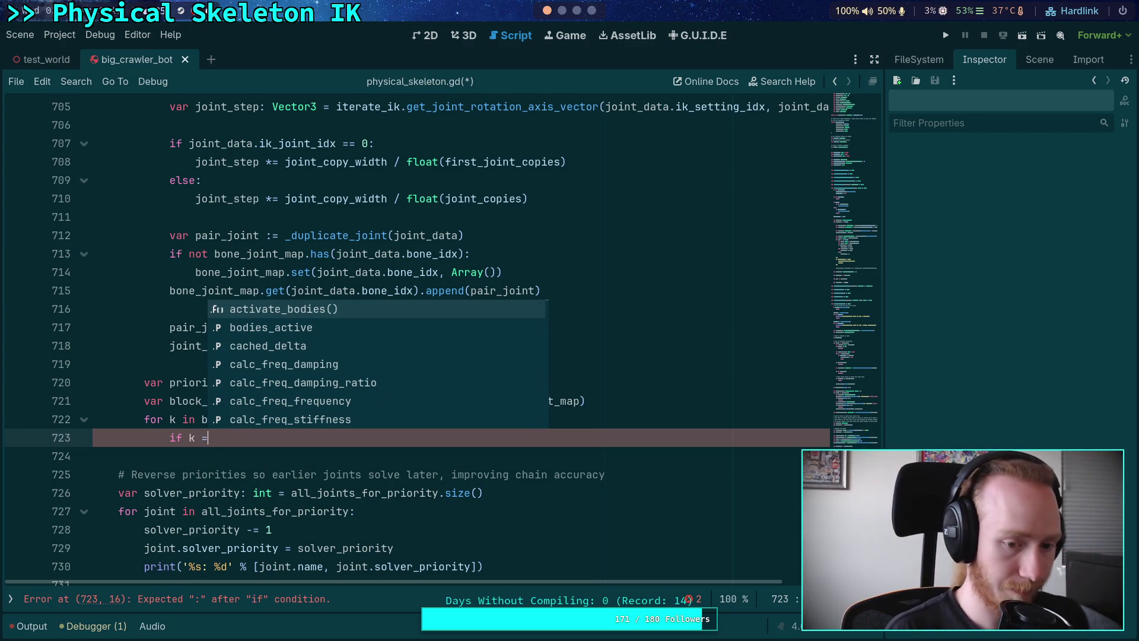
pyautogui.write('= &a')
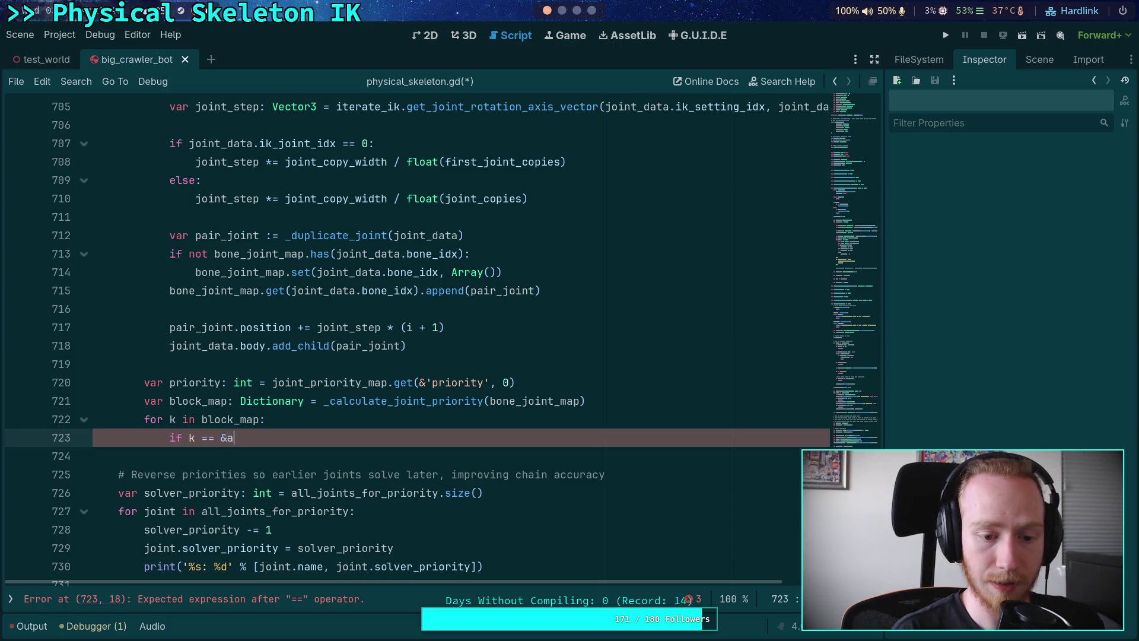
pyautogui.write("priority':")
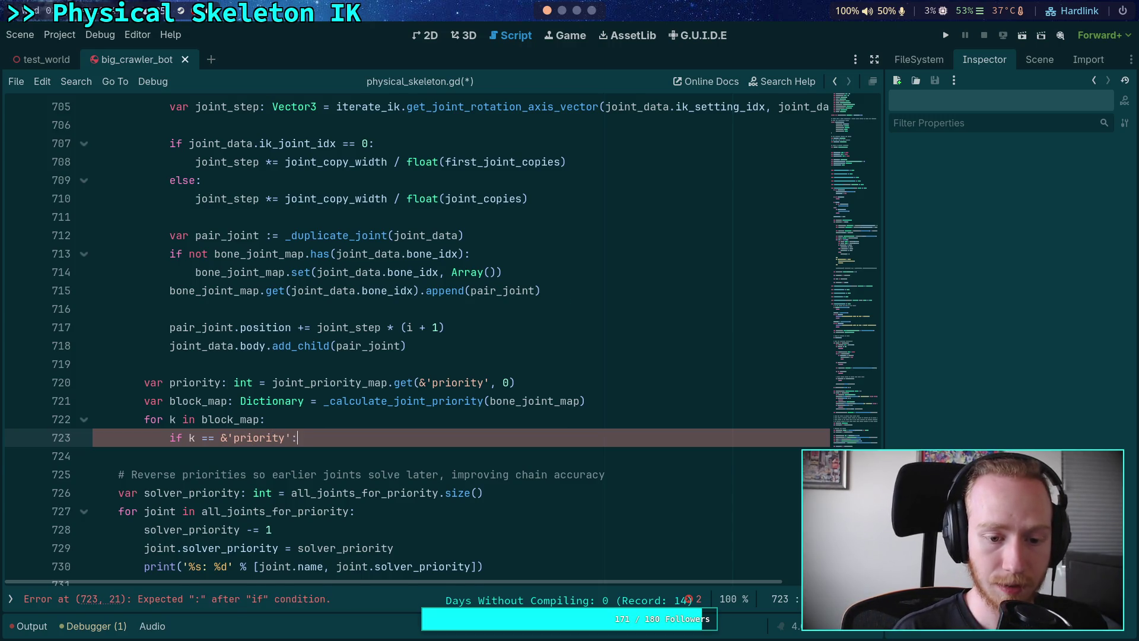
pyautogui.press('Return')
pyautogui.write('continue')
pyautogui.press('Return')
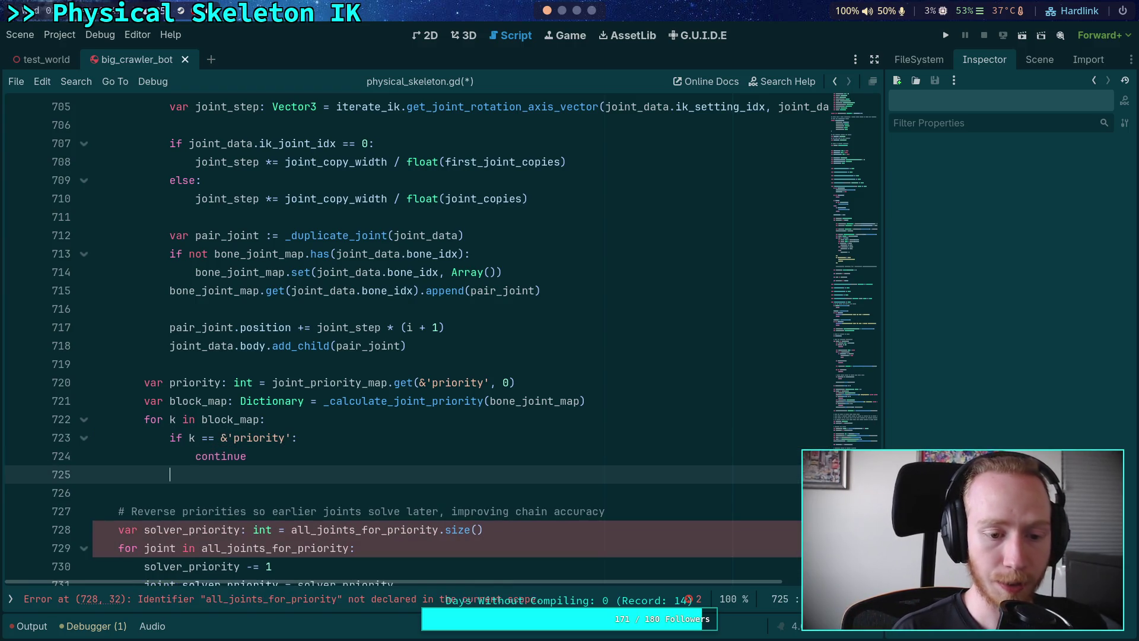
# Add joint_priority_map.set(priority + k, block_map.get(k)) inside the loop
pyautogui.write('int_pr')
pyautogui.press('Return')
pyautogui.write('.set(')
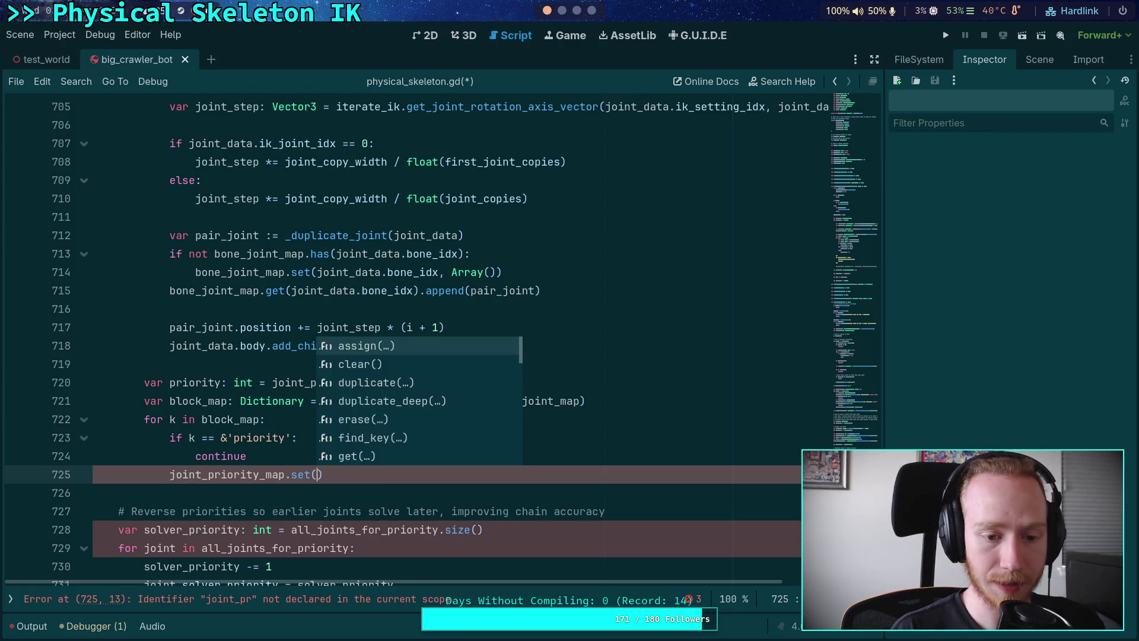
pyautogui.press('Return')
pyautogui.write('pr')
pyautogui.press('Return')
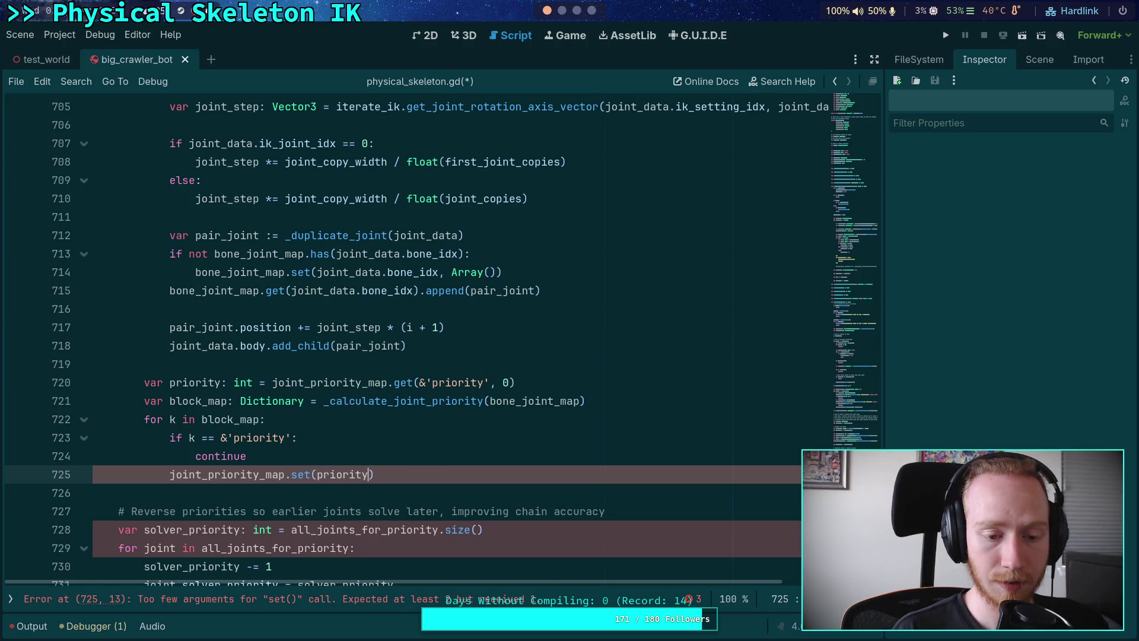
pyautogui.write(',')
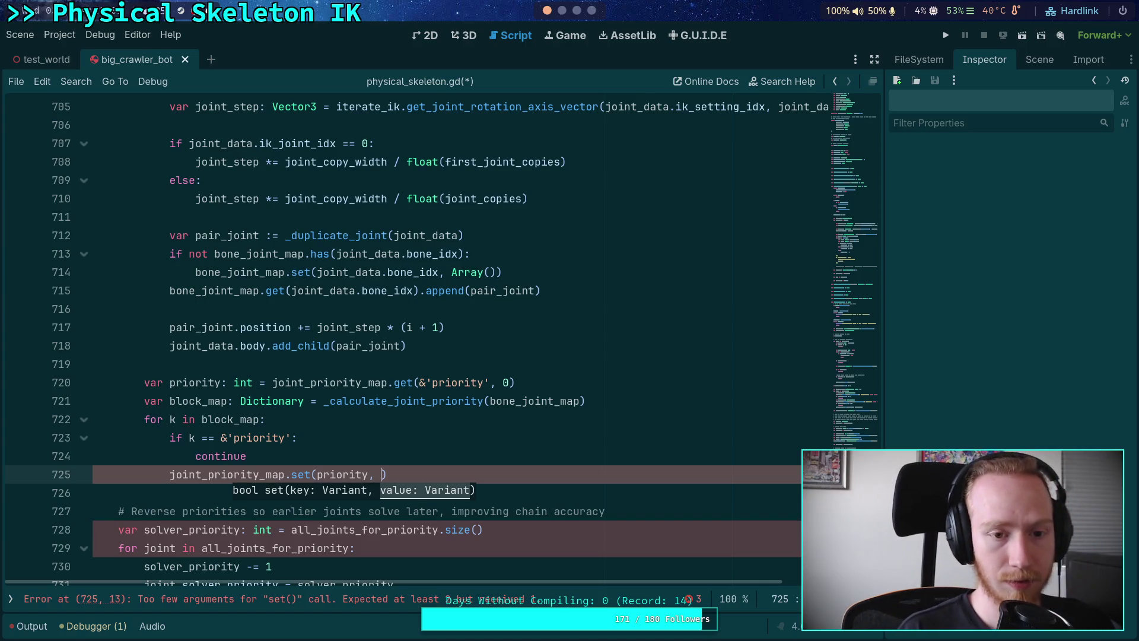
pyautogui.press('BackSpace')
pyautogui.press('BackSpace')
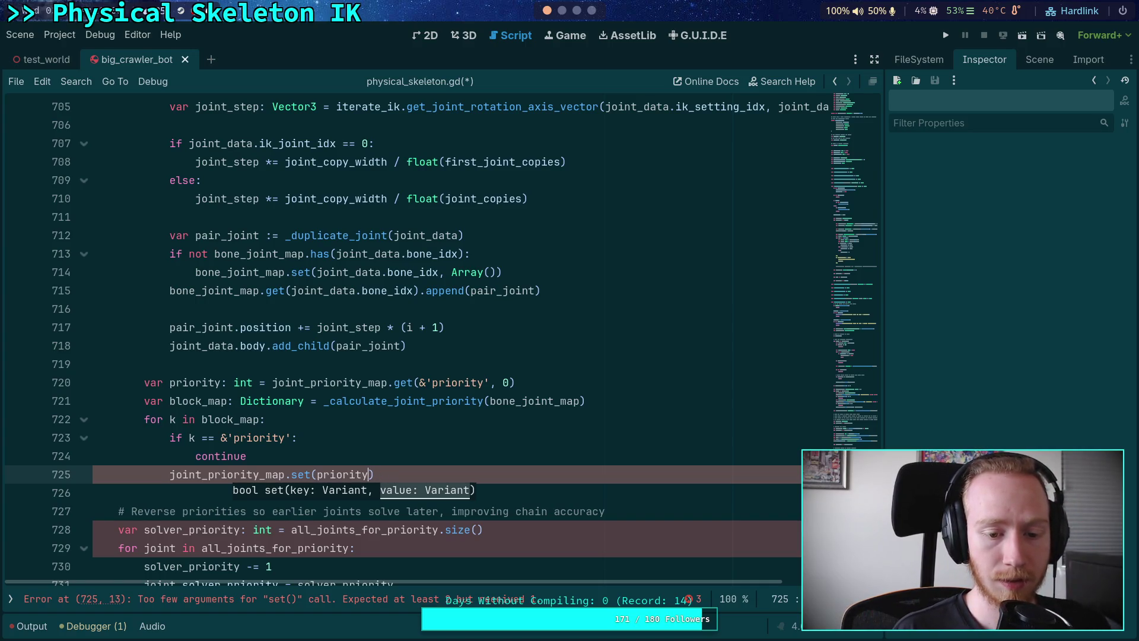
pyautogui.write('+ b')
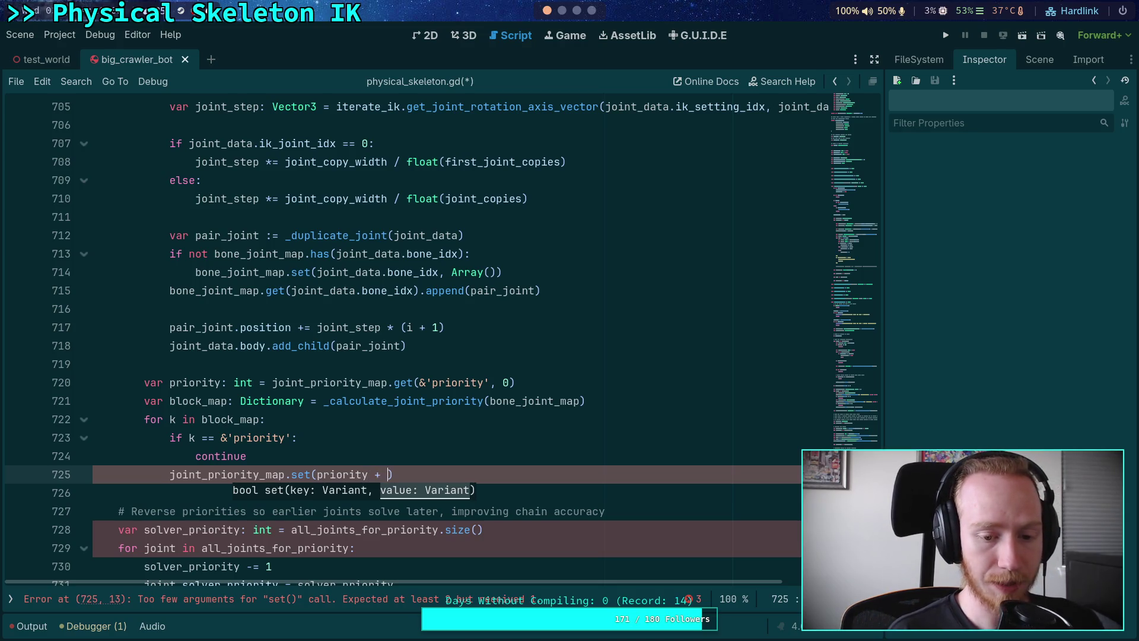
pyautogui.press('BackSpace')
pyautogui.write('k, ')
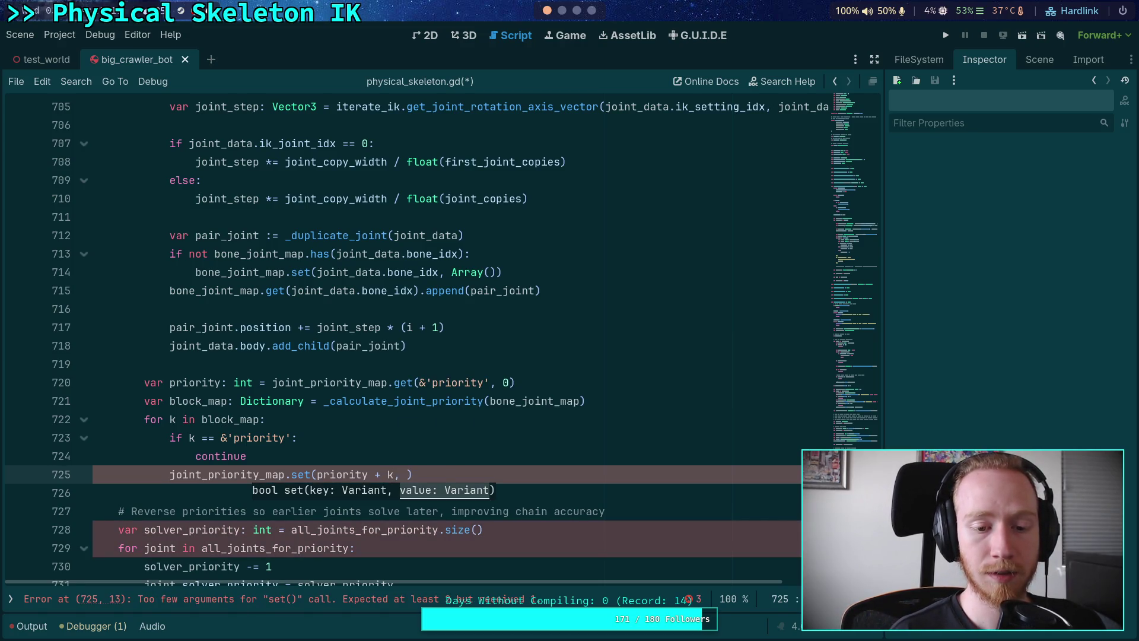
pyautogui.write('block_map.get')
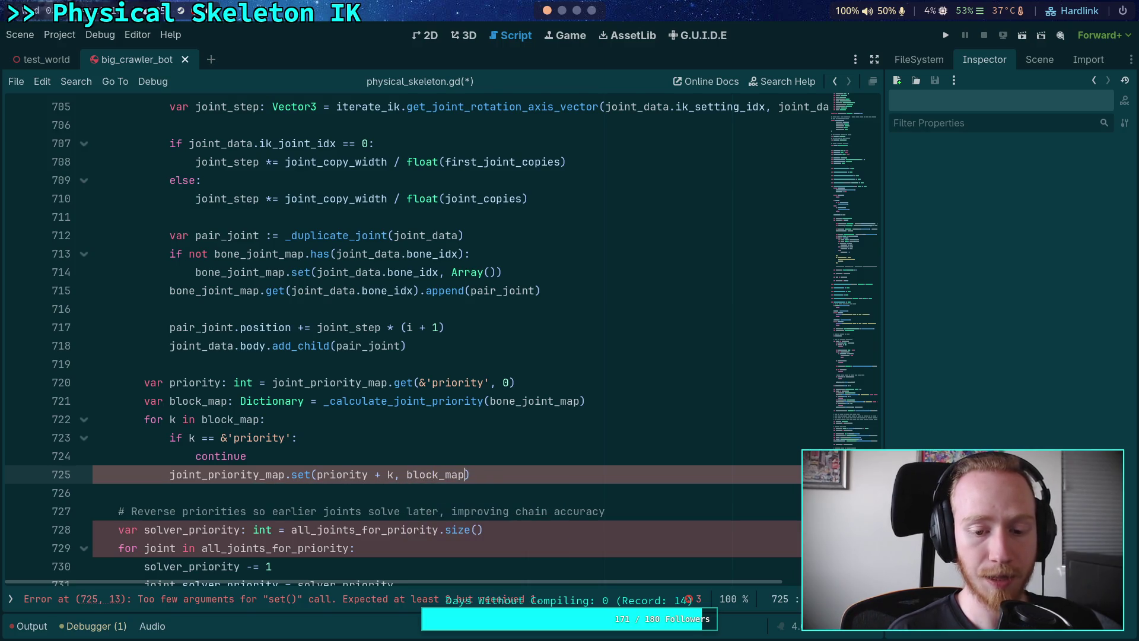
pyautogui.write('(')
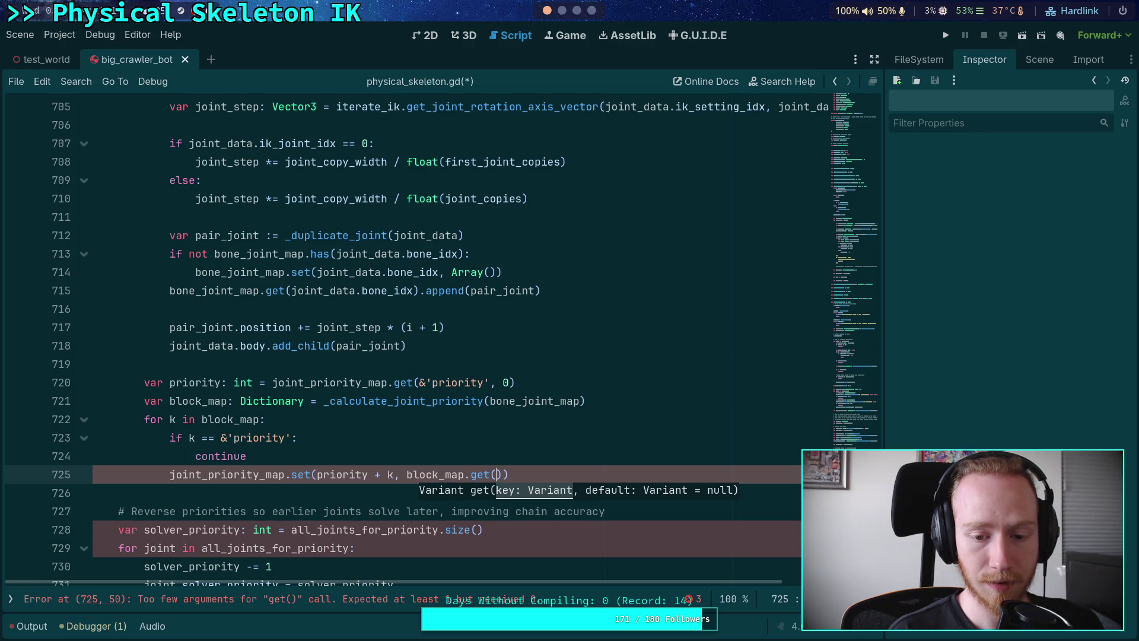
pyautogui.write('k')
pyautogui.press('Escape')
pyautogui.press('End')
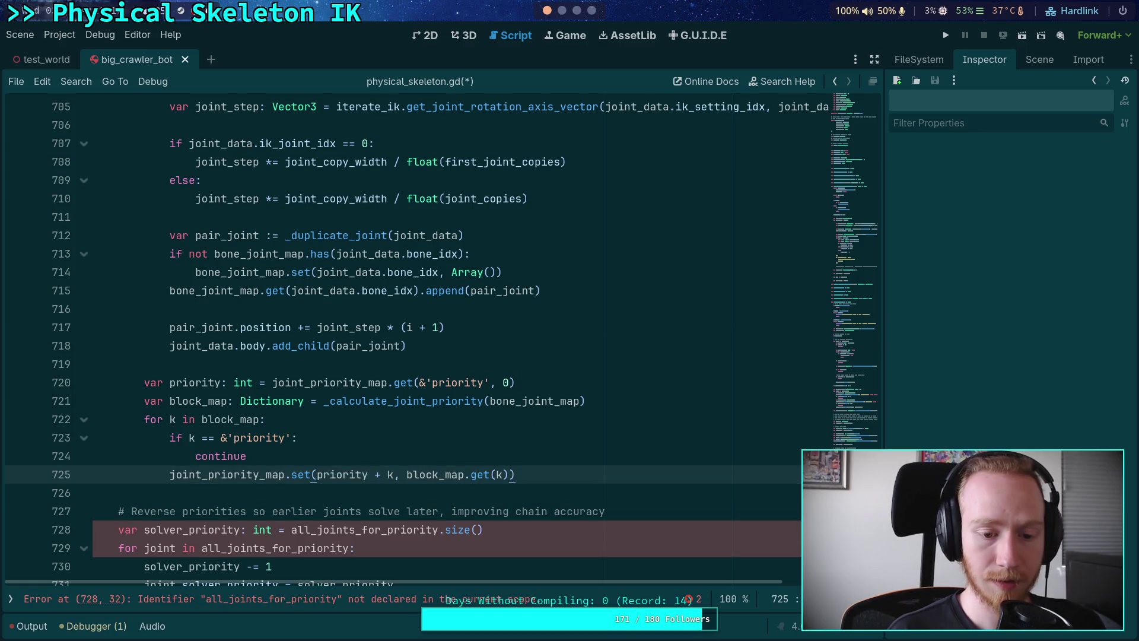
pyautogui.press('Return')
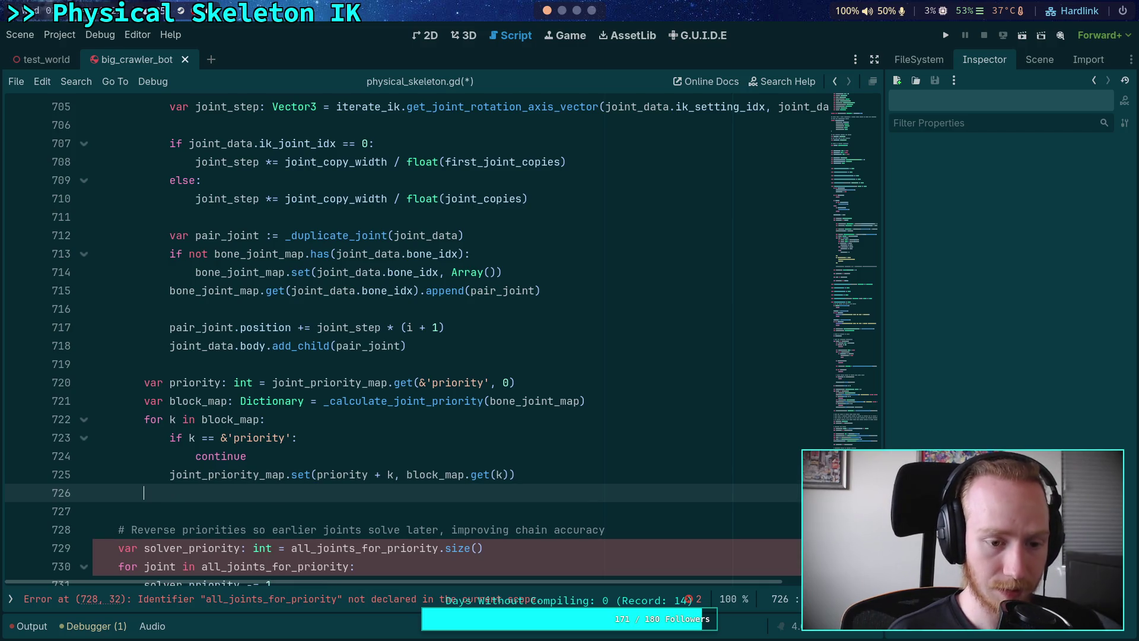
pyautogui.press('BackSpace')
pyautogui.press('BackSpace')
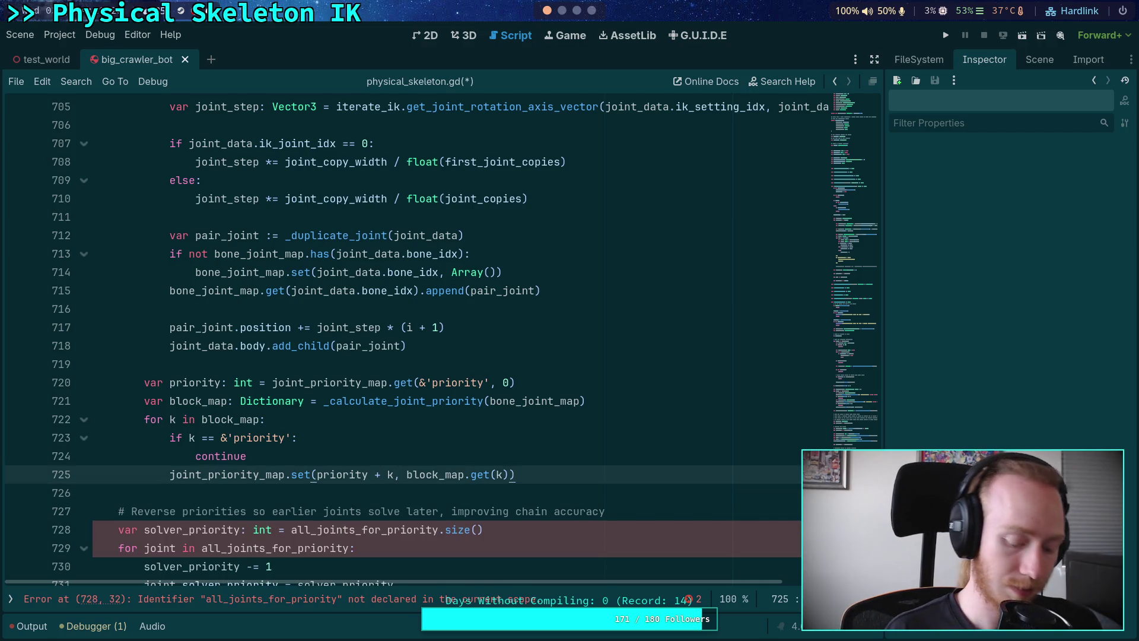
pyautogui.scroll(4, 256, 356)
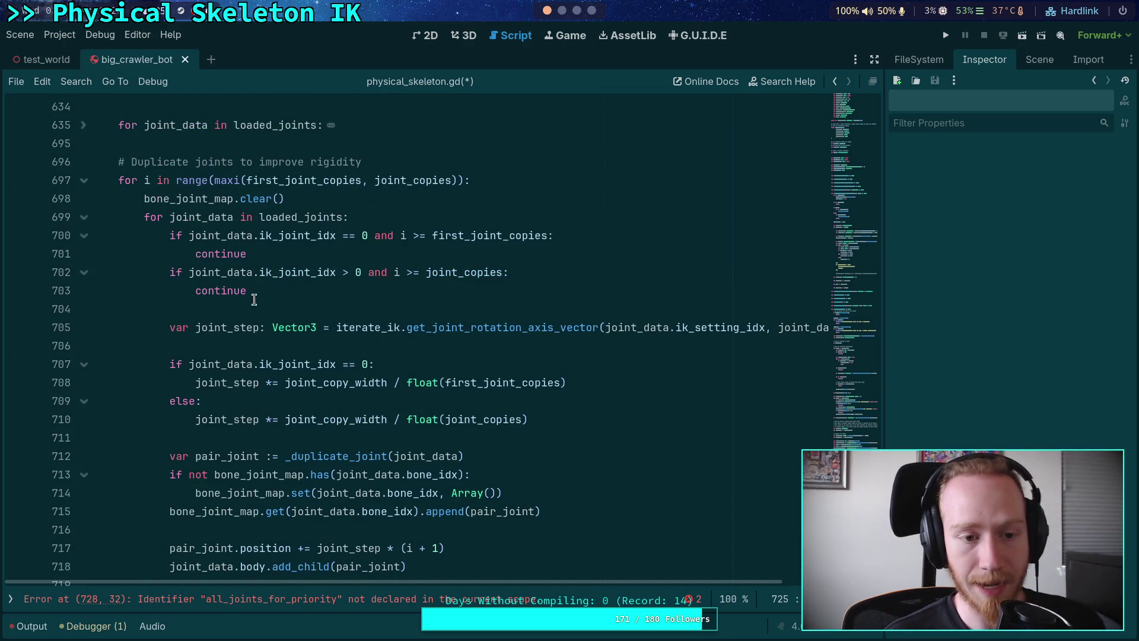
# Collapse the inner joint_data loop and open a new line above continue on line 724
pyautogui.click(84, 218)
pyautogui.click(222, 362)
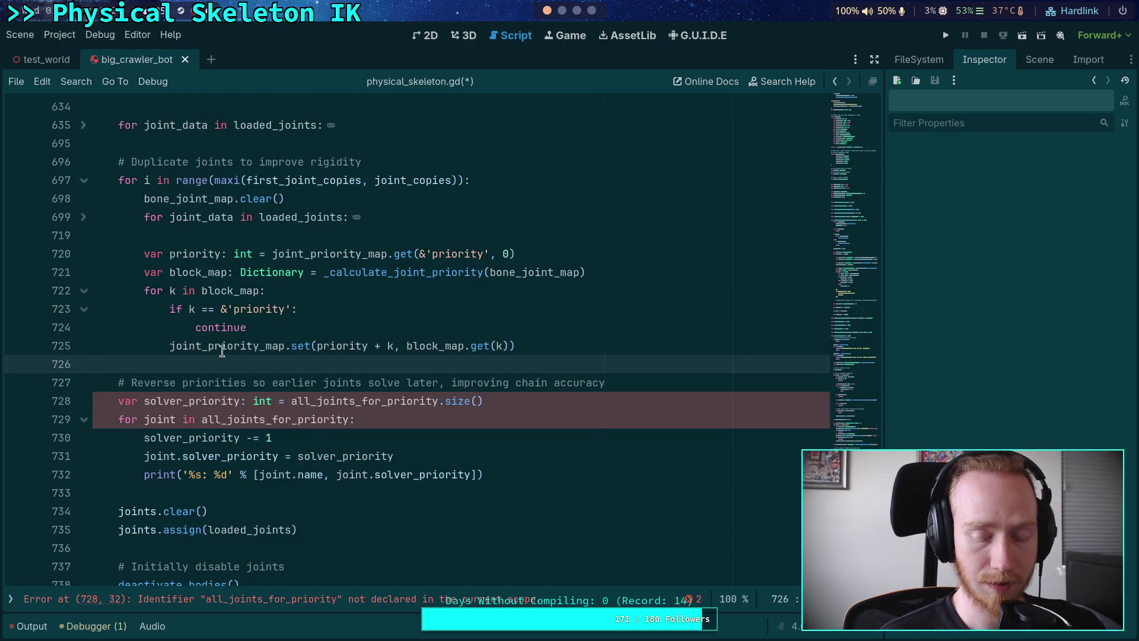
pyautogui.click(189, 401)
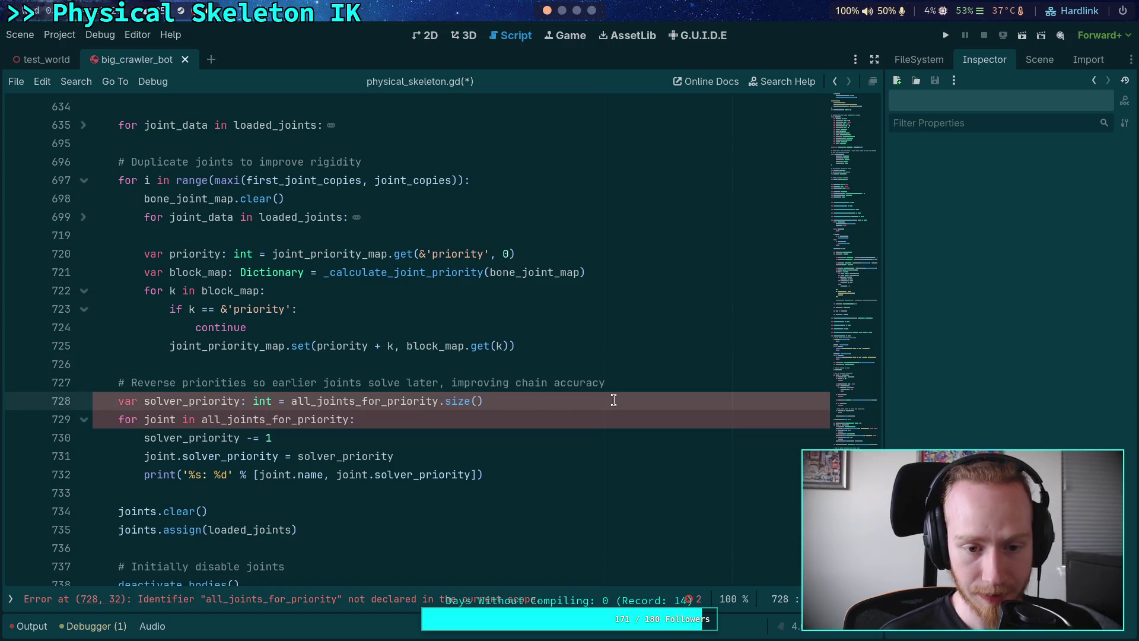
pyautogui.click(564, 332)
pyautogui.click(561, 343)
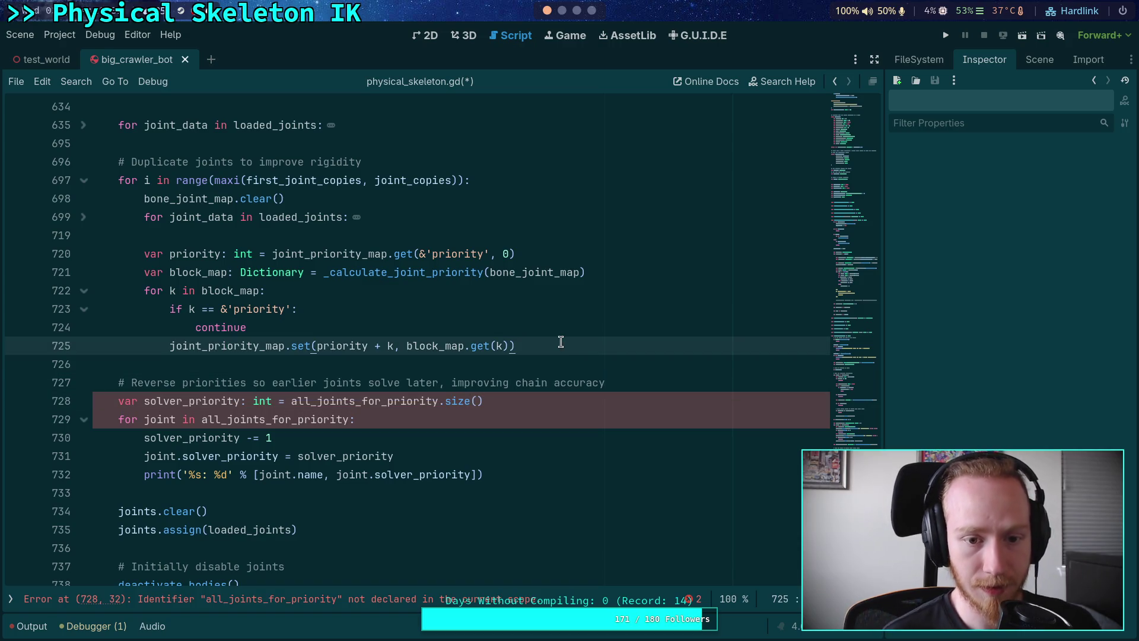
pyautogui.press('Return')
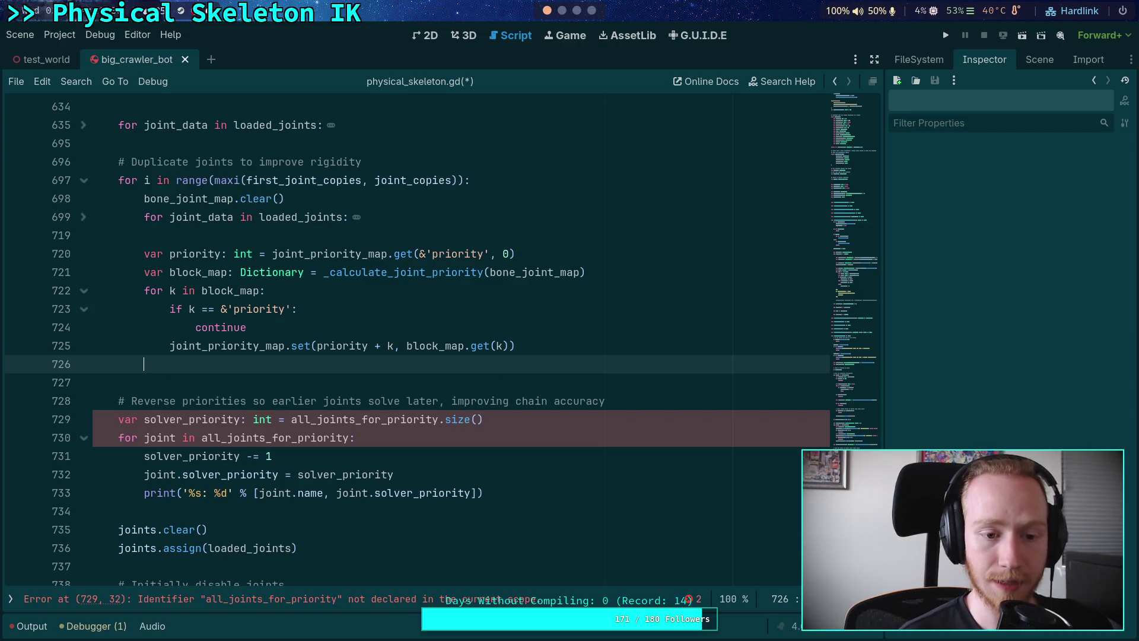
pyautogui.moveTo(261, 327); pyautogui.dragTo(198, 329)
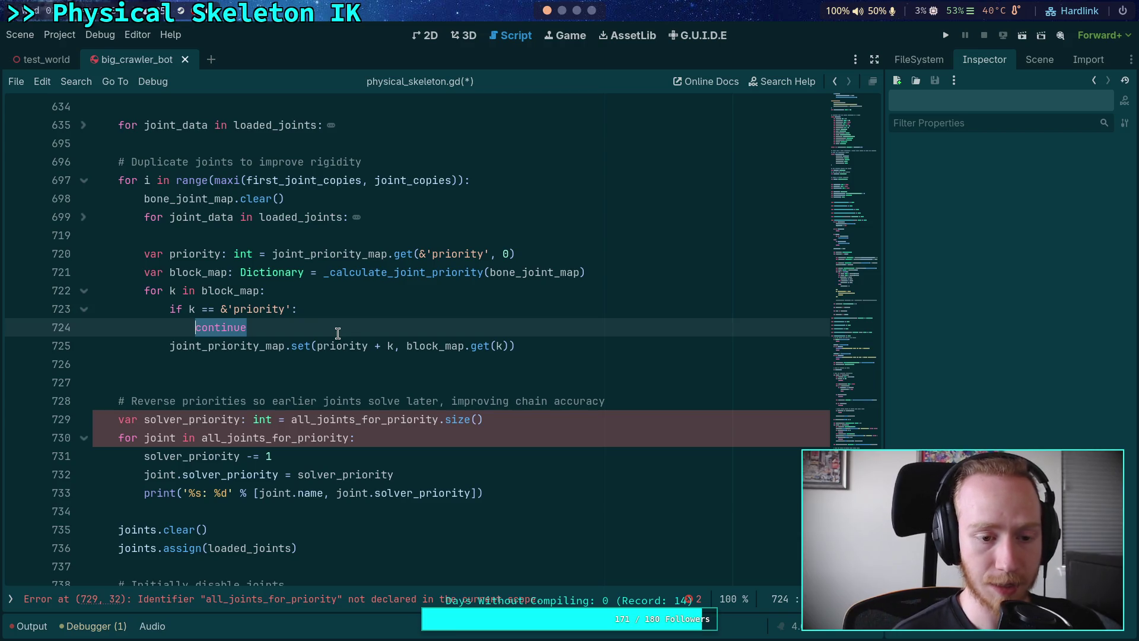
pyautogui.hotkey('ctrl', 'shift', 'Return')
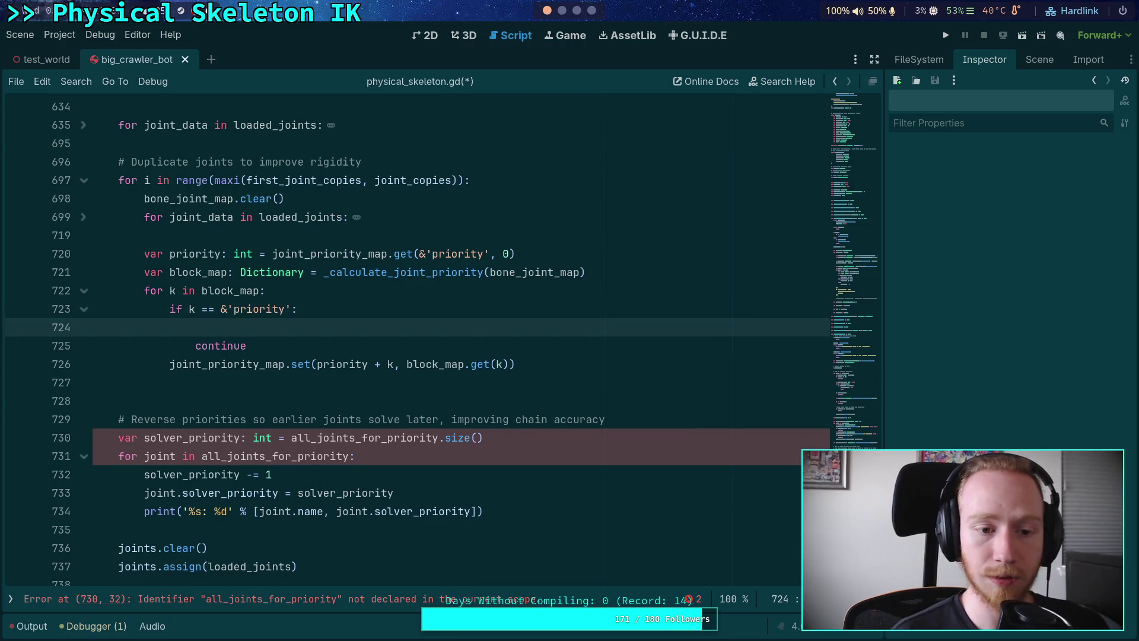
# Start a joint_priority_map.set(&'priority', ...) call on the new line
pyautogui.write('pr')
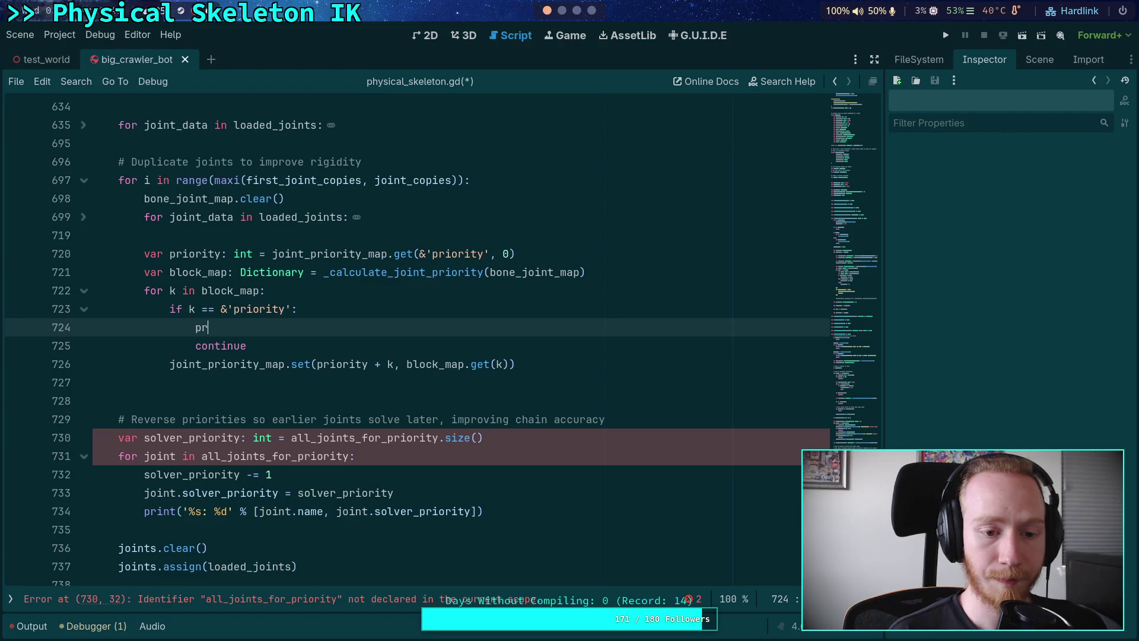
pyautogui.press('BackSpace')
pyautogui.press('BackSpace')
pyautogui.write('joint_p')
pyautogui.press('Return')
pyautogui.write('.pr')
pyautogui.press('BackSpace')
pyautogui.press('BackSpace')
pyautogui.press('BackSpace')
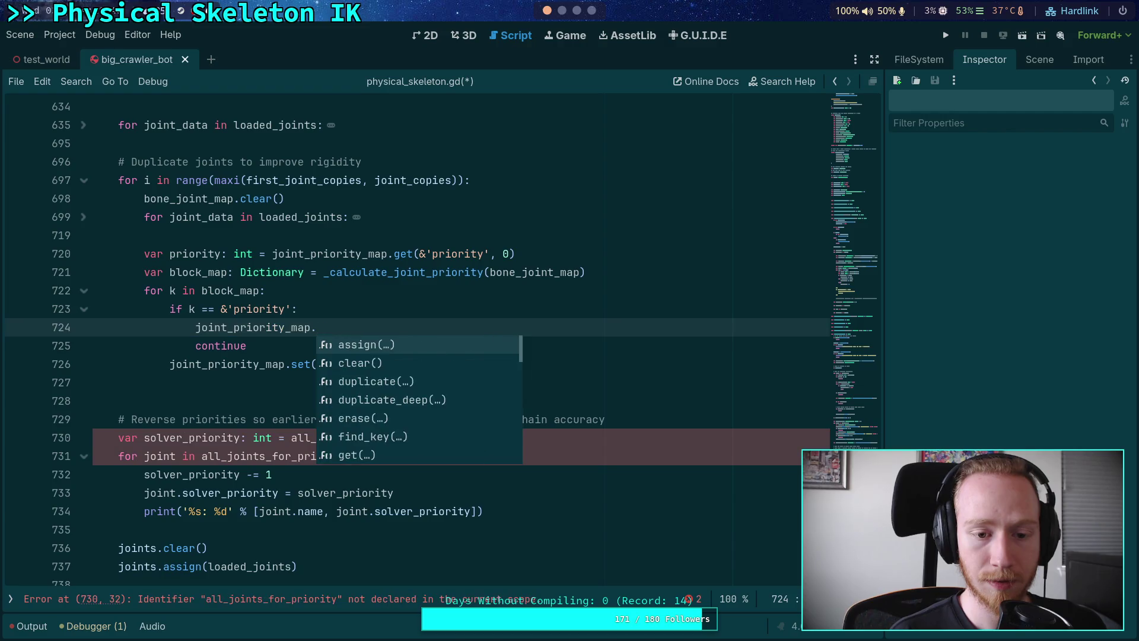
pyautogui.write('.se')
pyautogui.press('Return')
pyautogui.write("'")
pyautogui.press('BackSpace')
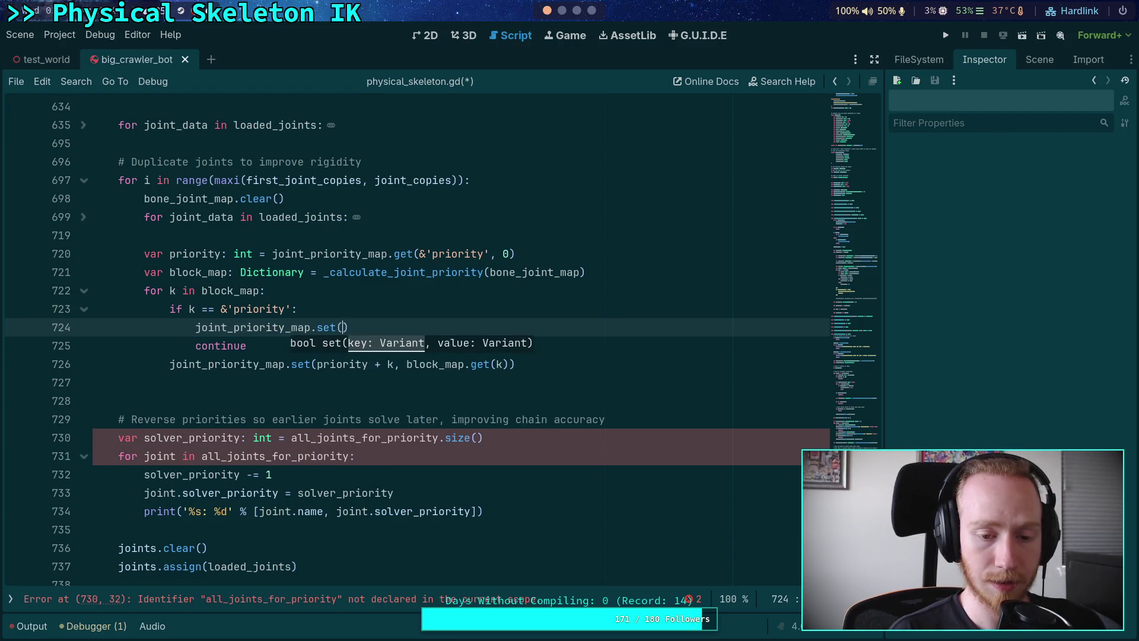
pyautogui.write("&'pr")
pyautogui.write('iority')
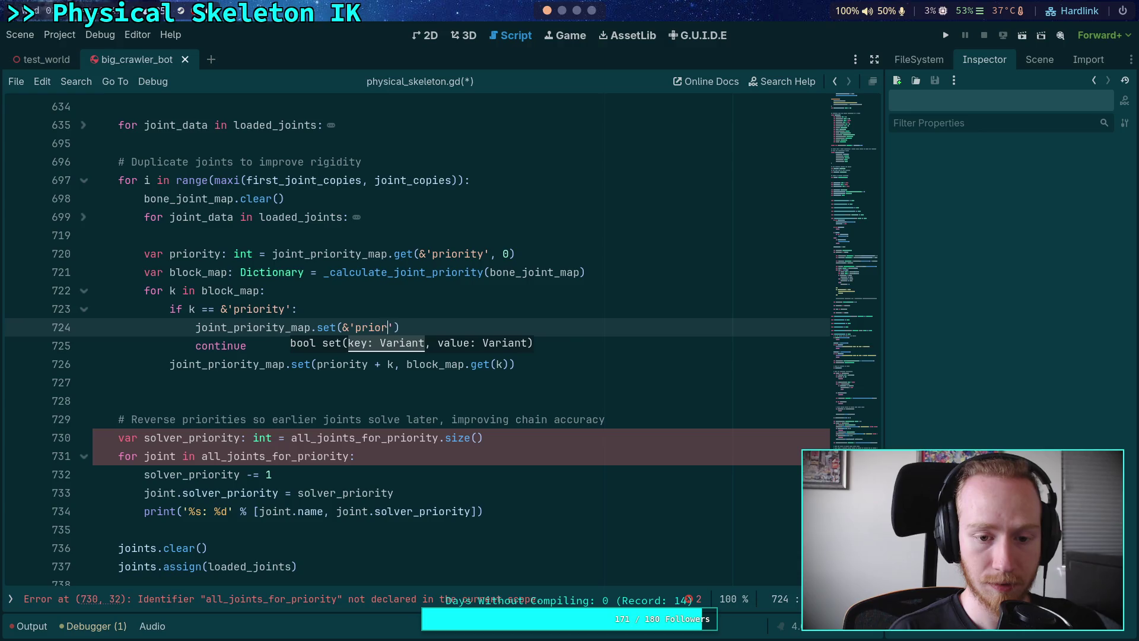
pyautogui.write("','")
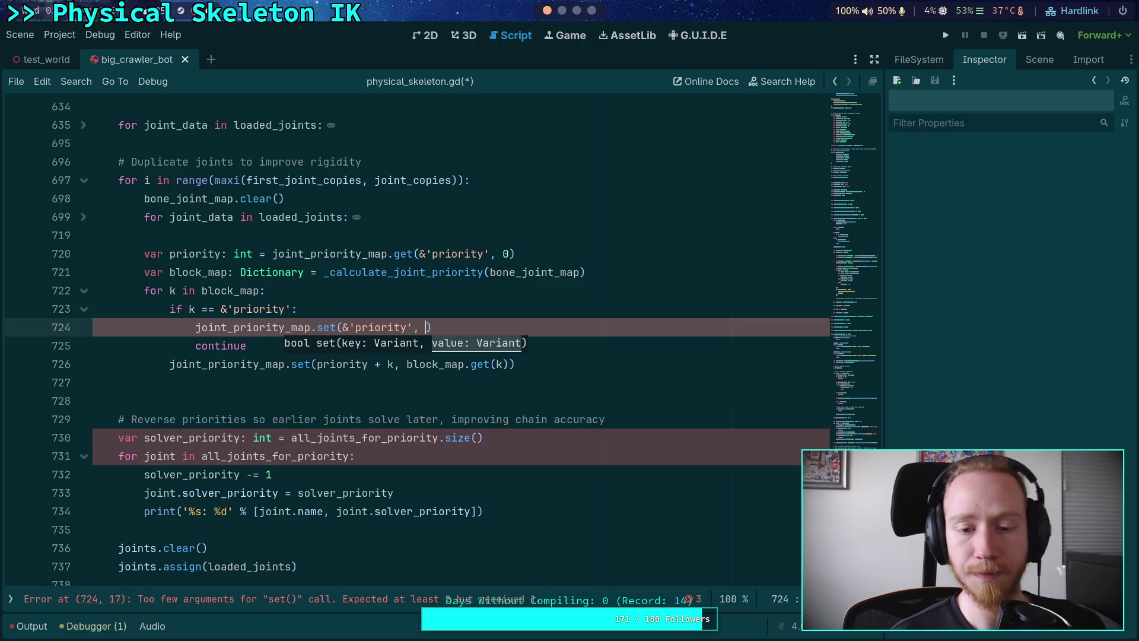
# Use joint_priority_map.get(&'priority') as the start of the set value
pyautogui.write('joint_')
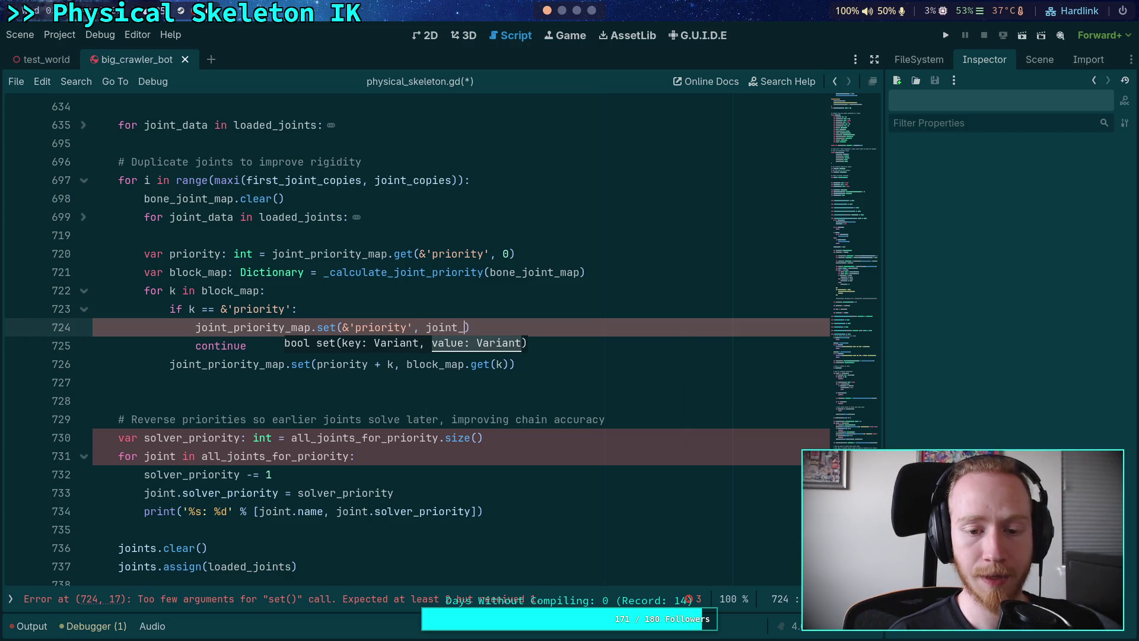
pyautogui.write('pr')
pyautogui.press('Return')
pyautogui.write('.get')
pyautogui.press('Escape')
pyautogui.write('*')
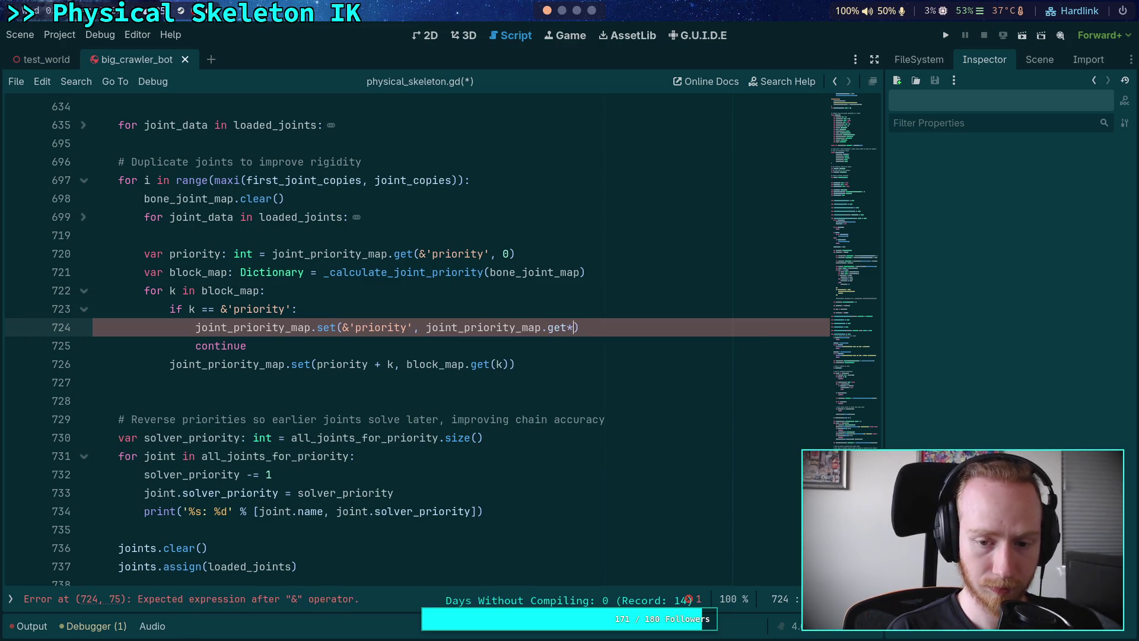
pyautogui.press('BackSpace')
pyautogui.write('(&')
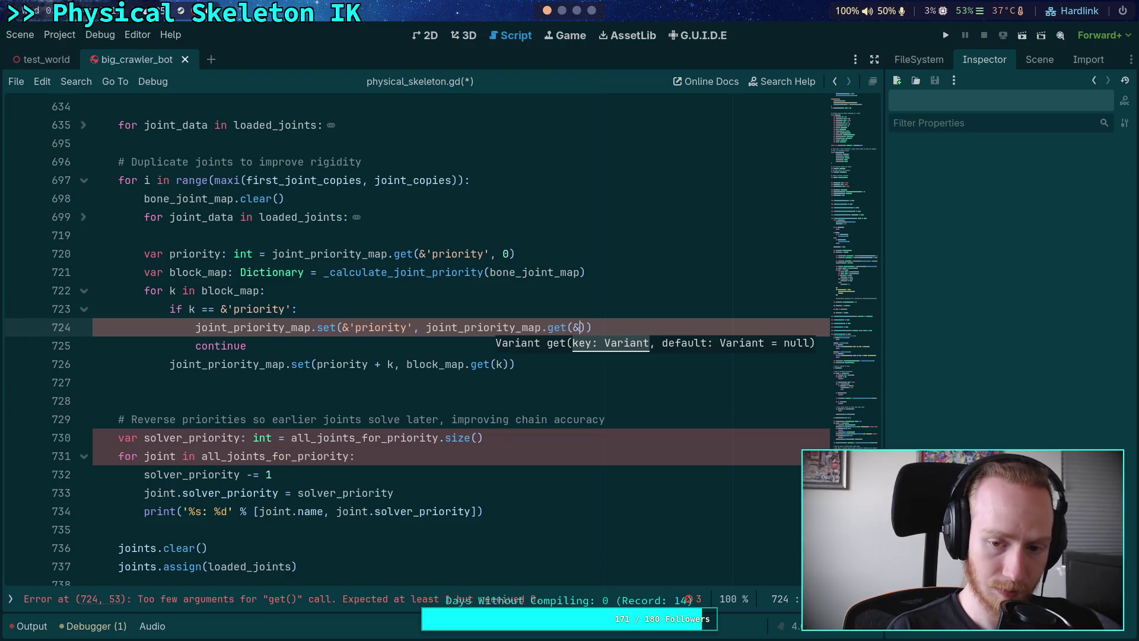
pyautogui.write("'priority")
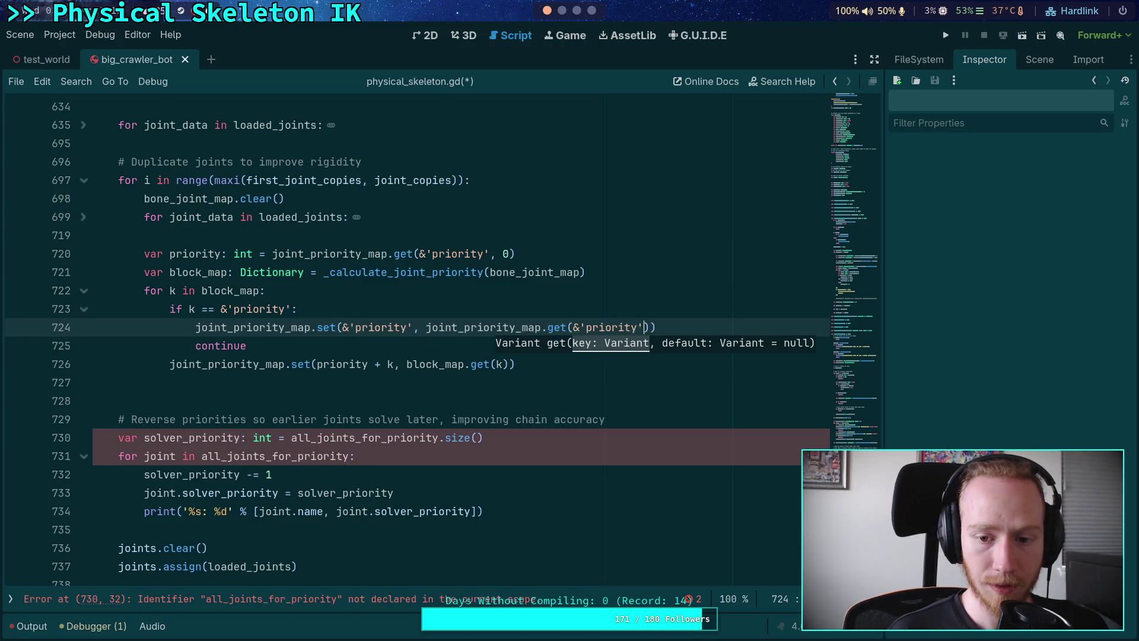
# Append + block_map.get(), then move the line below line 725 and outdent it
pyautogui.write('+ ')
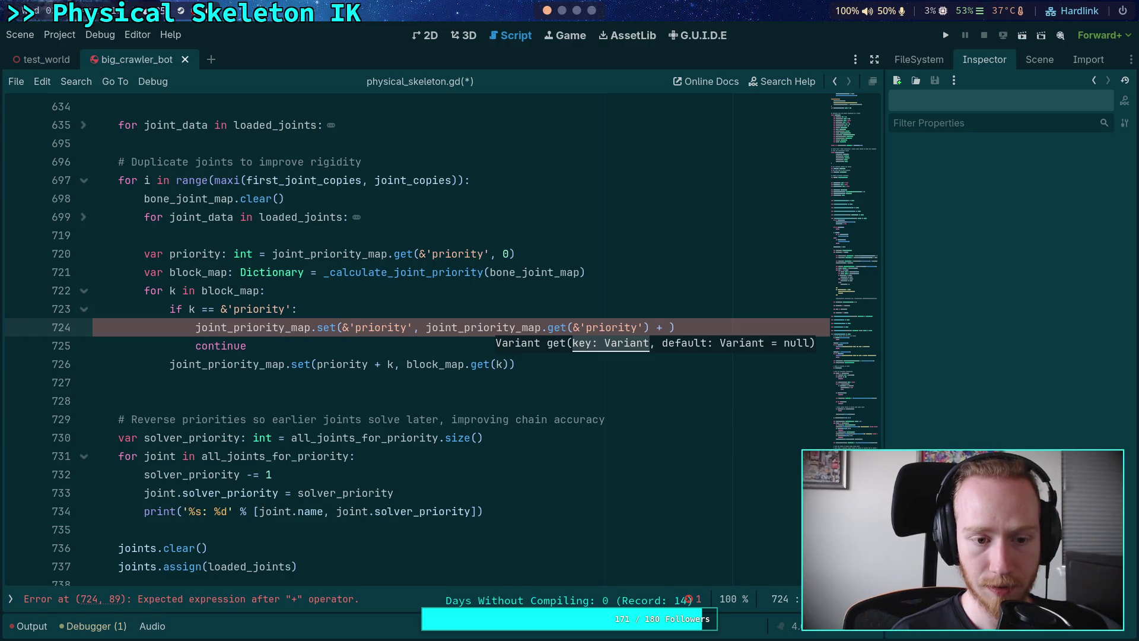
pyautogui.write('block_mba')
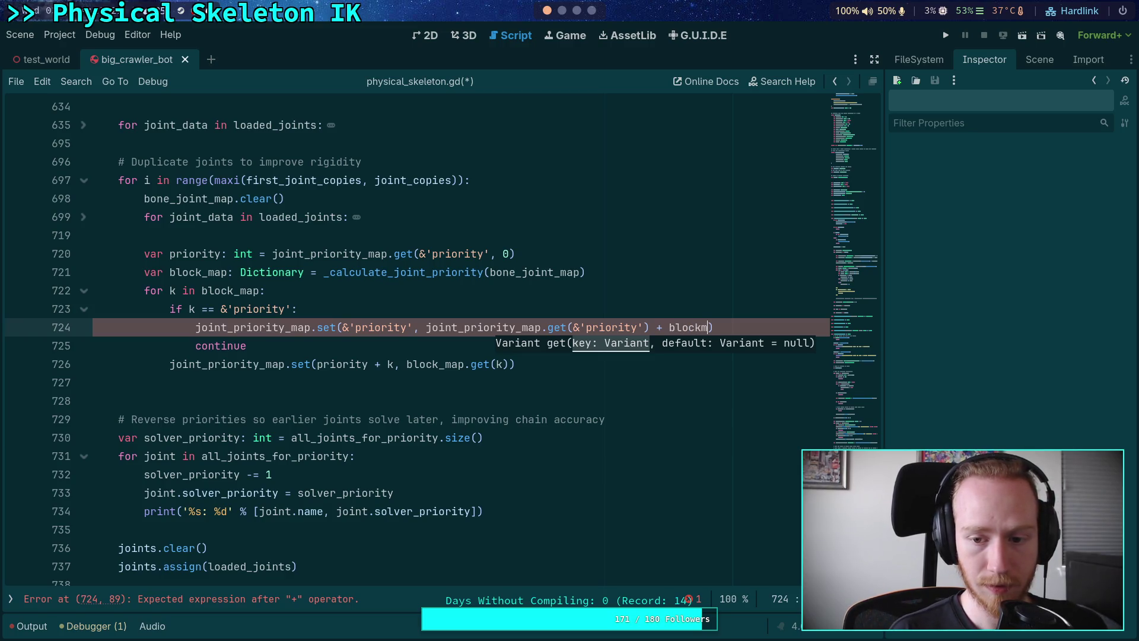
pyautogui.press('BackSpace')
pyautogui.press('BackSpace')
pyautogui.write('ap.get')
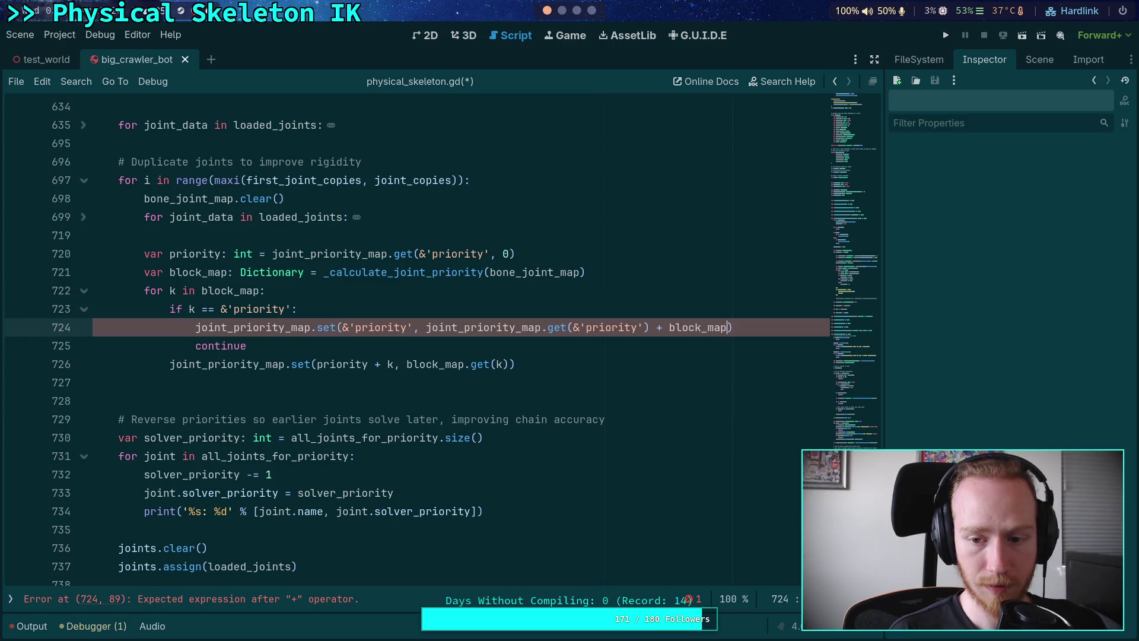
pyautogui.press('Return')
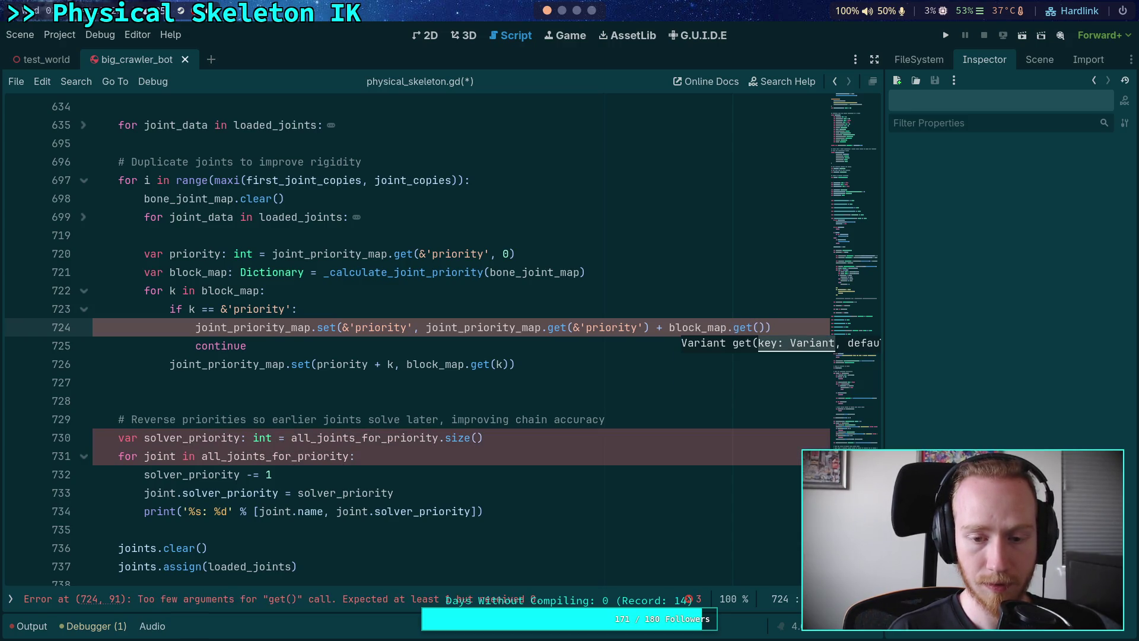
pyautogui.hotkey('alt', 'Down')
pyautogui.hotkey('alt', 'Down')
pyautogui.hotkey('shift', 'Tab')
pyautogui.hotkey('shift', 'Tab')
# Pass &'priority' to block_map.get() and add ', 0' defaults to both get calls
pyautogui.click(409, 346)
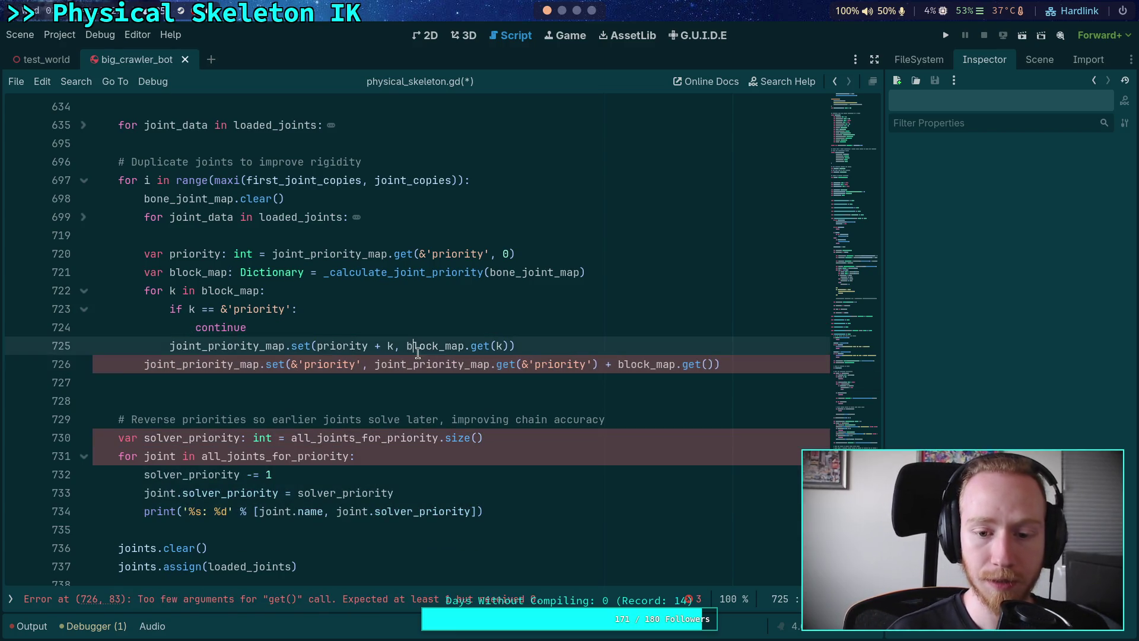
pyautogui.click(708, 366)
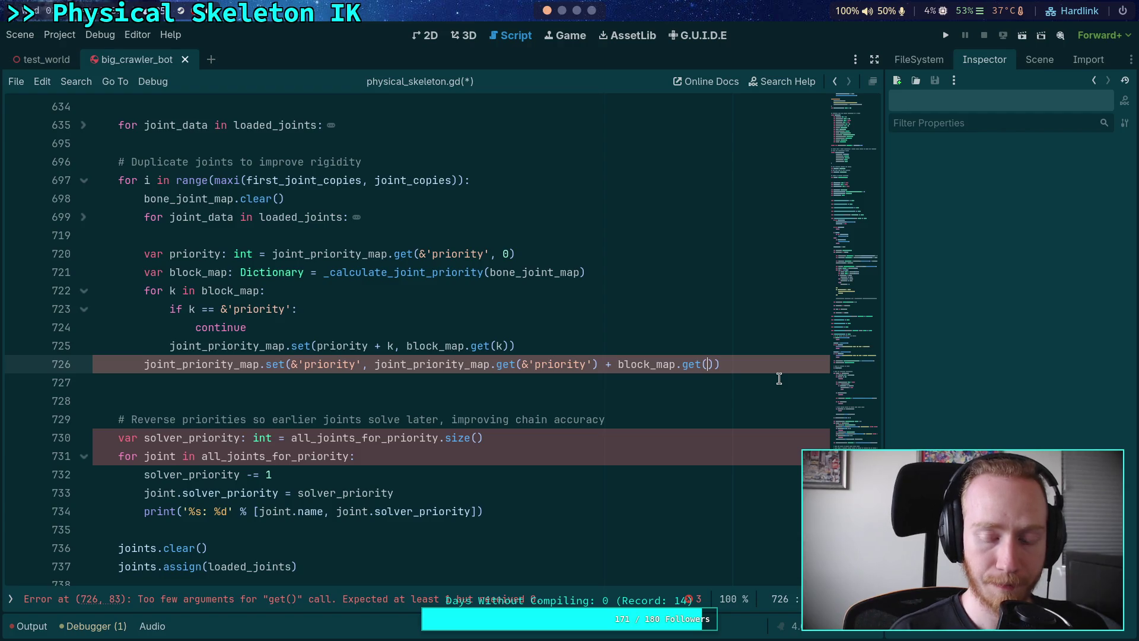
pyautogui.write("&'priority")
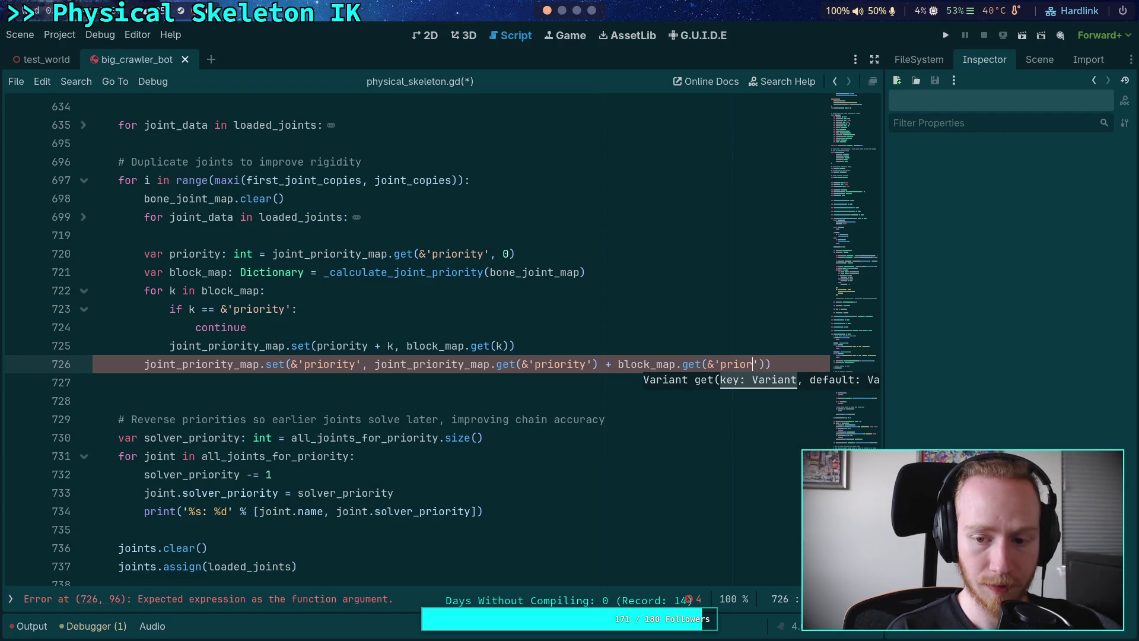
pyautogui.click(591, 364)
pyautogui.write(', 0')
pyautogui.click(798, 364)
pyautogui.write(', 0')
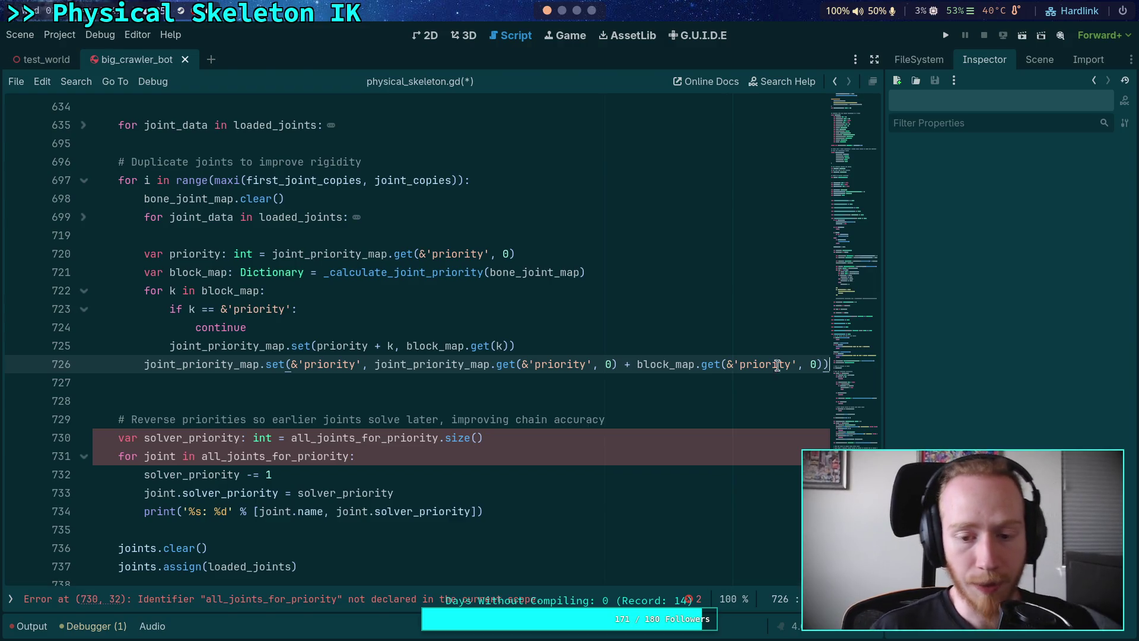
# Delete the ', 0' defaults on lines 726 and 720 and remove the blank line below
pyautogui.moveTo(593, 363); pyautogui.dragTo(611, 365)
pyautogui.press('BackSpace')
pyautogui.press('End')
pyautogui.press('Left')
pyautogui.press('Left')
pyautogui.hotkey('shift', 'Left')
pyautogui.hotkey('shift', 'Left')
pyautogui.hotkey('shift', 'Left')
pyautogui.press('BackSpace')
pyautogui.moveTo(503, 254); pyautogui.dragTo(490, 254)
pyautogui.press('BackSpace')
pyautogui.click(807, 366)
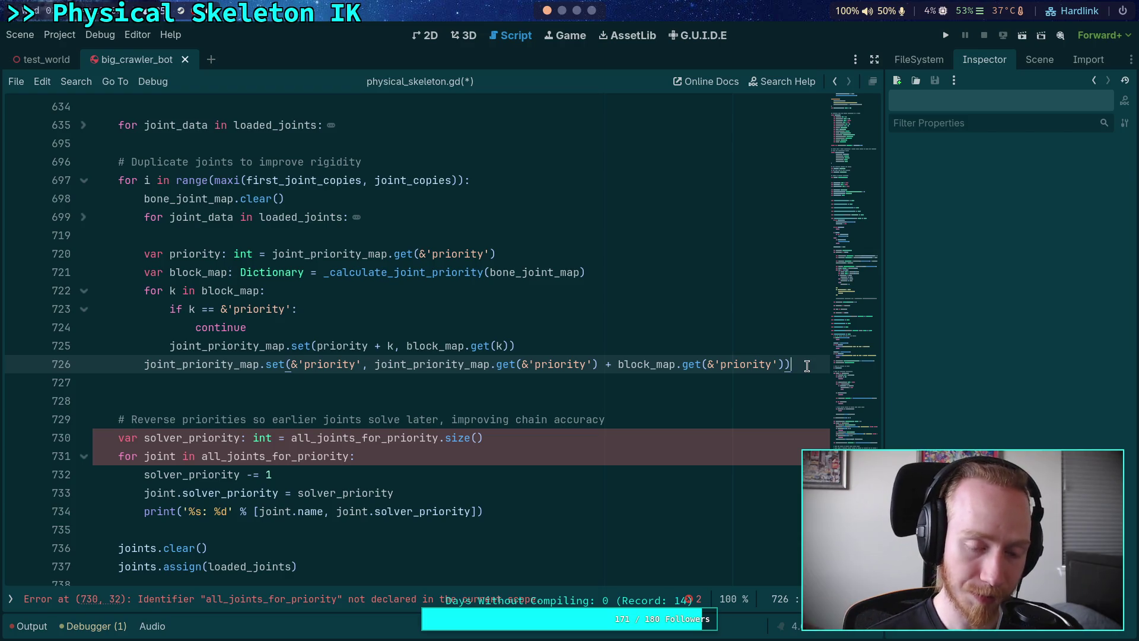
pyautogui.press('Down')
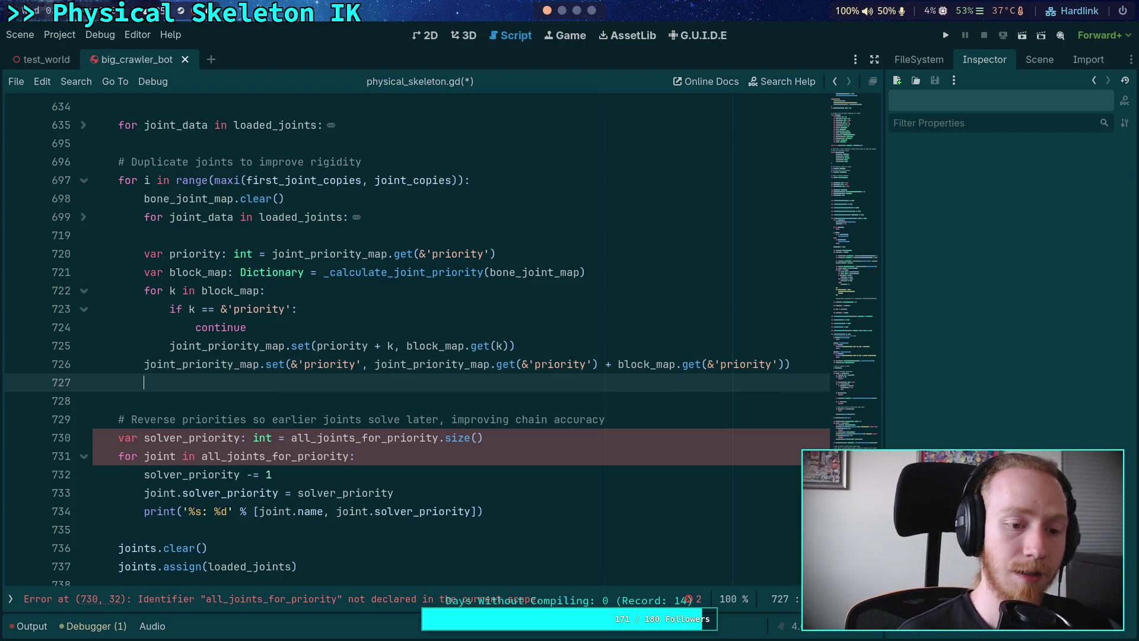
pyautogui.press('BackSpace')
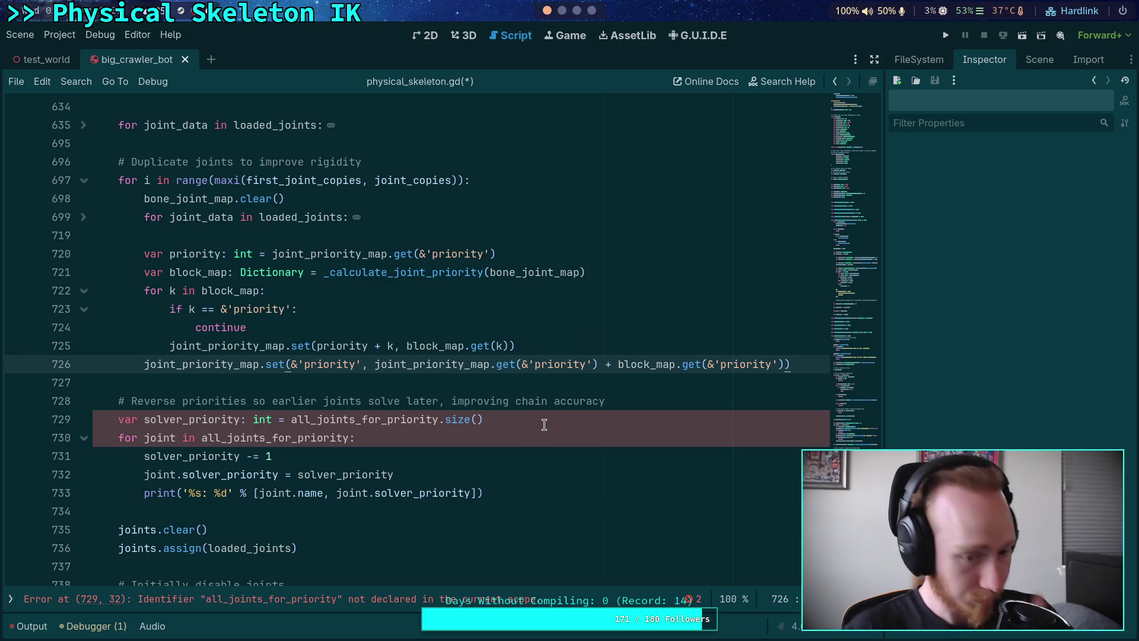
# Replace all_joints_for_priority.size() with joint_priority_map.get(&'priority') and rename solver_priority to max_priority
pyautogui.moveTo(521, 422); pyautogui.dragTo(291, 420)
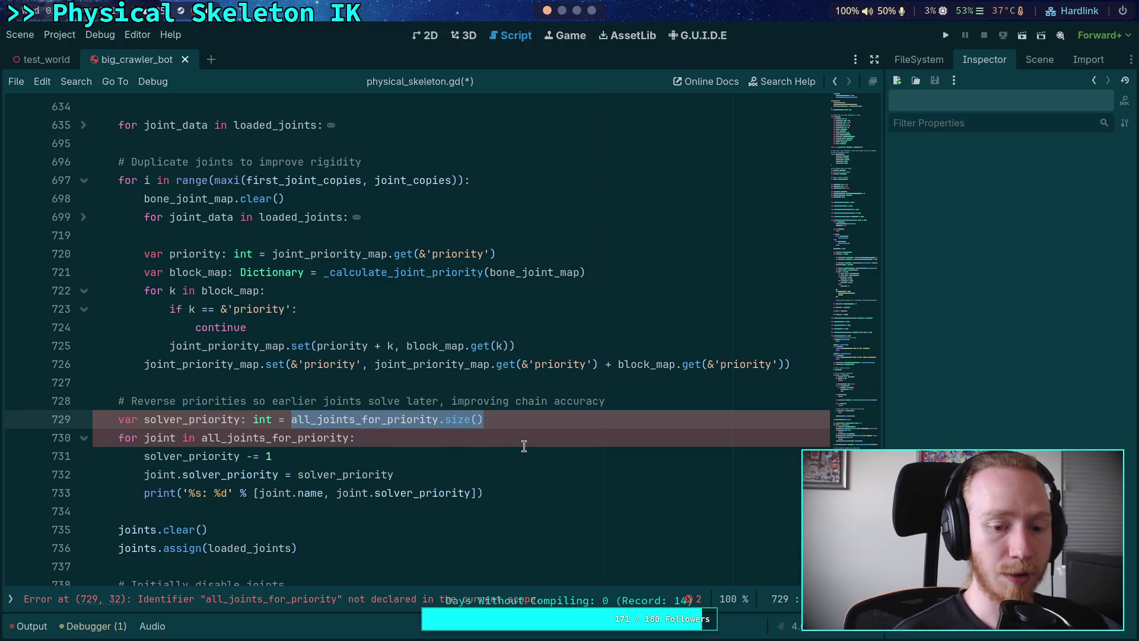
pyautogui.write('joint_pr')
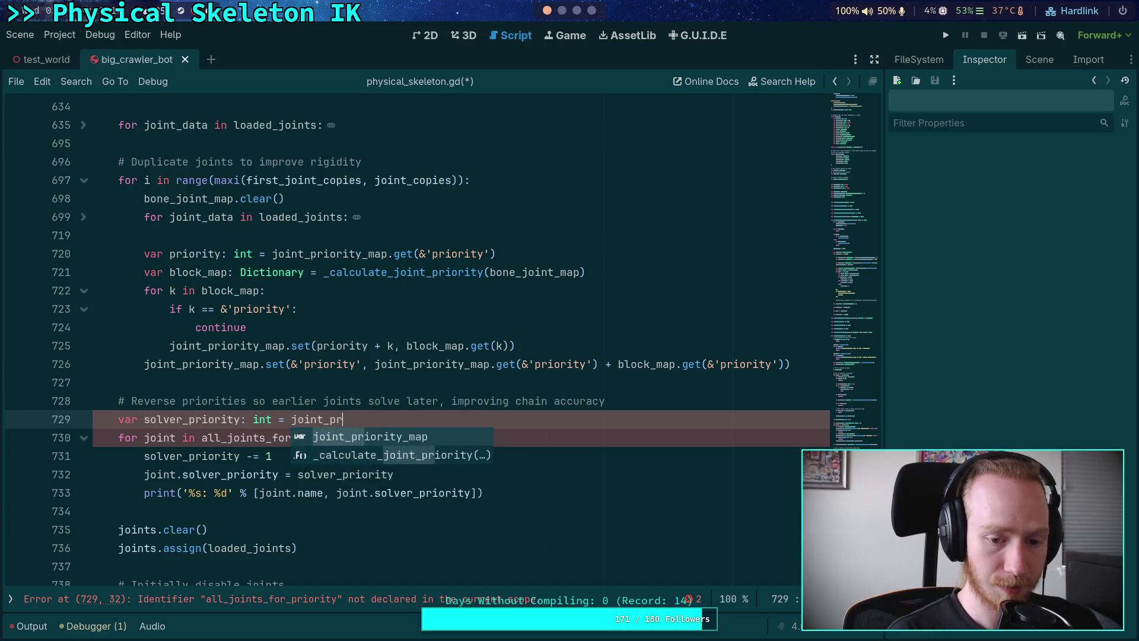
pyautogui.write('iority_map.get')
pyautogui.press('Return')
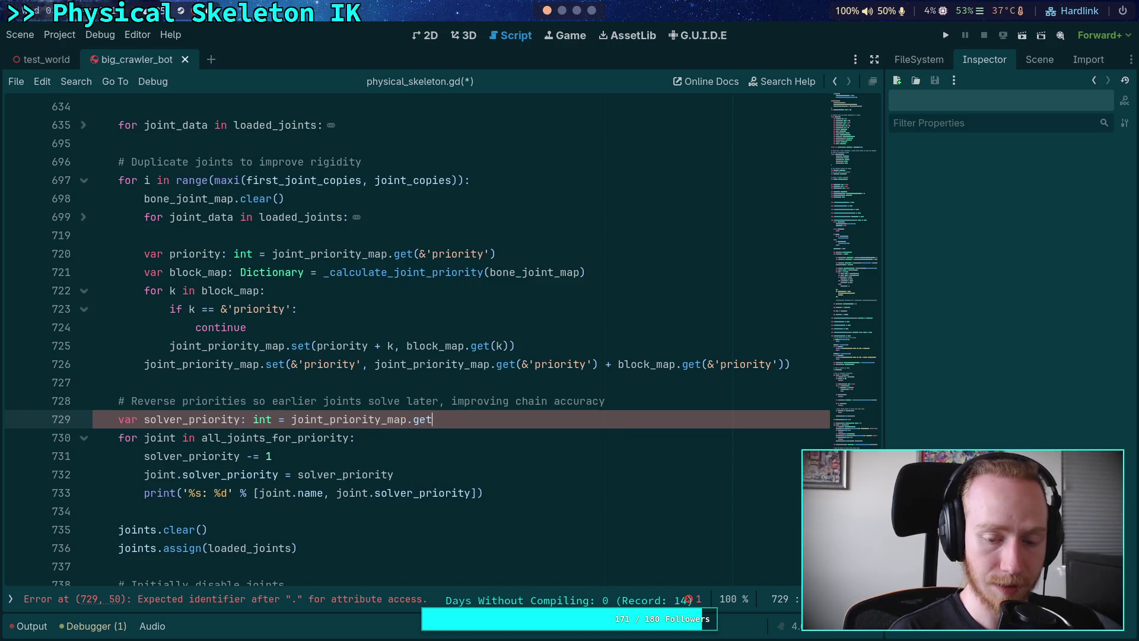
pyautogui.write('&')
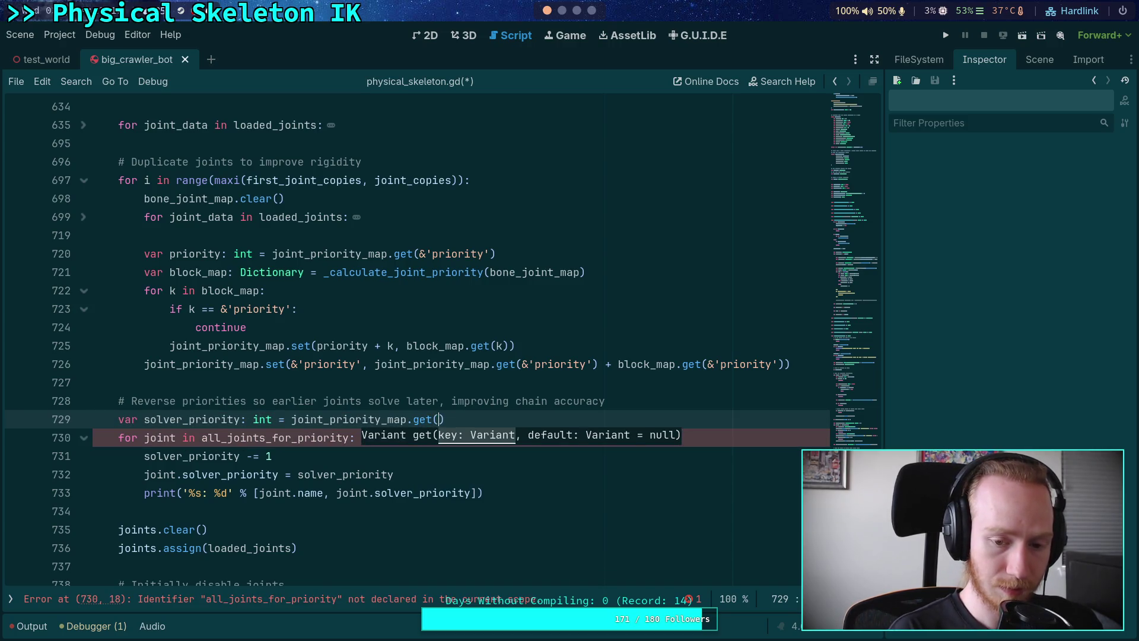
pyautogui.write("'priori")
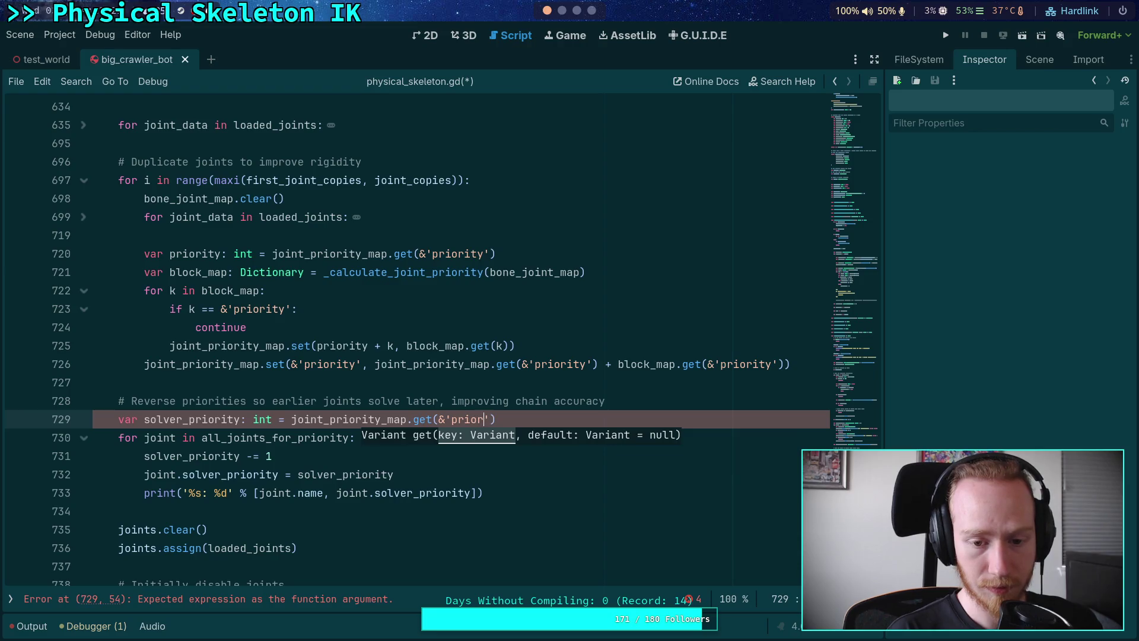
pyautogui.write('ty')
pyautogui.moveTo(144, 419); pyautogui.dragTo(182, 417)
pyautogui.write('max')
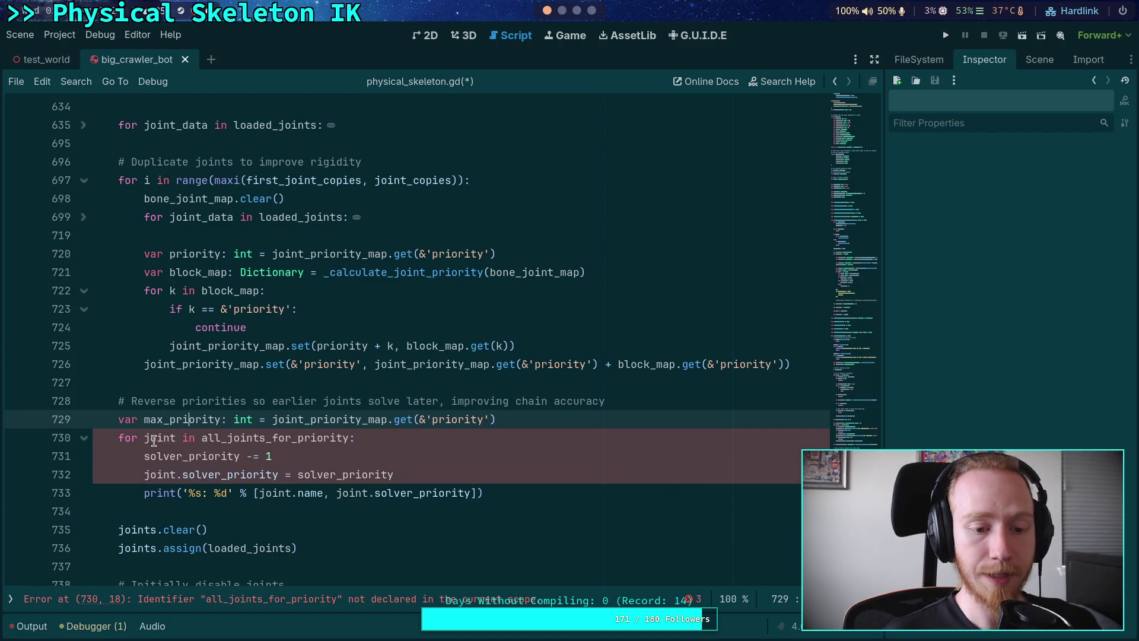
# Clear the old loop variable and iterable from line 730's for header
pyautogui.moveTo(144, 438); pyautogui.dragTo(435, 446)
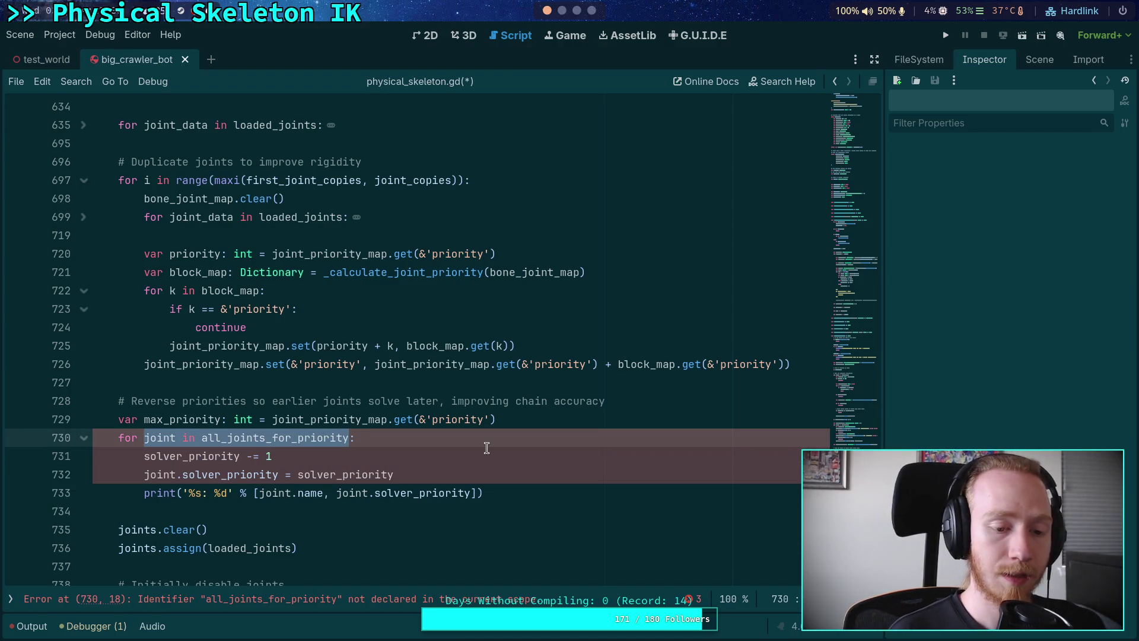
pyautogui.write('joint_list i')
pyautogui.write('n ')
pyautogui.write('joint_priority_map')
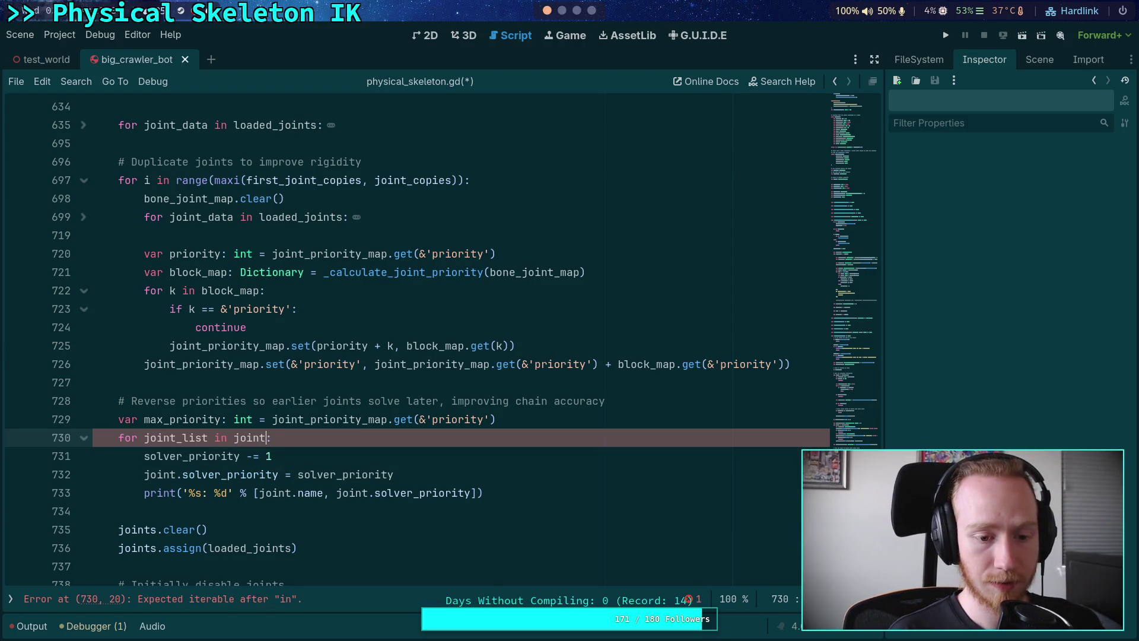
pyautogui.press('BackSpace')
pyautogui.press('BackSpace')
pyautogui.press('BackSpace')
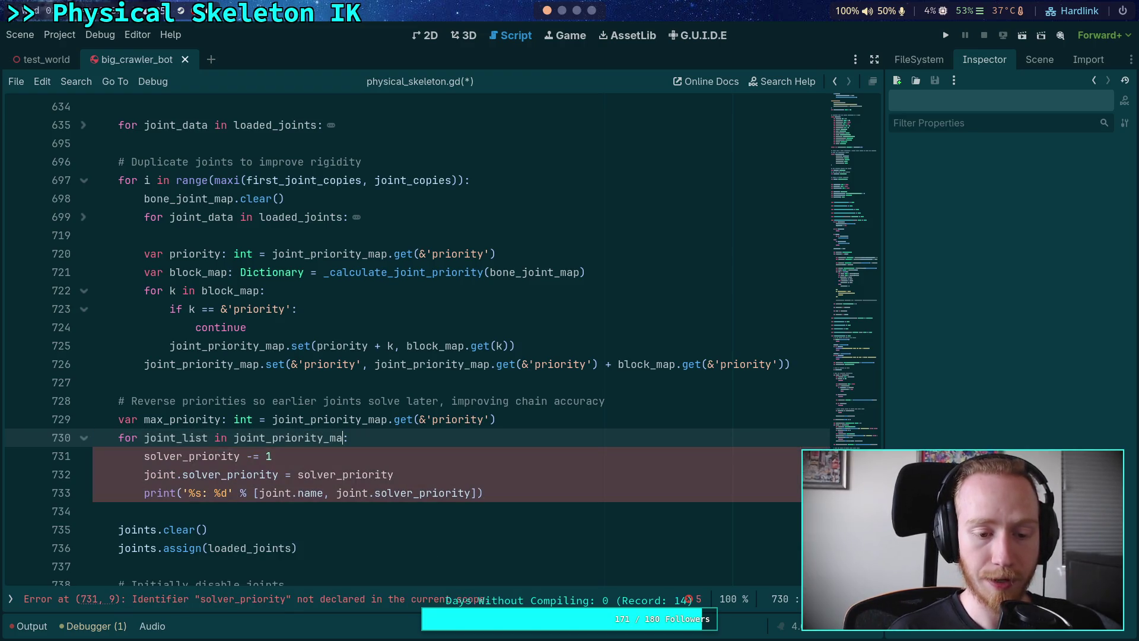
pyautogui.press('BackSpace')
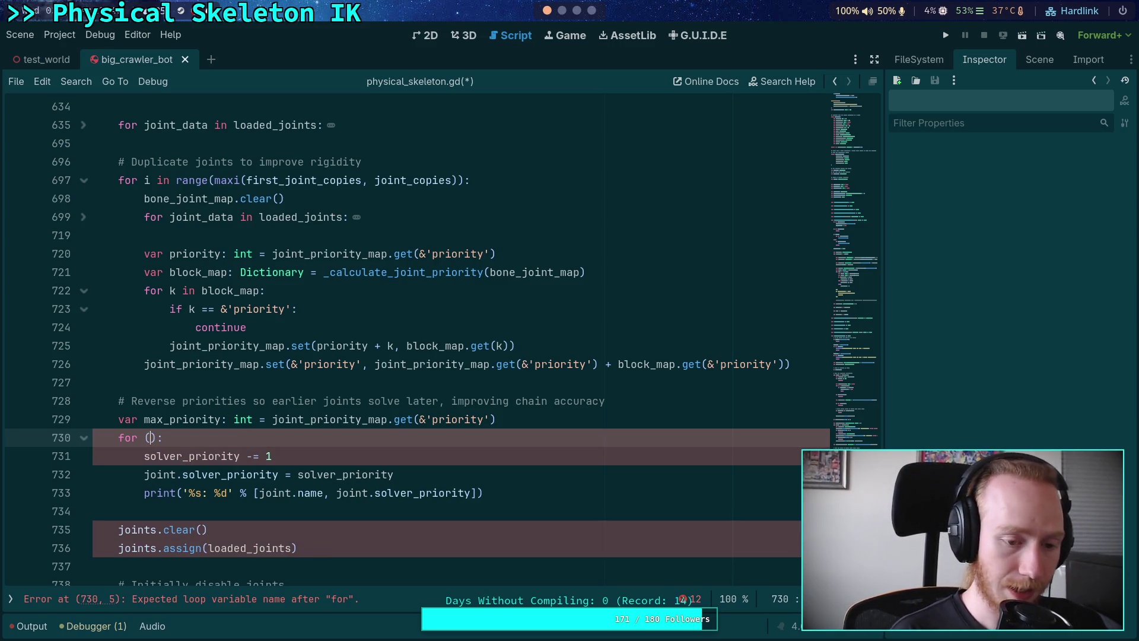
# Write the loop header 'for [priority, joint_list] in joint_priority_map:' on line 730
pyautogui.write('proi')
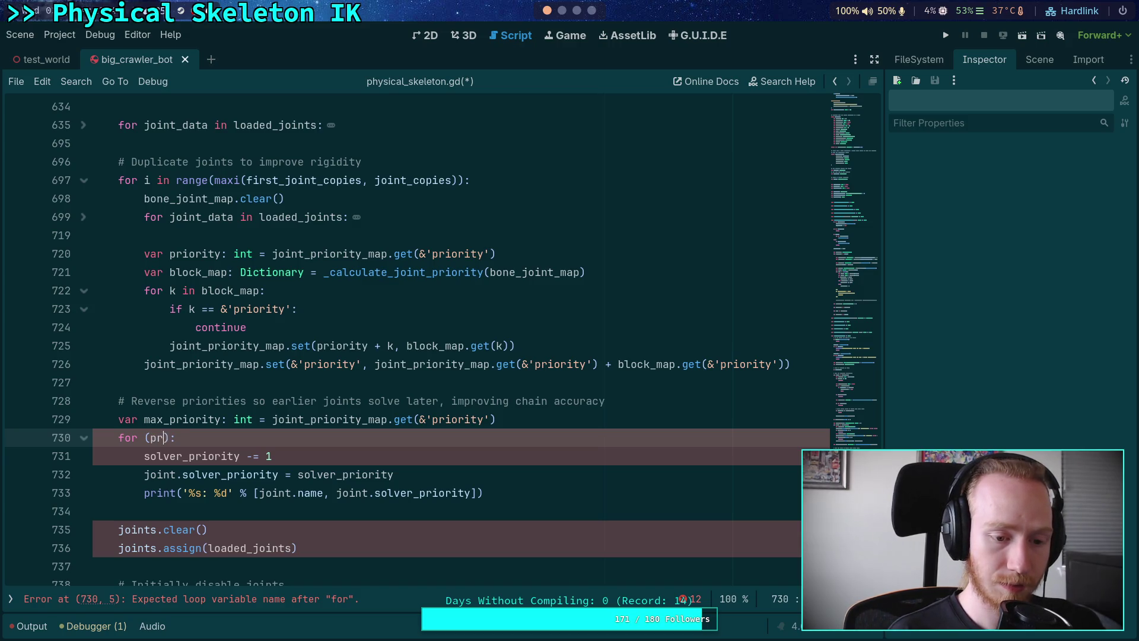
pyautogui.press('BackSpace')
pyautogui.press('BackSpace')
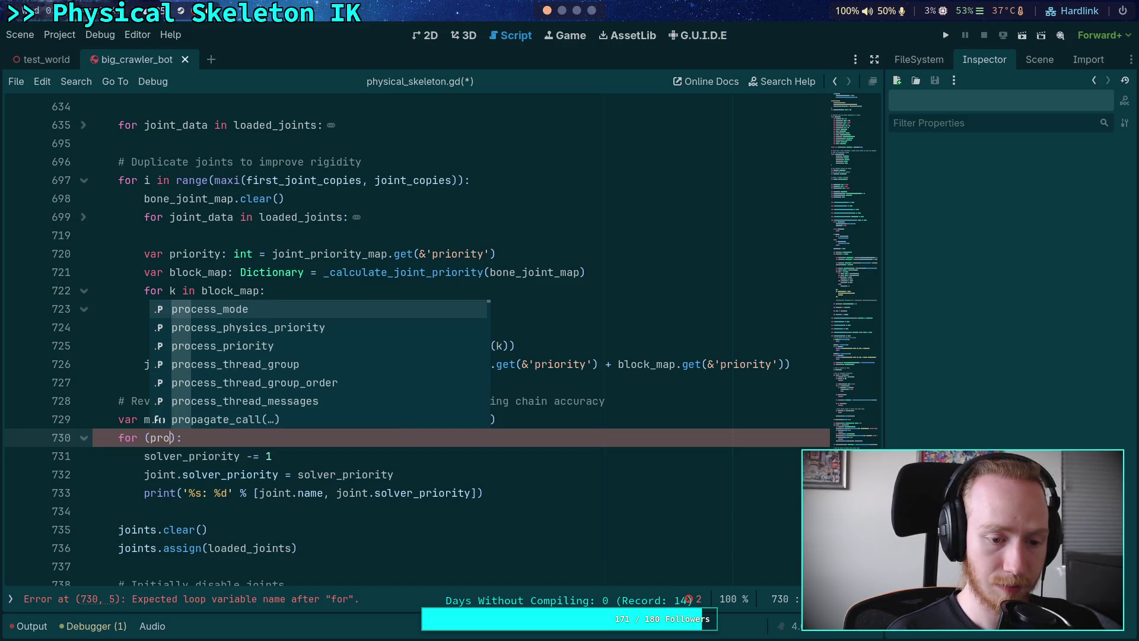
pyautogui.write('iori')
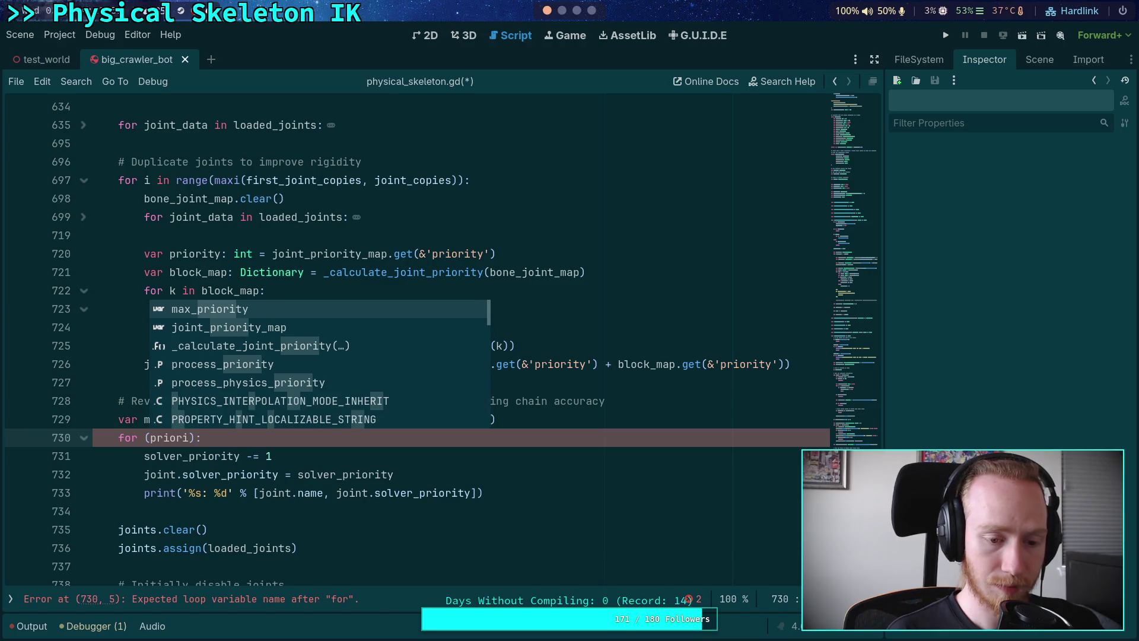
pyautogui.write('ty, ')
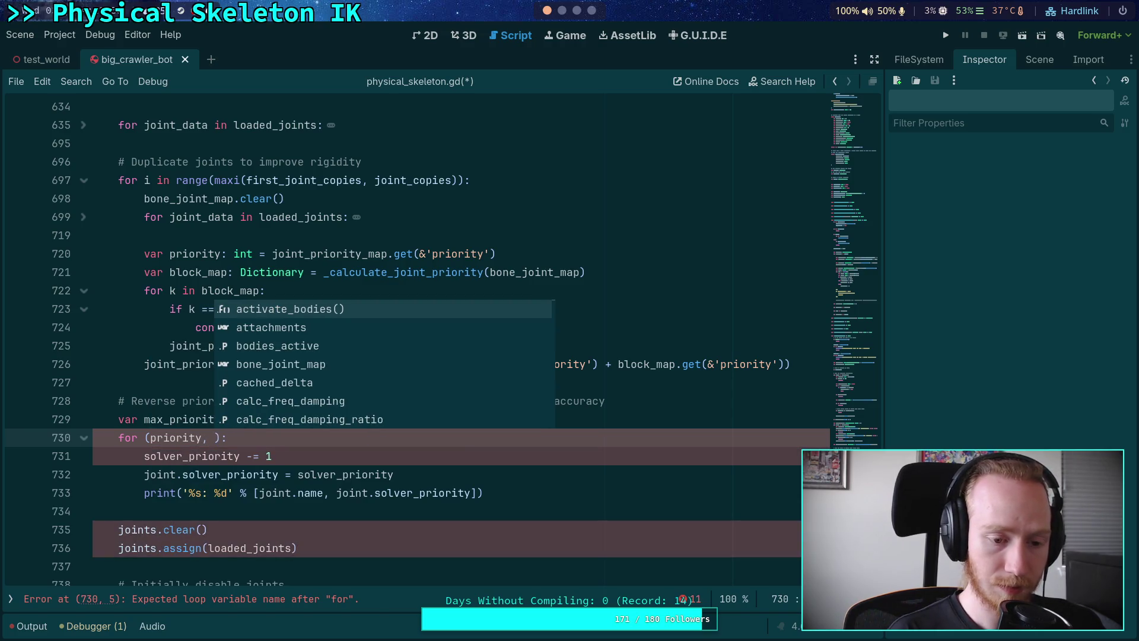
pyautogui.write('joint_l')
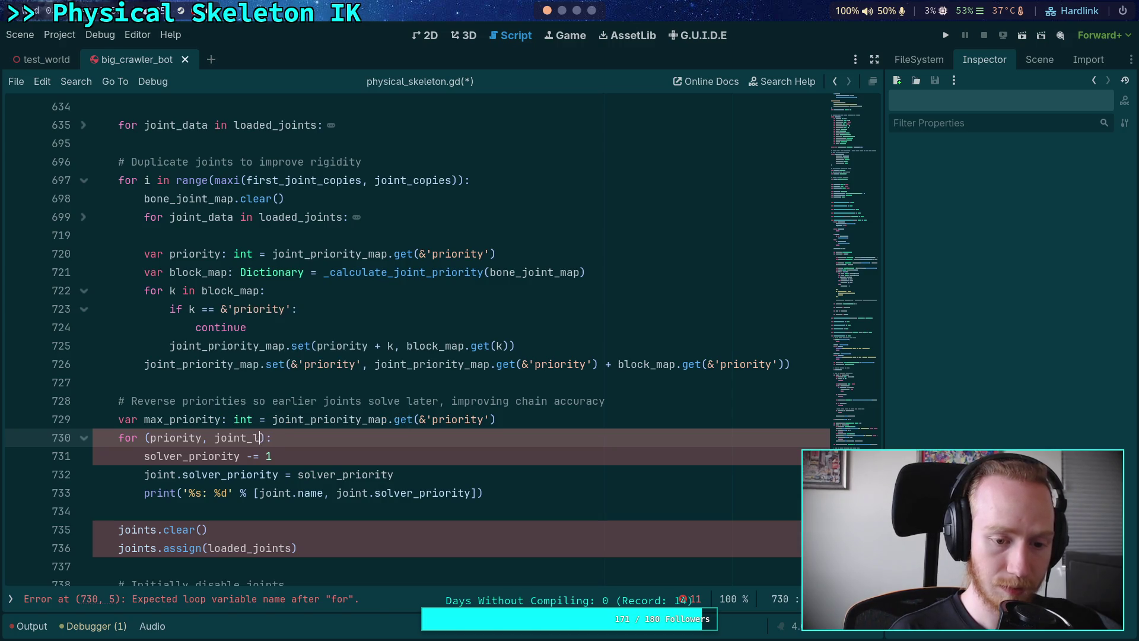
pyautogui.write('ist) in ')
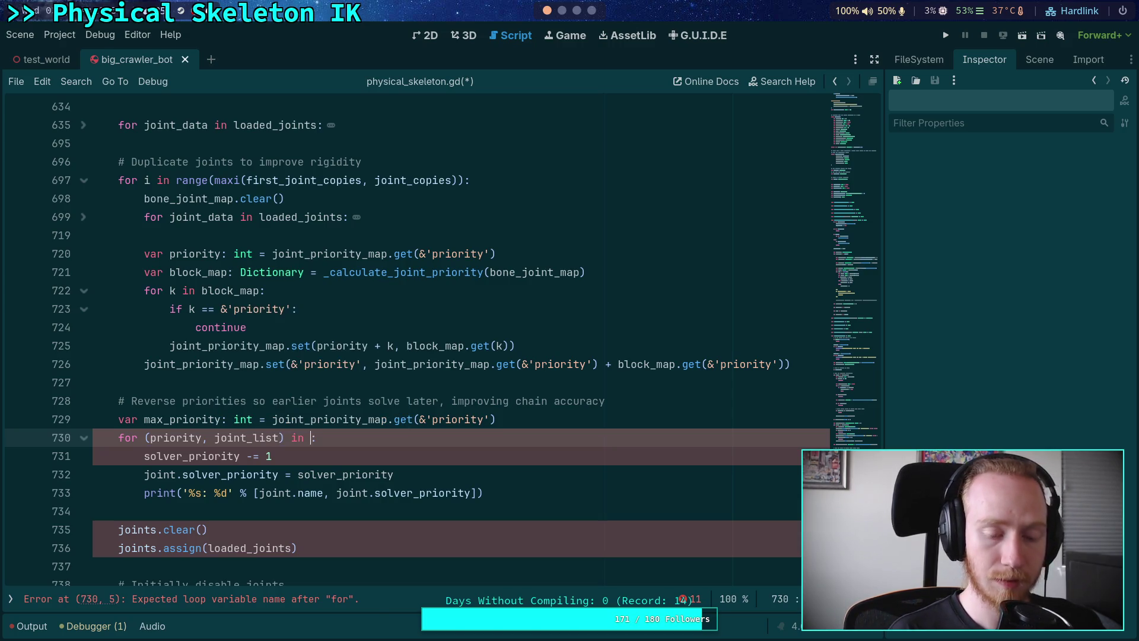
pyautogui.write('joint_p')
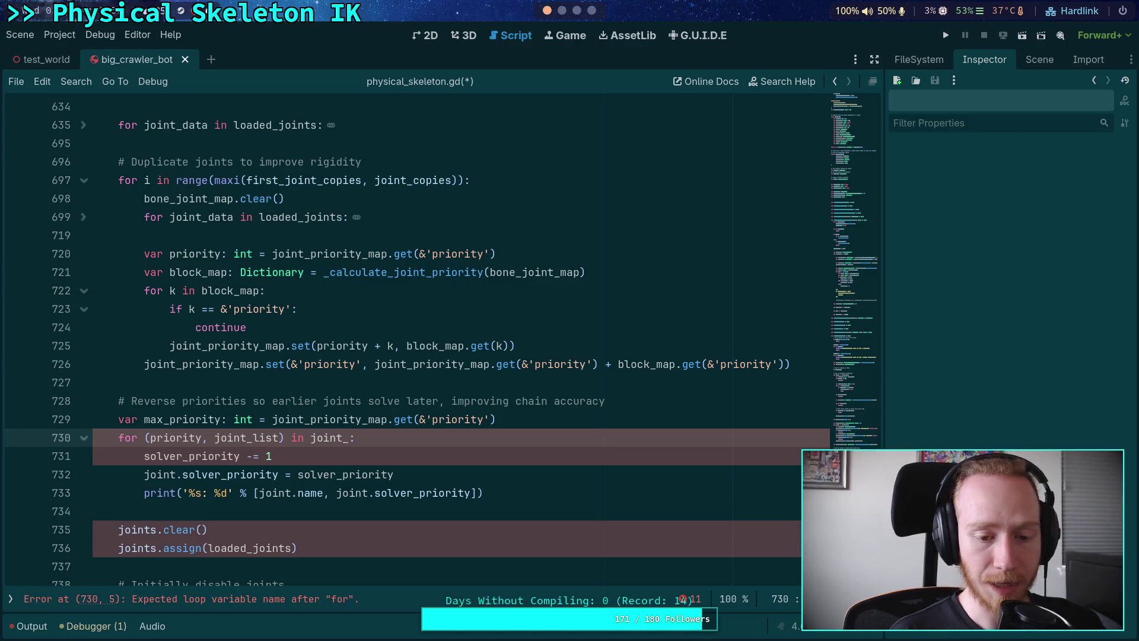
pyautogui.write('riori')
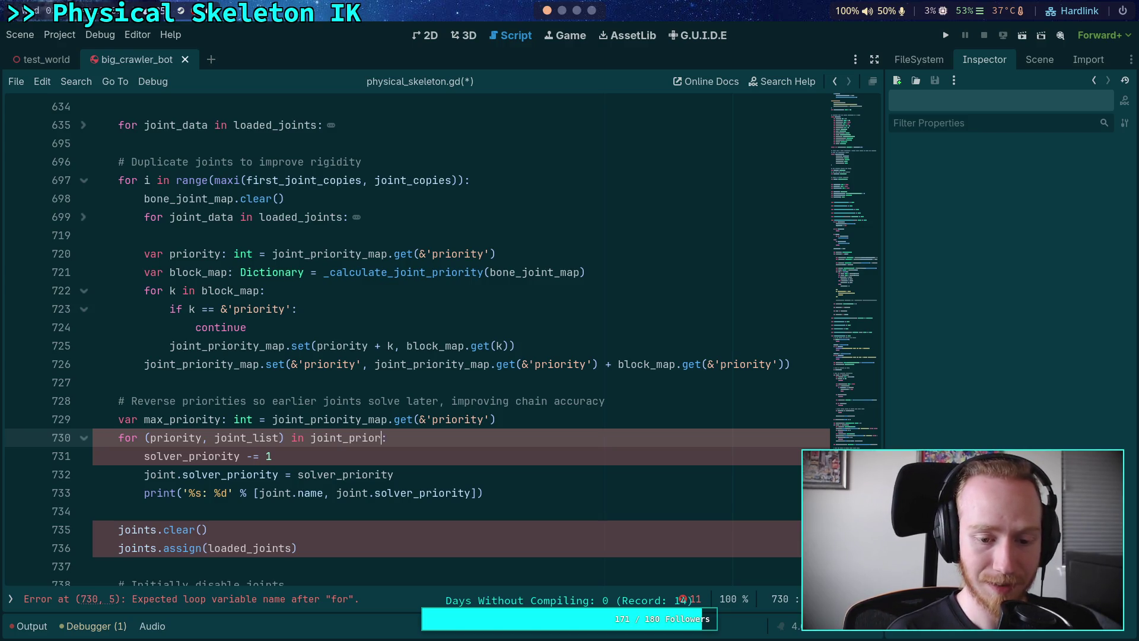
pyautogui.write('ty_map.')
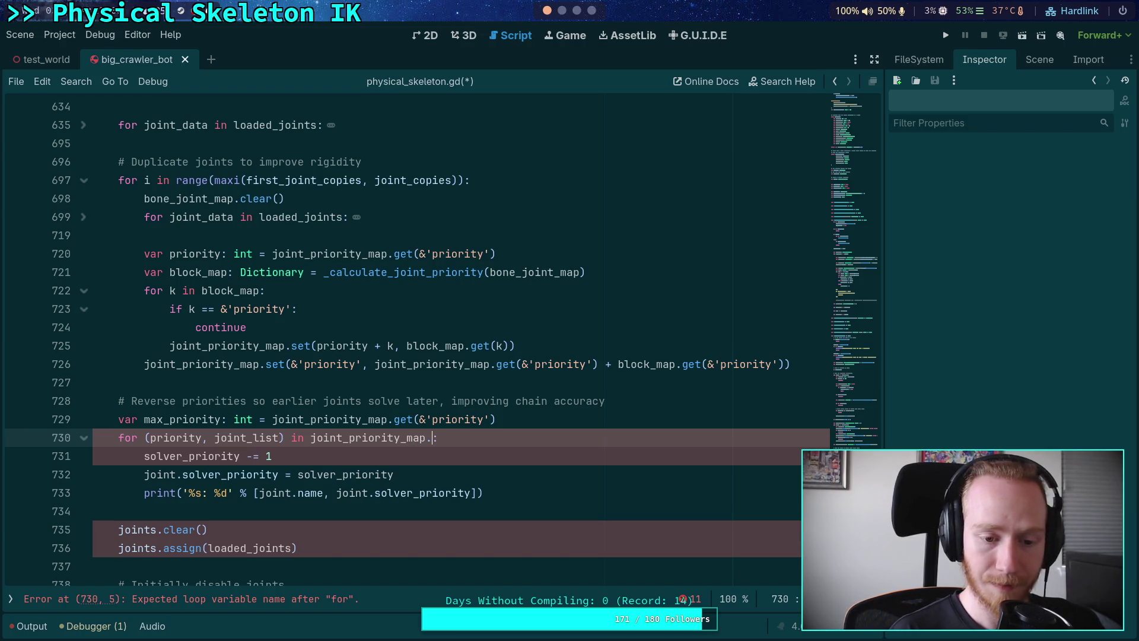
pyautogui.scroll(2, 418, 496)
pyautogui.scroll(-2, 418, 496)
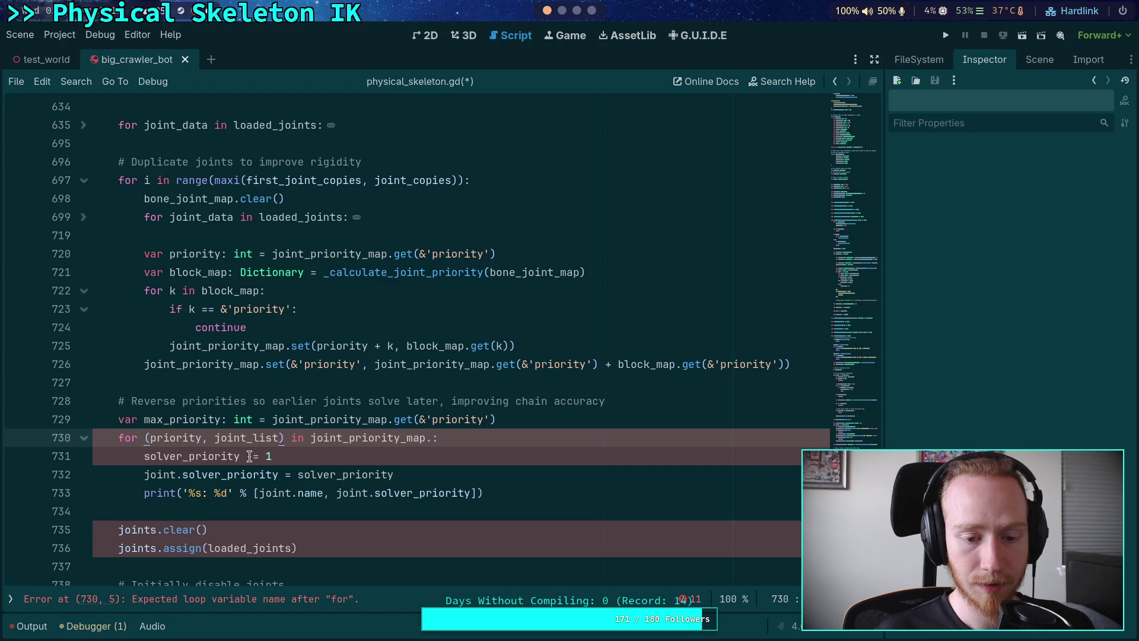
pyautogui.press('BackSpace')
pyautogui.write('[')
pyautogui.click(283, 437)
pyautogui.press('BackSpace')
pyautogui.write(']')
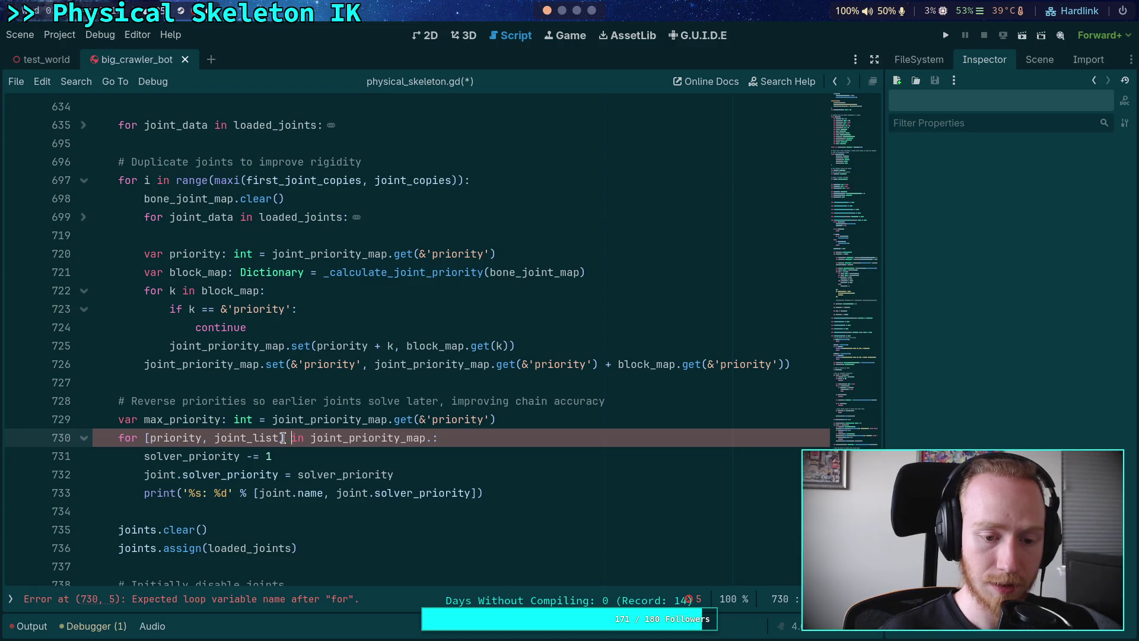
pyautogui.click(441, 437)
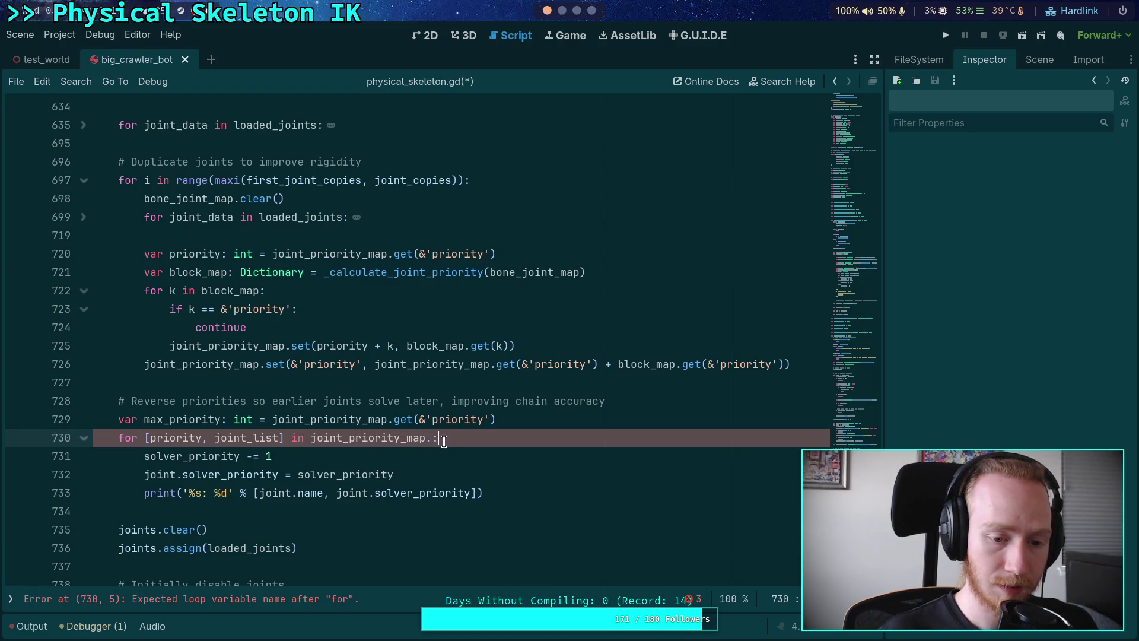
pyautogui.moveTo(491, 438)
pyautogui.mouseDown()
pyautogui.moveTo(101, 419)
pyautogui.moveTo(116, 434)
pyautogui.mouseUp()
pyautogui.click(475, 237)
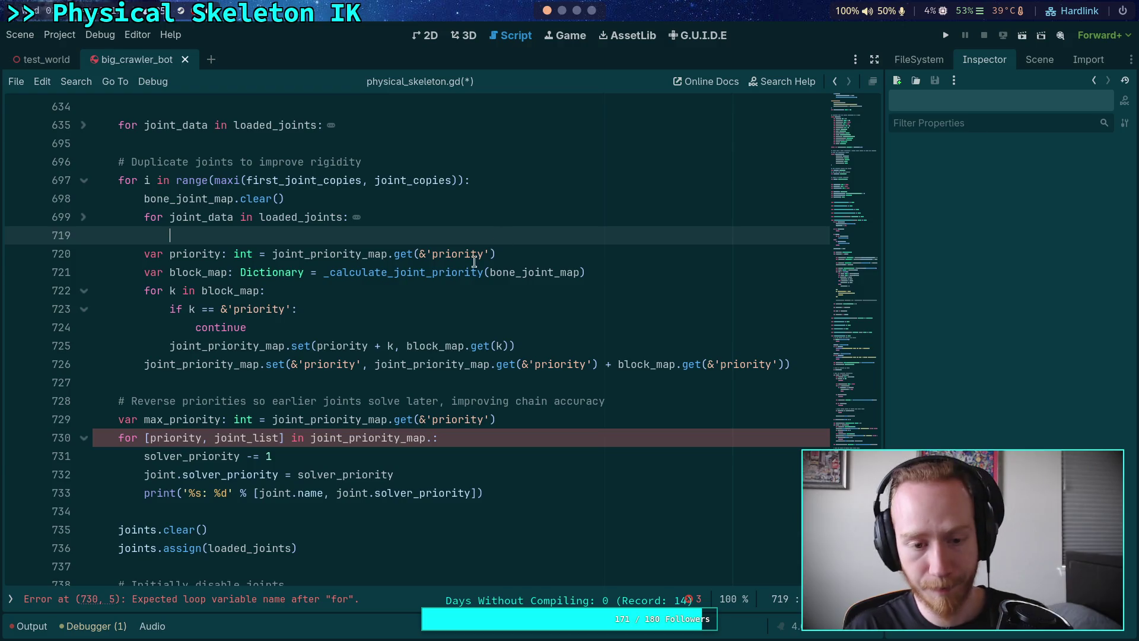
# Open the Dictionary class documentation from the Dictionary type on line 721
pyautogui.click(540, 419)
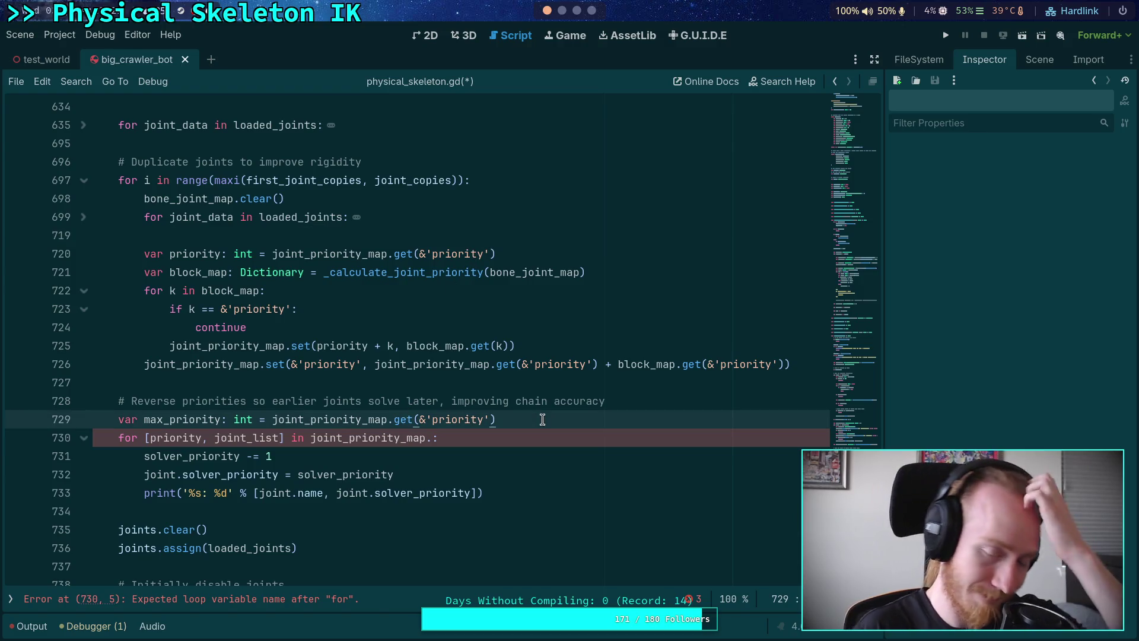
pyautogui.rightClick(270, 273)
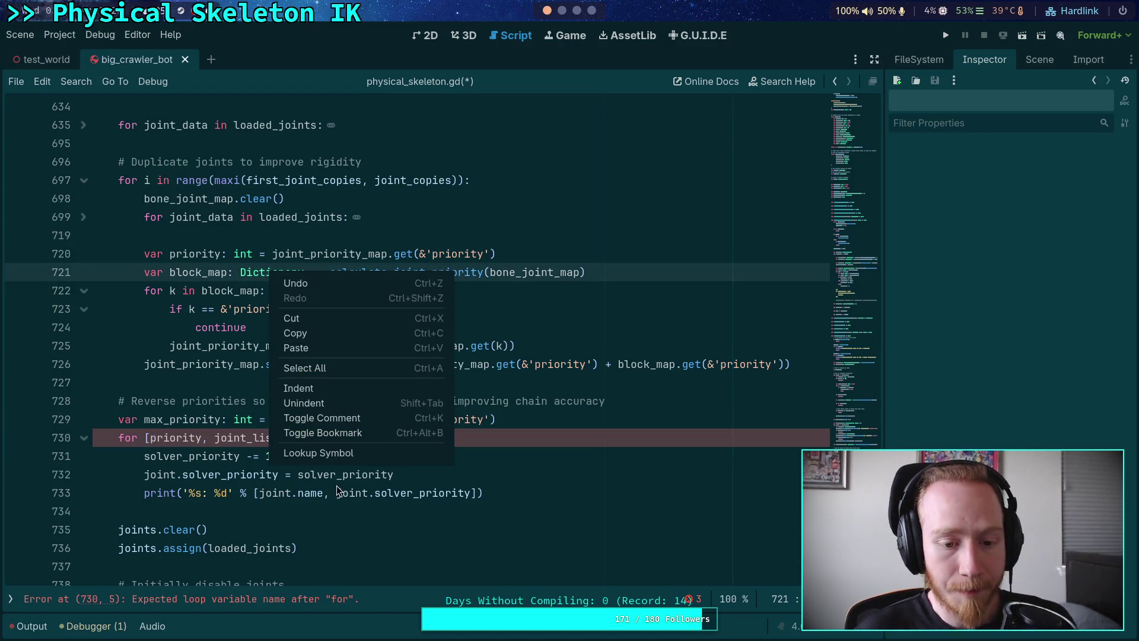
pyautogui.click(356, 453)
# Read through the Dictionary reference, jumping to the keys() method description
pyautogui.scroll(-5, 357, 426)
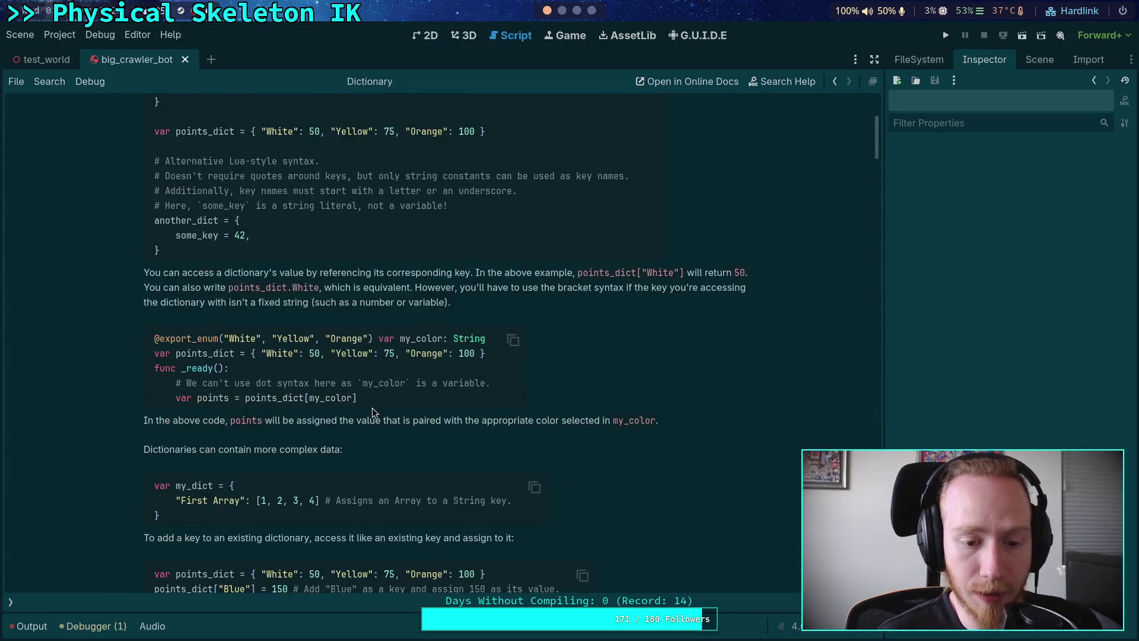
pyautogui.scroll(-12, 372, 407)
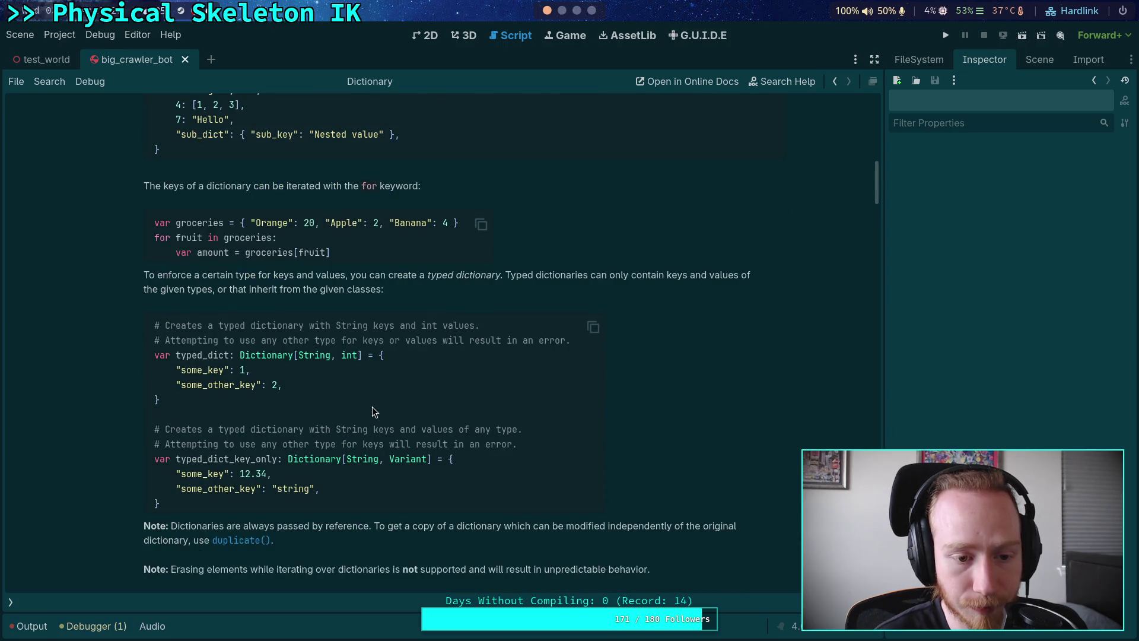
pyautogui.scroll(-10, 372, 407)
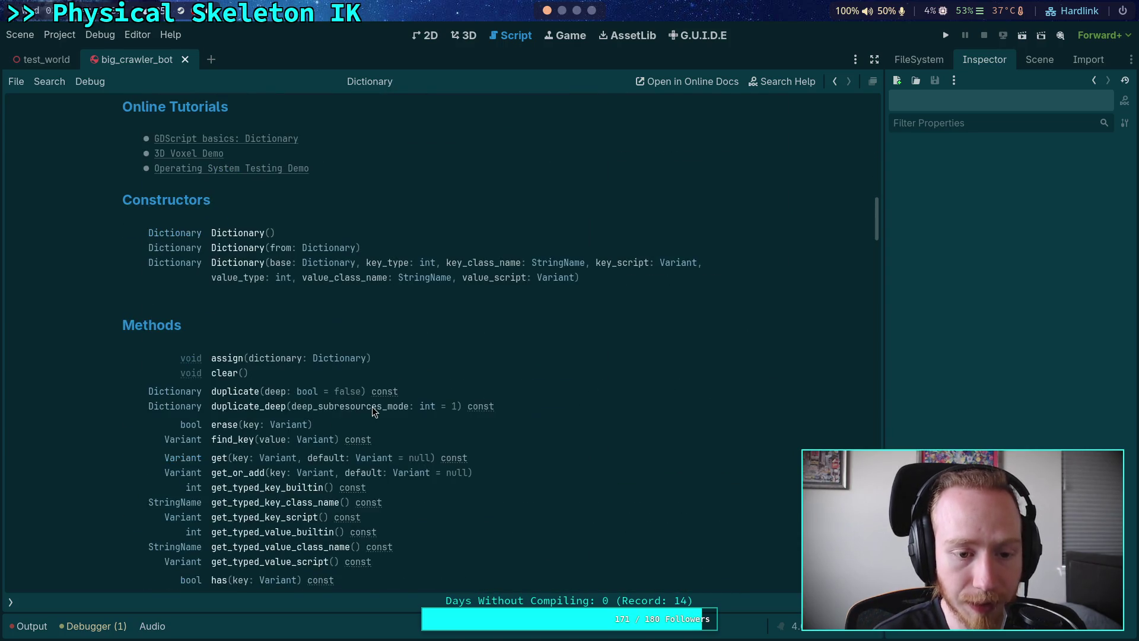
pyautogui.scroll(-3, 372, 407)
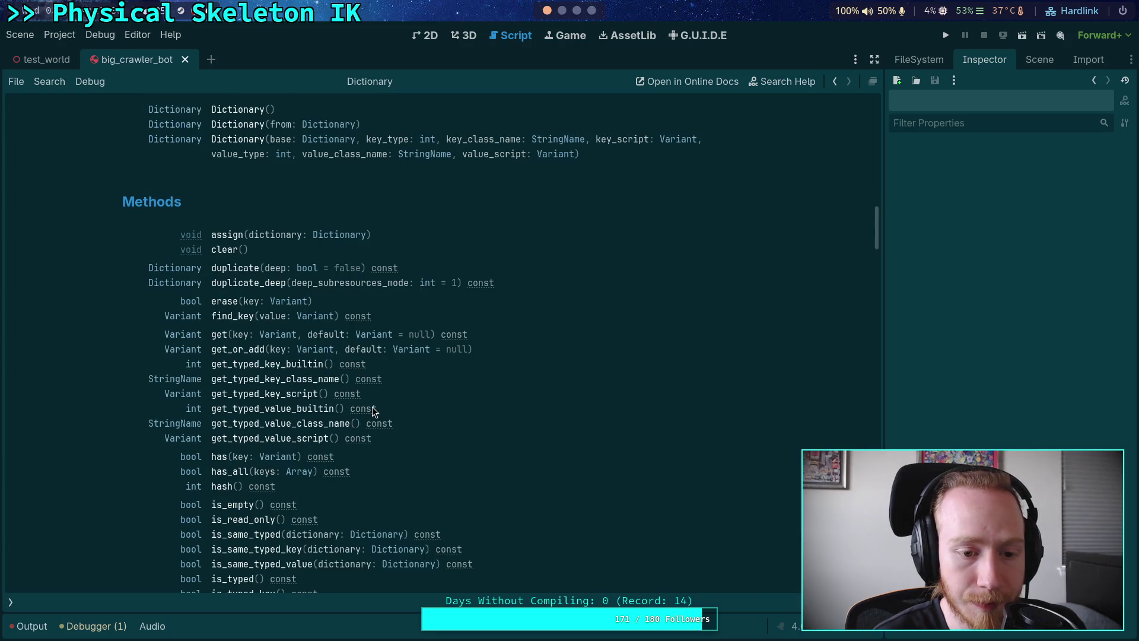
pyautogui.scroll(-8, 373, 410)
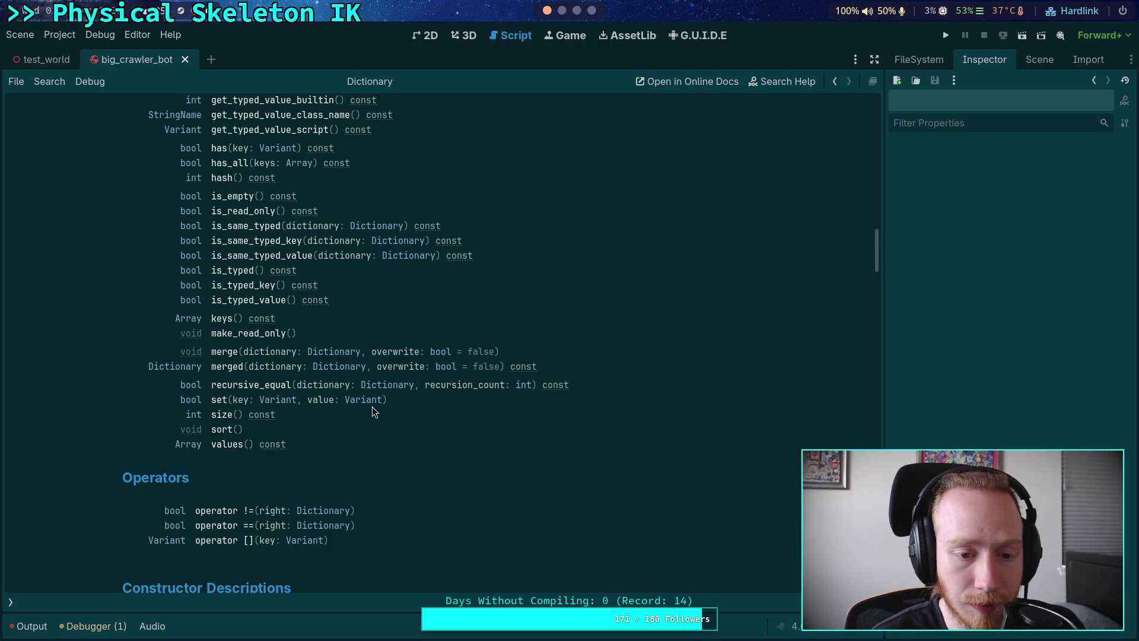
pyautogui.scroll(3, 372, 407)
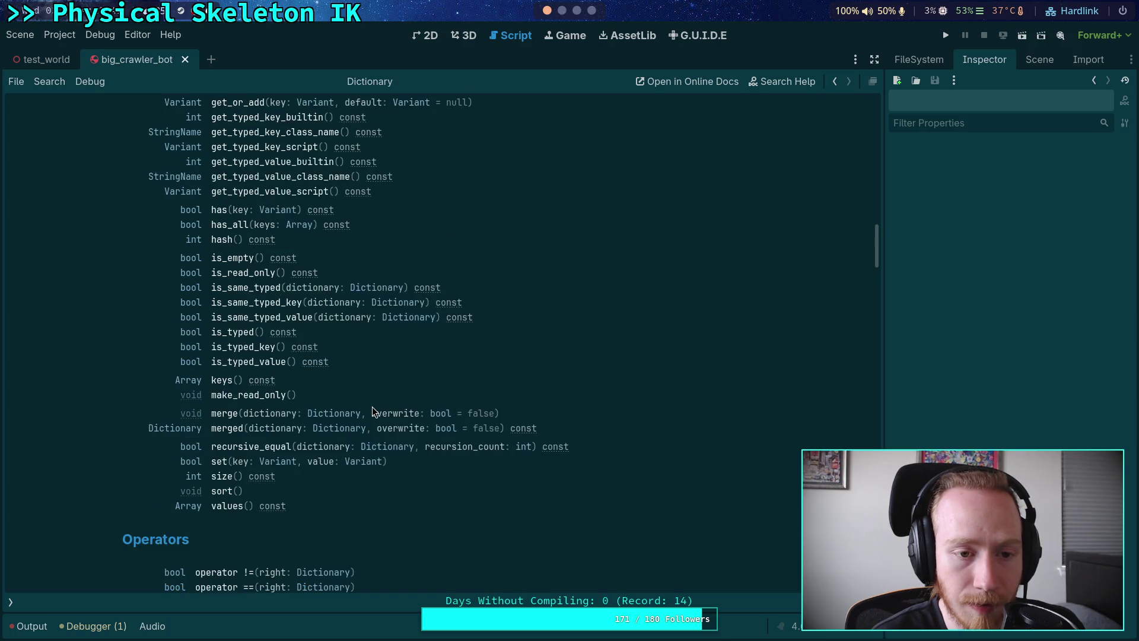
pyautogui.click(220, 444)
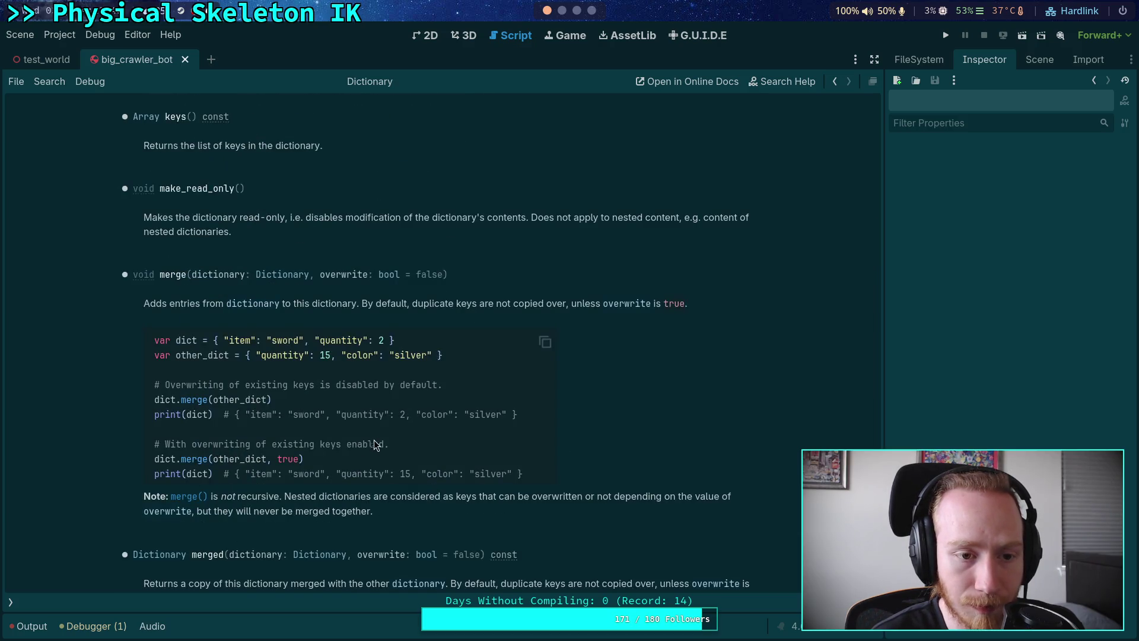
pyautogui.scroll(-4, 379, 444)
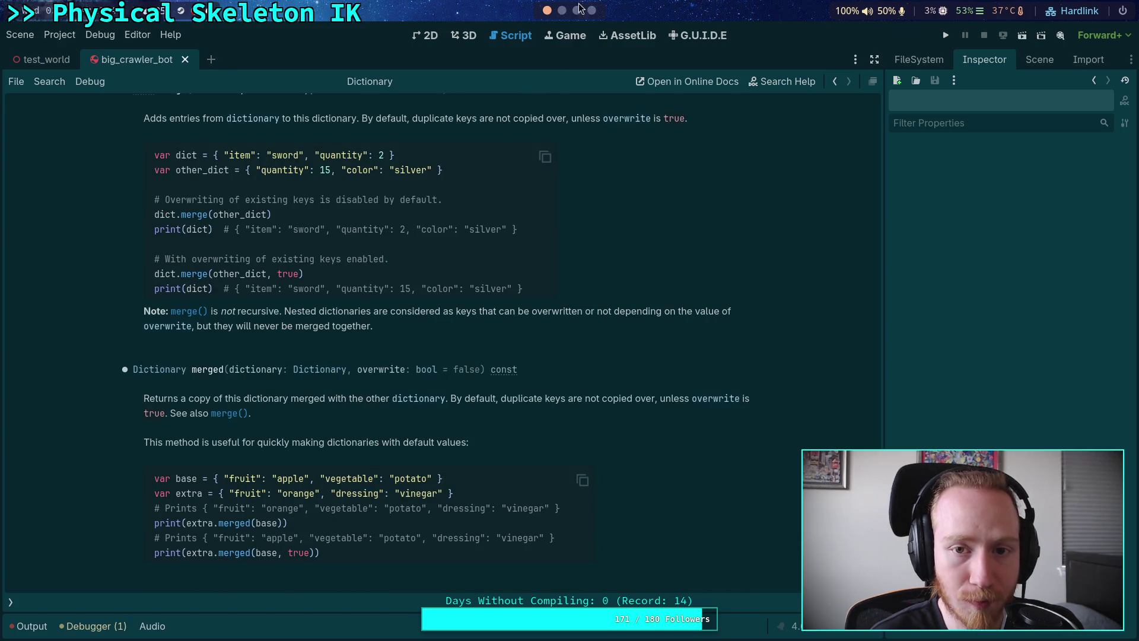
# Return to physical_skeleton.gd from the open scripts list and collapse the list
pyautogui.click(16, 601)
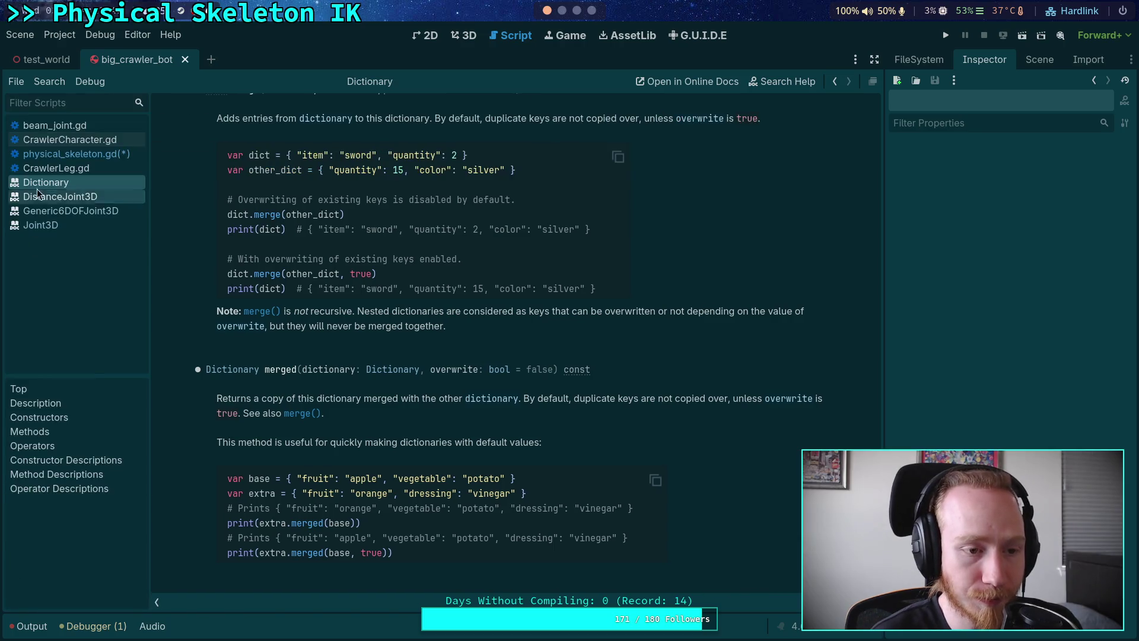
pyautogui.click(72, 153)
pyautogui.click(158, 597)
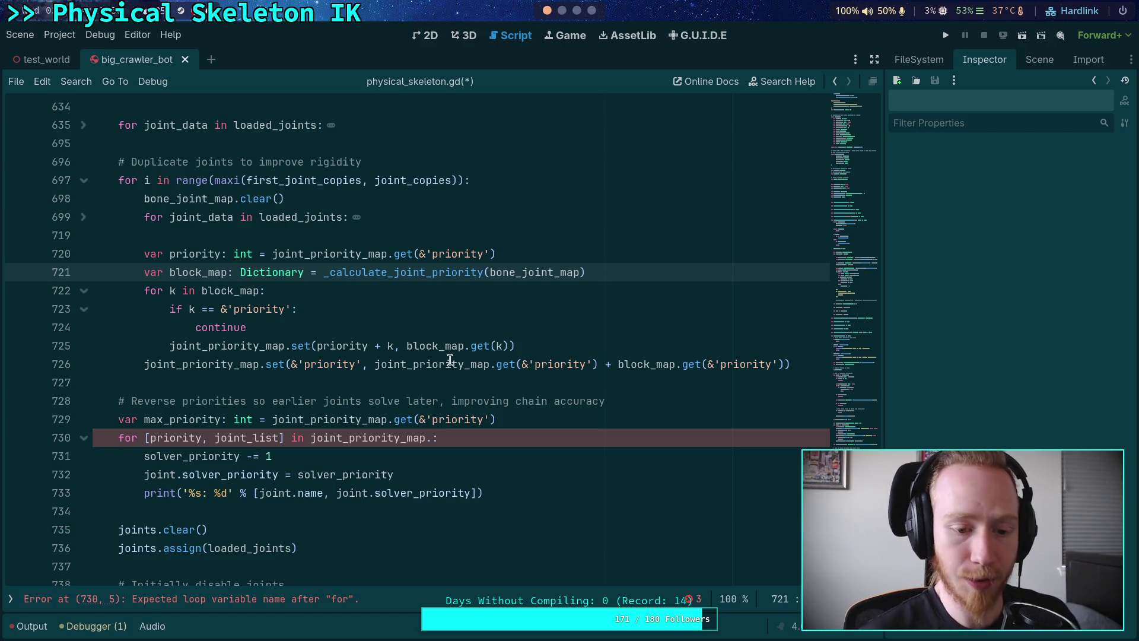
# Change line 730's loop to 'for priority in joint_priority_map:'
pyautogui.moveTo(144, 438); pyautogui.dragTo(287, 438)
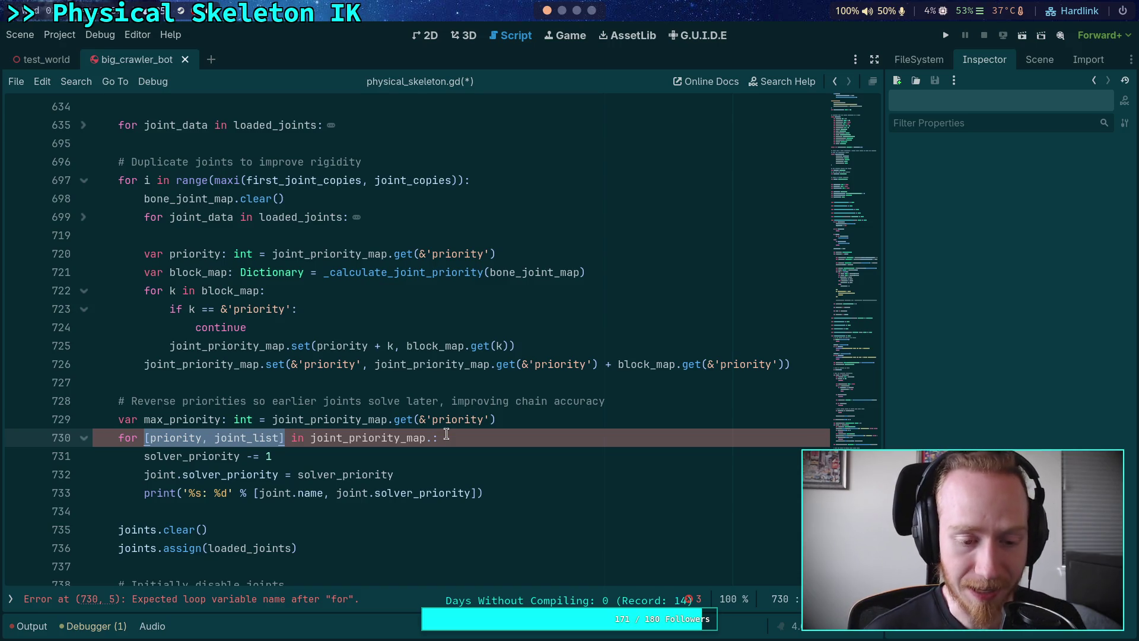
pyautogui.press('BackSpace')
pyautogui.write('priority')
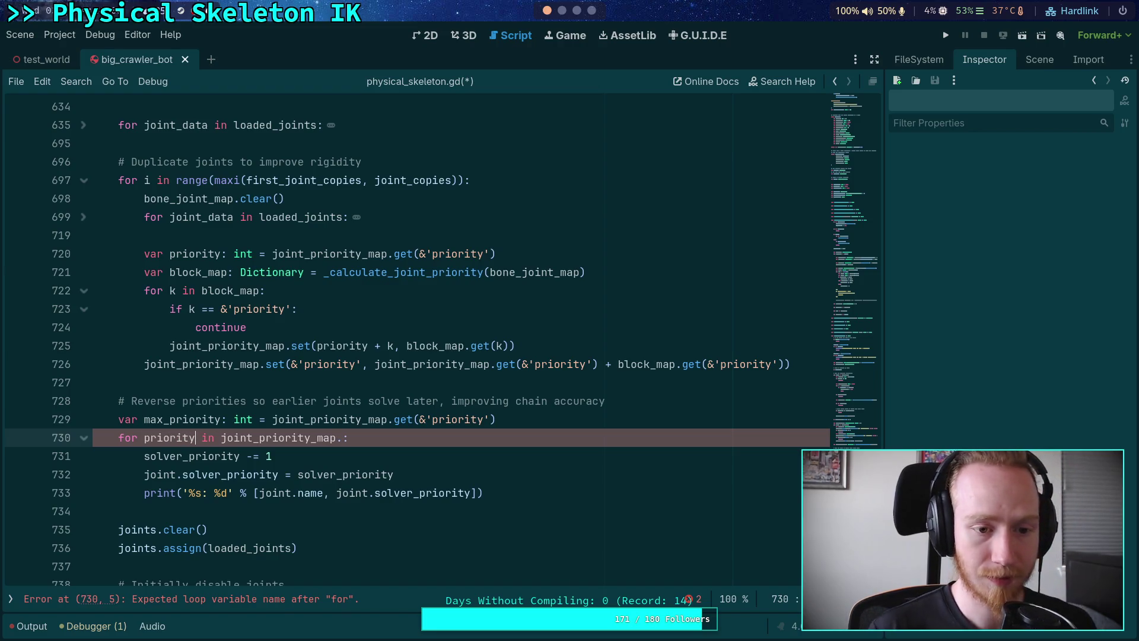
# Check the other occurrences of priority from line 725, then place the caret on line 730
pyautogui.click(387, 345)
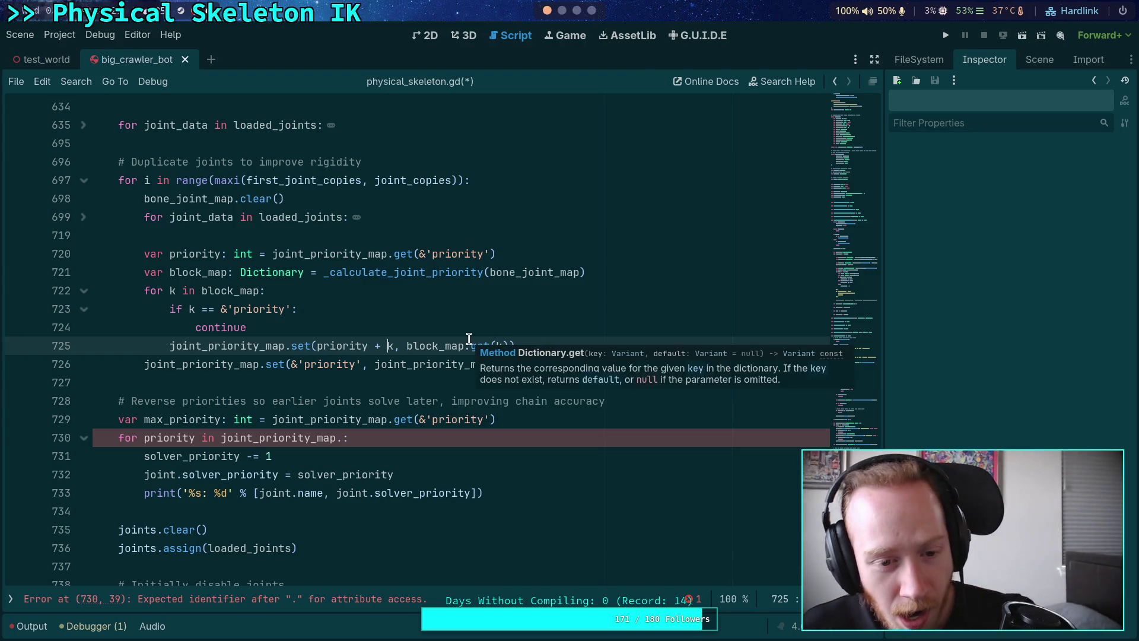
pyautogui.doubleClick(370, 345)
pyautogui.click(388, 345)
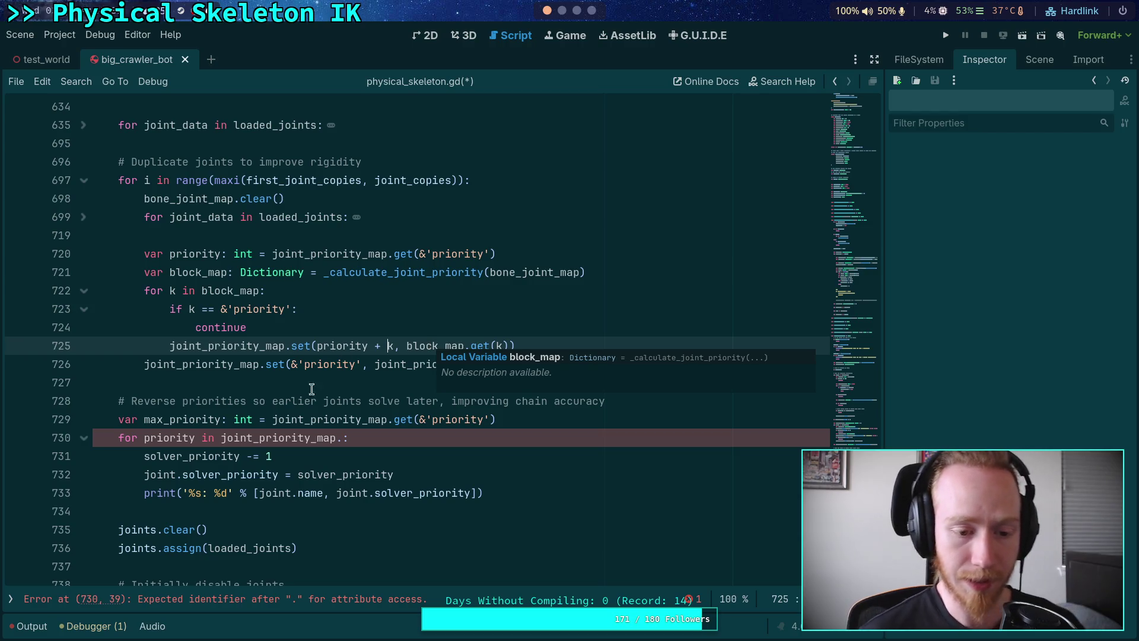
pyautogui.scroll(-1, 380, 380)
pyautogui.click(381, 399)
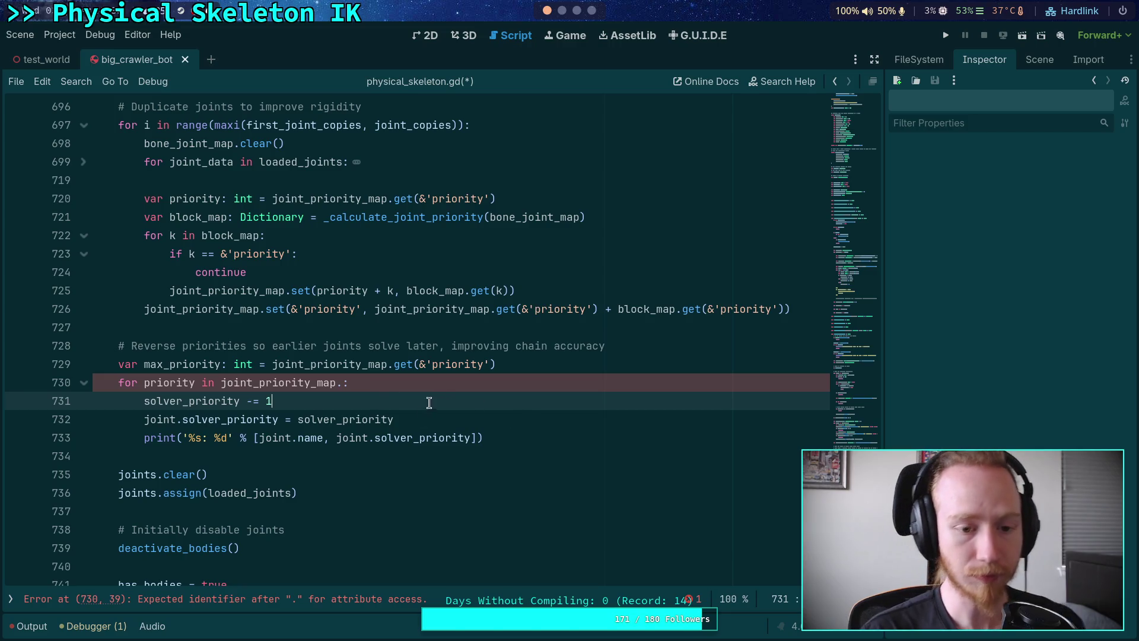
pyautogui.click(344, 383)
# Remove the stray dot and add an 'if ...: continue' guard above a new var joint_list line
pyautogui.press('BackSpace')
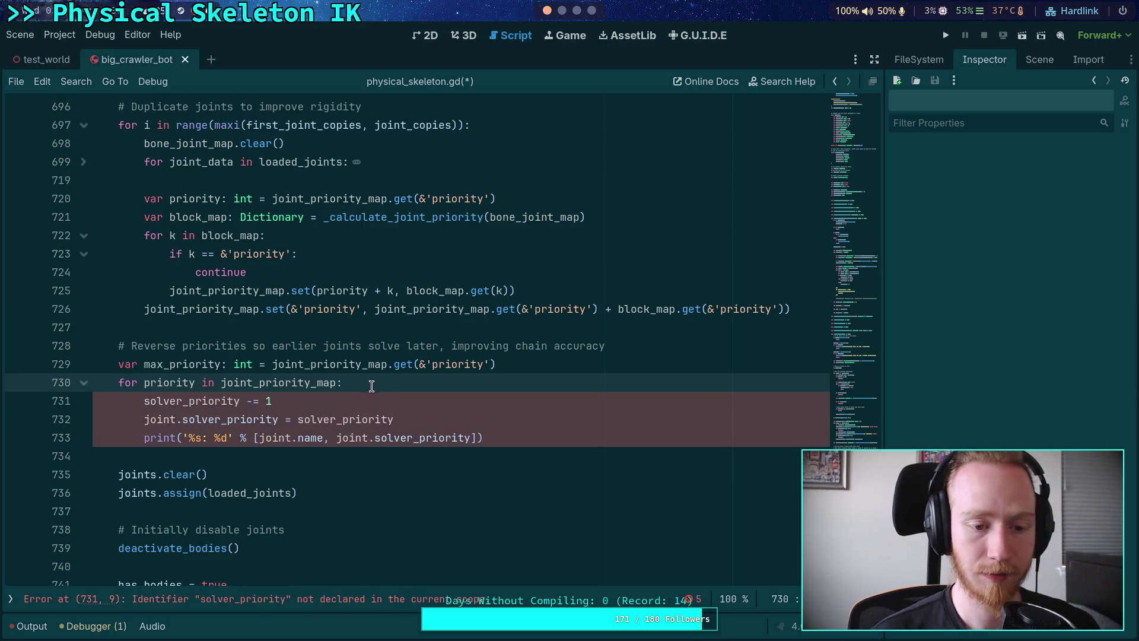
pyautogui.press('Return')
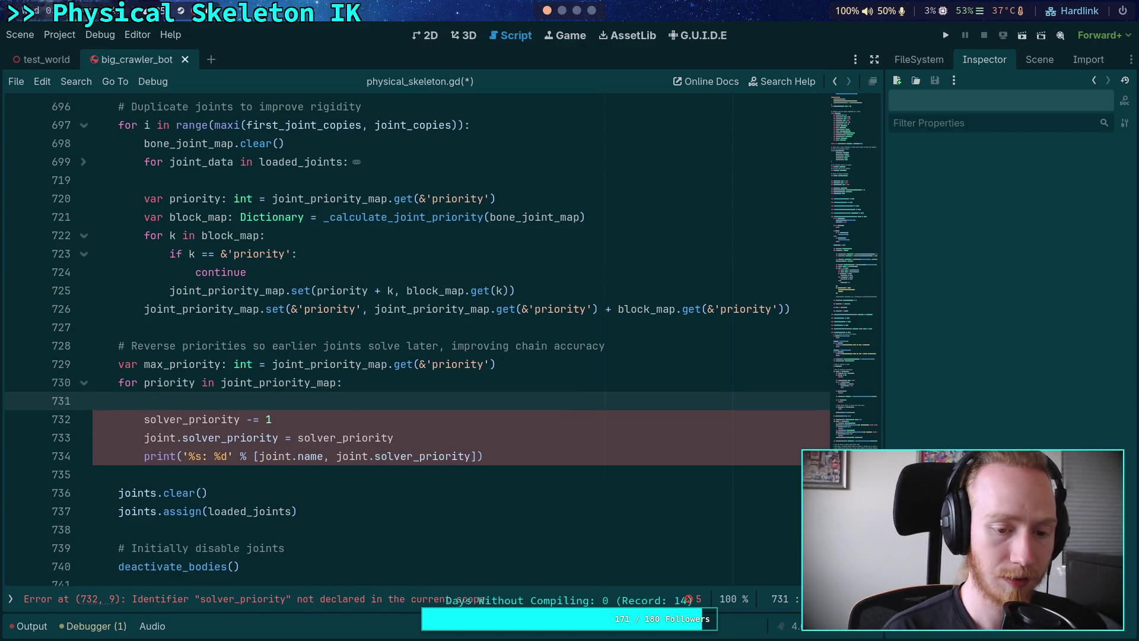
pyautogui.write('var j')
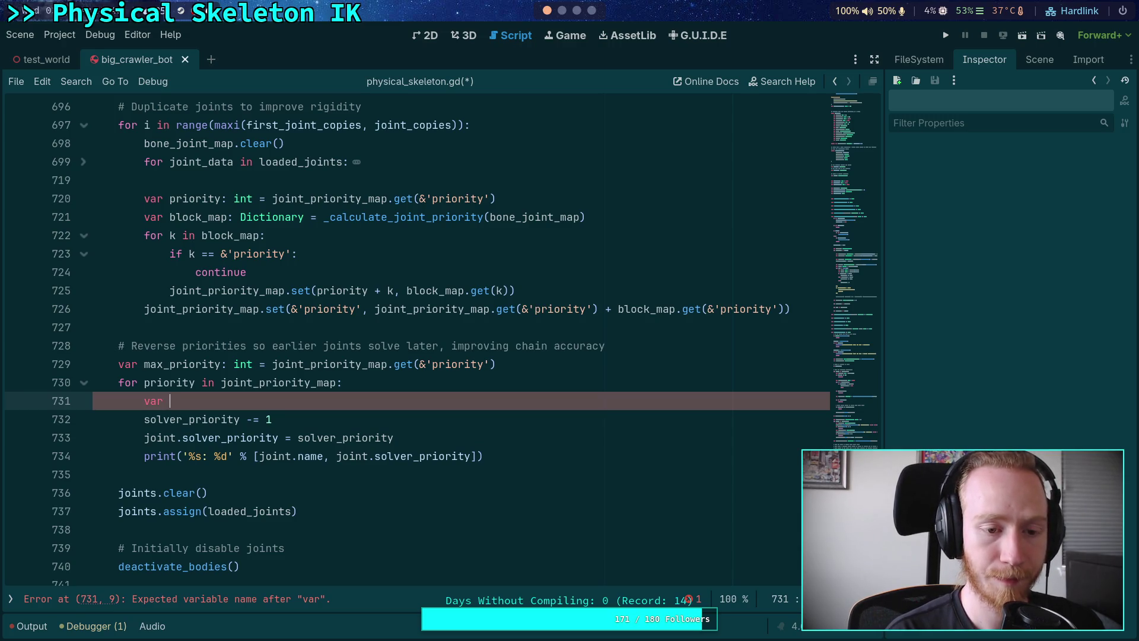
pyautogui.write('oint_list =')
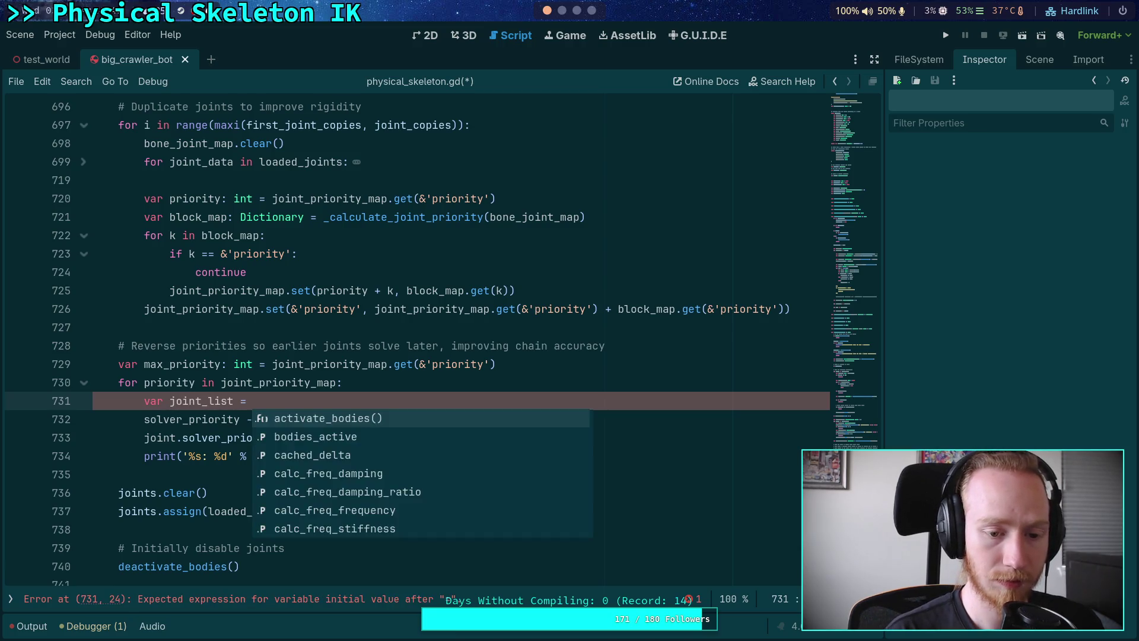
pyautogui.press('Escape')
pyautogui.hotkey('ctrl', 'shift', 'Return')
pyautogui.write('if priori')
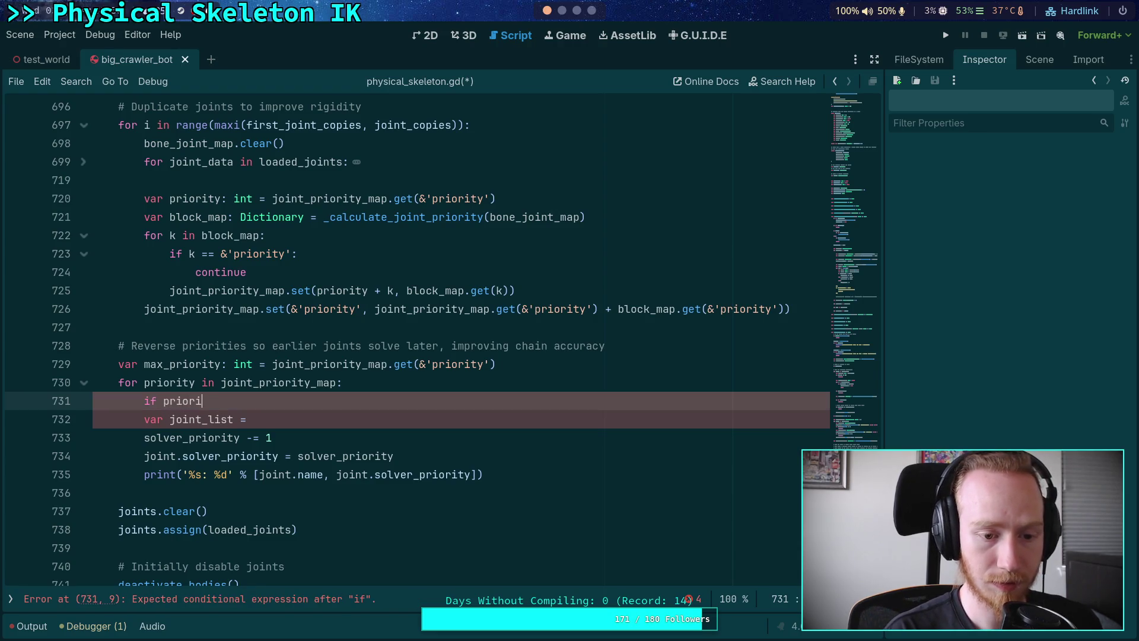
pyautogui.write('ty == &')
pyautogui.press('Escape')
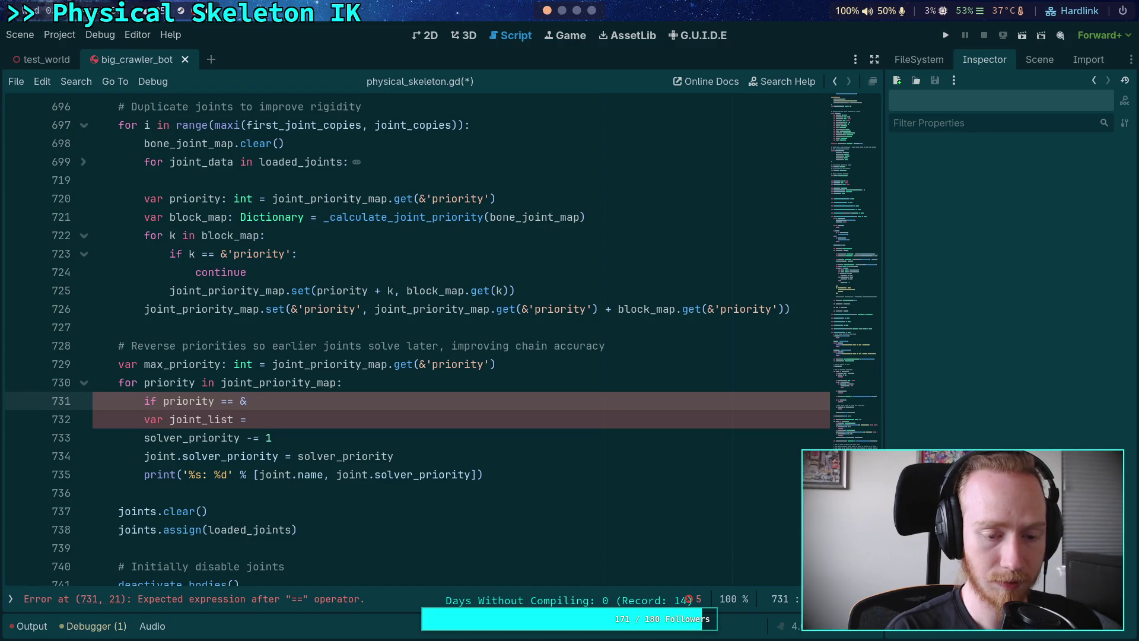
pyautogui.write(':')
pyautogui.press('Return')
pyautogui.write('continue')
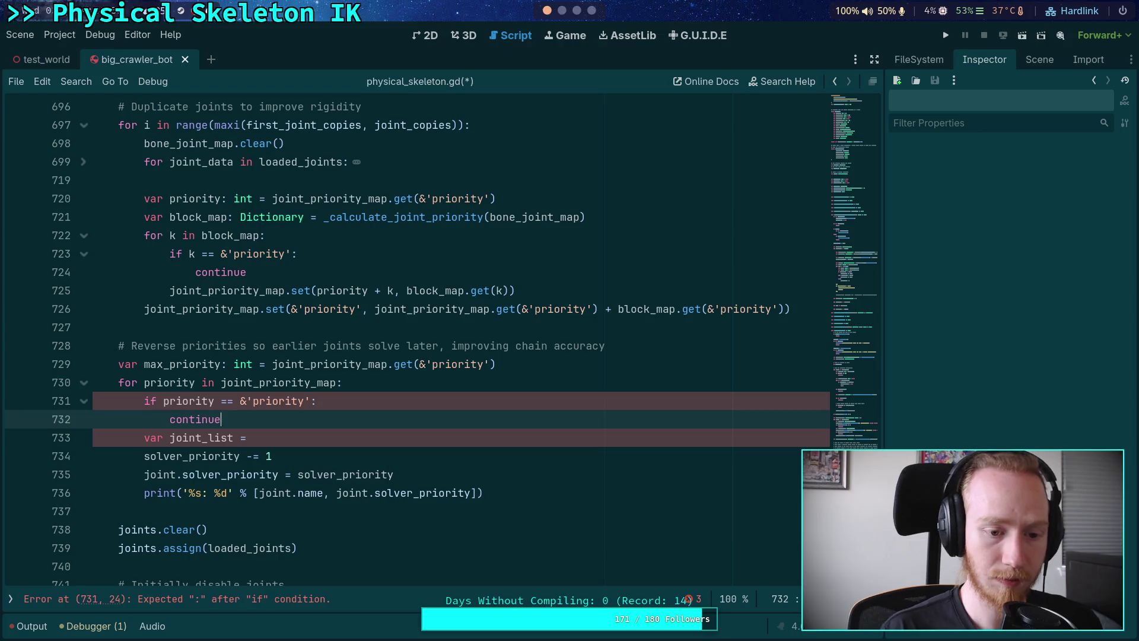
# Initialize joint_list with joint_priority_map.get(priority)
pyautogui.click(386, 431)
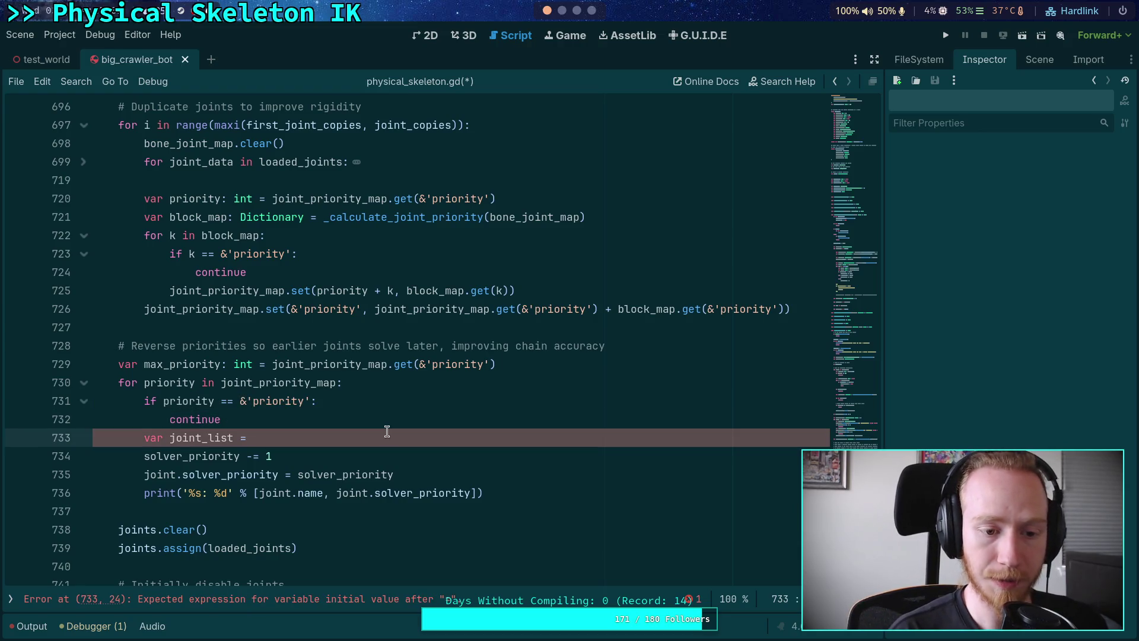
pyautogui.write('joi')
pyautogui.press('Down')
pyautogui.press('Down')
pyautogui.press('Down')
pyautogui.press('Return')
pyautogui.write('get(')
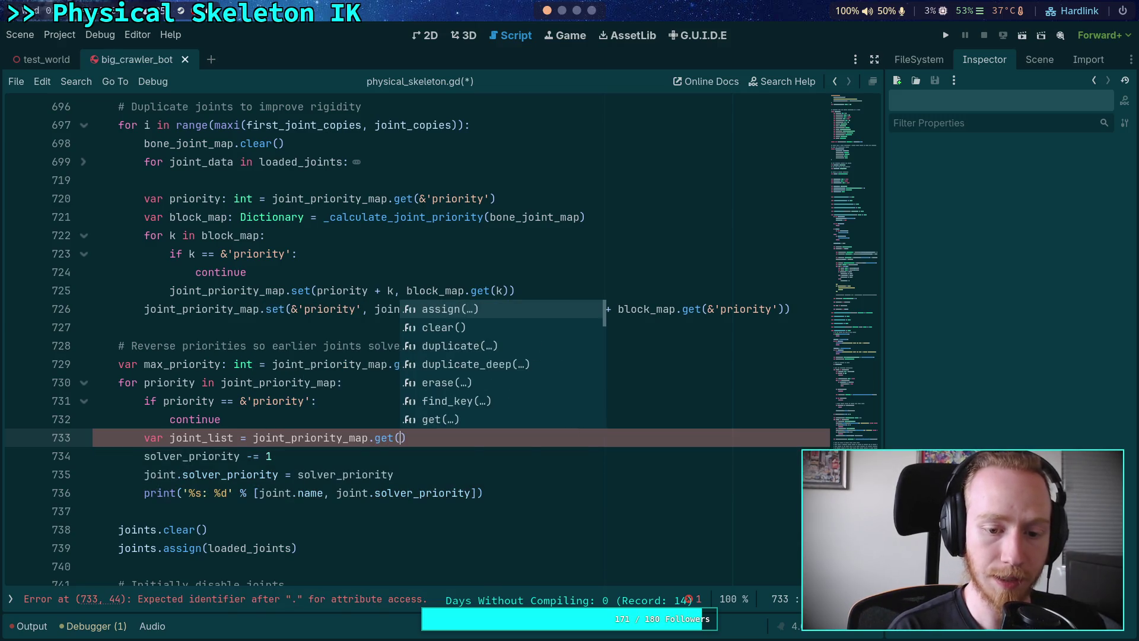
pyautogui.press('Return')
pyautogui.write('riori')
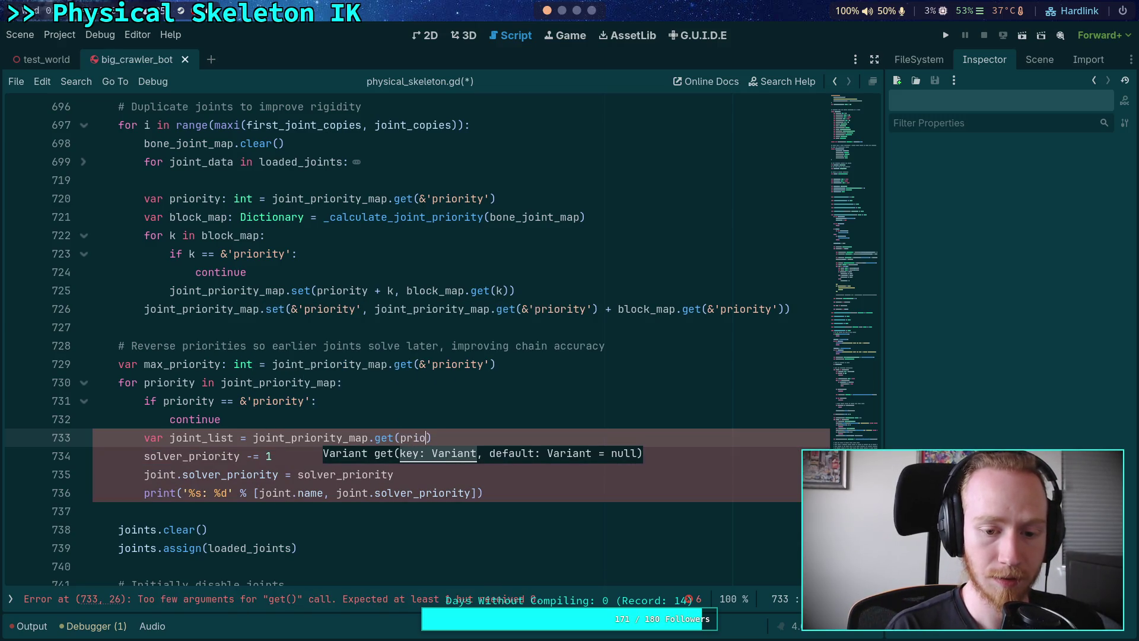
pyautogui.press('Return')
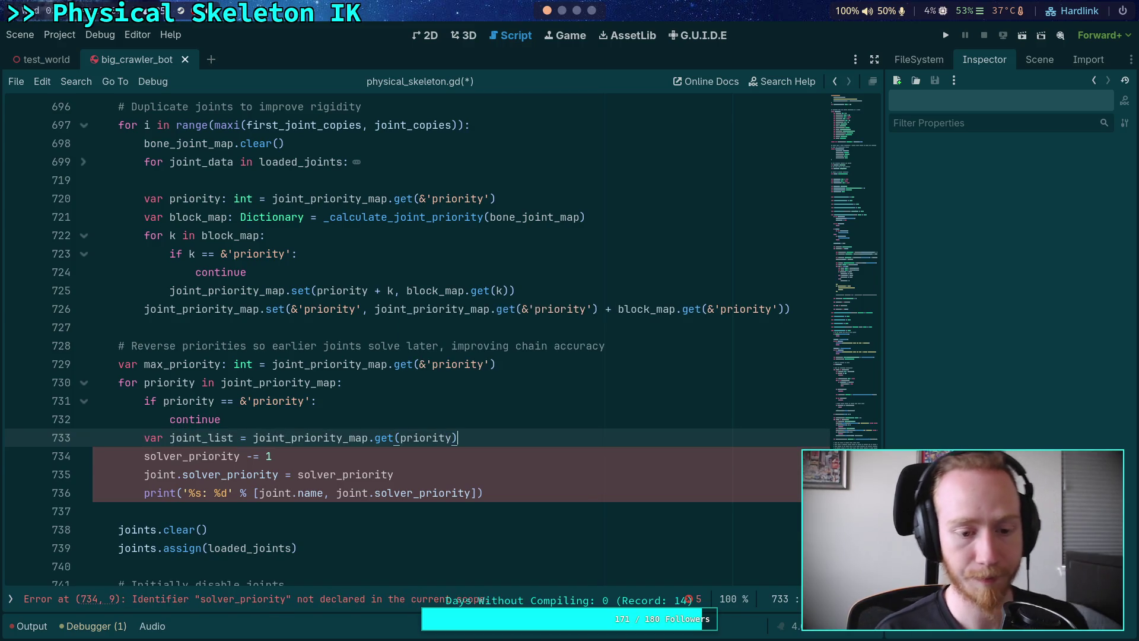
pyautogui.press('Return')
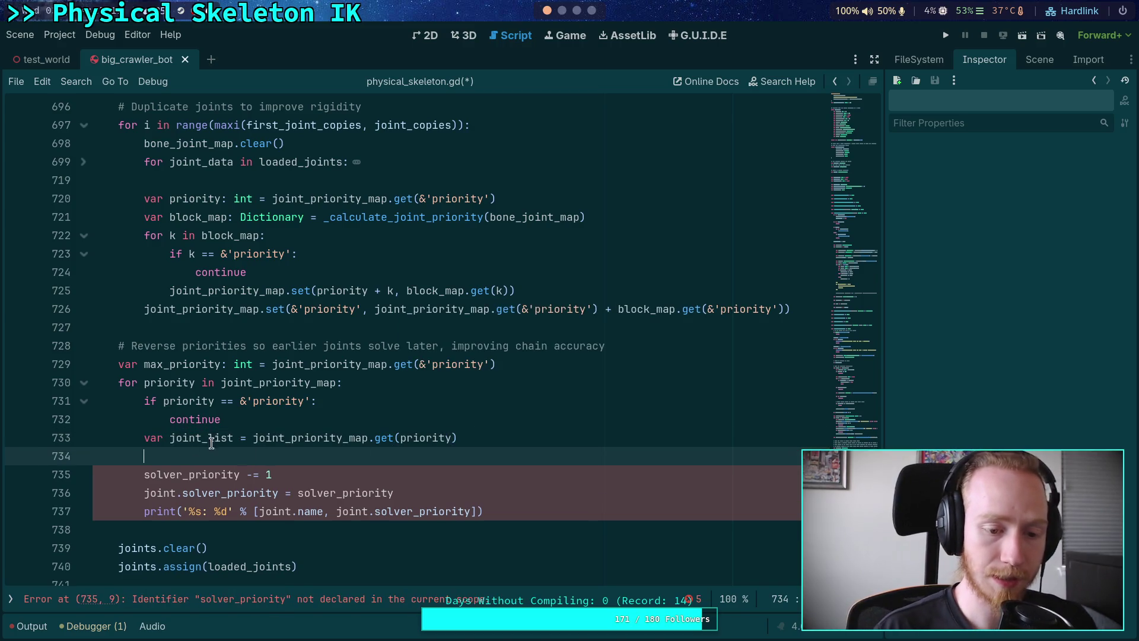
# Type joint_list as Array and add a for-loop over each joint below it
pyautogui.click(234, 439)
pyautogui.write(': Array')
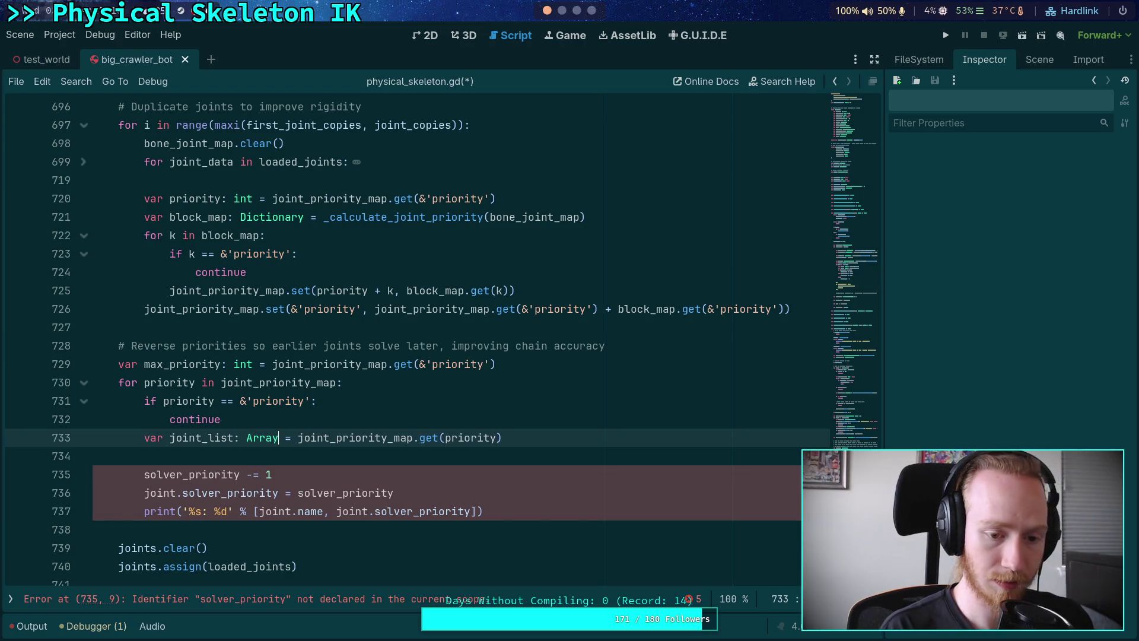
pyautogui.click(299, 452)
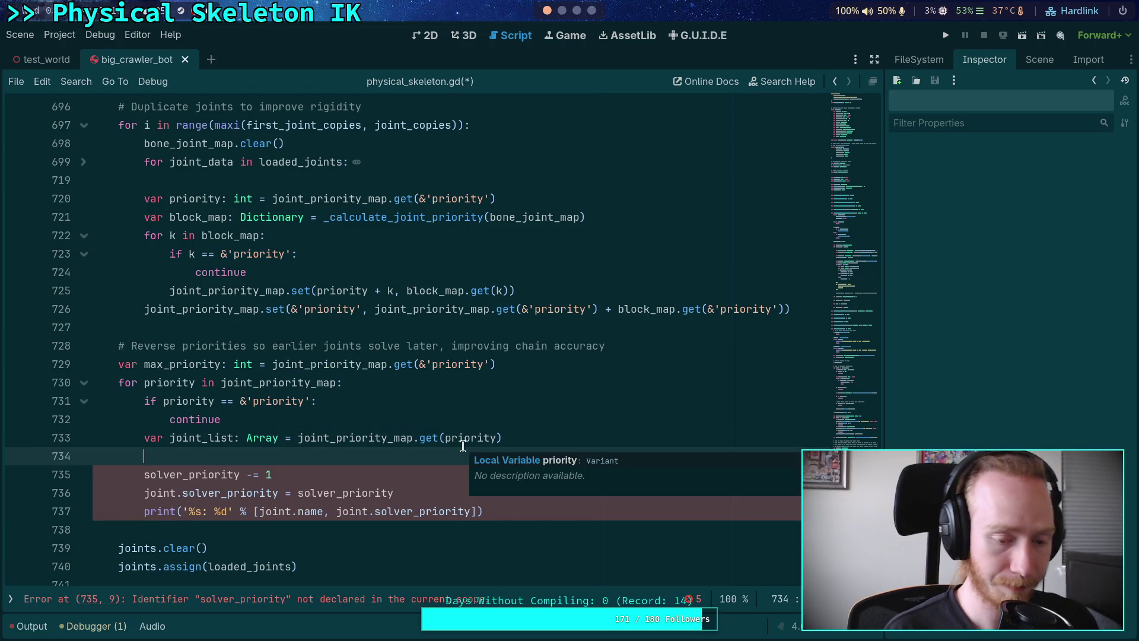
pyautogui.write('for joint in')
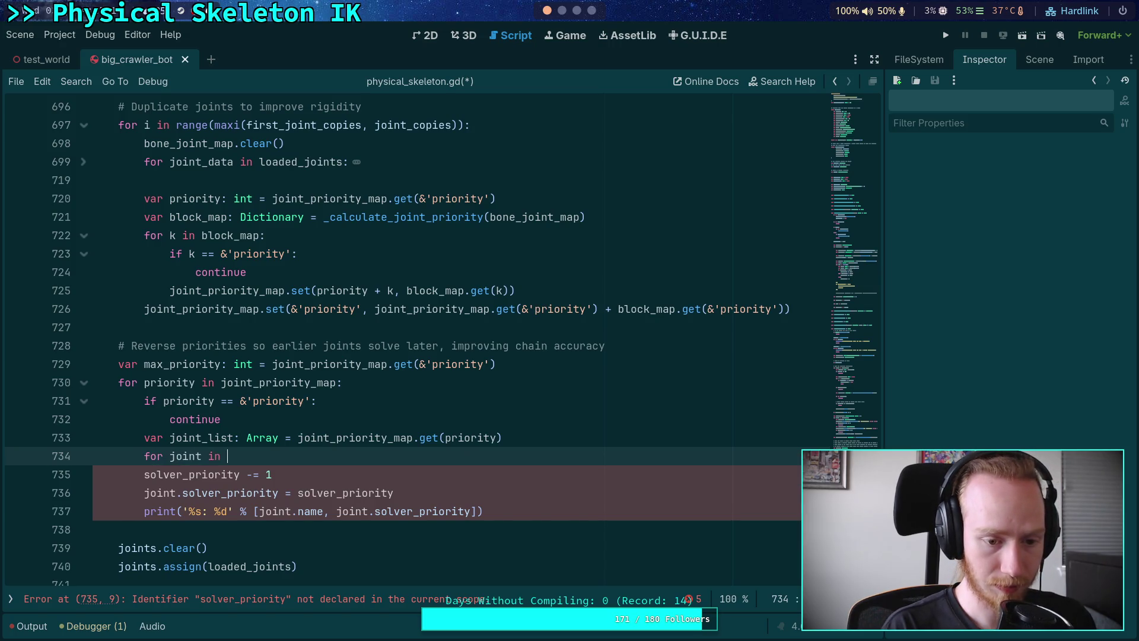
pyautogui.write('joint_list')
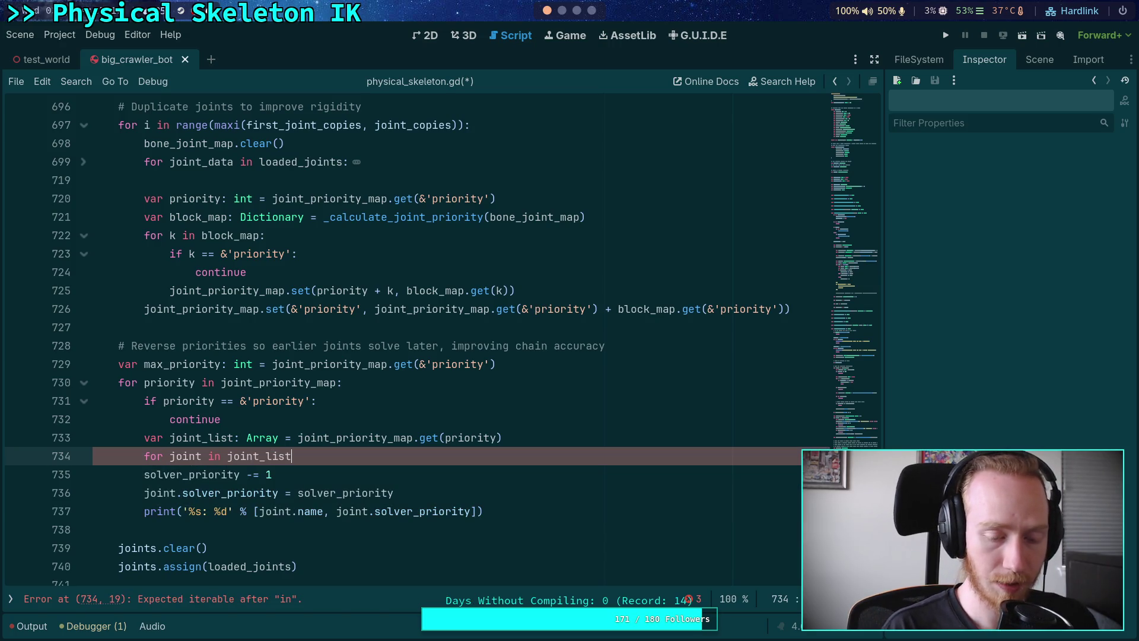
pyautogui.write(':')
pyautogui.press('Return')
# Declare joint_list as Array[Joint3D] and fill it on its own line via joint_list.assign()
pyautogui.scroll(-2, 464, 401)
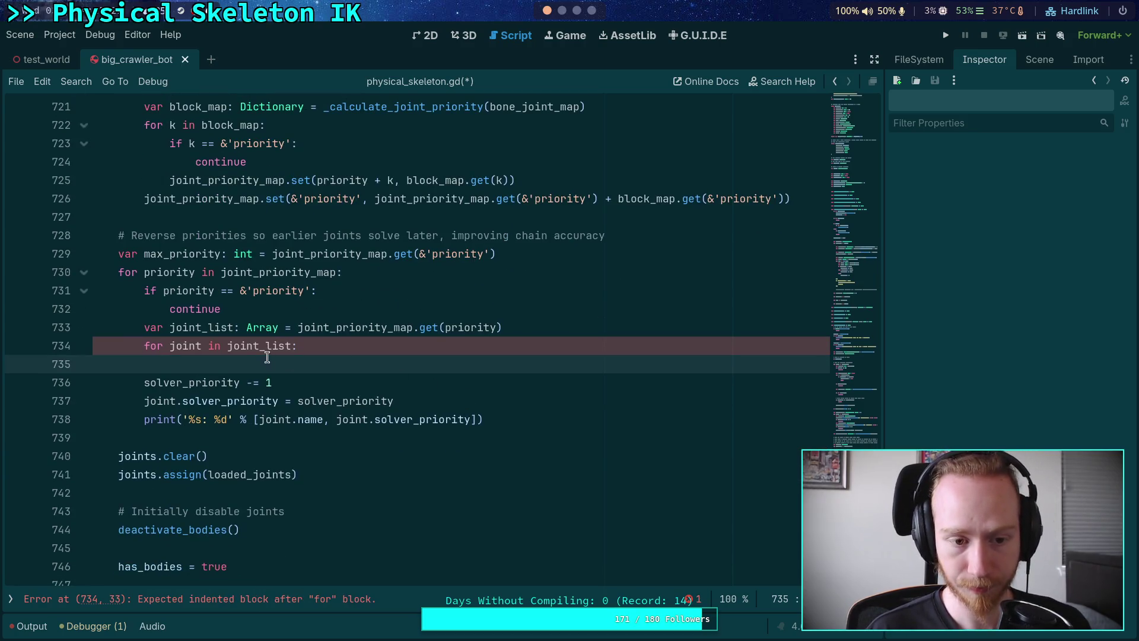
pyautogui.click(247, 330)
pyautogui.write('[Joint3D')
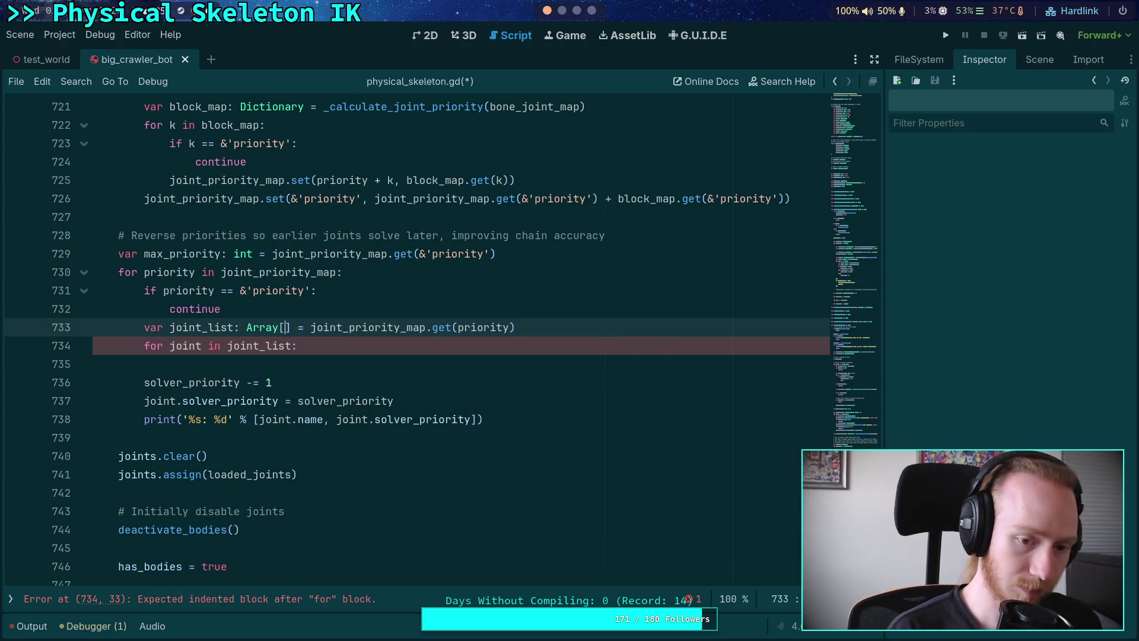
pyautogui.click(343, 327)
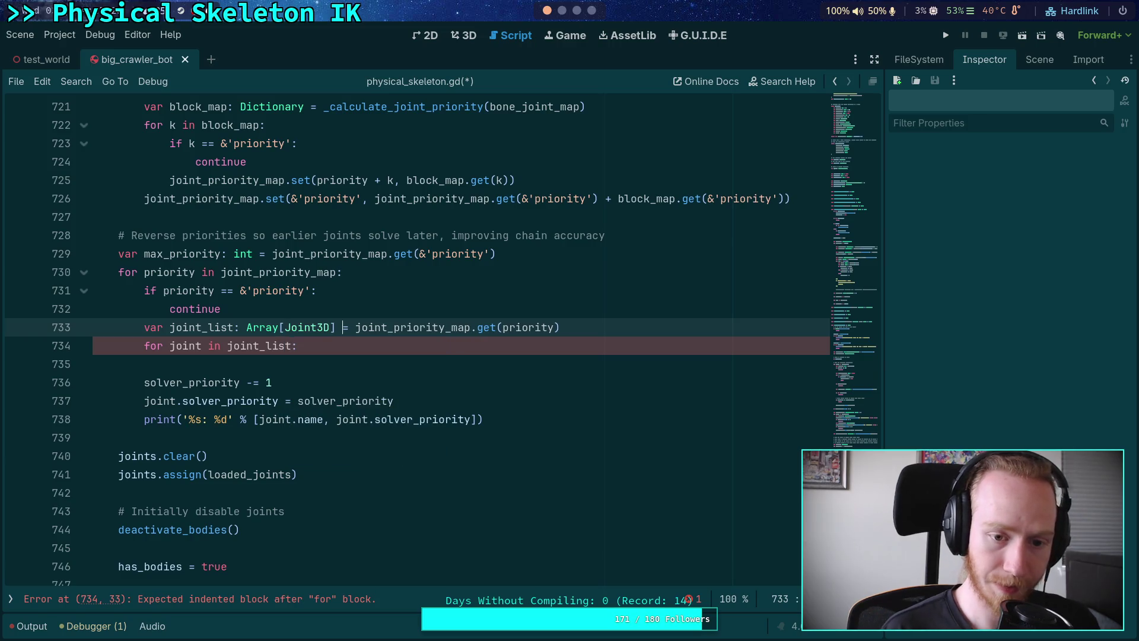
pyautogui.press('BackSpace')
pyautogui.press('BackSpace')
pyautogui.press('BackSpace')
pyautogui.press('Return')
pyautogui.write('joint_')
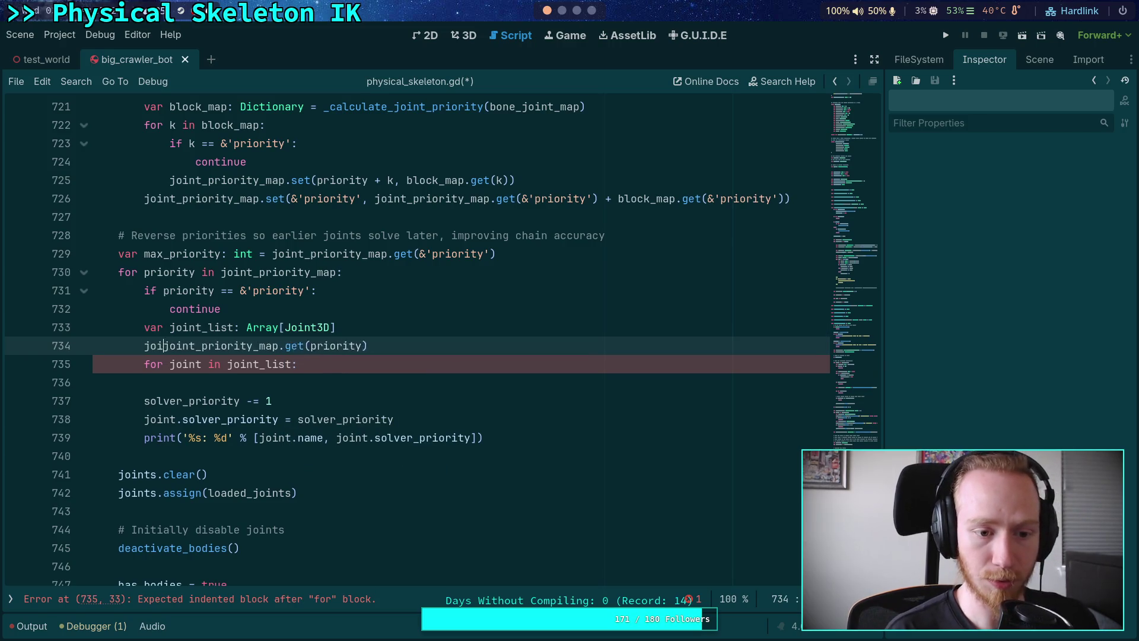
pyautogui.write('list.assign(')
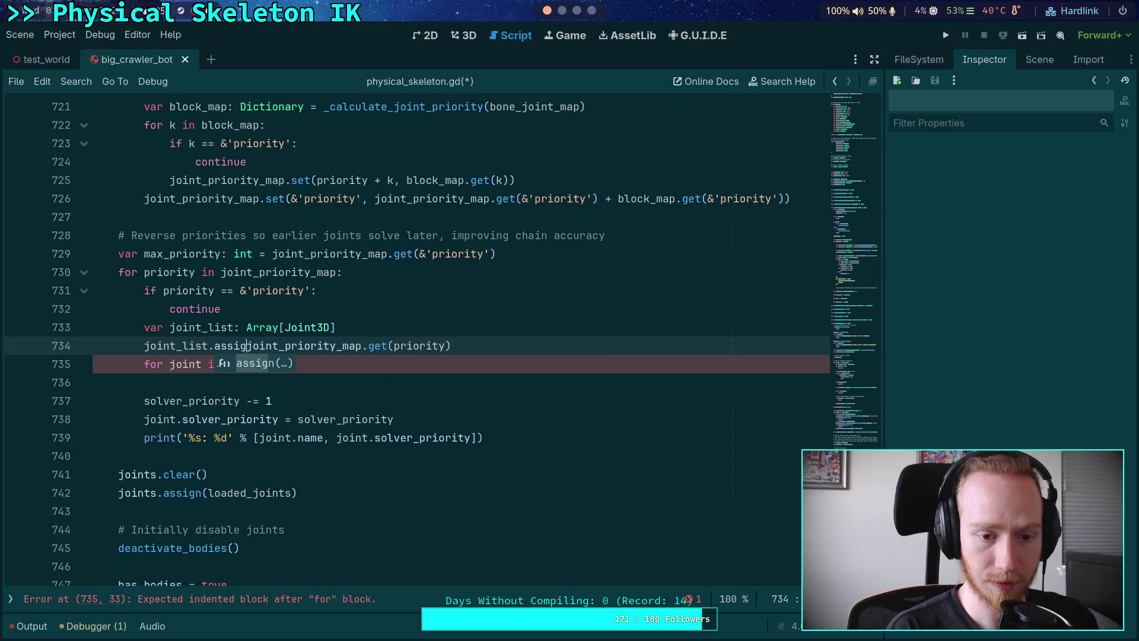
pyautogui.press('Escape')
pyautogui.click(510, 344)
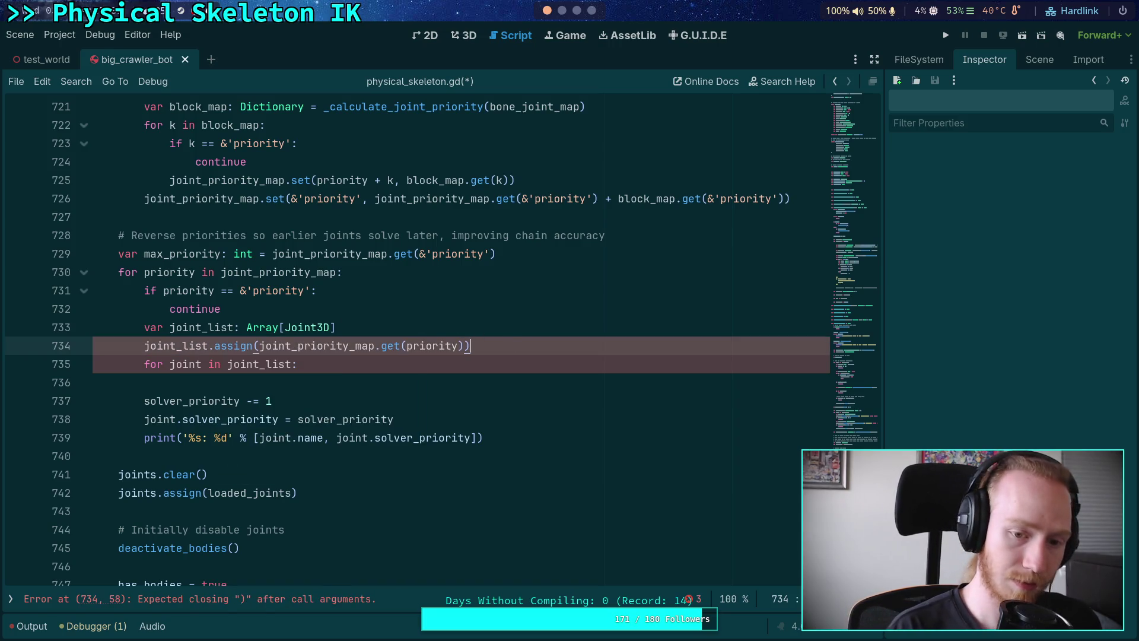
# Set joint.solver_priority = max_priority - priority in the joint loop and select old lines 737–739
pyautogui.click(365, 374)
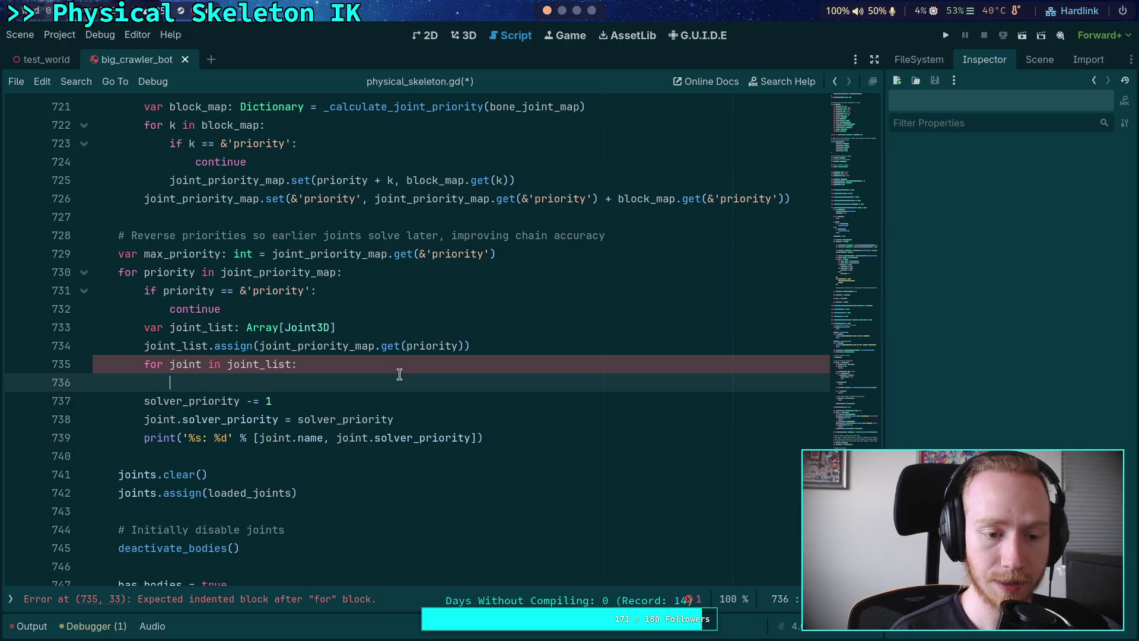
pyautogui.write('joint.so')
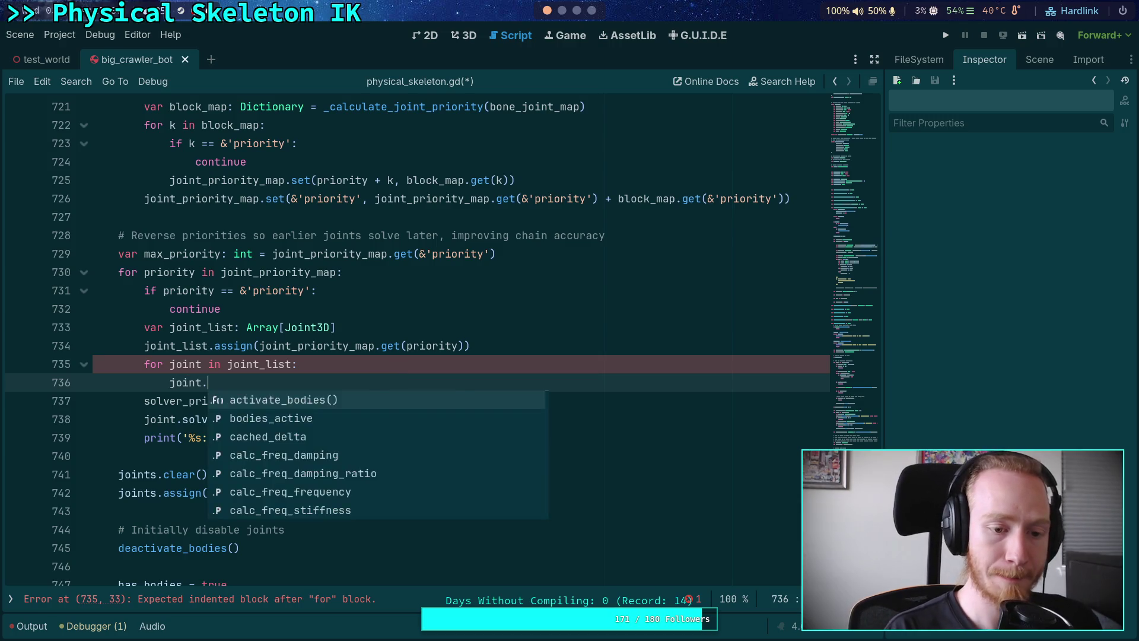
pyautogui.press('Return')
pyautogui.write('max')
pyautogui.press('Return')
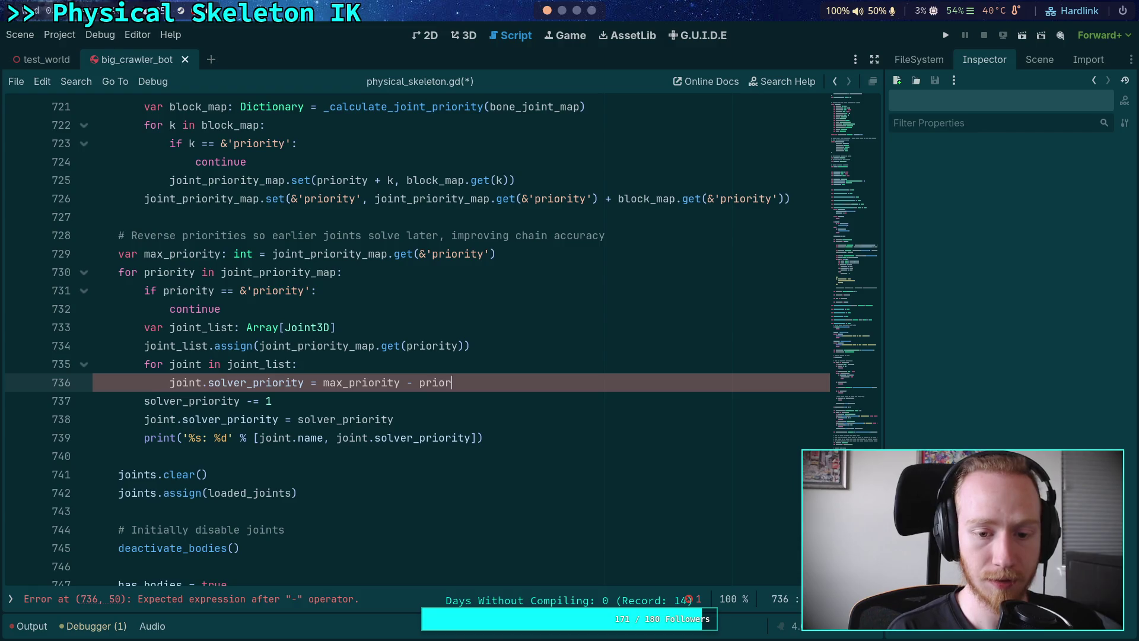
pyautogui.press('Escape')
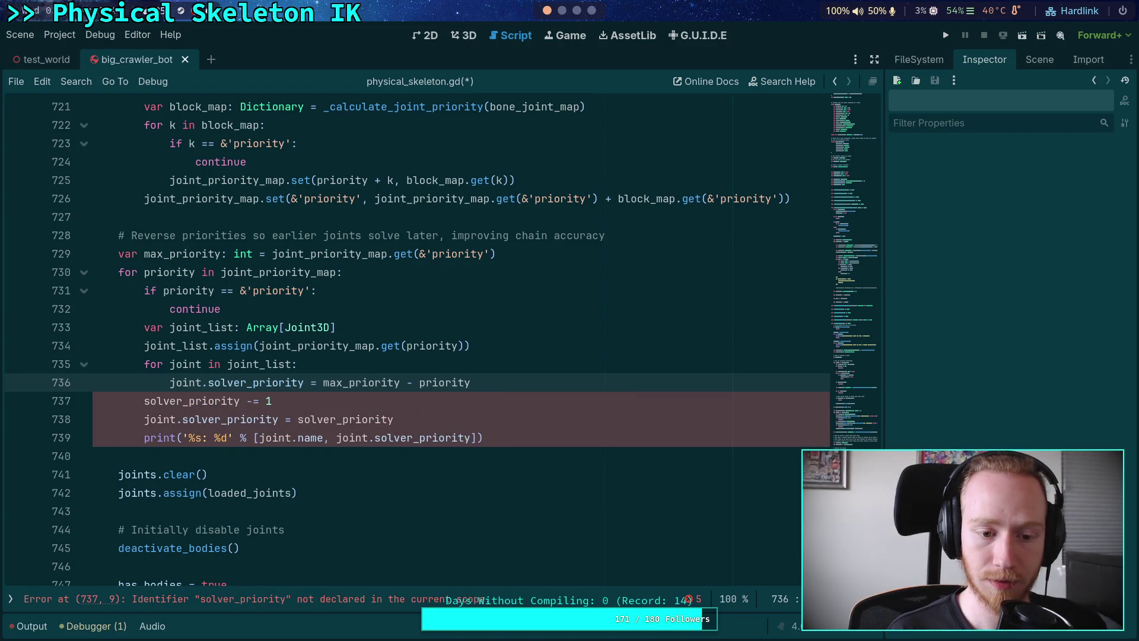
pyautogui.press('Return')
pyautogui.moveTo(431, 435)
pyautogui.mouseDown()
pyautogui.moveTo(451, 399)
pyautogui.moveTo(563, 379)
pyautogui.mouseUp()
# Delete the leftover solver_priority lines, test-run the project, and stop it after the error
pyautogui.press('BackSpace')
pyautogui.press('F5')
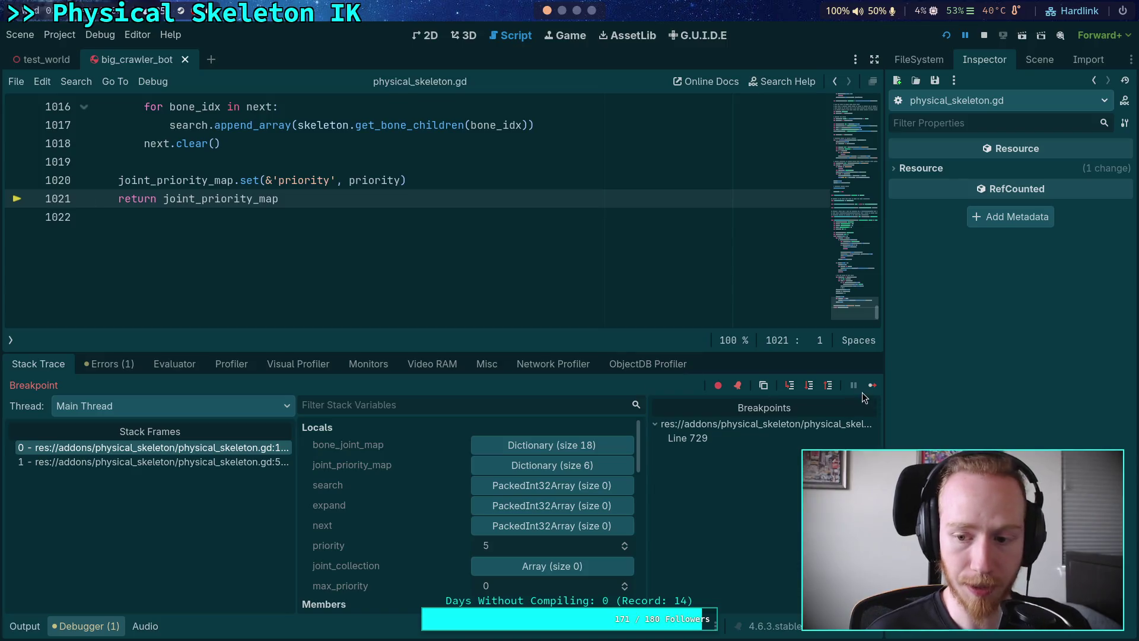
pyautogui.click(870, 388)
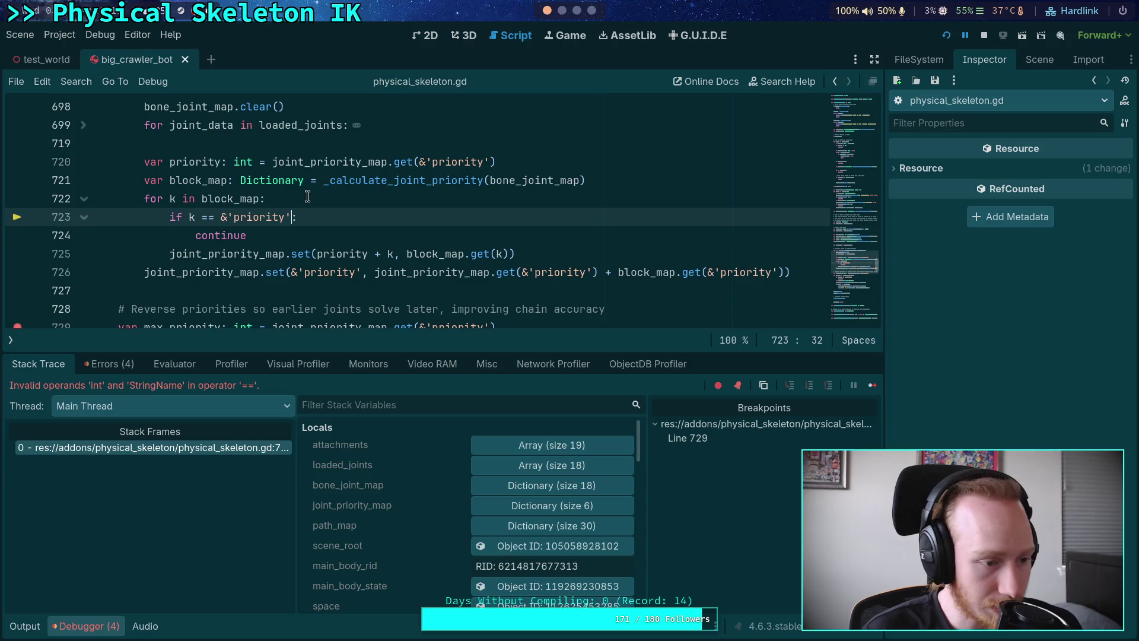
pyautogui.click(980, 38)
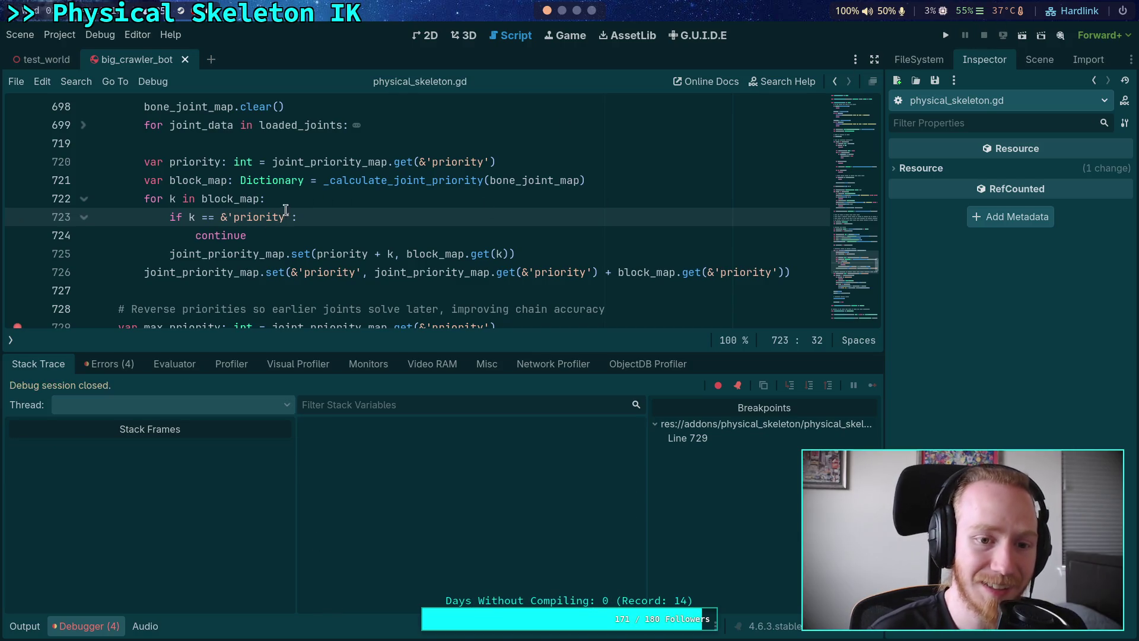
# Replace the k == &'priority' comparison on line 723 with 'k is not int'
pyautogui.click(190, 218)
pyautogui.click(290, 215)
pyautogui.moveTo(189, 217); pyautogui.dragTo(289, 214)
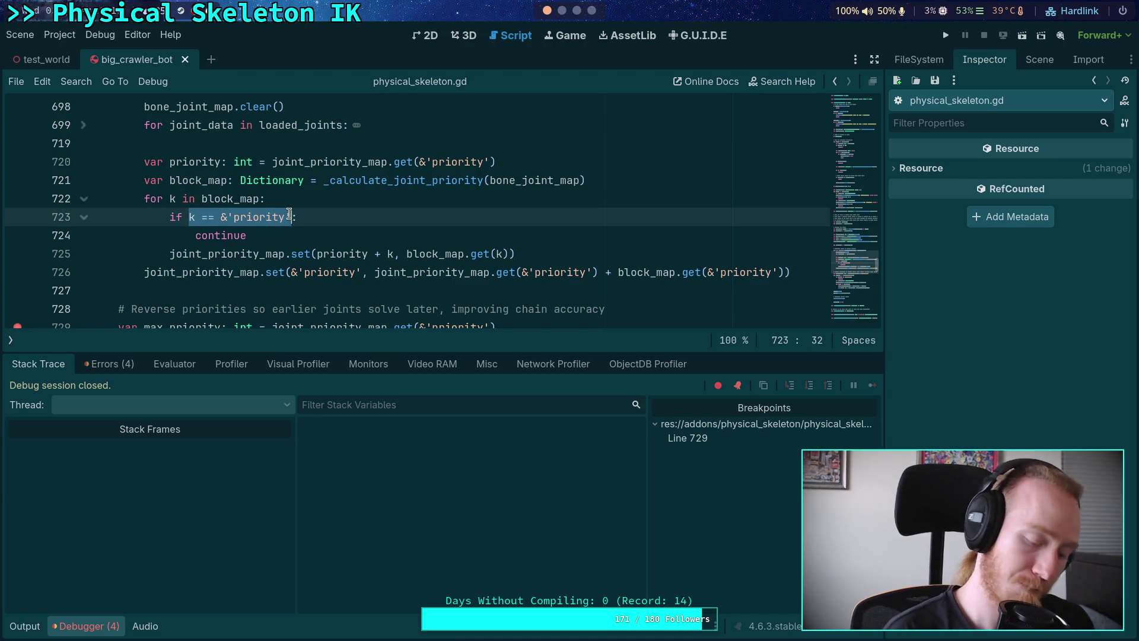
pyautogui.write('not')
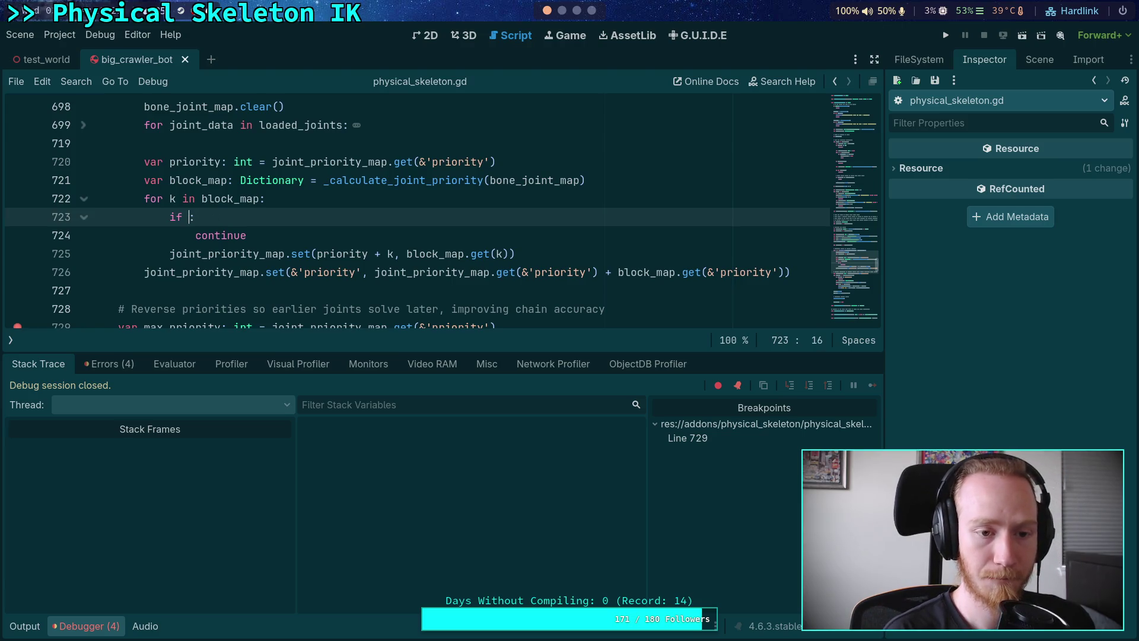
pyautogui.press('BackSpace')
pyautogui.write('k is n')
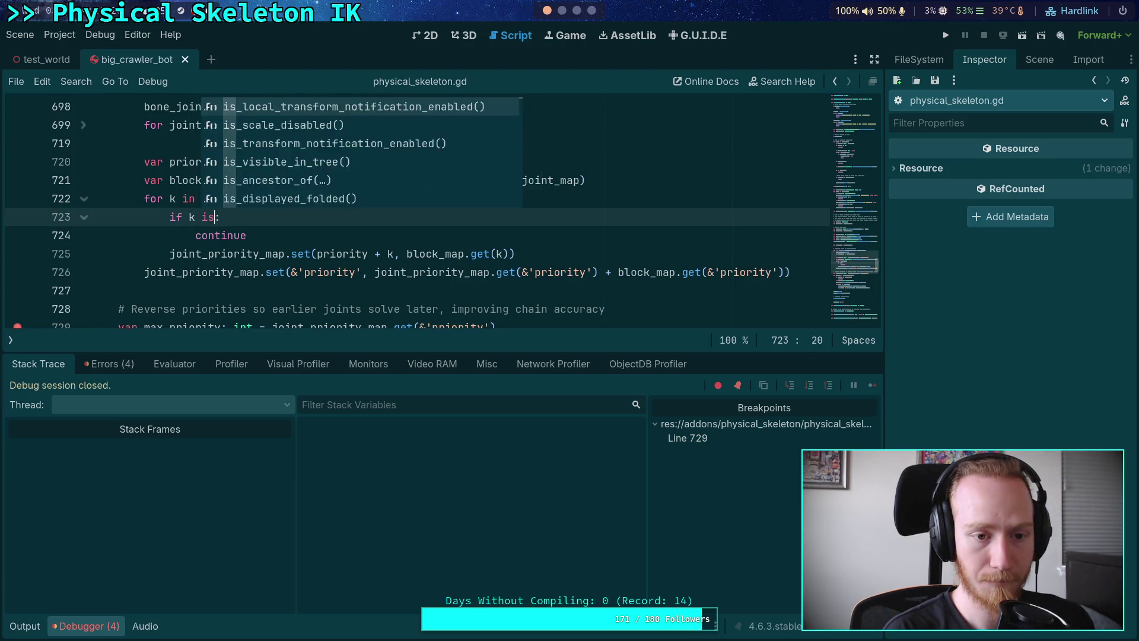
pyautogui.write('ot int')
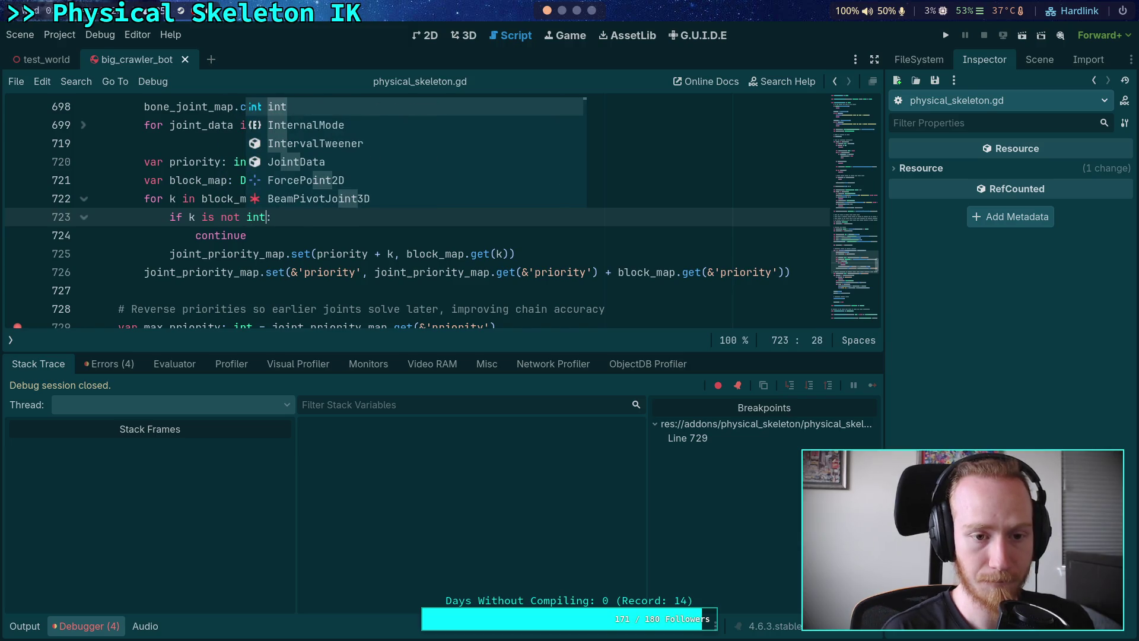
pyautogui.click(292, 237)
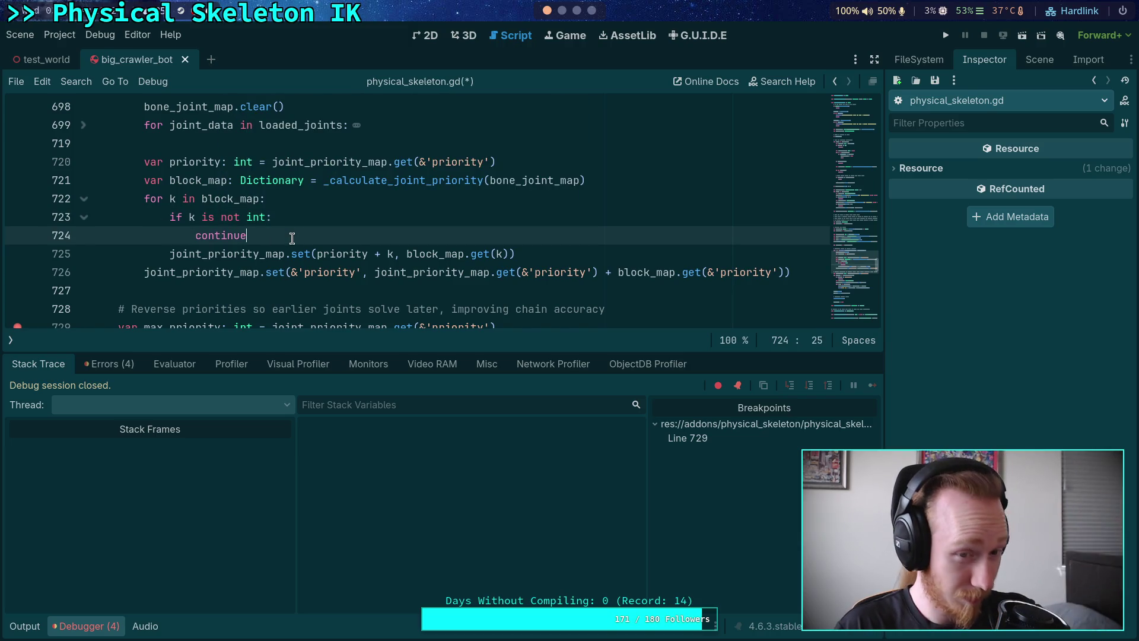
# Change the second loop's check to 'priority is not int', save the script, and rerun the project
pyautogui.scroll(-3, 292, 237)
pyautogui.moveTo(164, 202); pyautogui.dragTo(312, 205)
pyautogui.write('priority')
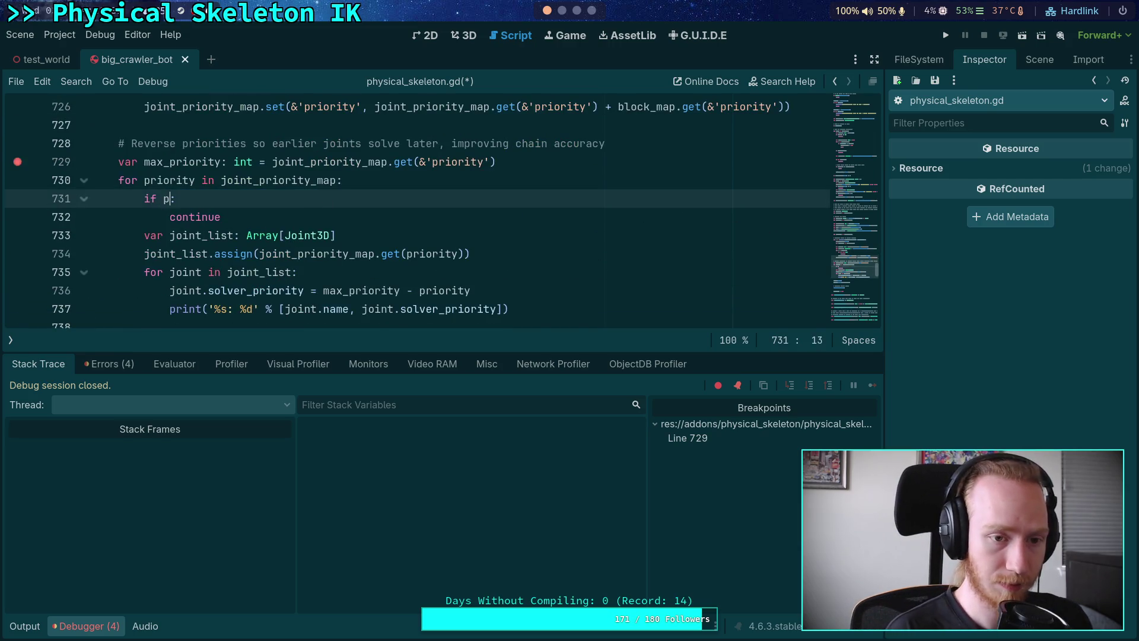
pyautogui.write(' is not int')
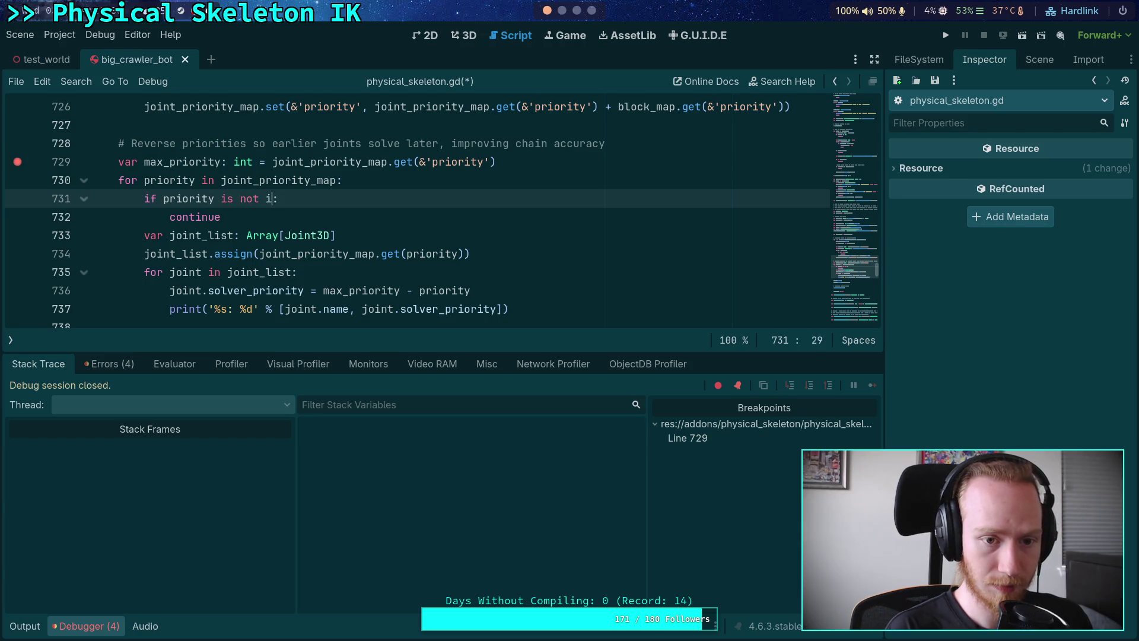
pyautogui.hotkey('ctrl', 's')
pyautogui.click(945, 35)
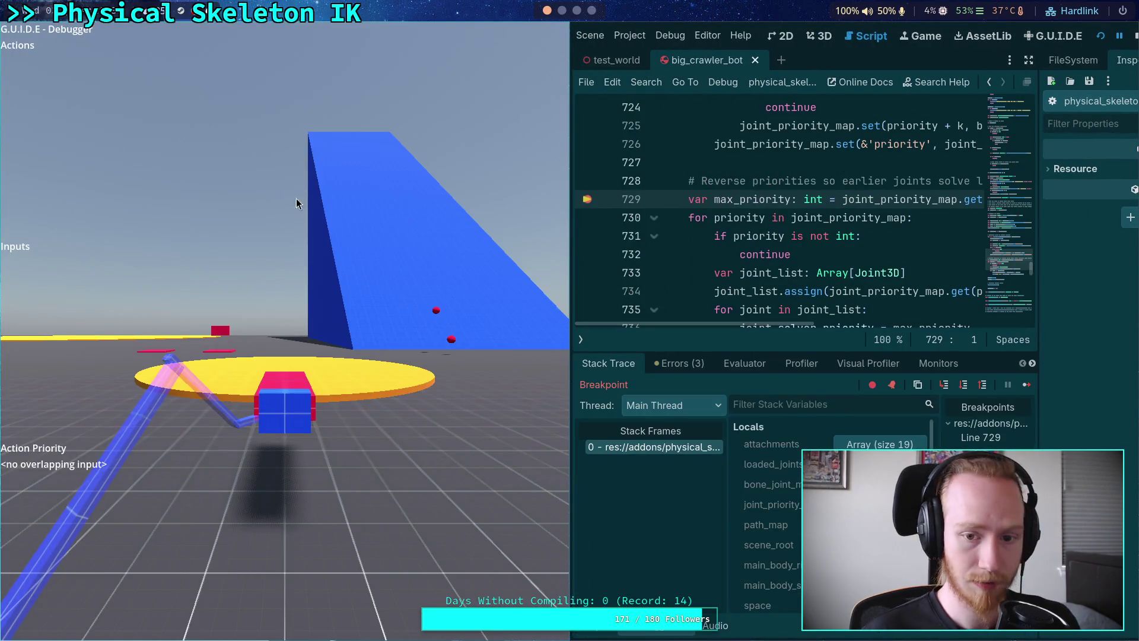
# Enlarge the debugger and expand joint_priority_map to show keys 0–8 with six-joint arrays and priority 9
pyautogui.press('super+f')
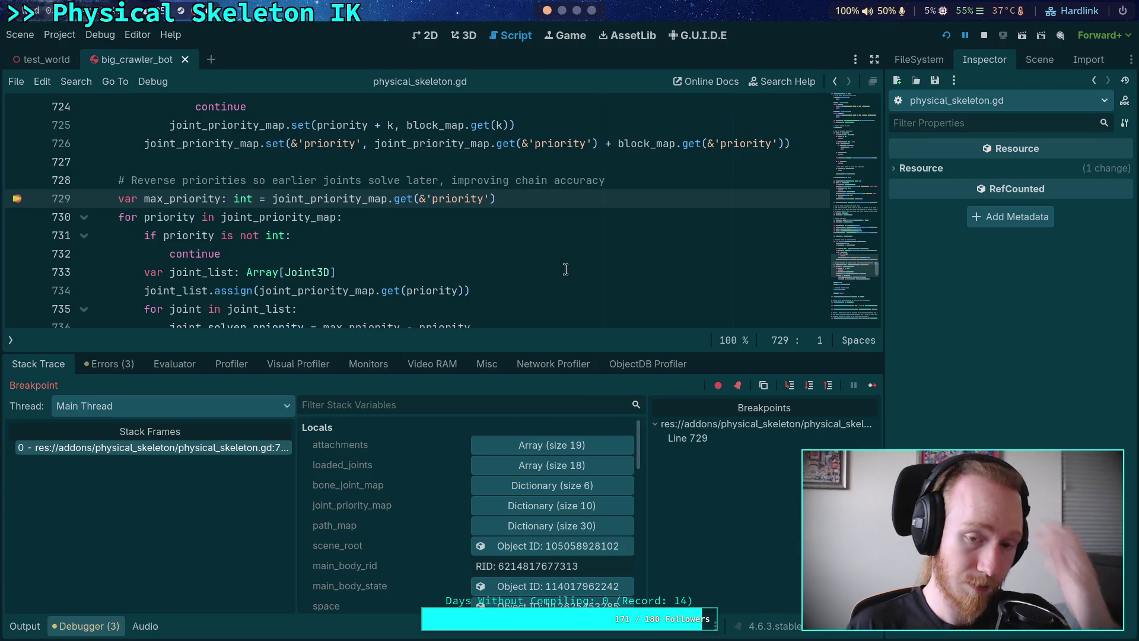
pyautogui.scroll(-2, 556, 247)
pyautogui.scroll(2, 556, 247)
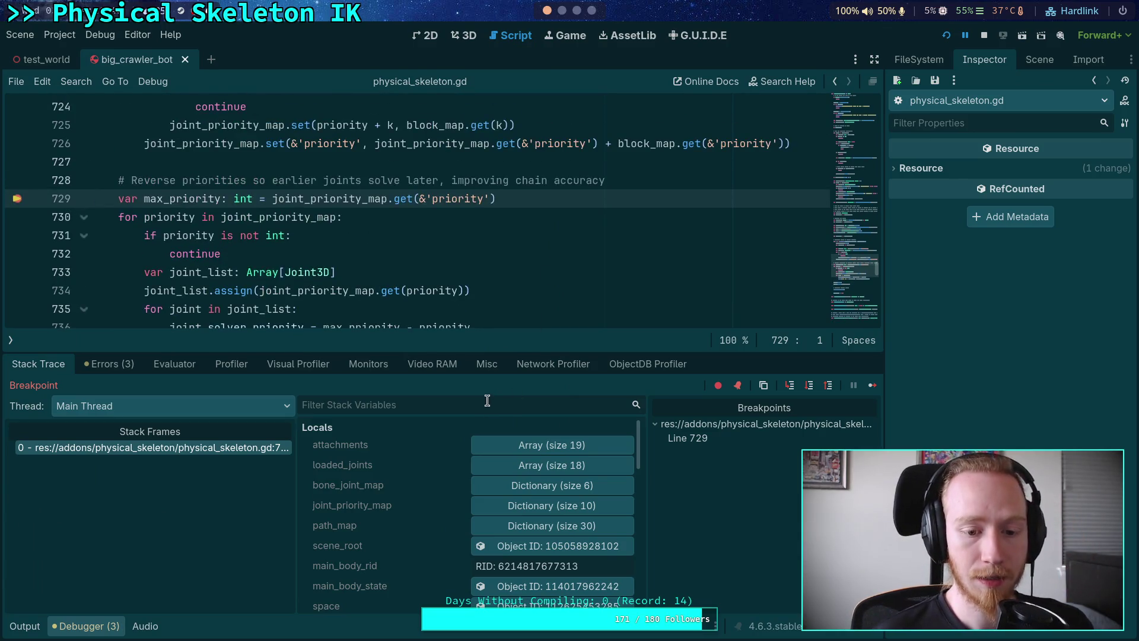
pyautogui.click(571, 509)
pyautogui.moveTo(472, 349)
pyautogui.mouseDown()
pyautogui.moveTo(450, 235)
pyautogui.moveTo(437, 229)
pyautogui.mouseUp()
pyautogui.click(550, 492)
pyautogui.click(582, 494)
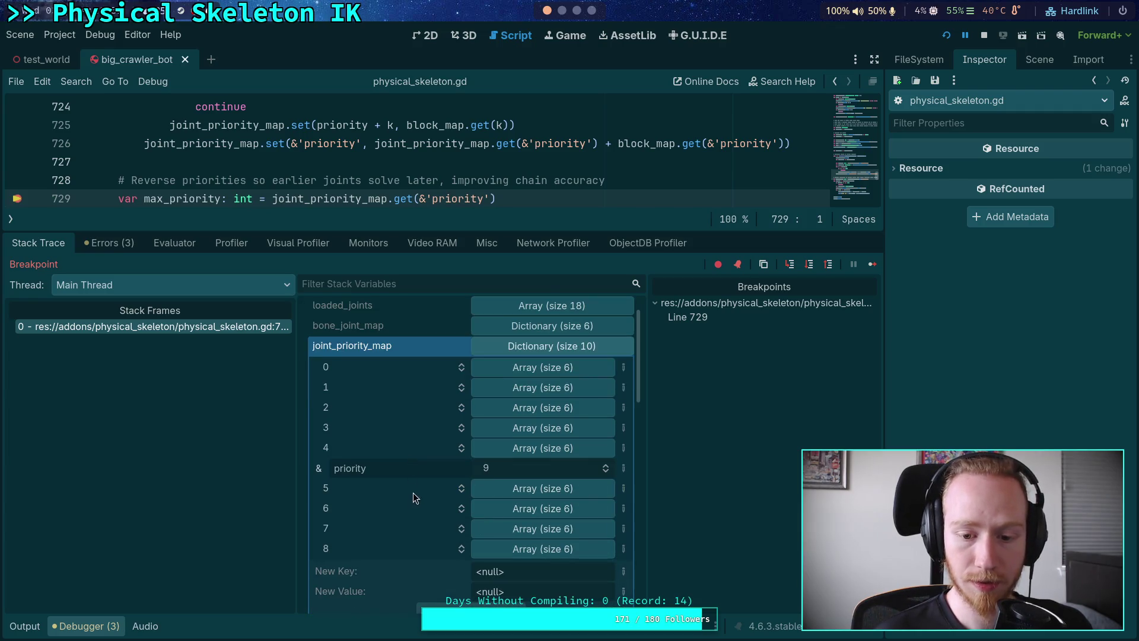
pyautogui.scroll(-3, 409, 499)
pyautogui.scroll(3, 405, 504)
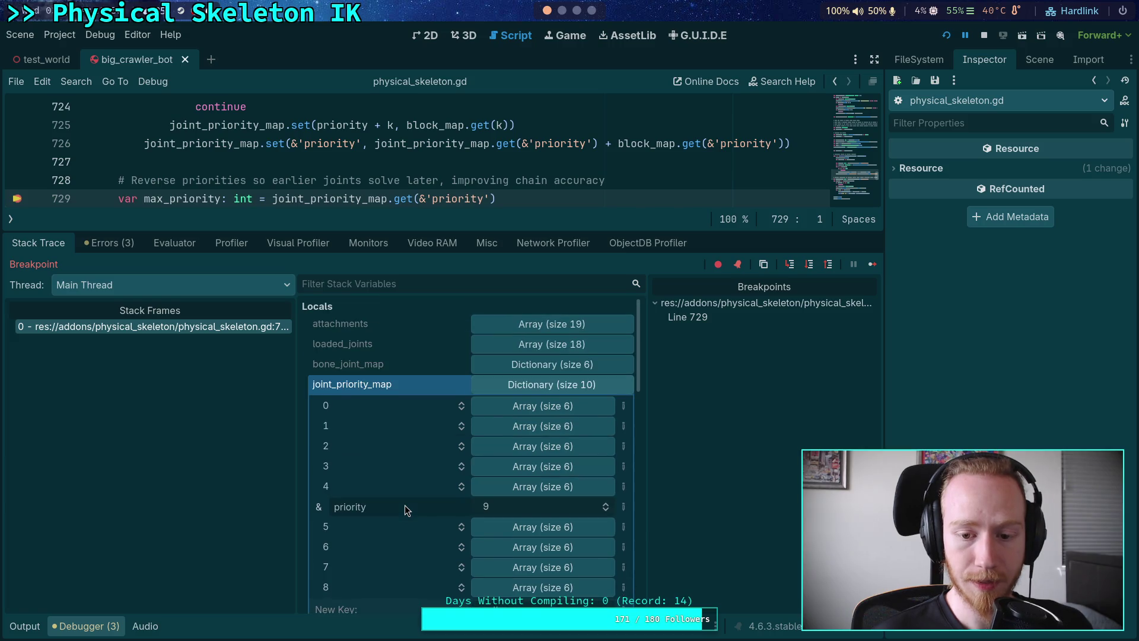
pyautogui.scroll(-1, 405, 504)
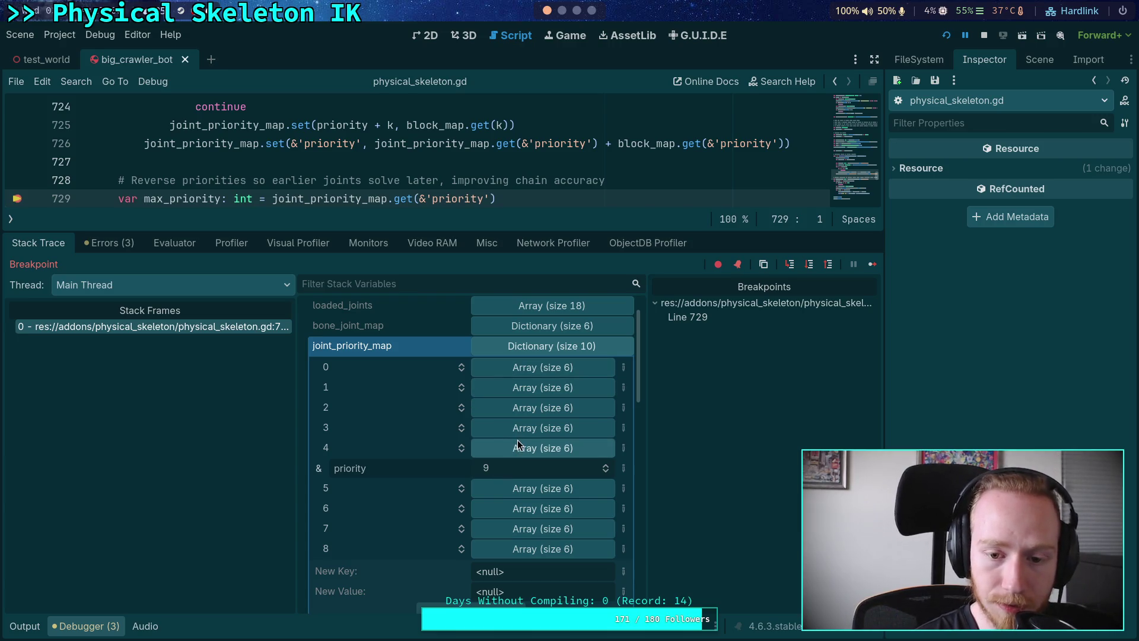
# Inspect key 0's first joint, a Generic6DOFJoint3D with Z torque limit 50.0, then collapse the array
pyautogui.click(535, 368)
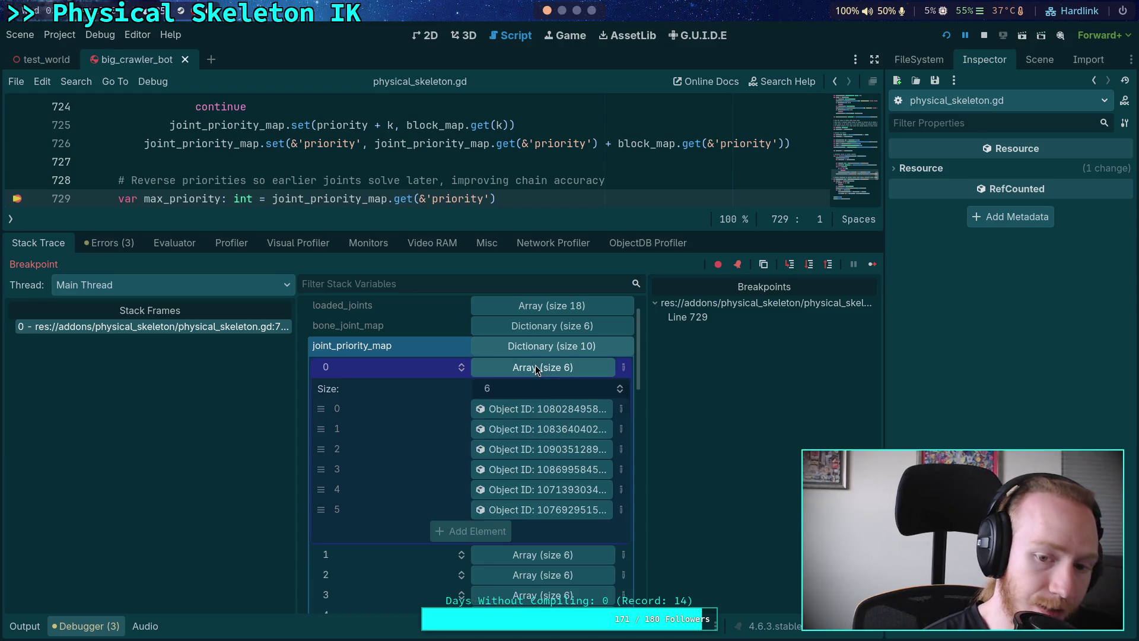
pyautogui.click(530, 410)
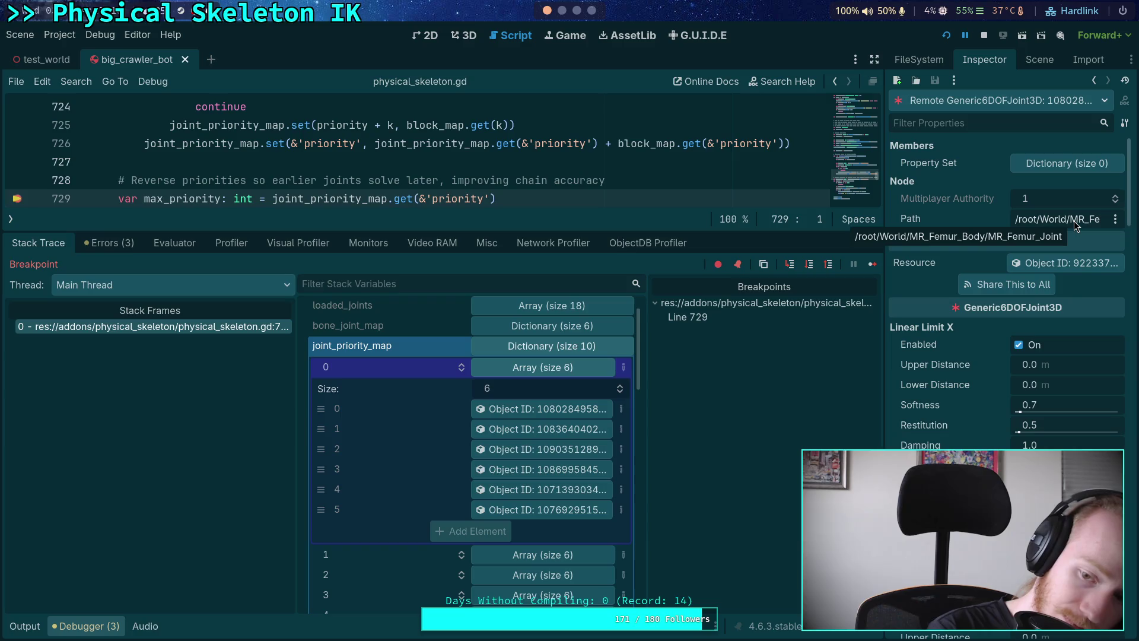
pyautogui.scroll(-5, 1074, 221)
pyautogui.scroll(-10, 973, 441)
pyautogui.scroll(-5, 973, 440)
pyautogui.scroll(7, 974, 440)
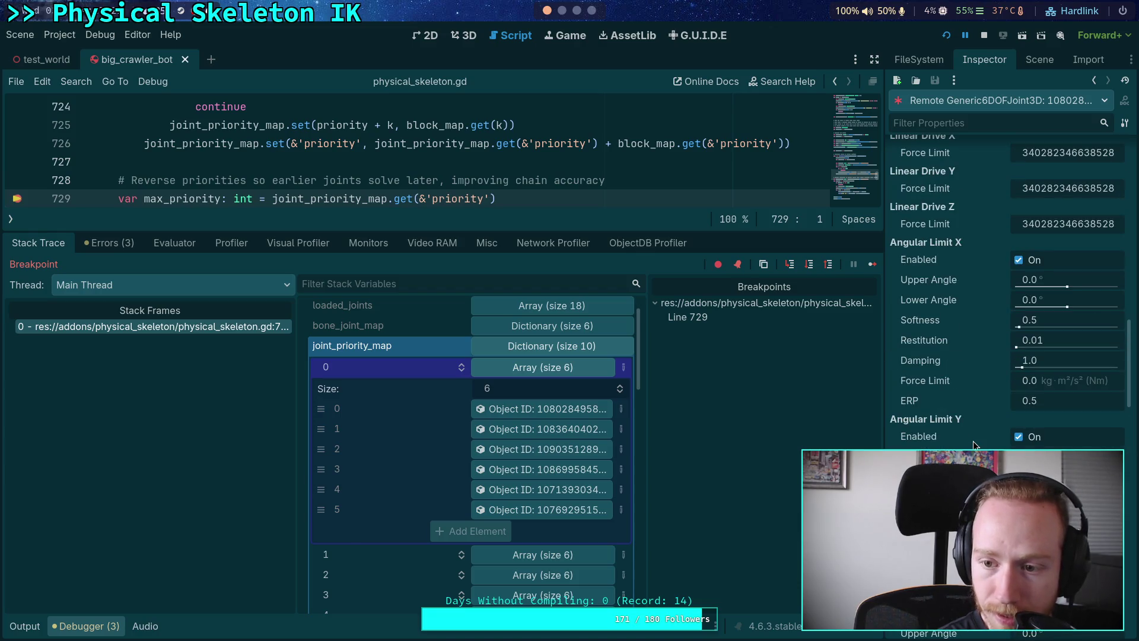
pyautogui.scroll(-15, 973, 440)
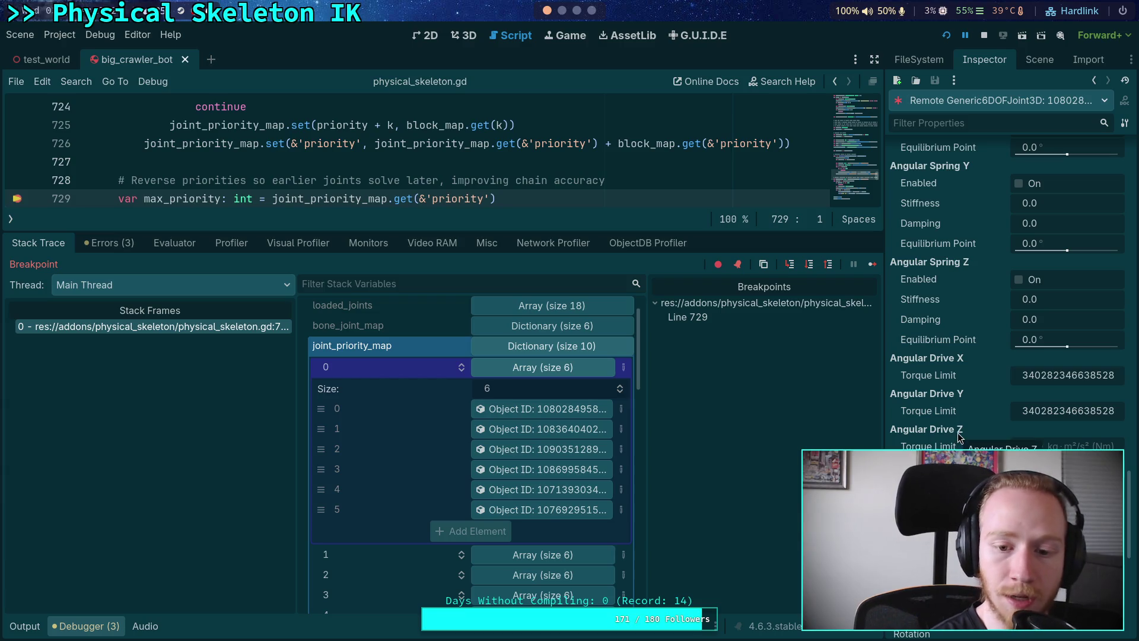
pyautogui.moveTo(962, 447)
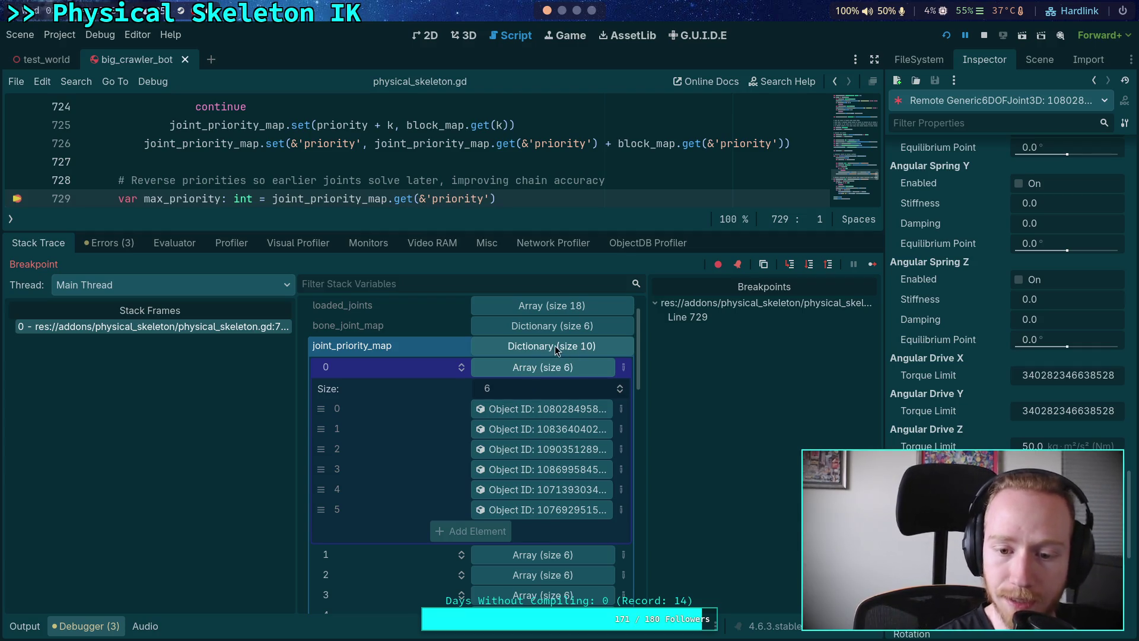
pyautogui.click(576, 367)
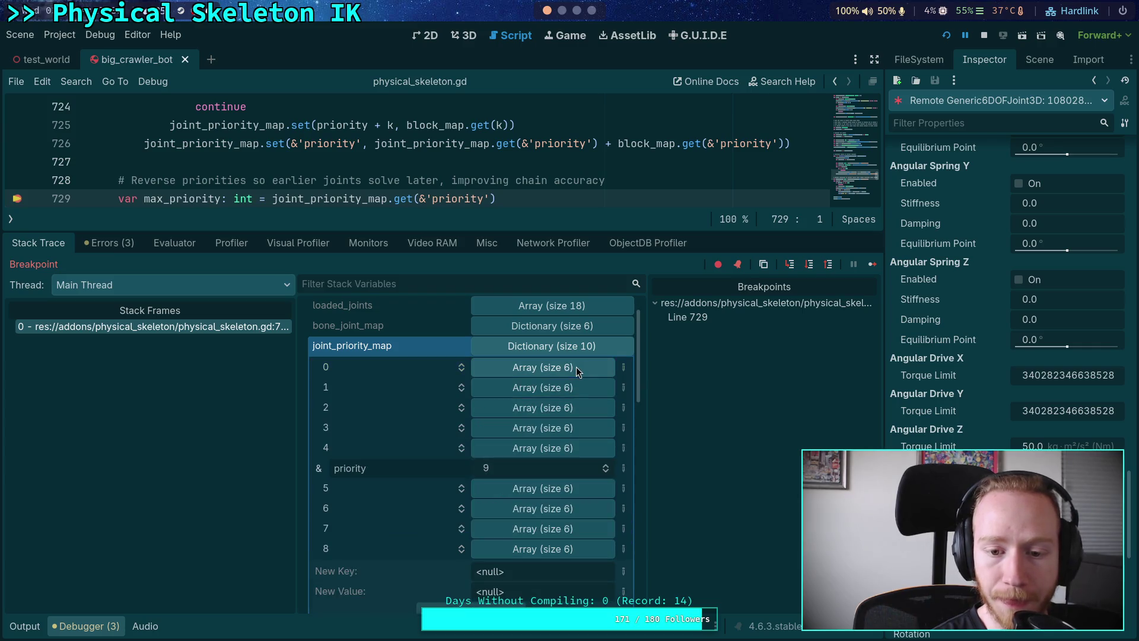
# Inspect joints from key 1's and key 0's arrays, collapsing both arrays afterward
pyautogui.click(525, 387)
pyautogui.click(555, 429)
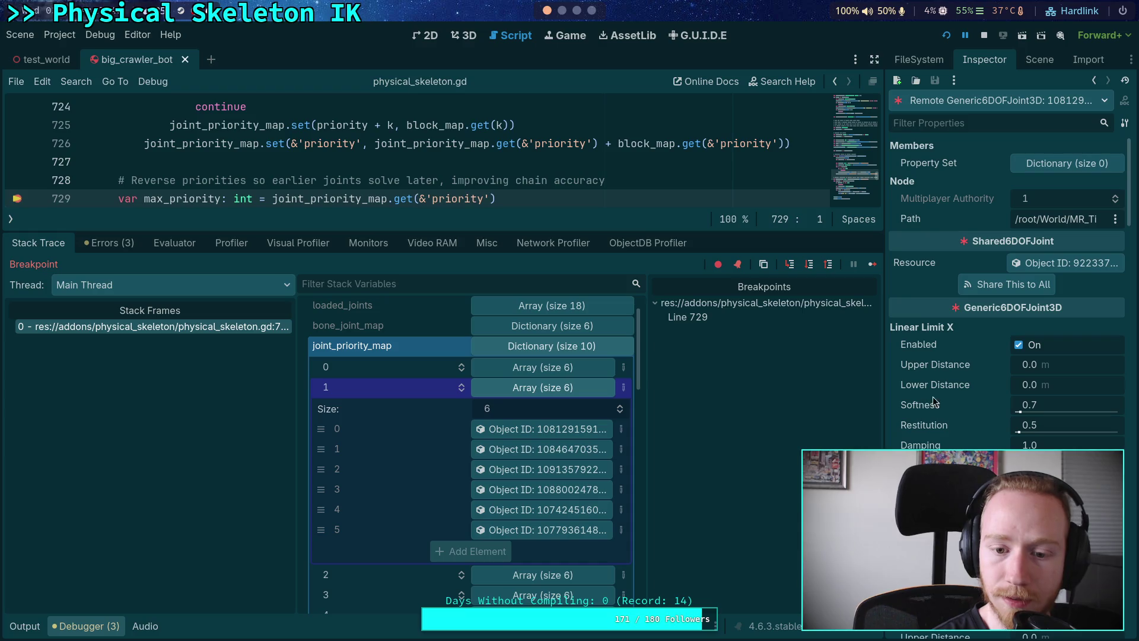
pyautogui.click(560, 371)
pyautogui.click(520, 433)
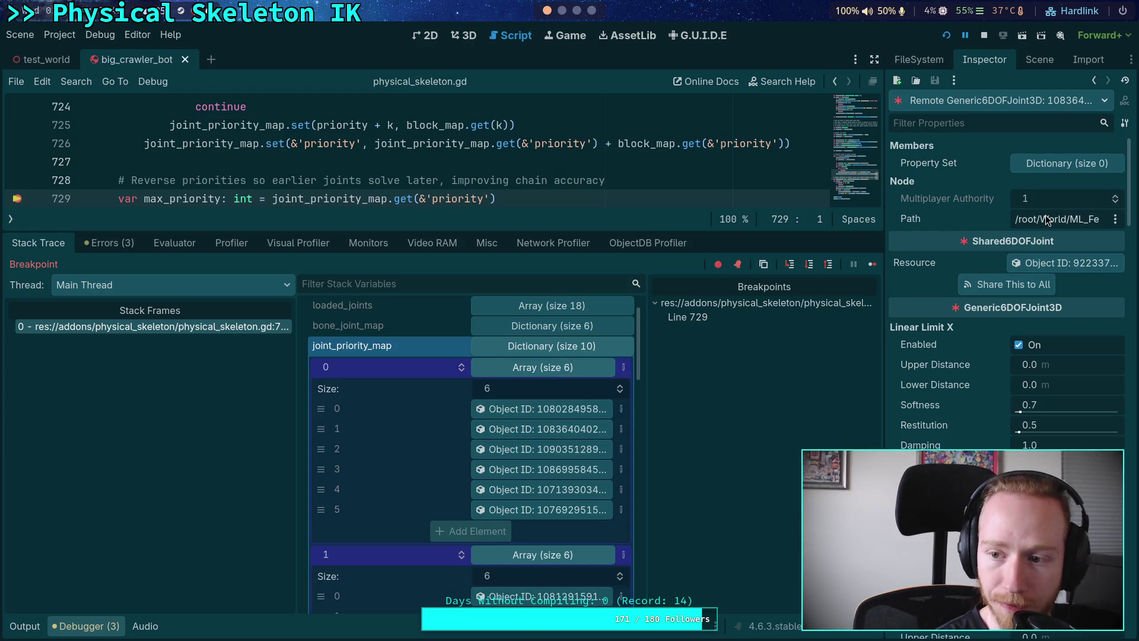
pyautogui.click(534, 366)
pyautogui.click(547, 429)
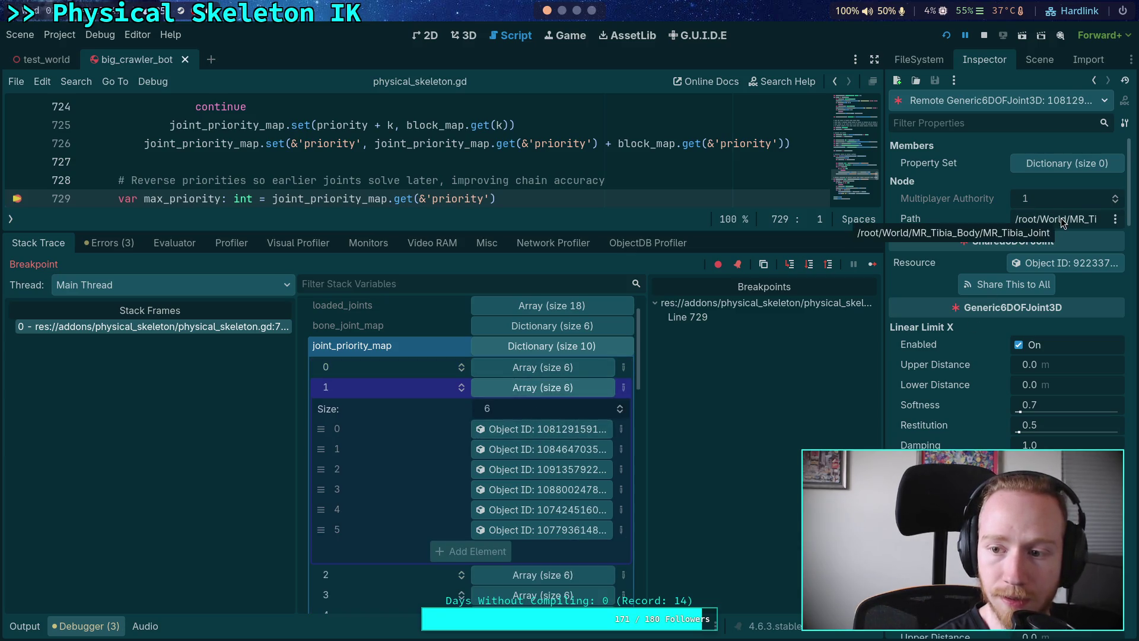
pyautogui.click(534, 388)
# Inspect a joint from keys 2, 3 and 4, ending on key 4's BeamPivotJoint3D, collapsing each array
pyautogui.click(541, 408)
pyautogui.click(525, 470)
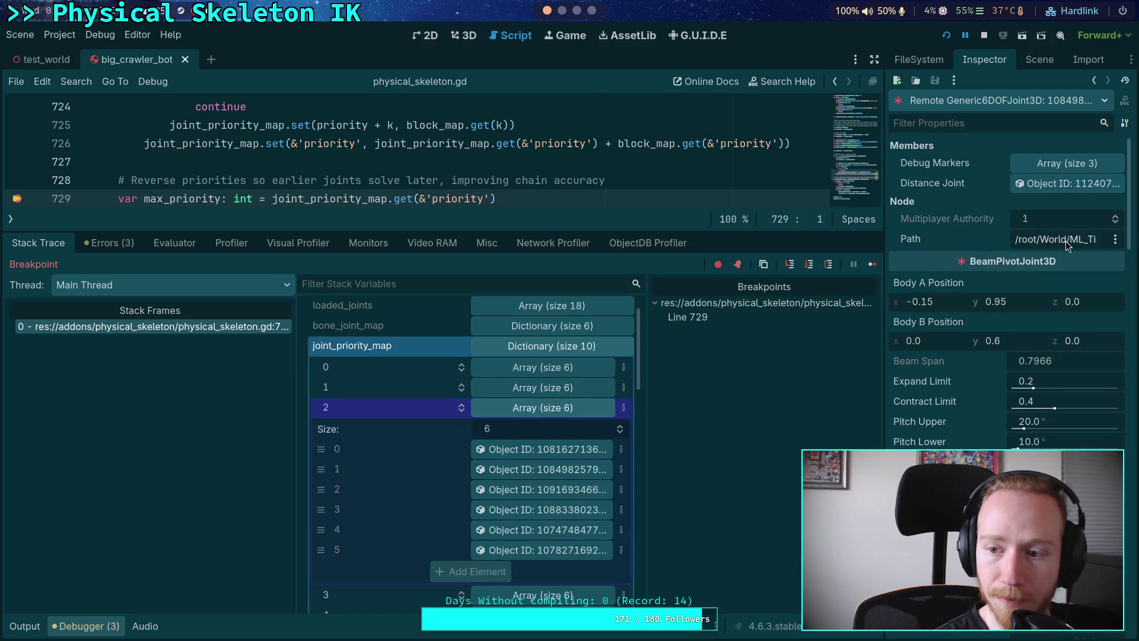
pyautogui.click(509, 410)
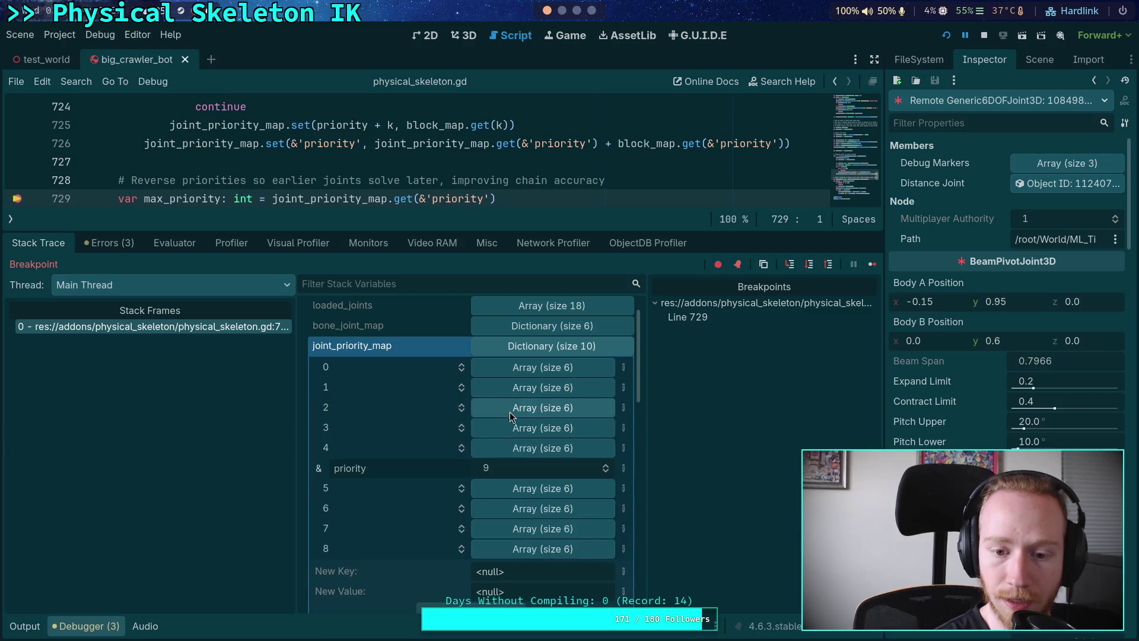
pyautogui.click(528, 428)
pyautogui.click(534, 469)
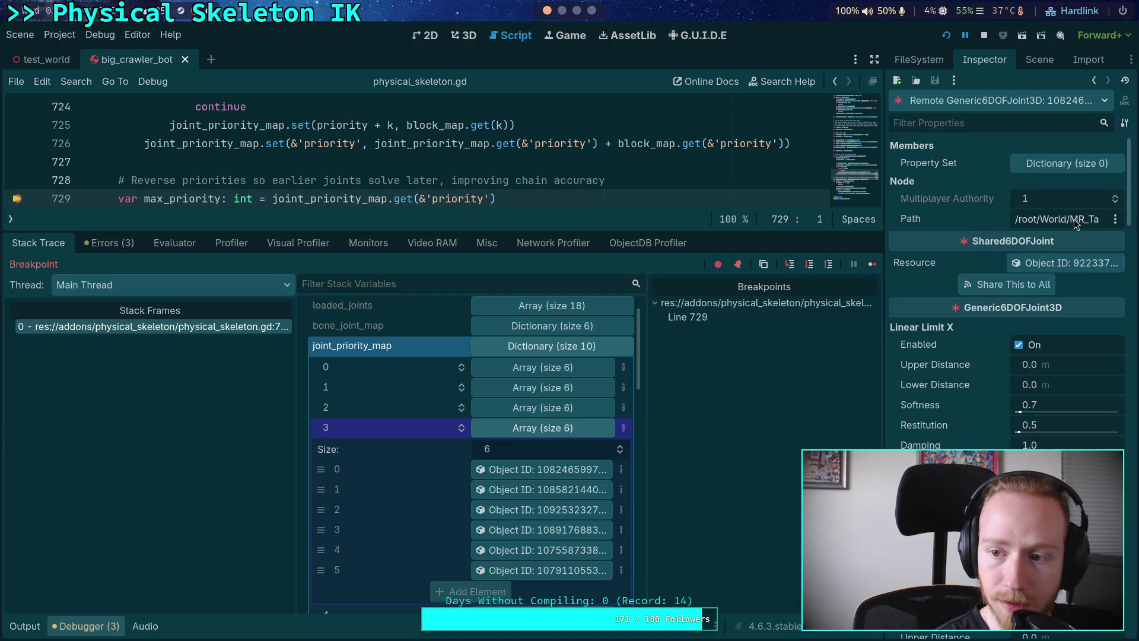
pyautogui.click(546, 428)
pyautogui.click(560, 449)
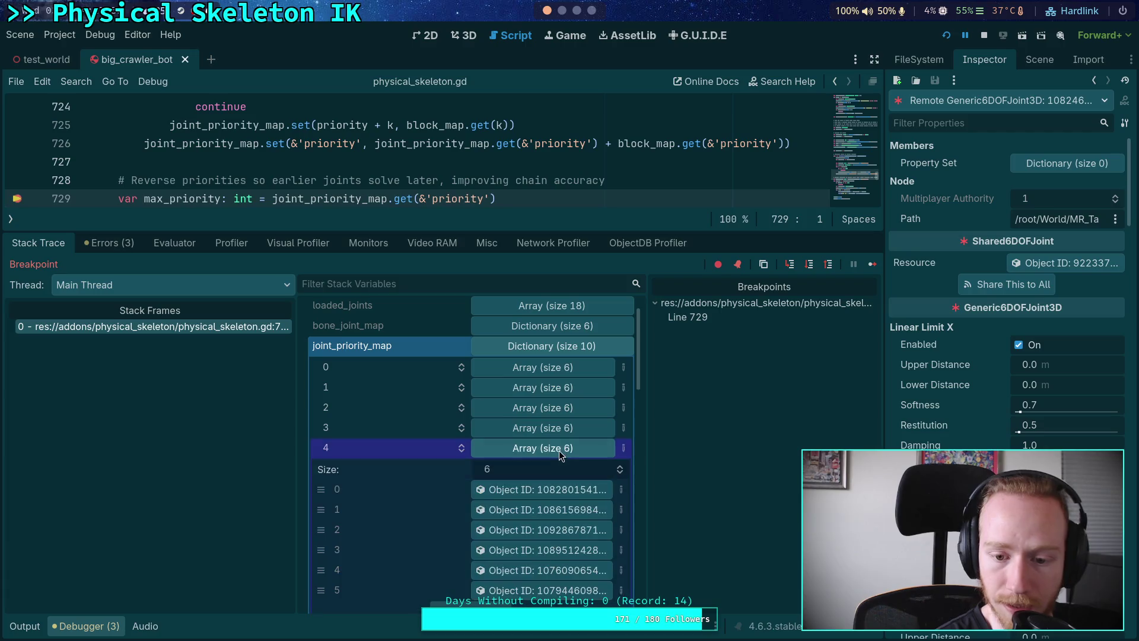
pyautogui.click(546, 491)
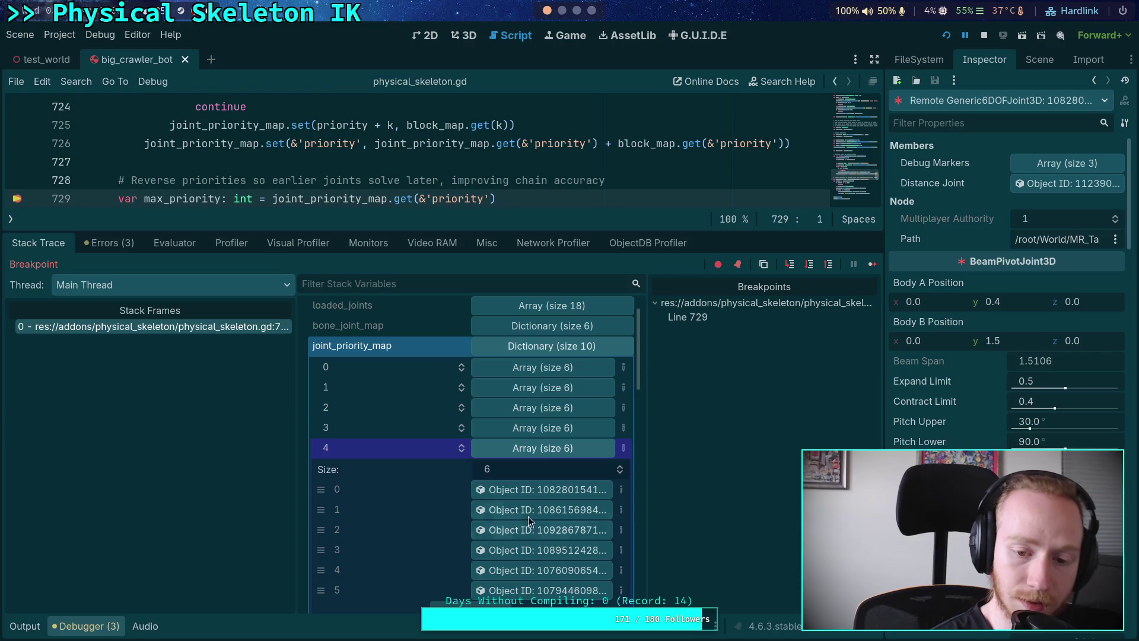
pyautogui.click(539, 449)
# Expand key 8's joint array and inspect its first, third and sixth joints
pyautogui.scroll(-1, 532, 514)
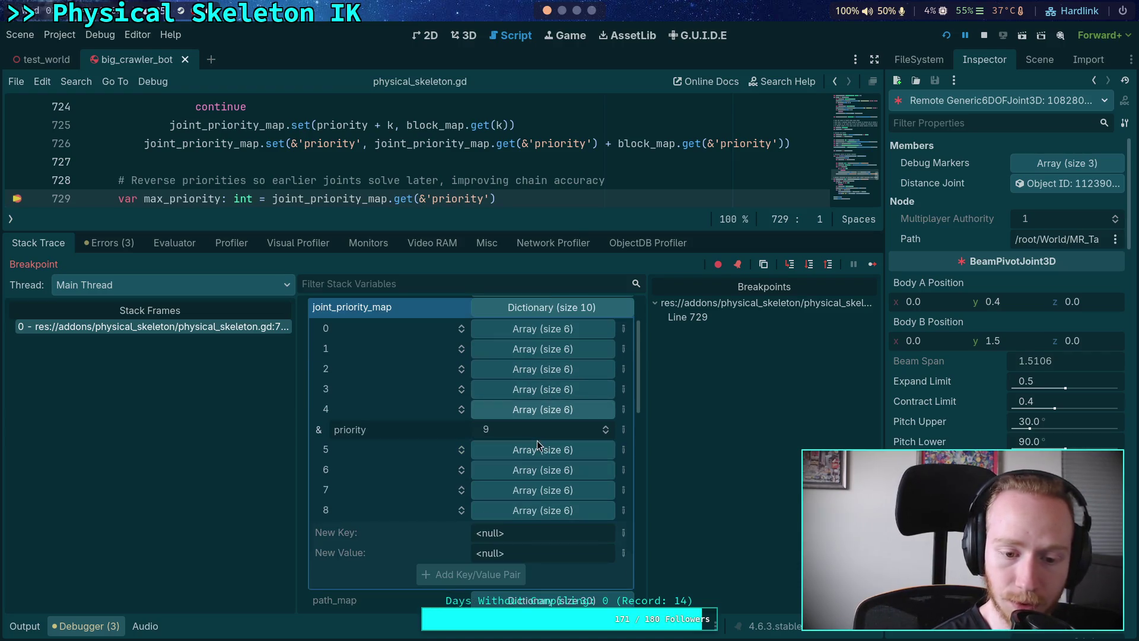
pyautogui.click(531, 515)
pyautogui.scroll(-2, 541, 516)
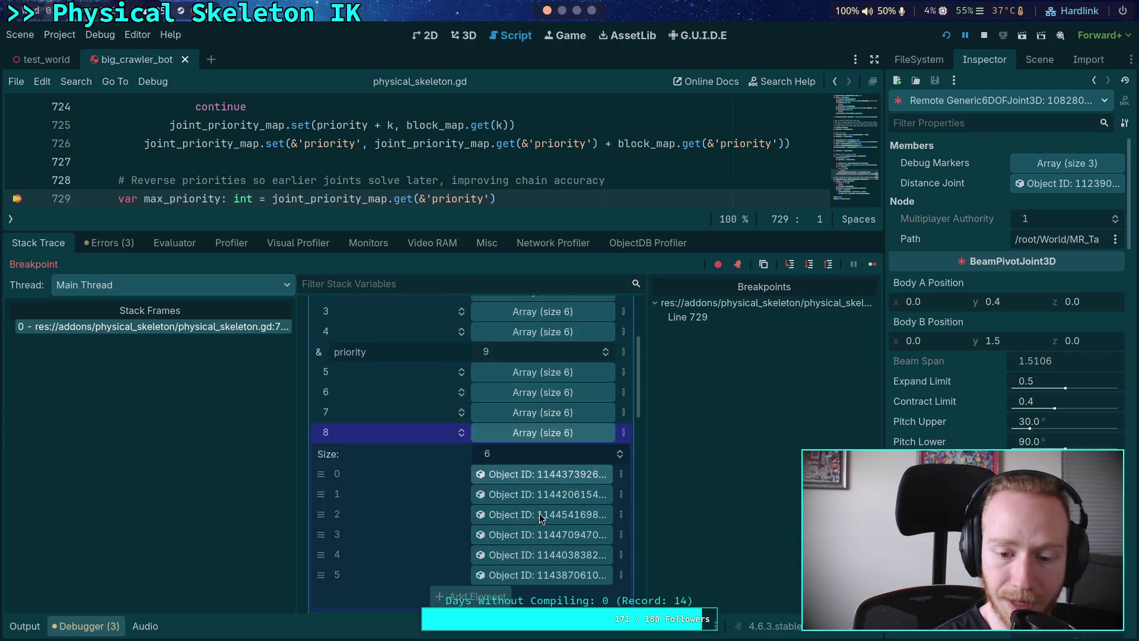
pyautogui.click(550, 476)
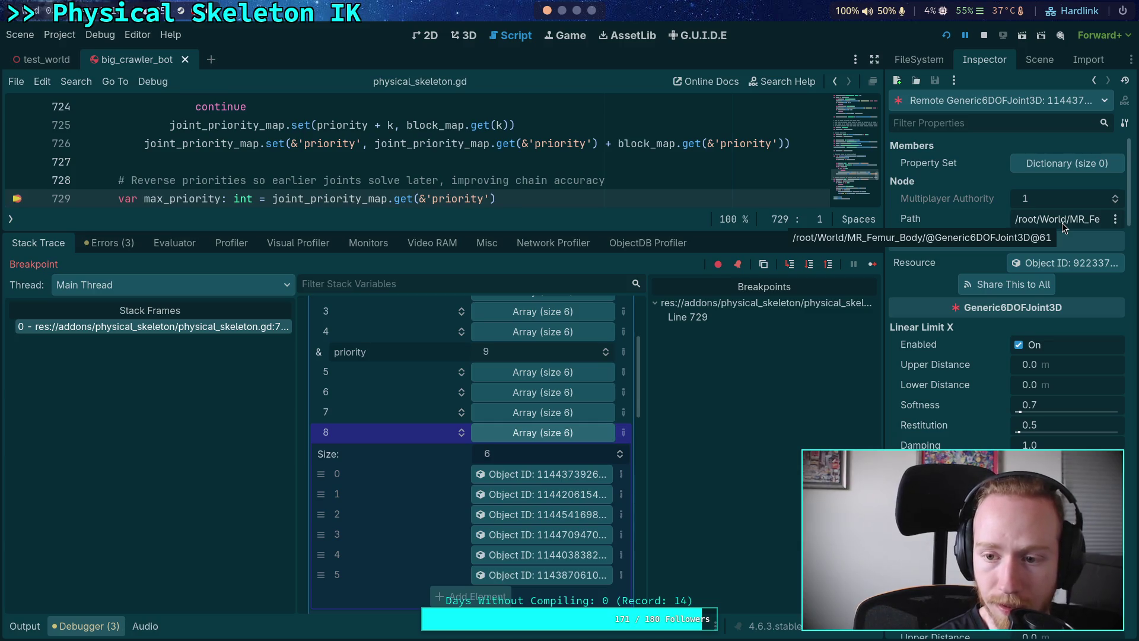
pyautogui.click(551, 515)
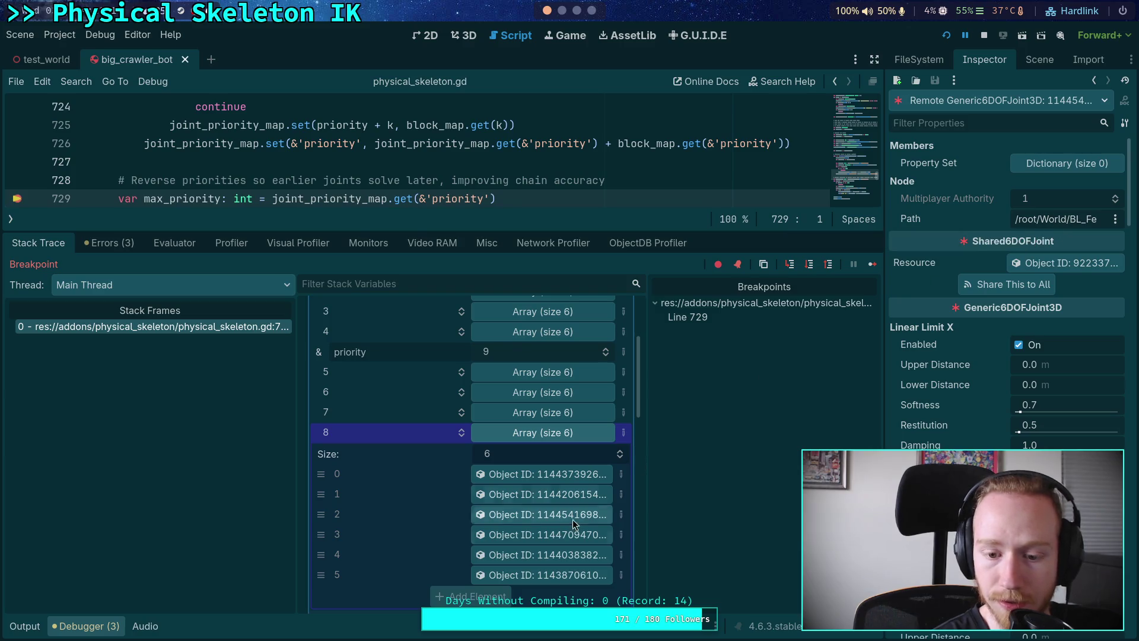
pyautogui.click(542, 574)
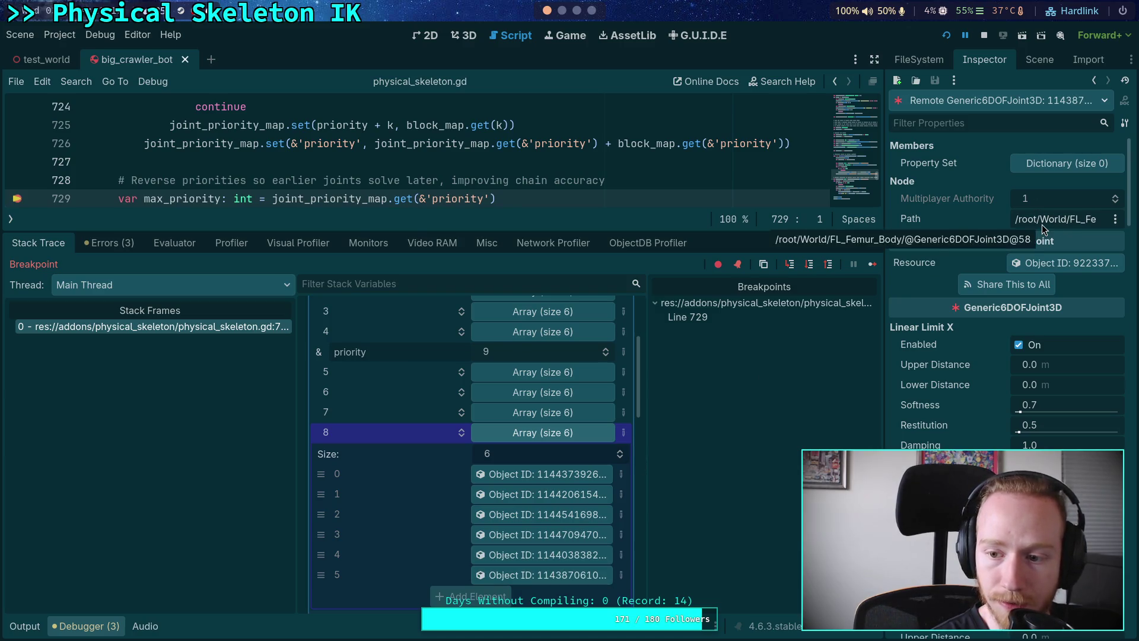
# Scroll through the joint's remote inspector properties and briefly expand its property set dictionary
pyautogui.scroll(-6, 934, 340)
pyautogui.scroll(-15, 936, 337)
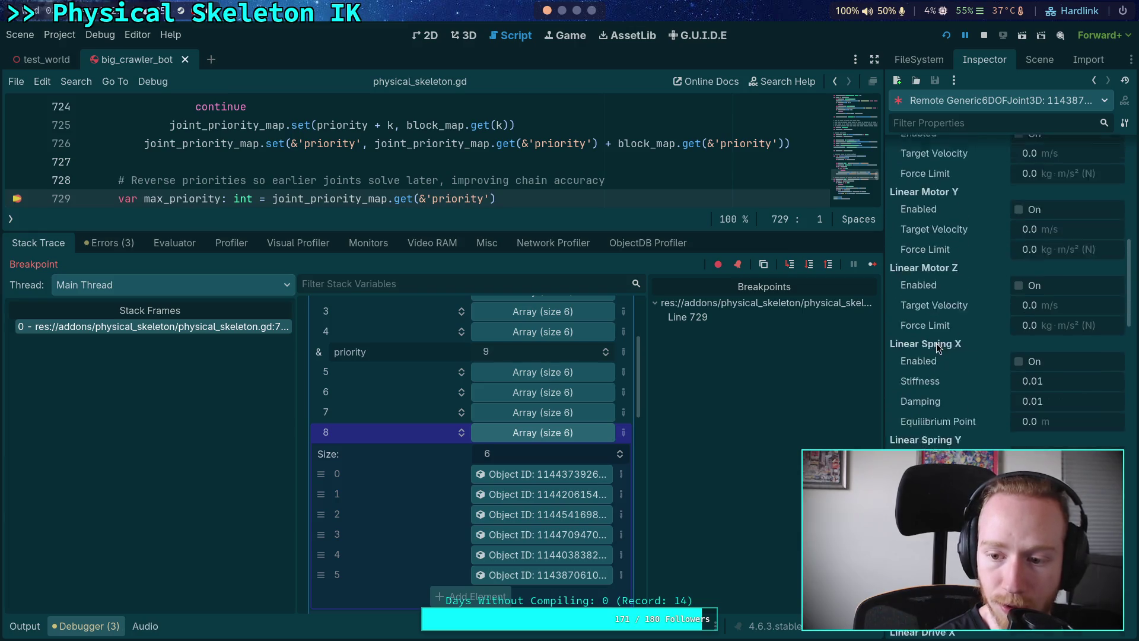
pyautogui.scroll(-8, 937, 338)
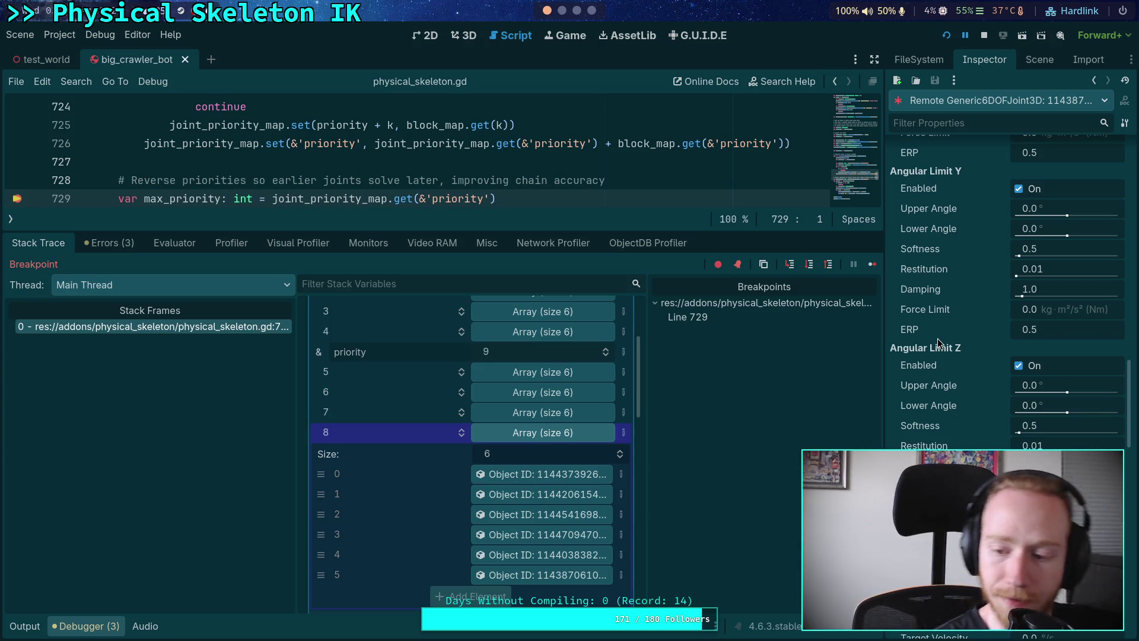
pyautogui.scroll(-8, 944, 409)
pyautogui.scroll(-5, 942, 411)
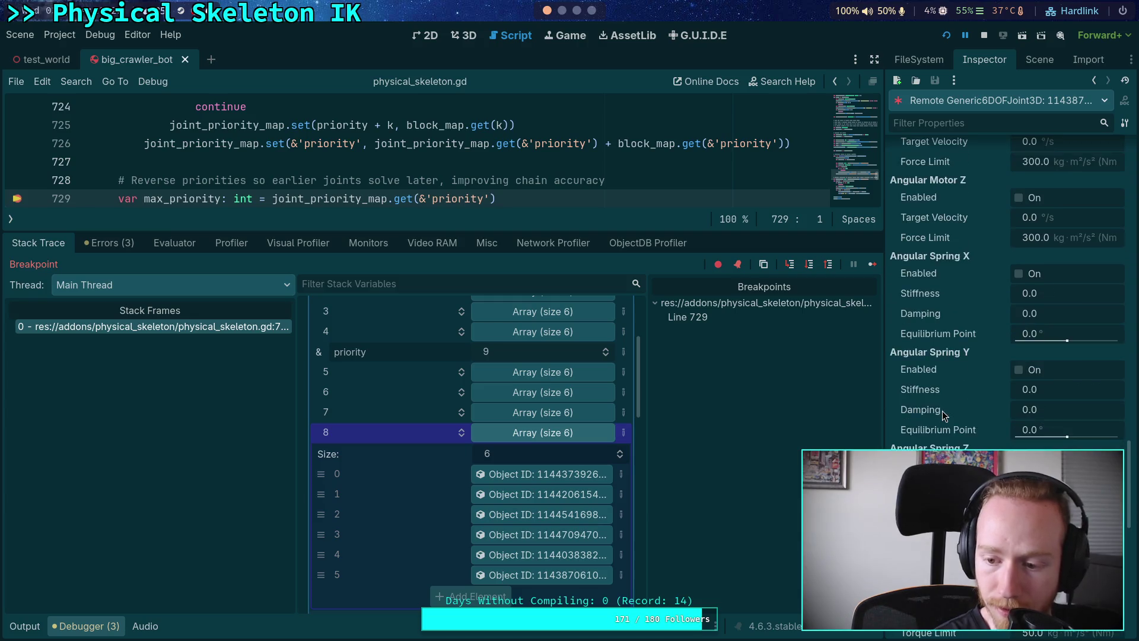
pyautogui.scroll(5, 943, 411)
pyautogui.scroll(15, 947, 410)
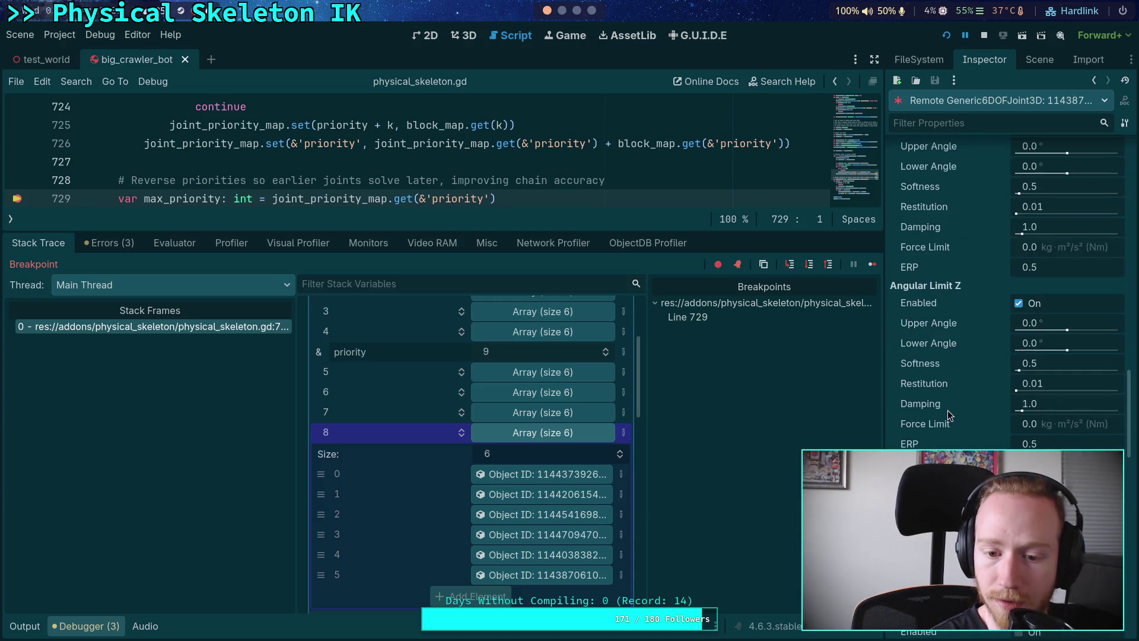
pyautogui.scroll(10, 949, 411)
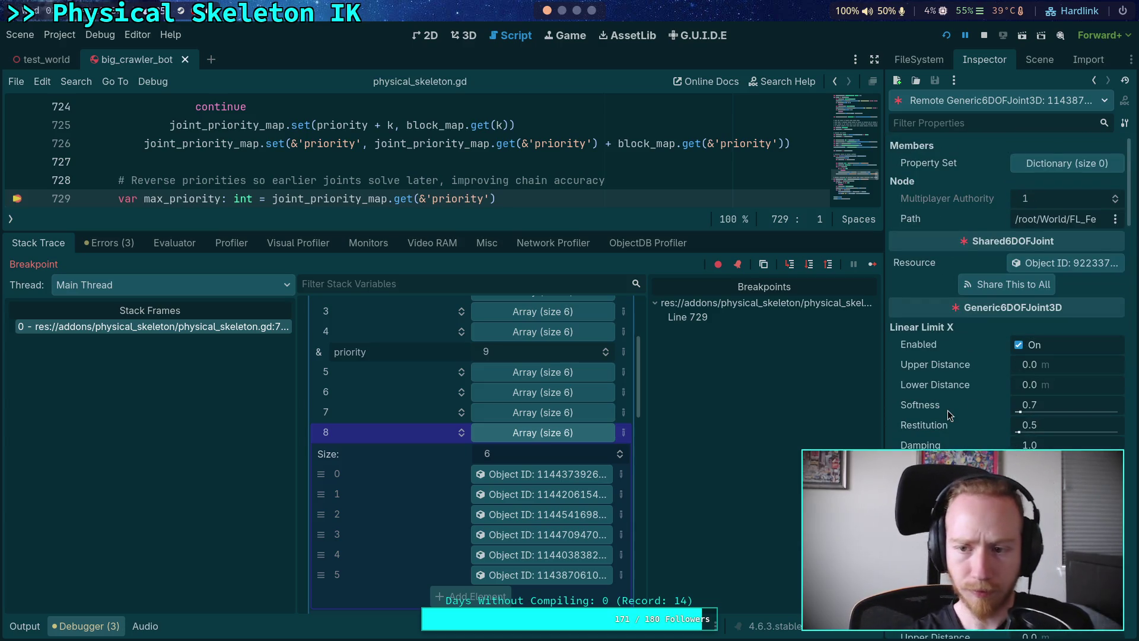
pyautogui.click(1050, 162)
pyautogui.click(1050, 163)
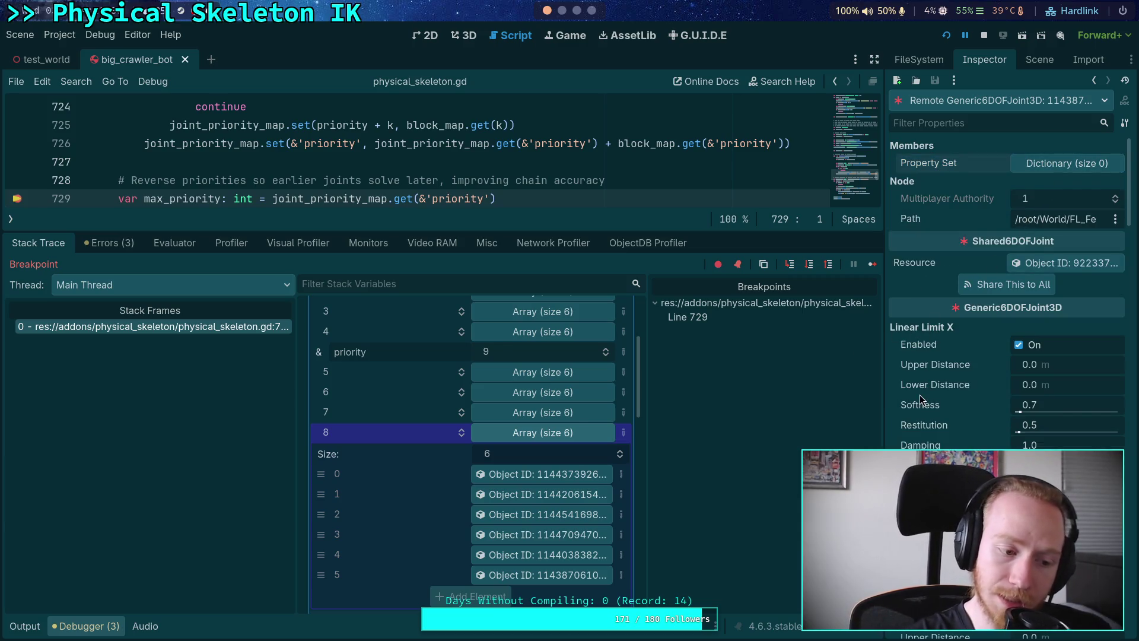
pyautogui.scroll(-5, 931, 381)
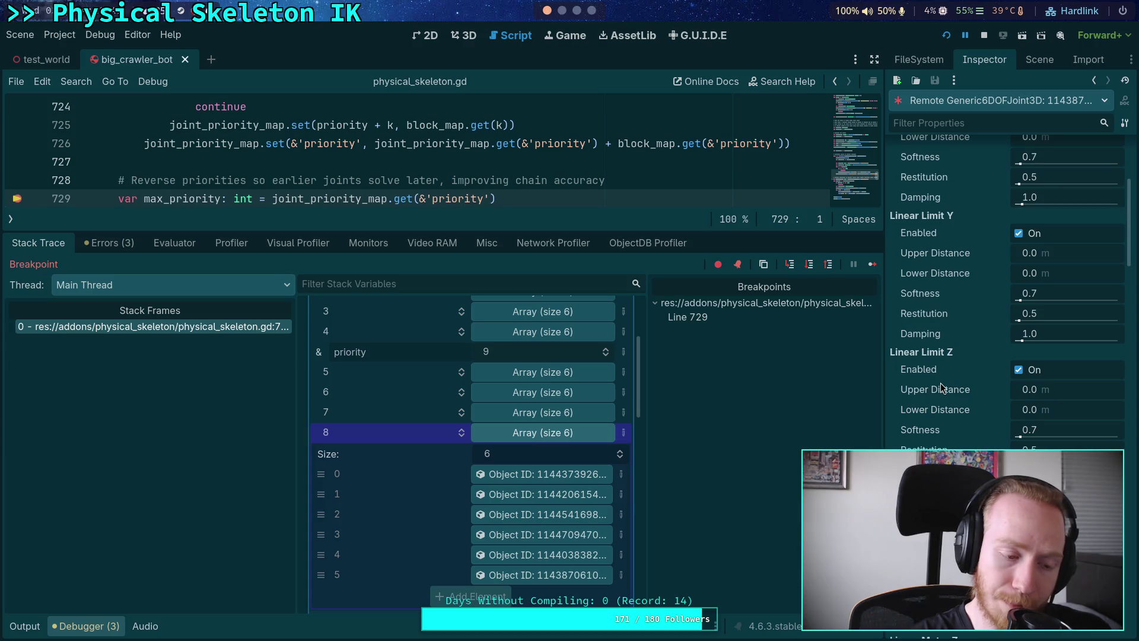
pyautogui.scroll(-10, 941, 386)
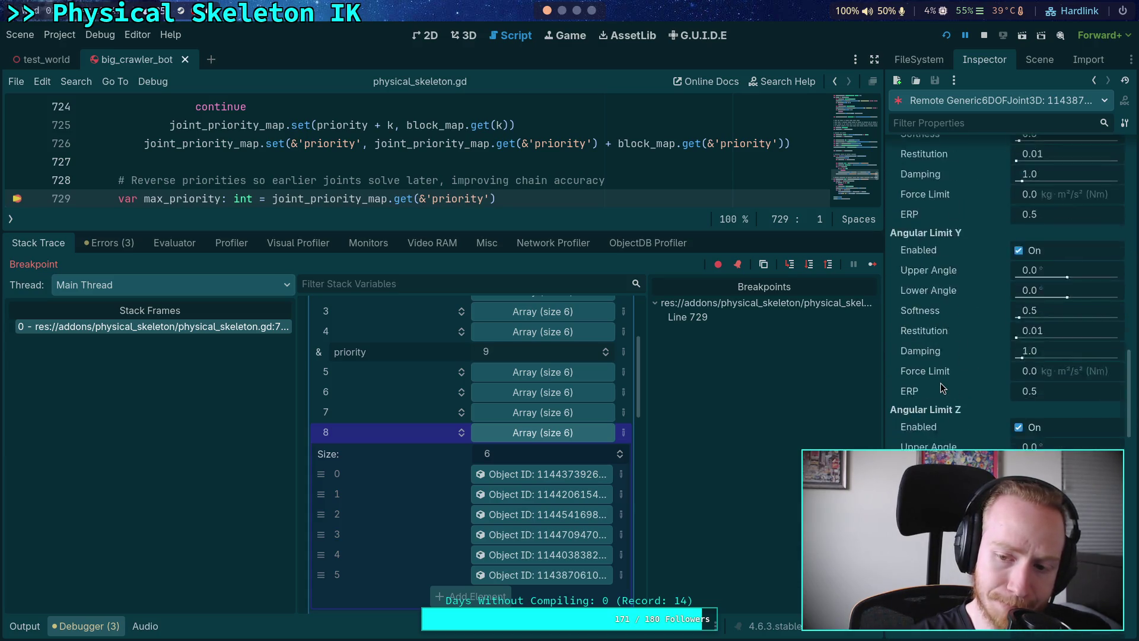
pyautogui.scroll(-8, 942, 387)
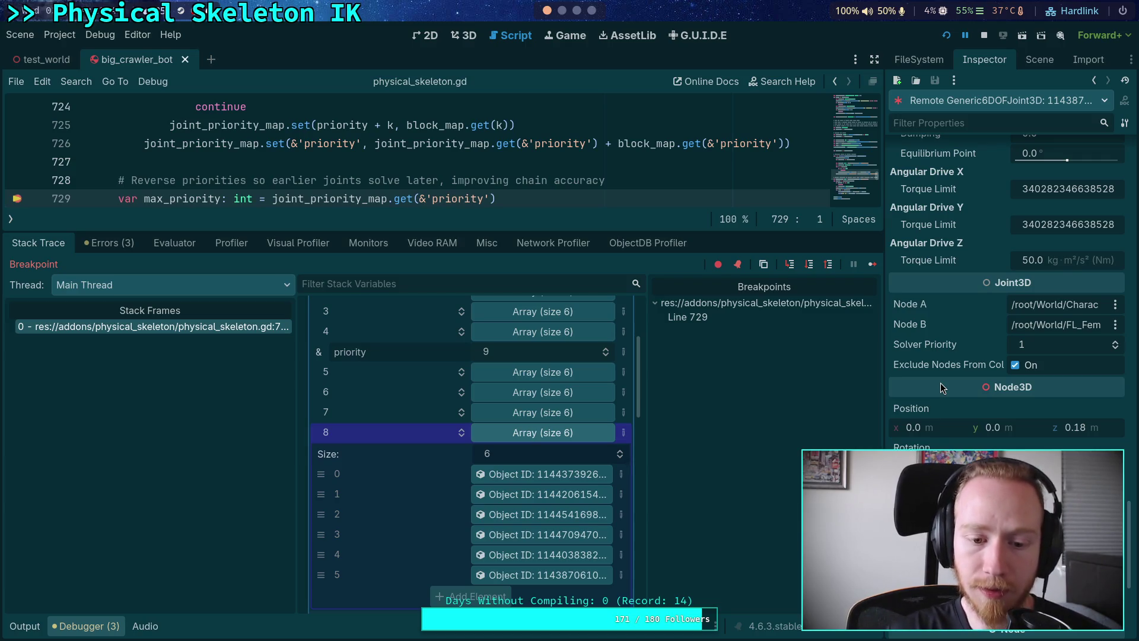
# Inspect key 7's sixth joint, then key 8's first joint (force limit 300.0), collapsing both
pyautogui.click(527, 432)
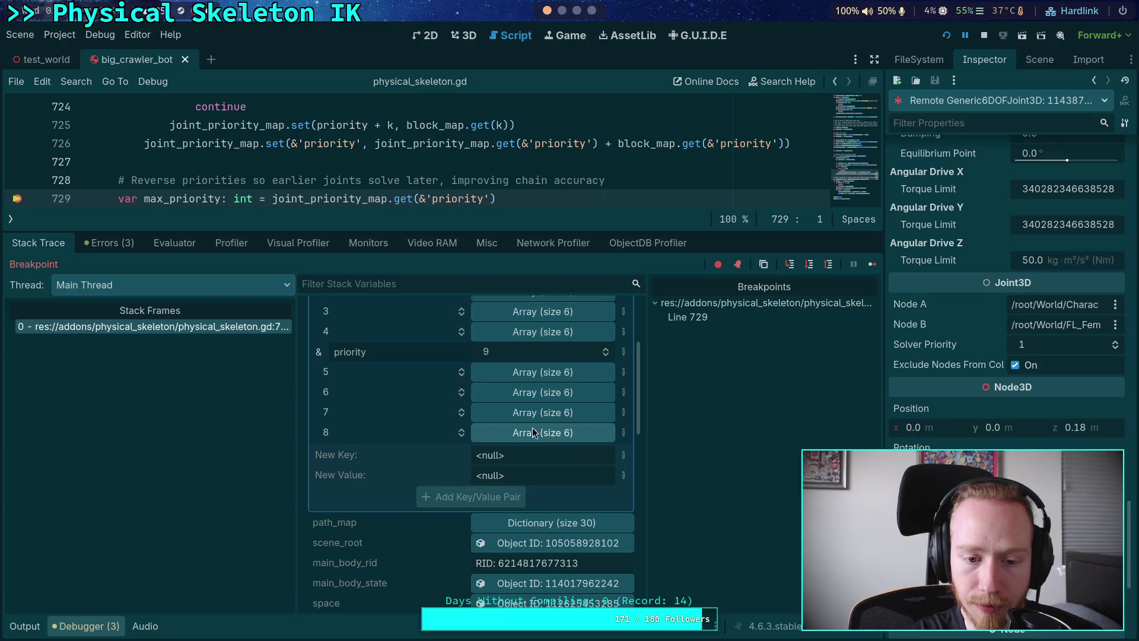
pyautogui.click(556, 412)
pyautogui.click(563, 556)
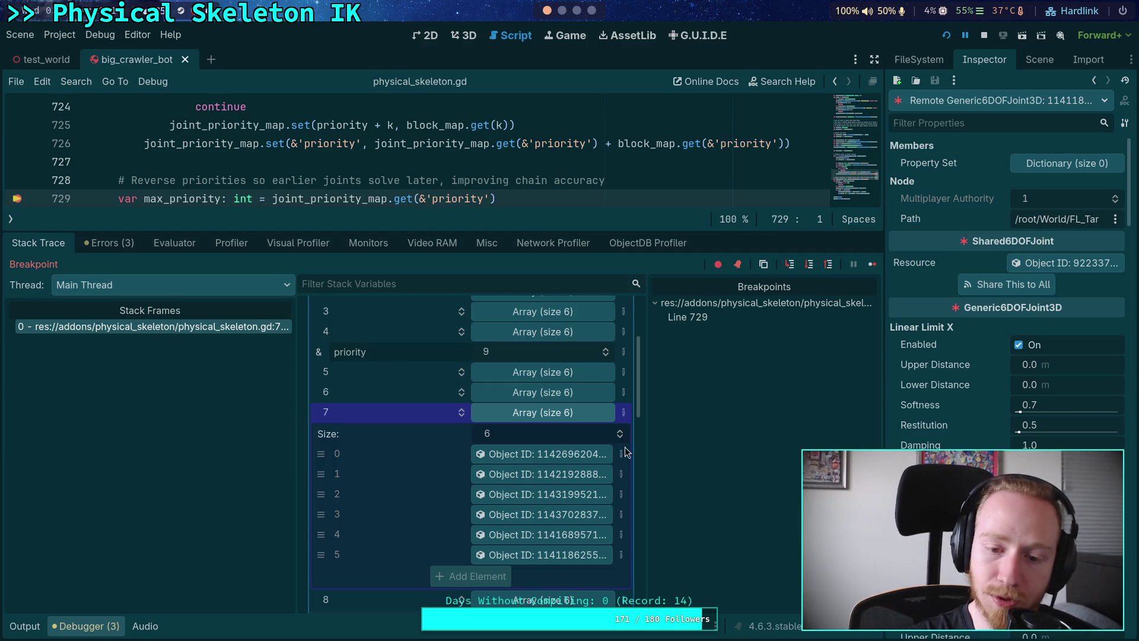
pyautogui.click(533, 413)
pyautogui.click(547, 428)
pyautogui.click(550, 399)
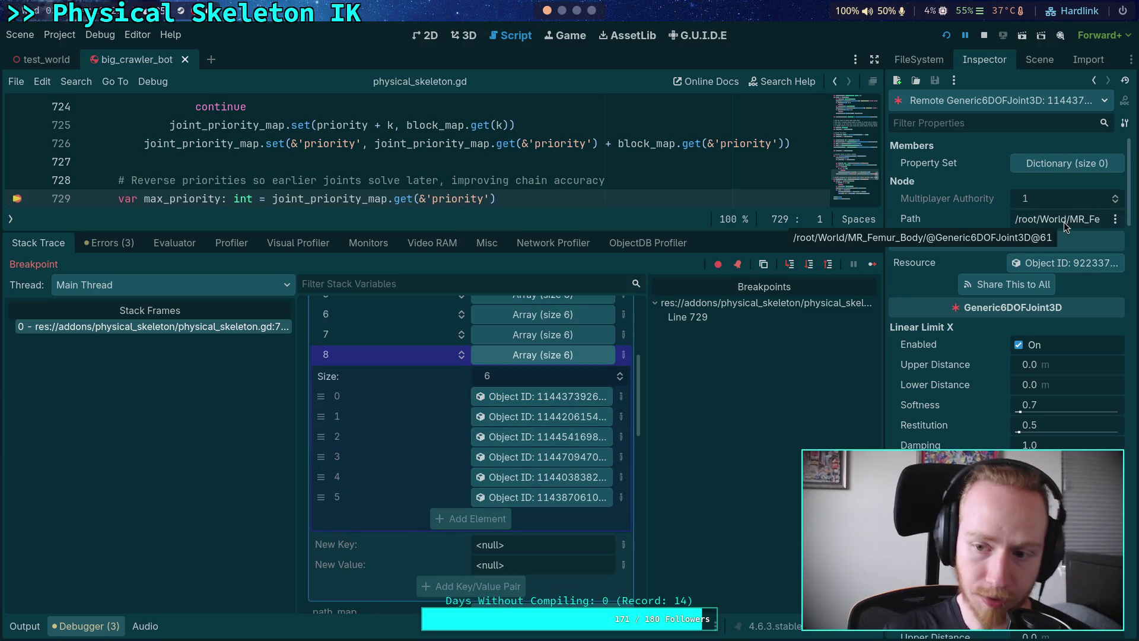
pyautogui.scroll(-15, 1021, 249)
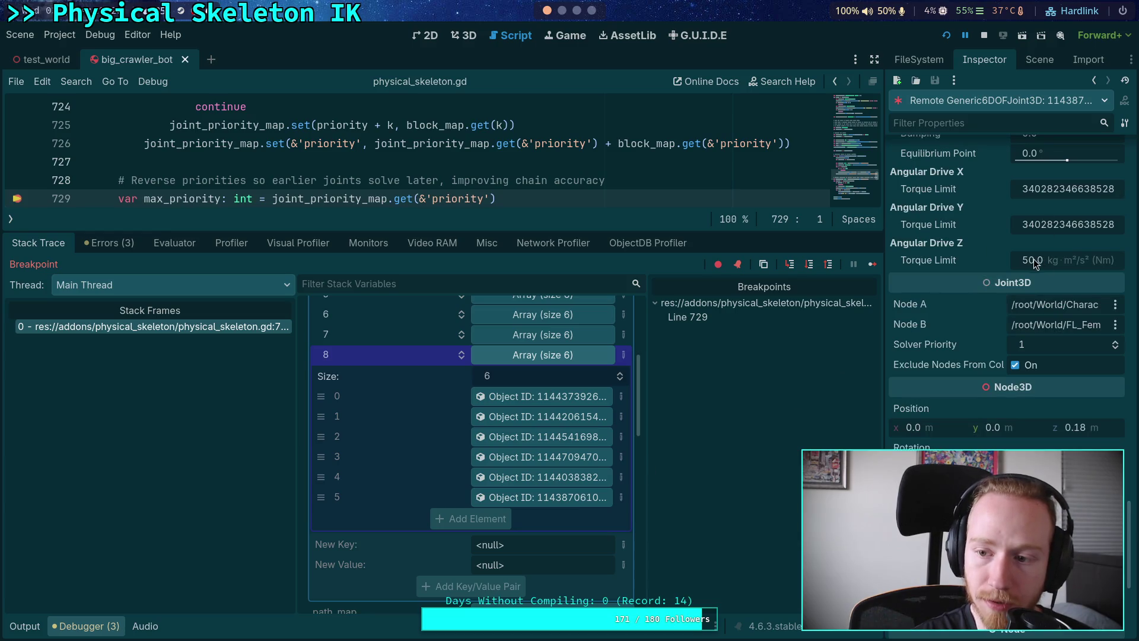
pyautogui.scroll(4, 973, 356)
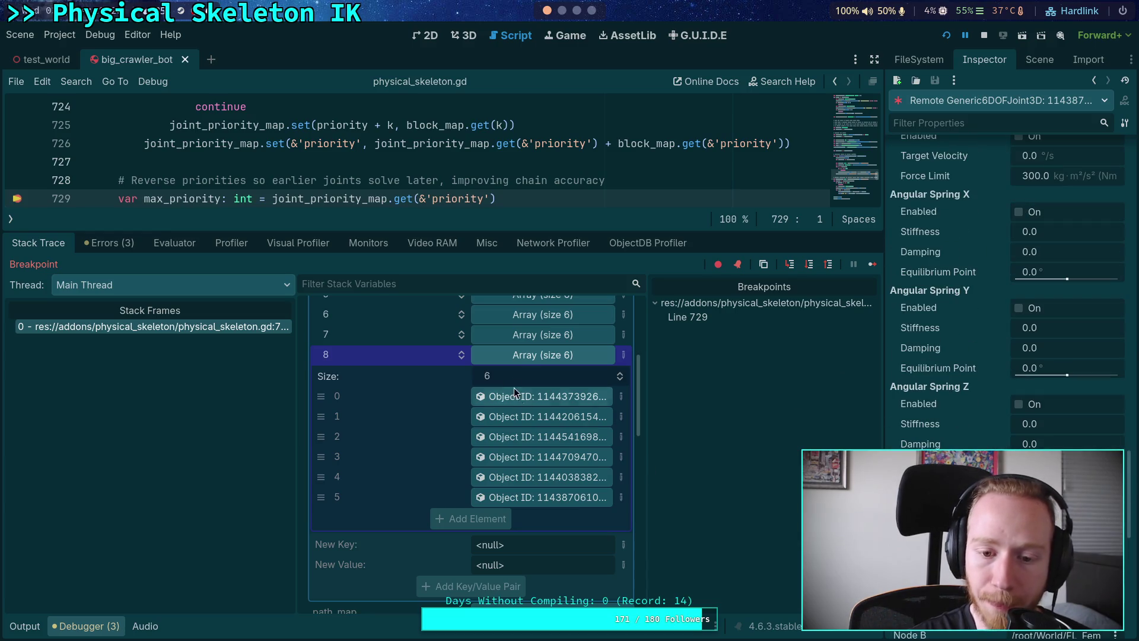
pyautogui.click(528, 355)
pyautogui.scroll(5, 511, 436)
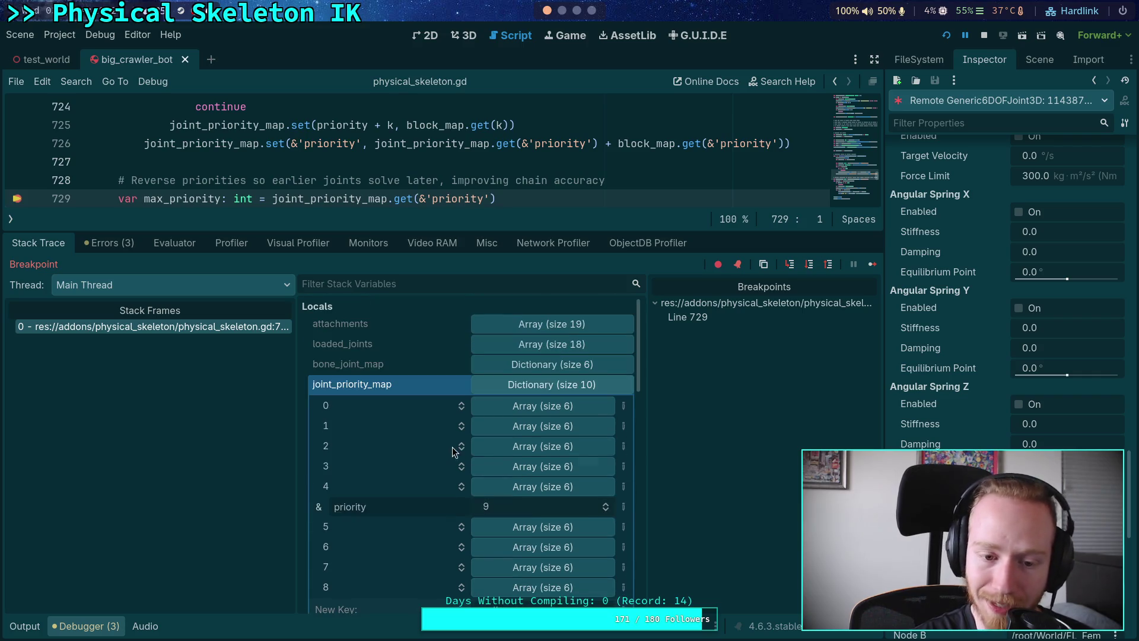
# Resize the debugger and script panels to review joint_priority_map and line 721, then stop debugging
pyautogui.scroll(-1, 400, 172)
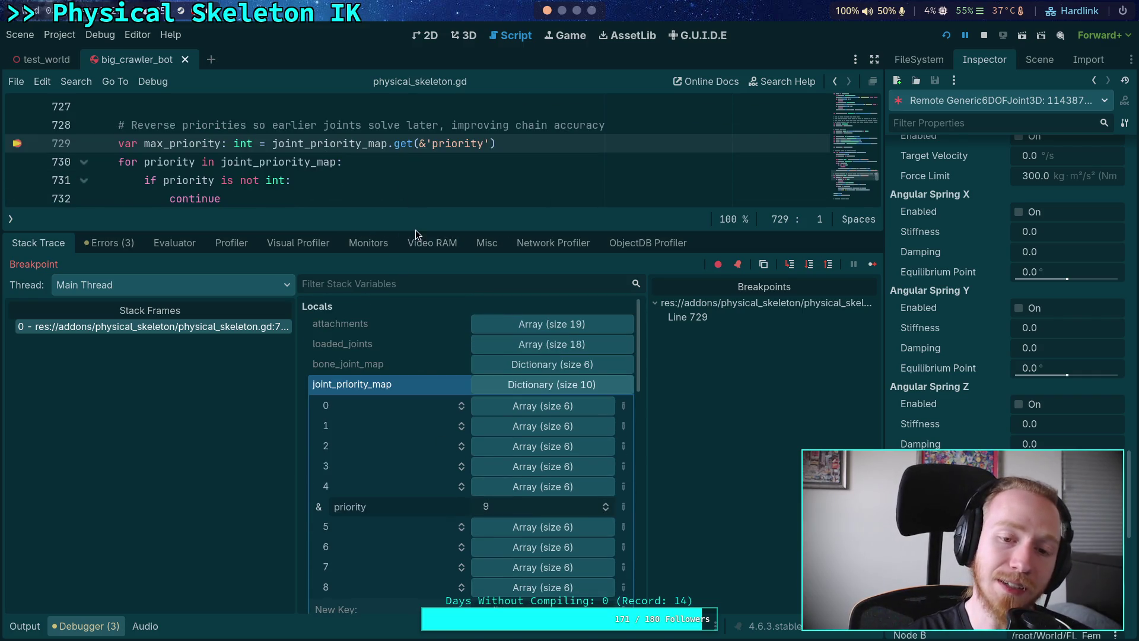
pyautogui.moveTo(414, 232)
pyautogui.mouseDown()
pyautogui.moveTo(430, 294)
pyautogui.moveTo(451, 180)
pyautogui.mouseUp()
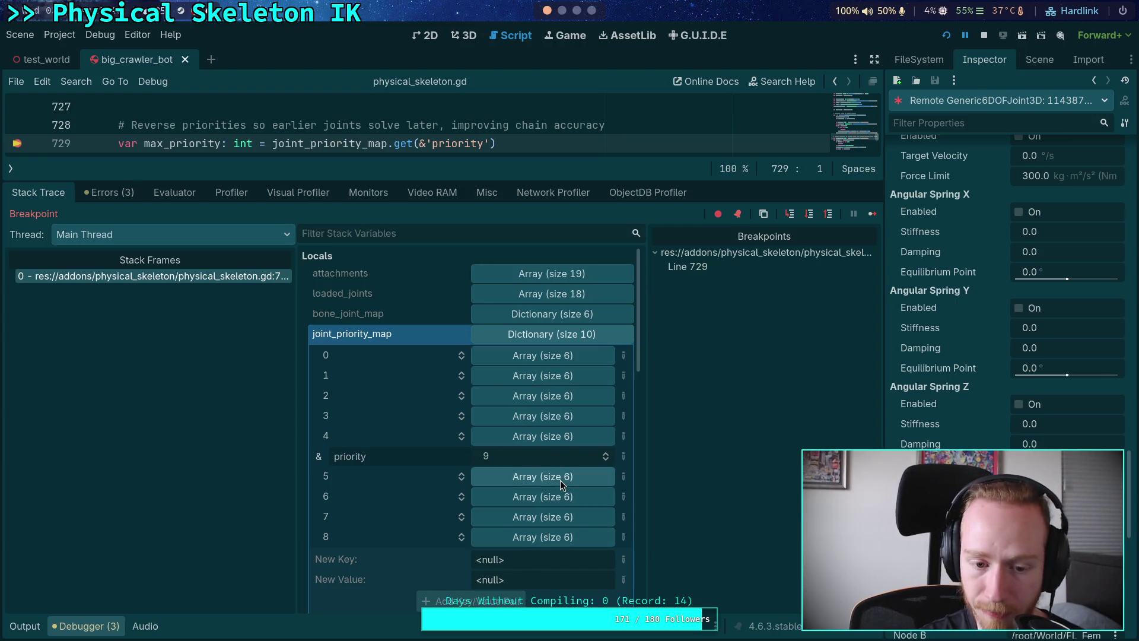
pyautogui.moveTo(439, 179)
pyautogui.mouseDown()
pyautogui.moveTo(455, 435)
pyautogui.moveTo(446, 413)
pyautogui.mouseUp()
pyautogui.scroll(3, 371, 348)
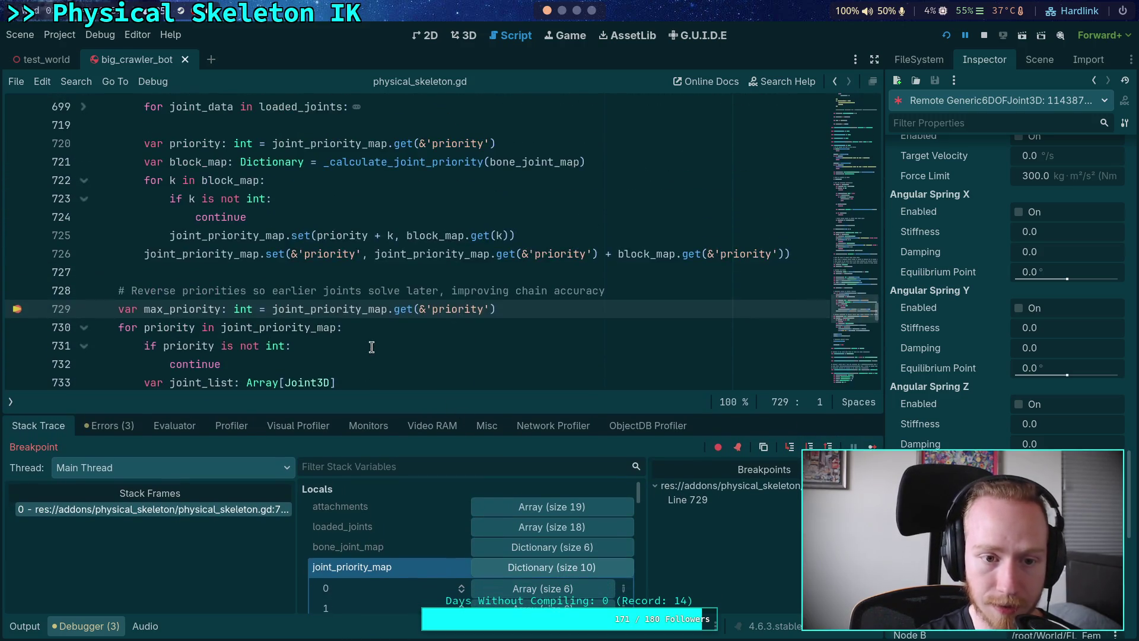
pyautogui.scroll(1, 369, 343)
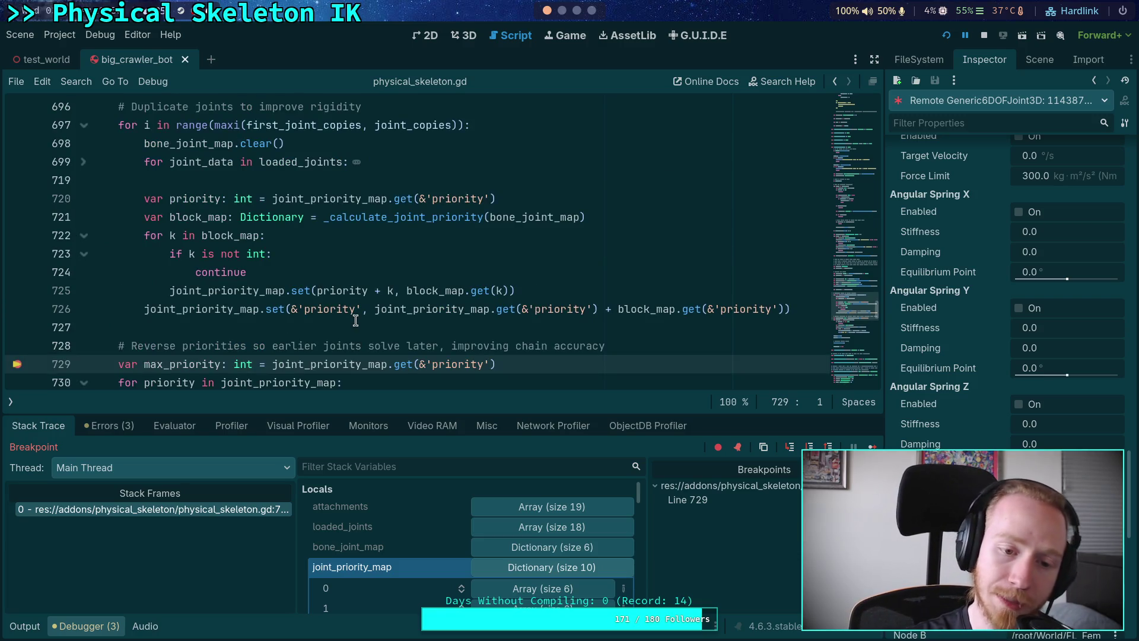
pyautogui.moveTo(486, 415); pyautogui.dragTo(486, 243)
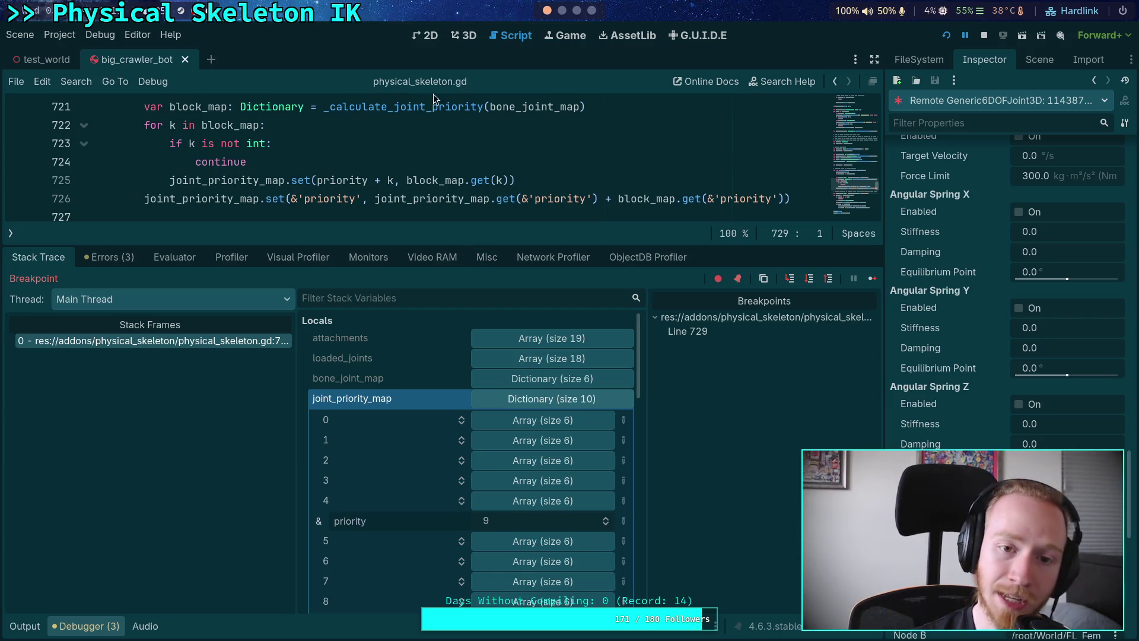
pyautogui.doubleClick(412, 107)
pyautogui.moveTo(487, 182)
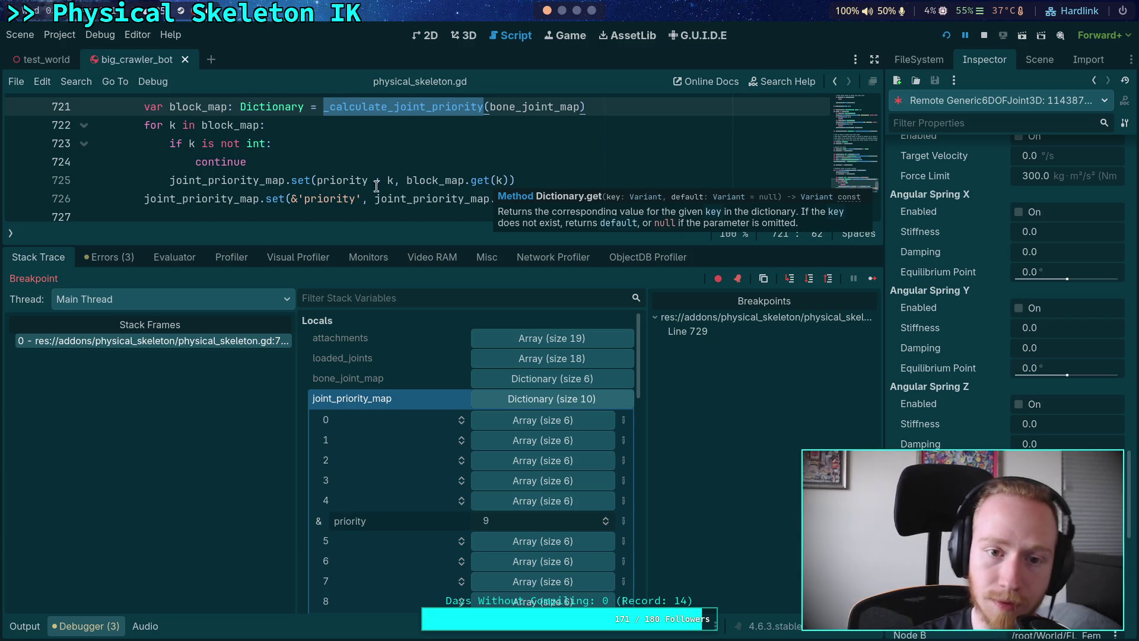
pyautogui.click(984, 35)
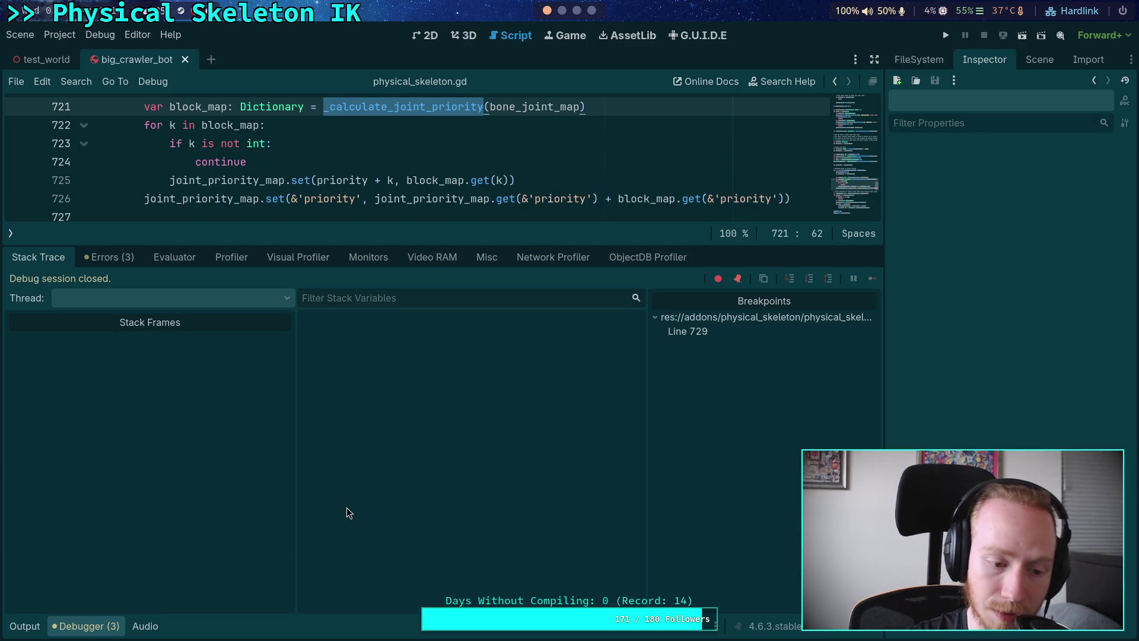
# Move the block_map line above the priority line so block_map is computed first
pyautogui.scroll(3, 511, 296)
pyautogui.click(554, 259)
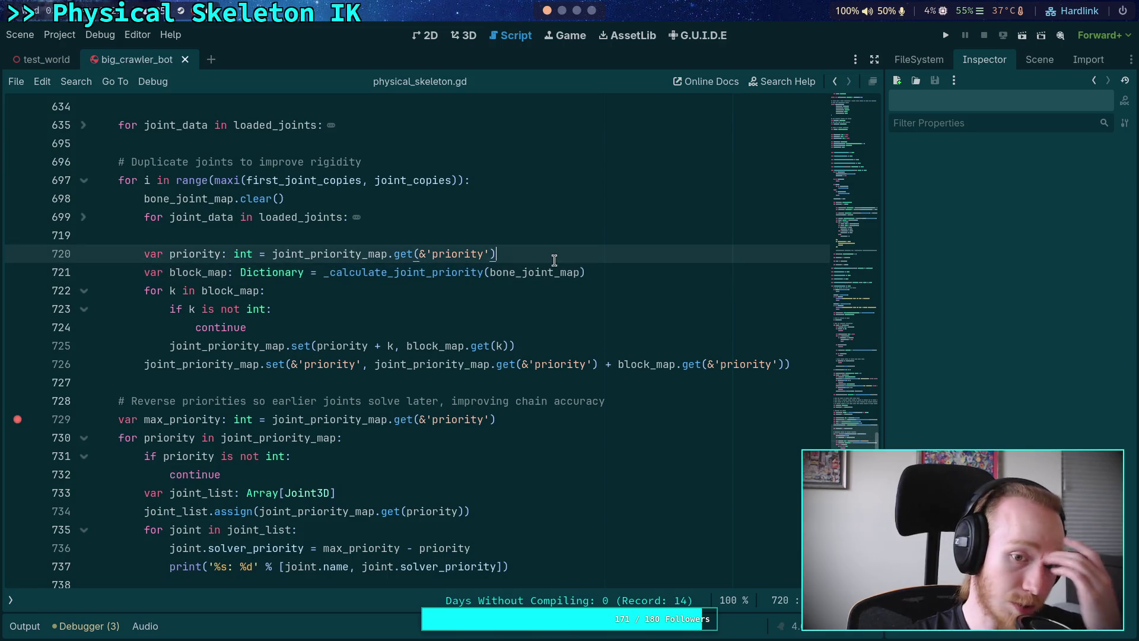
pyautogui.press('Return')
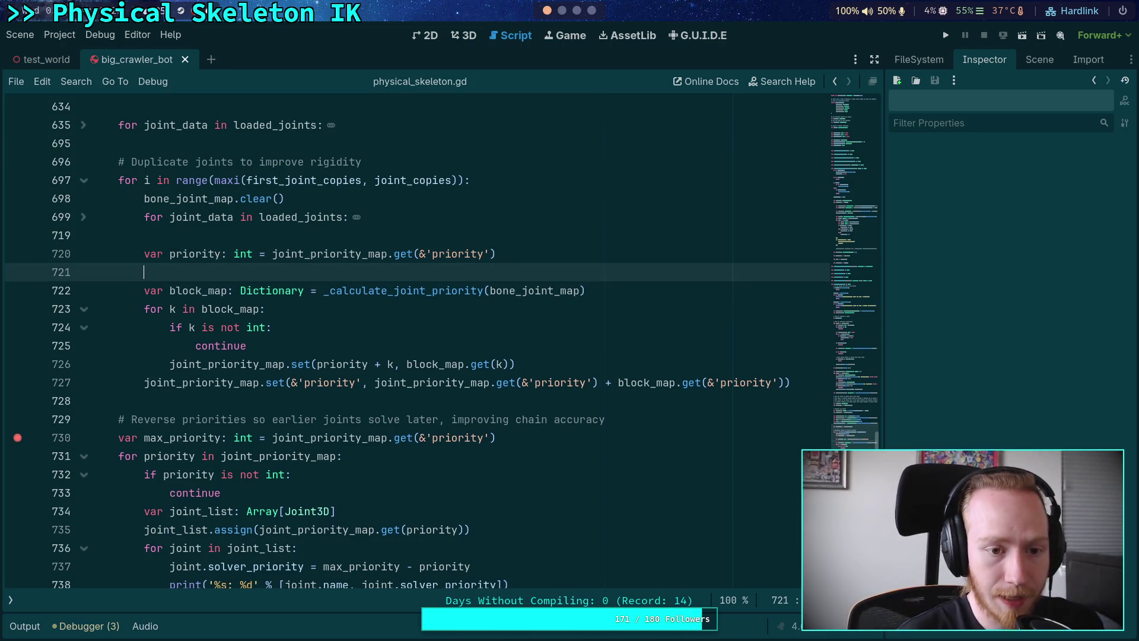
pyautogui.hotkey('ctrl', 'shift', 'k')
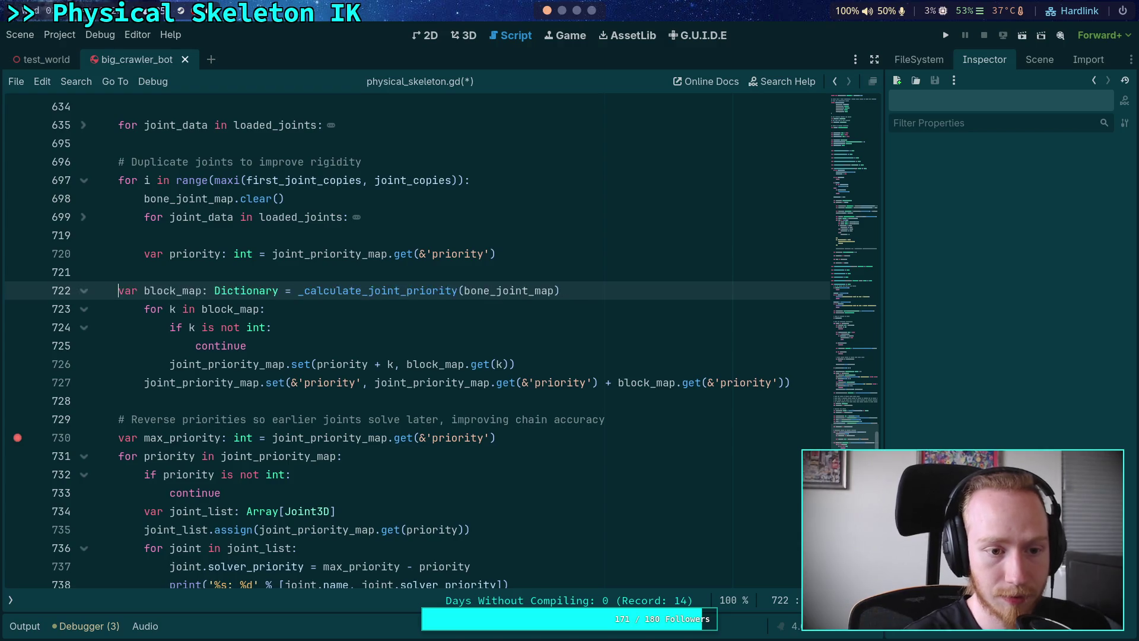
pyautogui.press('Up')
pyautogui.hotkey('alt', 'Down')
# Make line 721 read priority from block_map and begin a 'for priority in joint_priority_map:' loop
pyautogui.doubleClick(324, 268)
pyautogui.write('bloc')
pyautogui.press('Return')
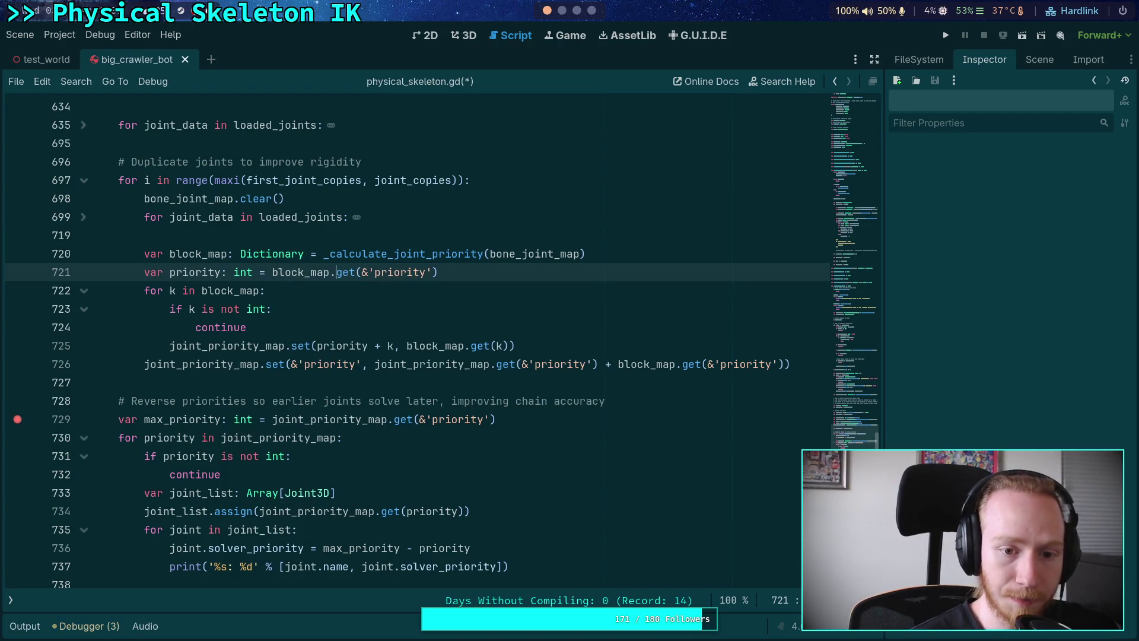
pyautogui.press('Return')
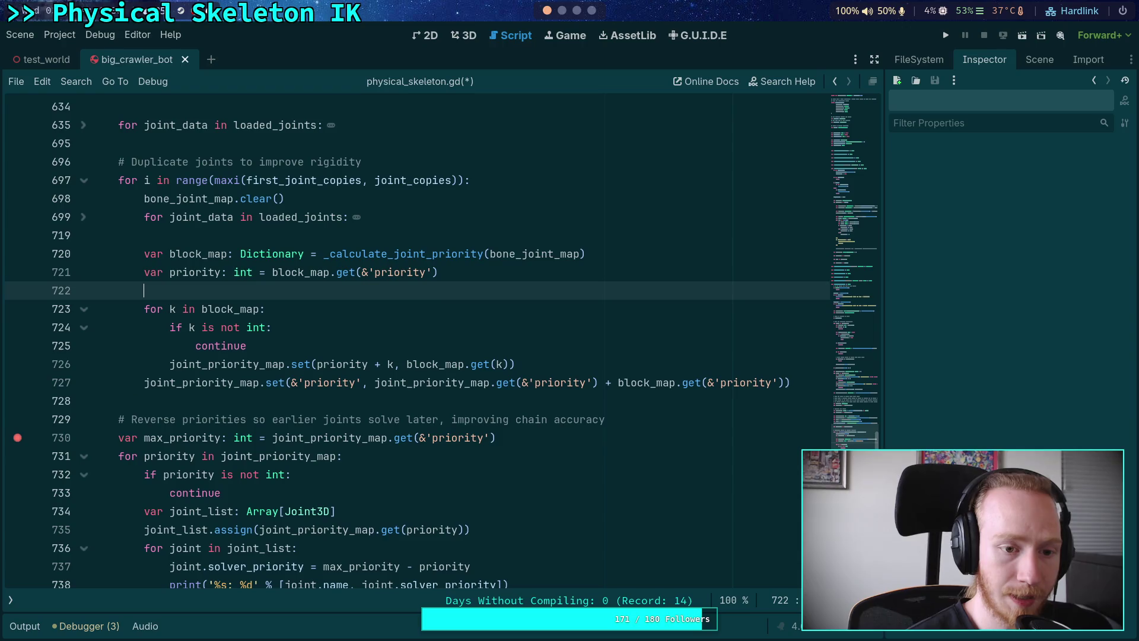
pyautogui.write('for ')
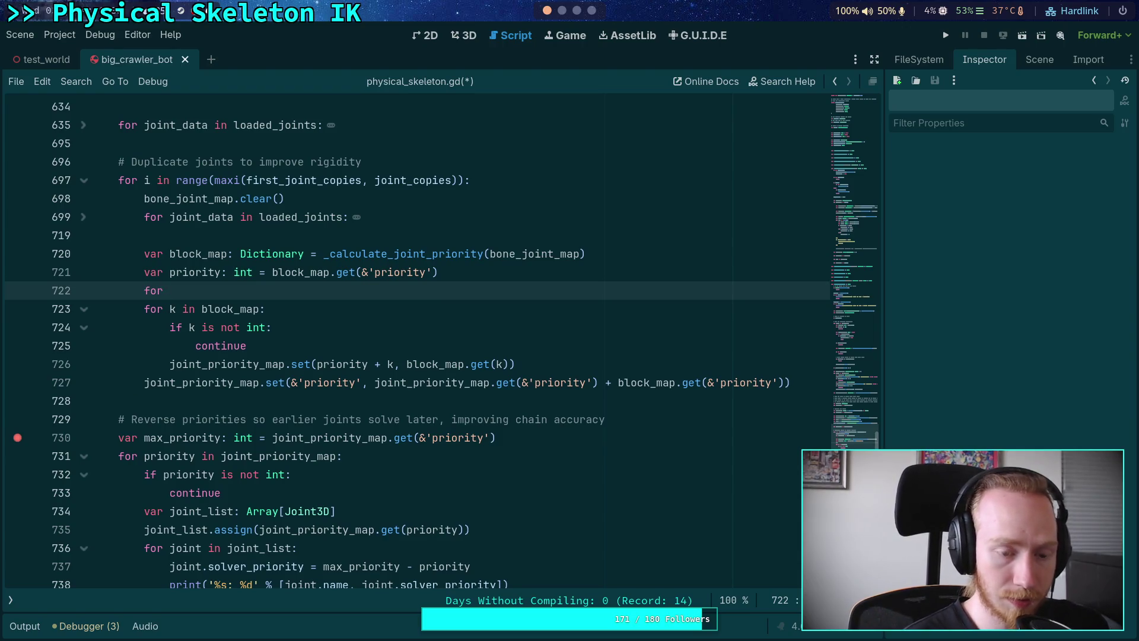
pyautogui.write('prio')
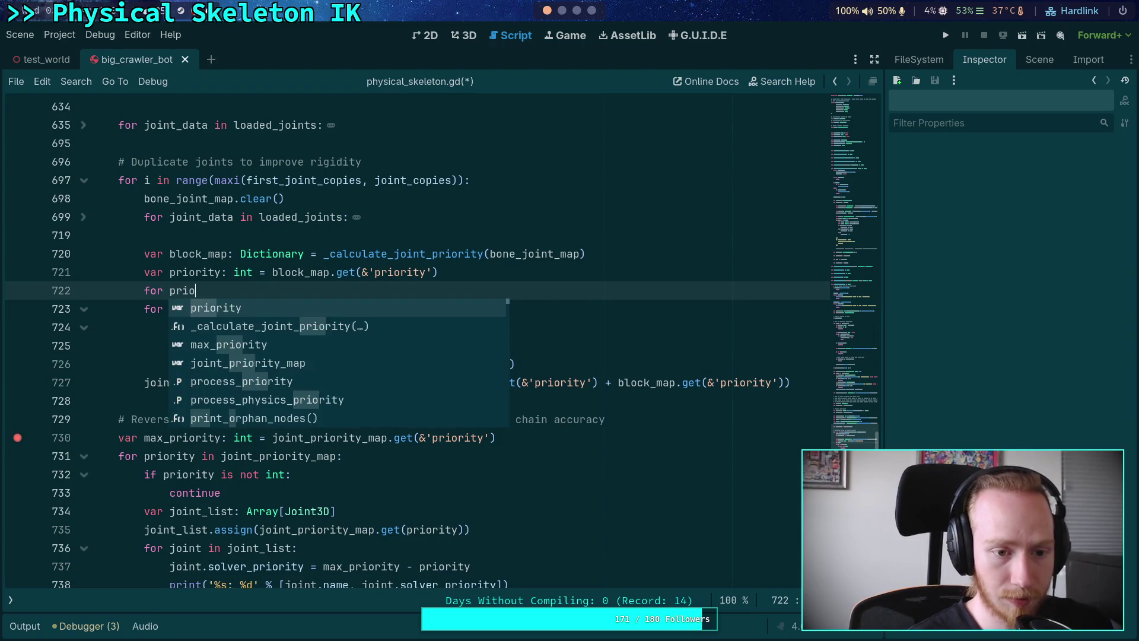
pyautogui.write('rity in joint_pr')
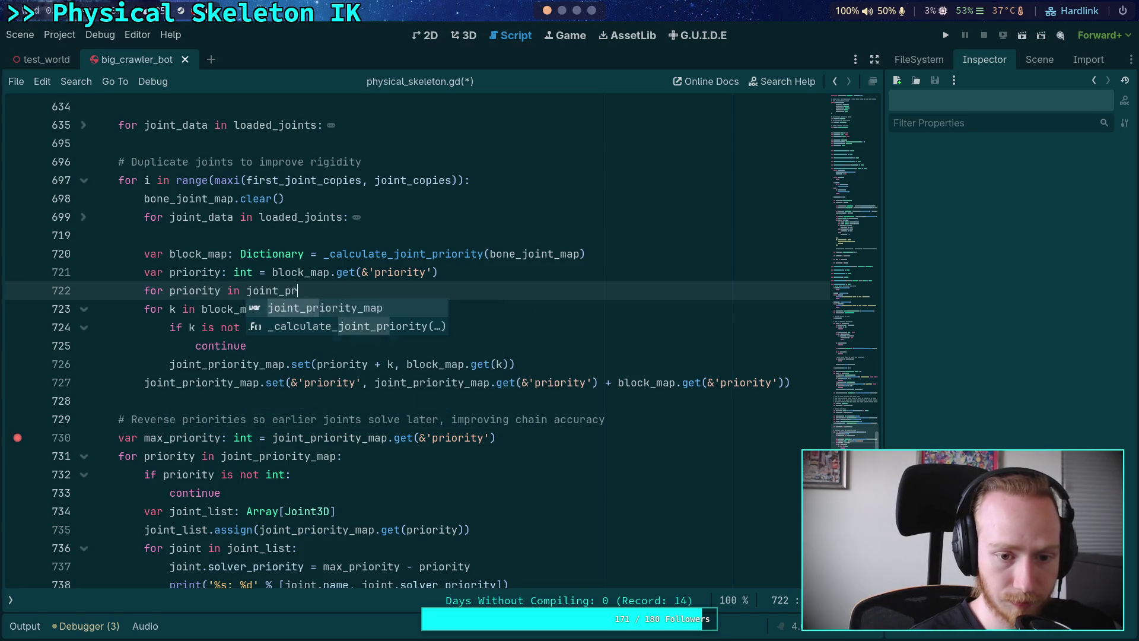
pyautogui.write('iority_map:')
# Add the comment 'Move all joints up' above the new loop
pyautogui.press('Return')
pyautogui.press('Up')
pyautogui.press('Up')
pyautogui.press('End')
pyautogui.press('Return')
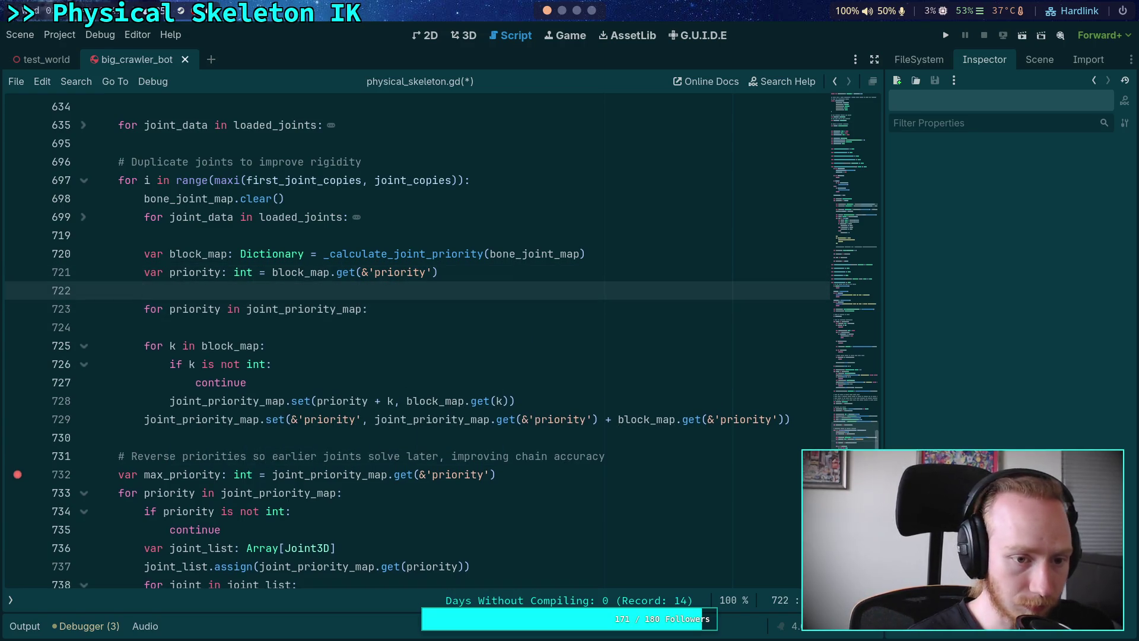
pyautogui.write('Move all')
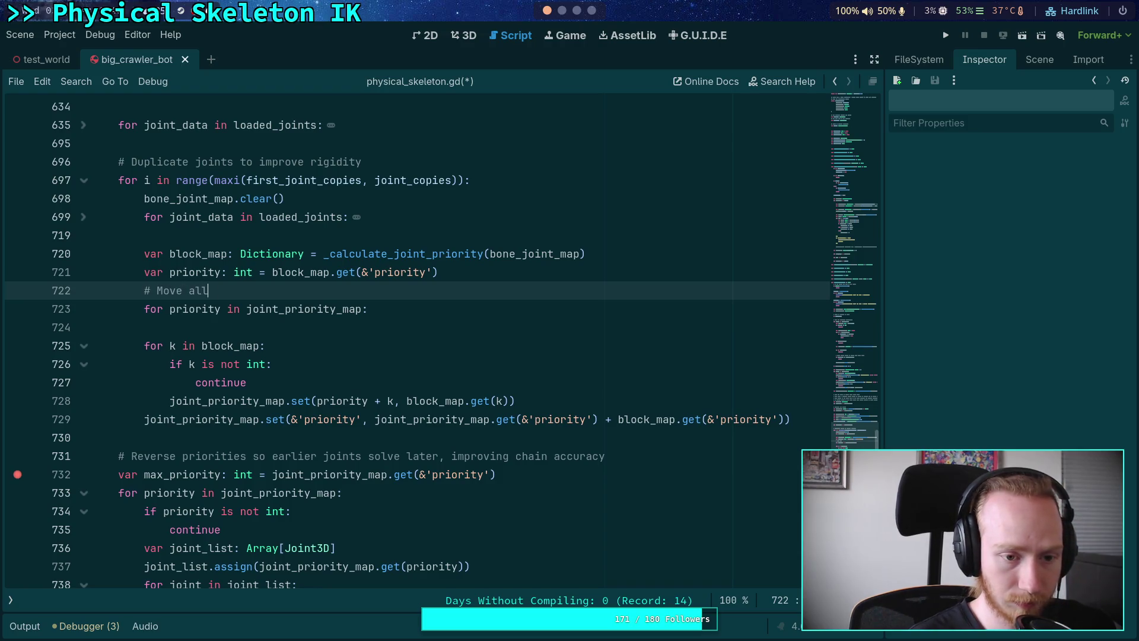
pyautogui.write(' joints up')
# Inside the loop, add 'if priority is not int: continue'
pyautogui.scroll(1, 373, 384)
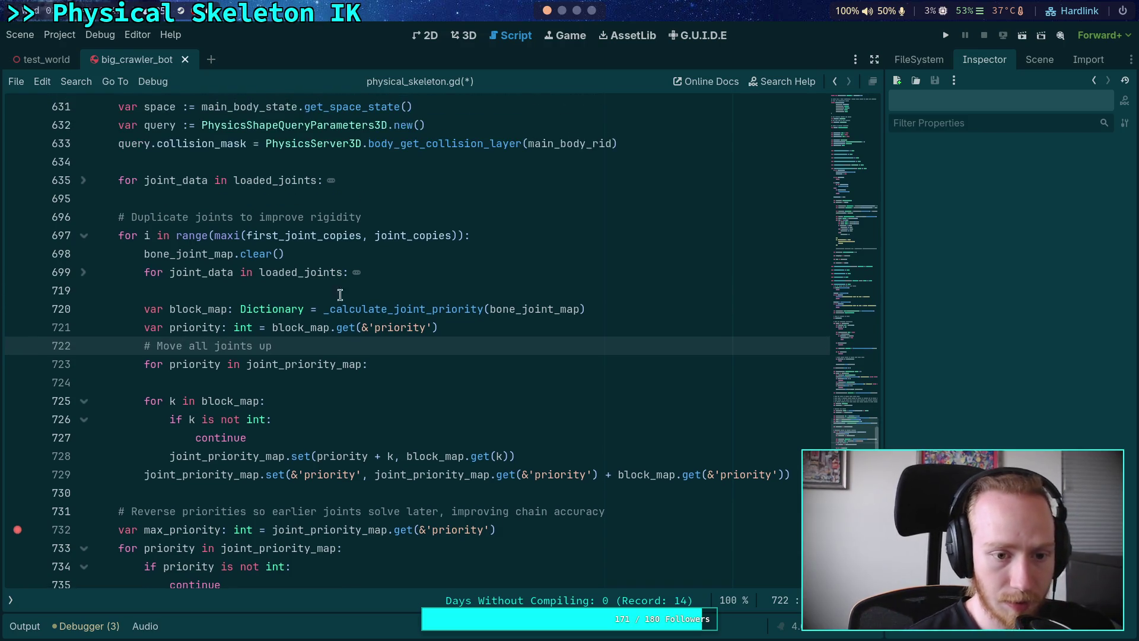
pyautogui.click(372, 384)
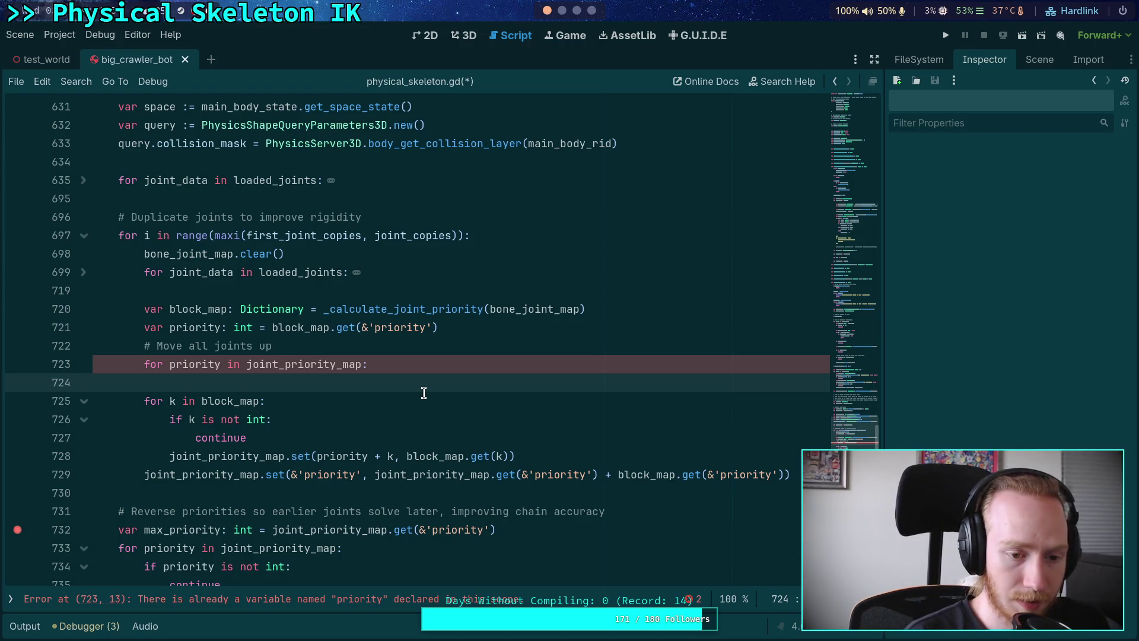
pyautogui.write('joint')
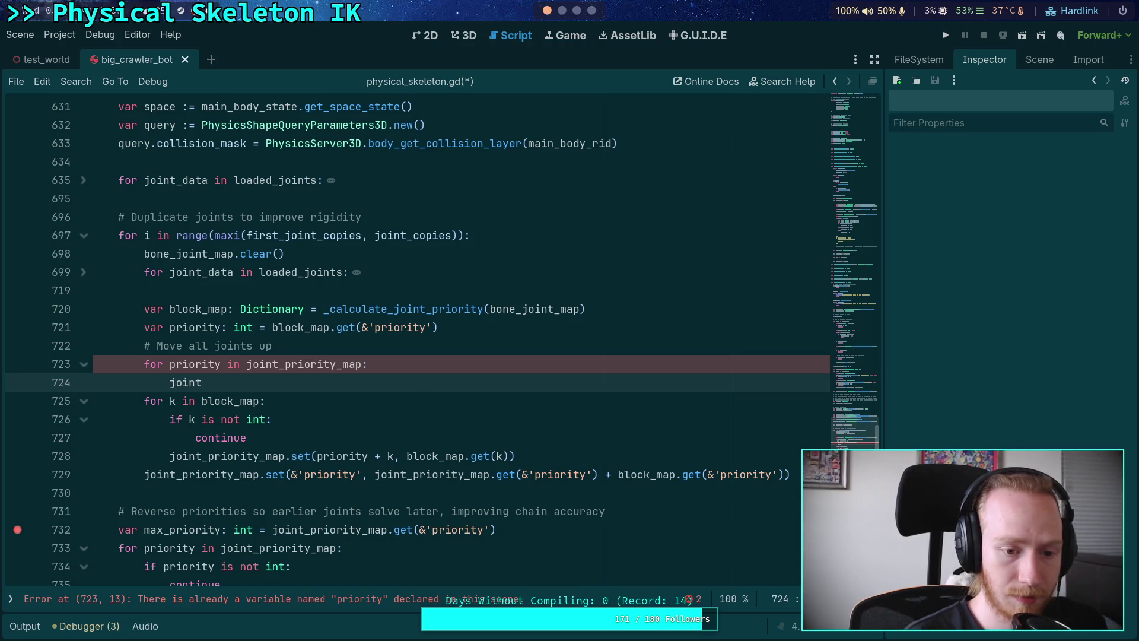
pyautogui.press('BackSpace')
pyautogui.press('BackSpace')
pyautogui.press('BackSpace')
pyautogui.write('if ')
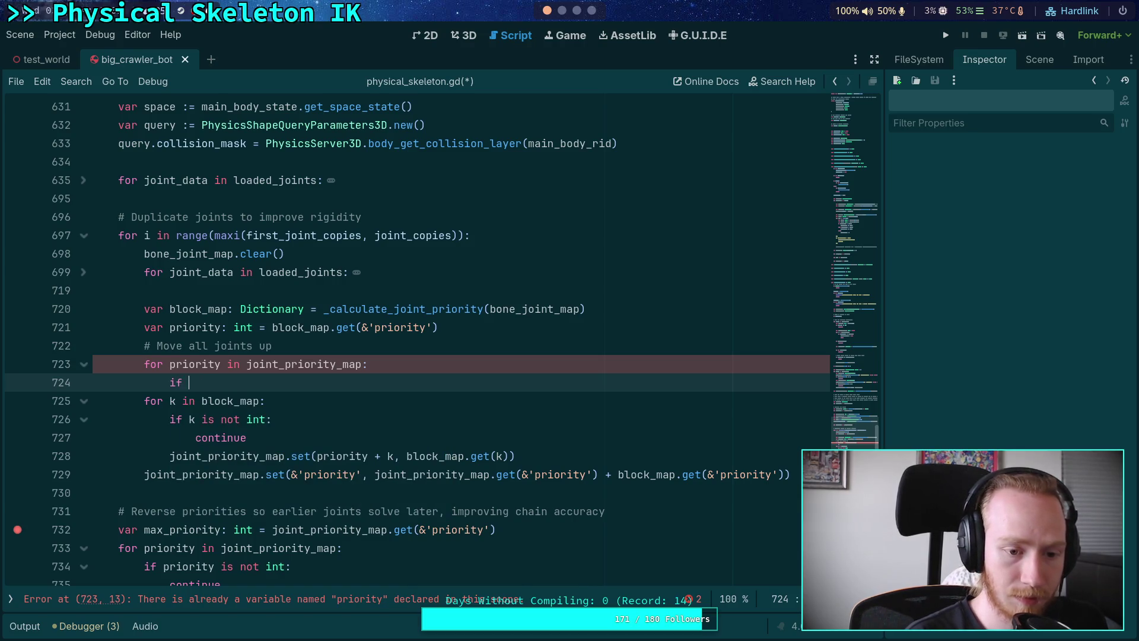
pyautogui.write('priority is ')
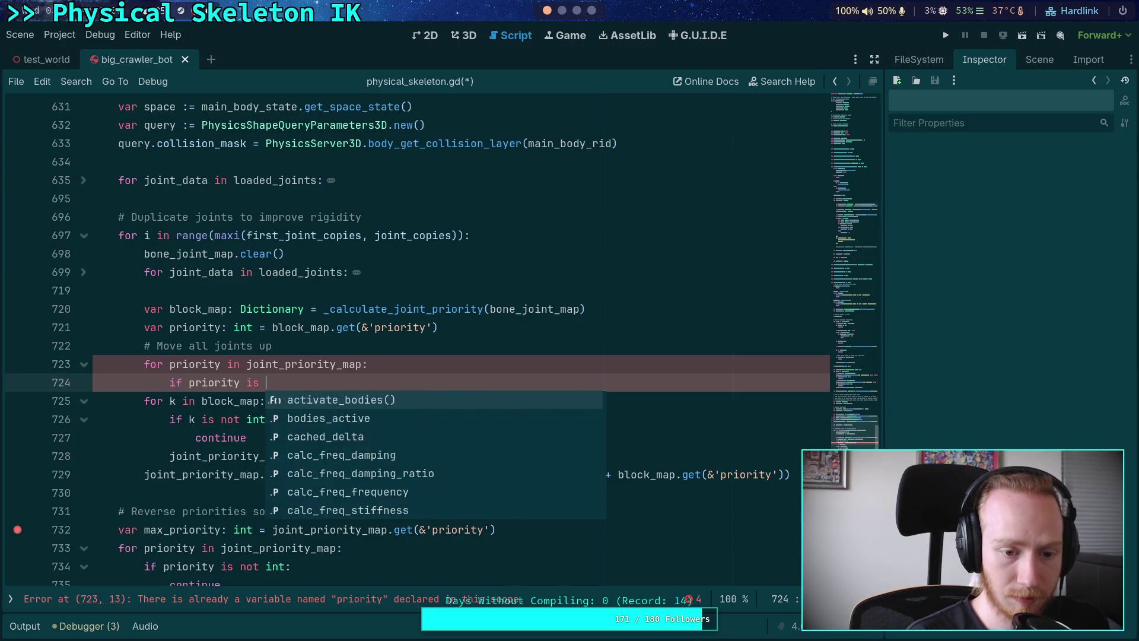
pyautogui.write('not int:')
pyautogui.press('Return')
pyautogui.write('cont')
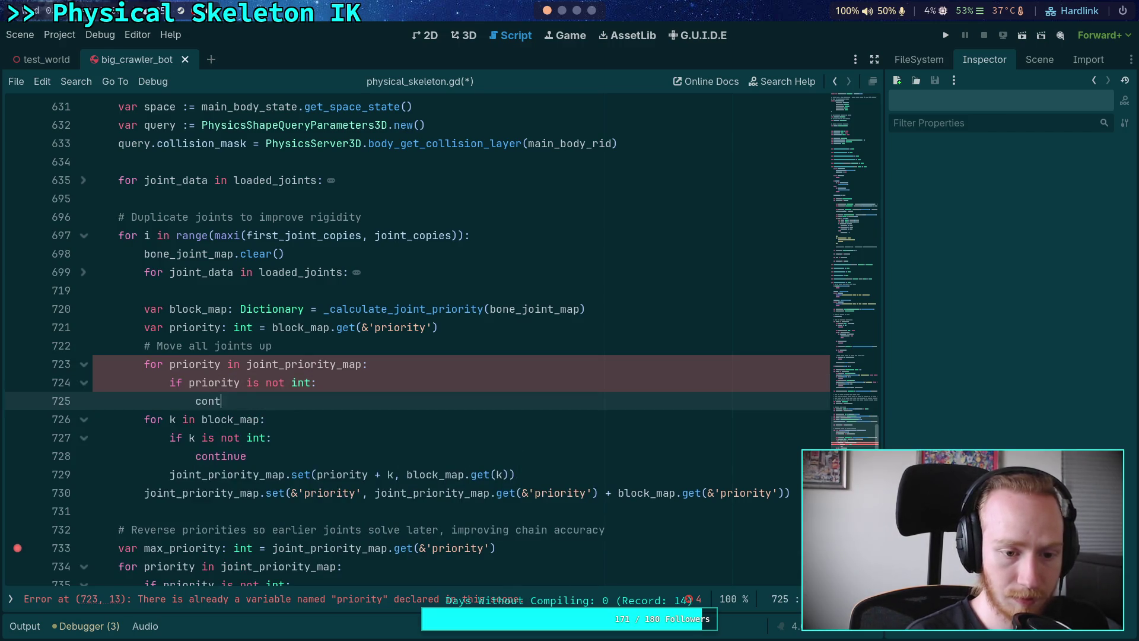
pyautogui.write('inue')
pyautogui.press('Return')
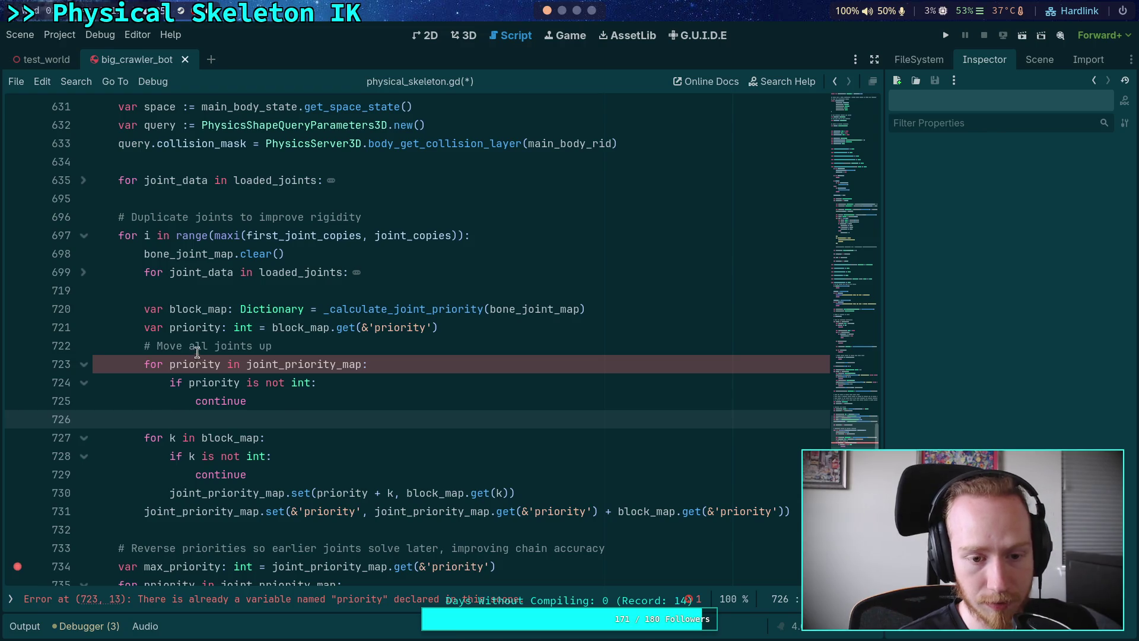
# Rename the loop variable from priority to p in the header and the if check
pyautogui.click(168, 329)
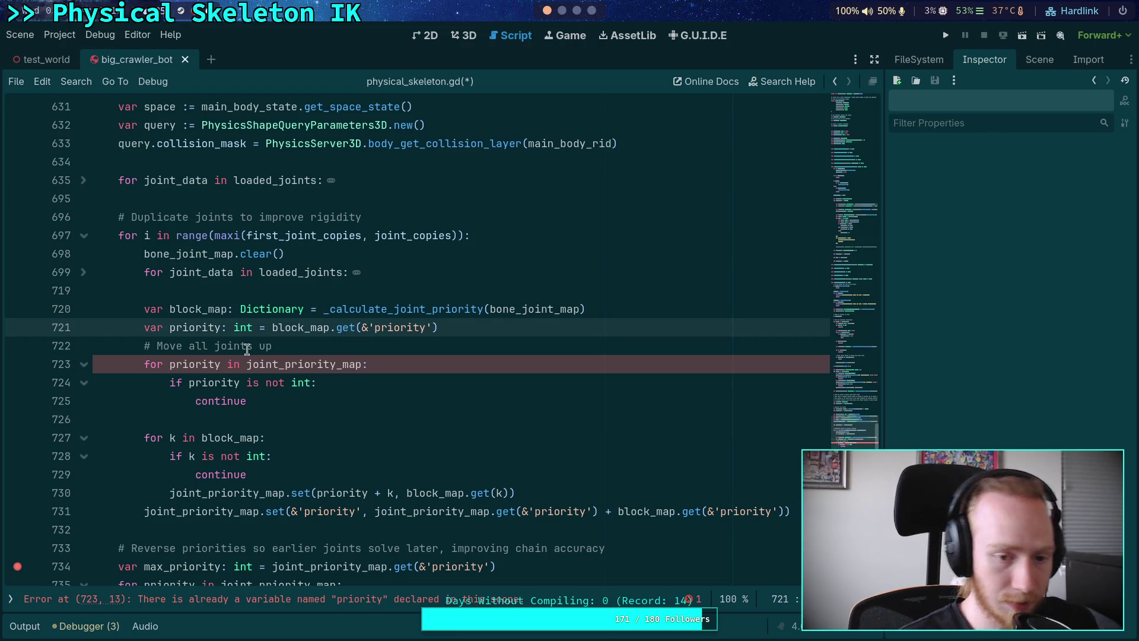
pyautogui.write('max_')
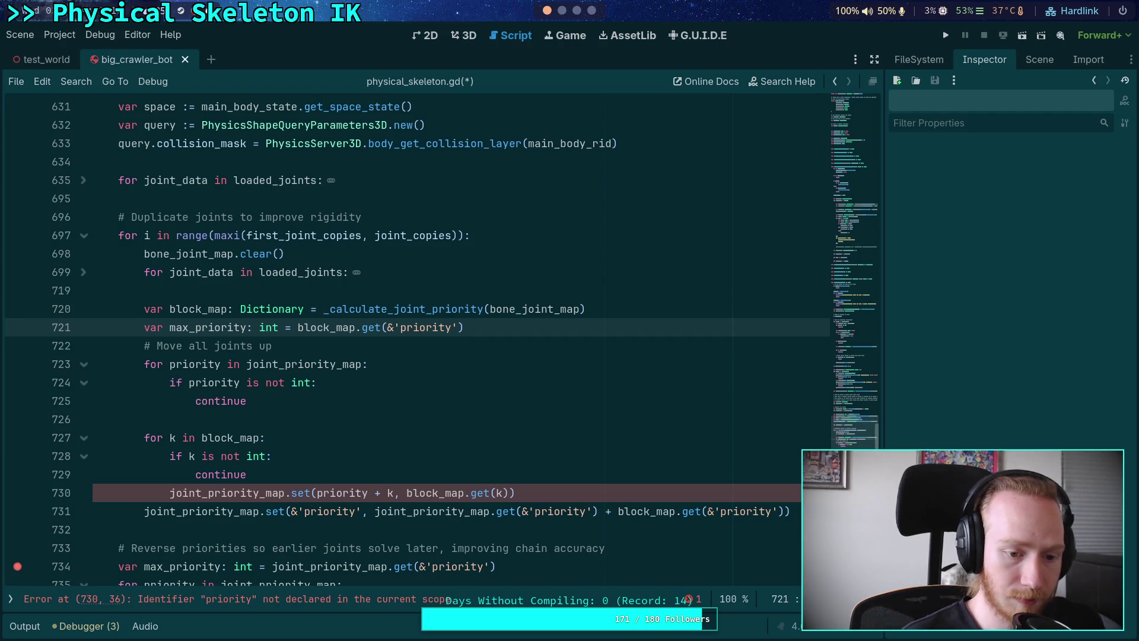
pyautogui.click(306, 420)
pyautogui.doubleClick(189, 363)
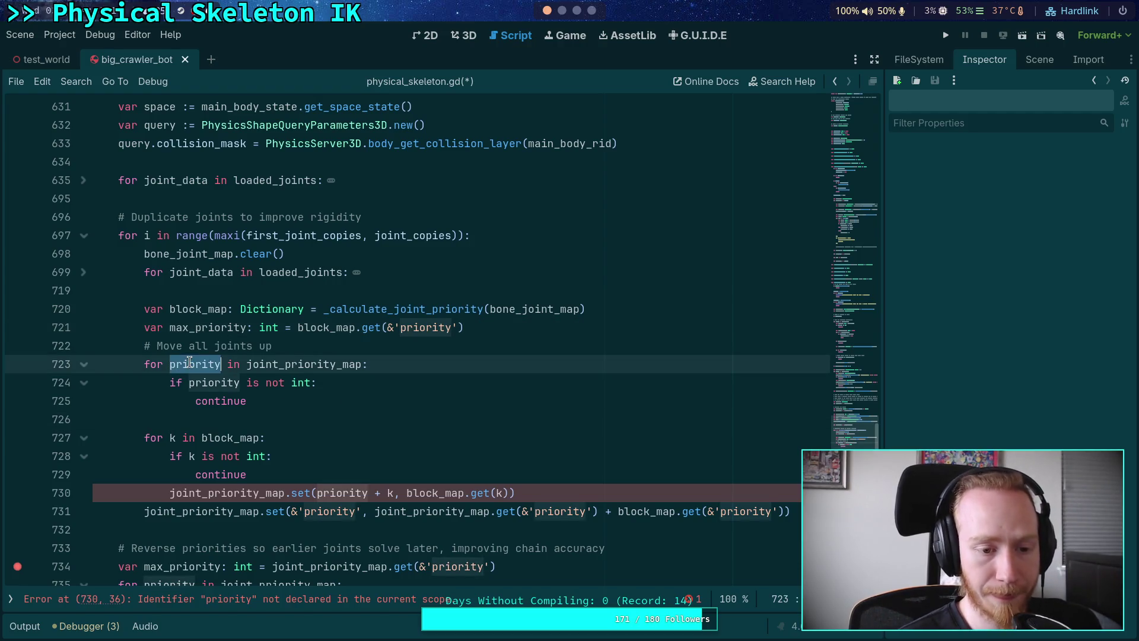
pyautogui.write('p')
pyautogui.doubleClick(213, 383)
pyautogui.write('p')
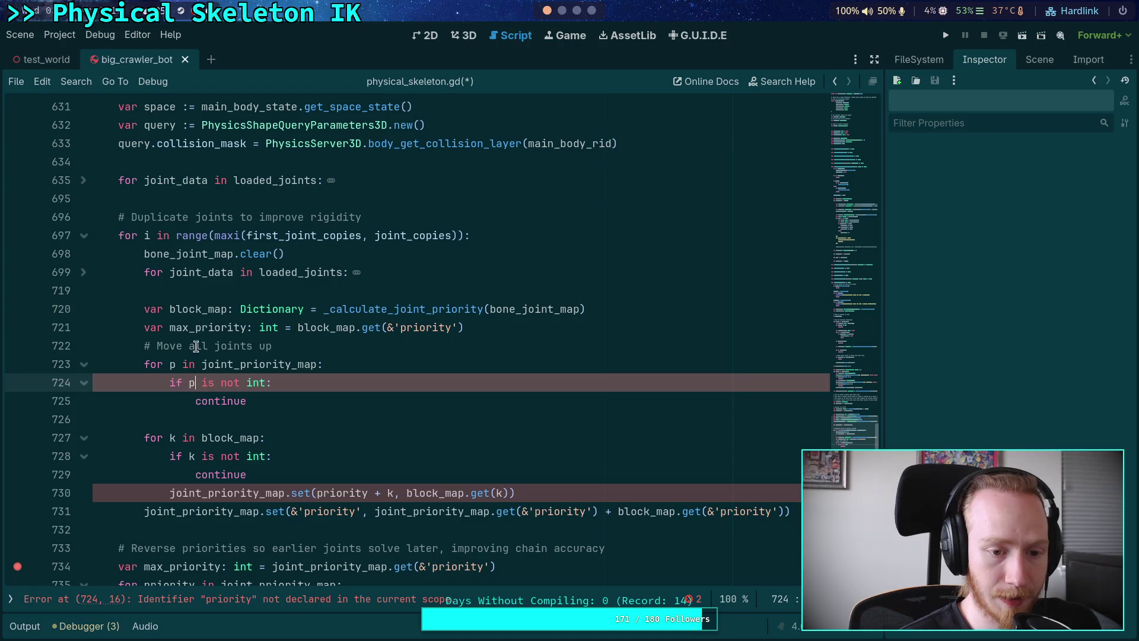
pyautogui.click(195, 327)
pyautogui.moveTo(195, 327); pyautogui.dragTo(170, 327)
pyautogui.press('BackSpace')
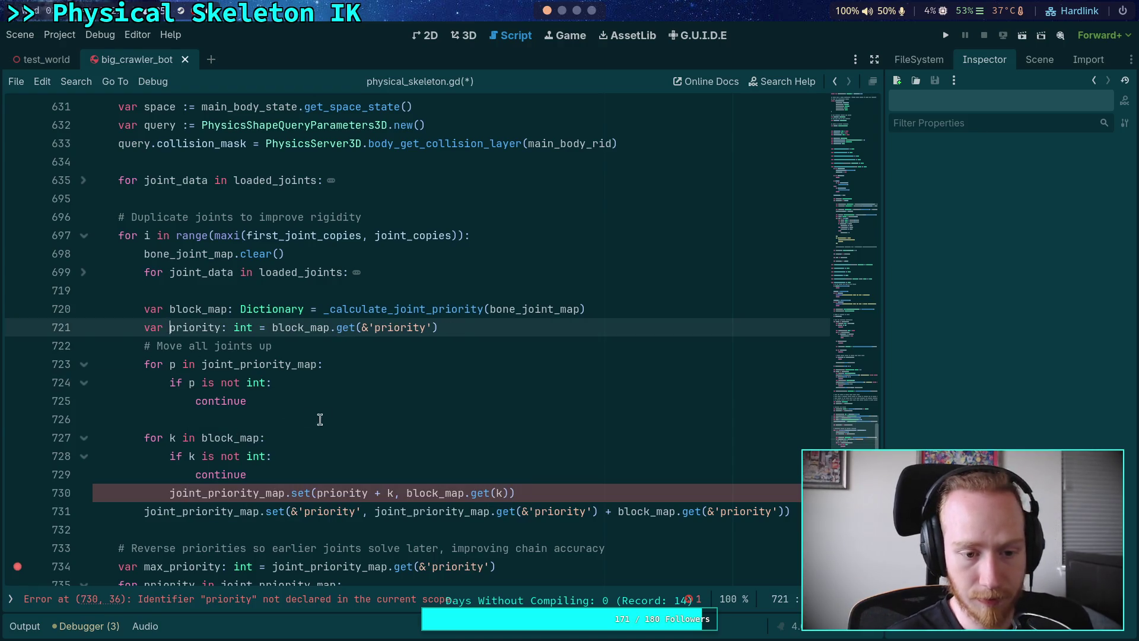
# Start a 'joint_priority_map.' call on line 726 inside the loop
pyautogui.click(331, 419)
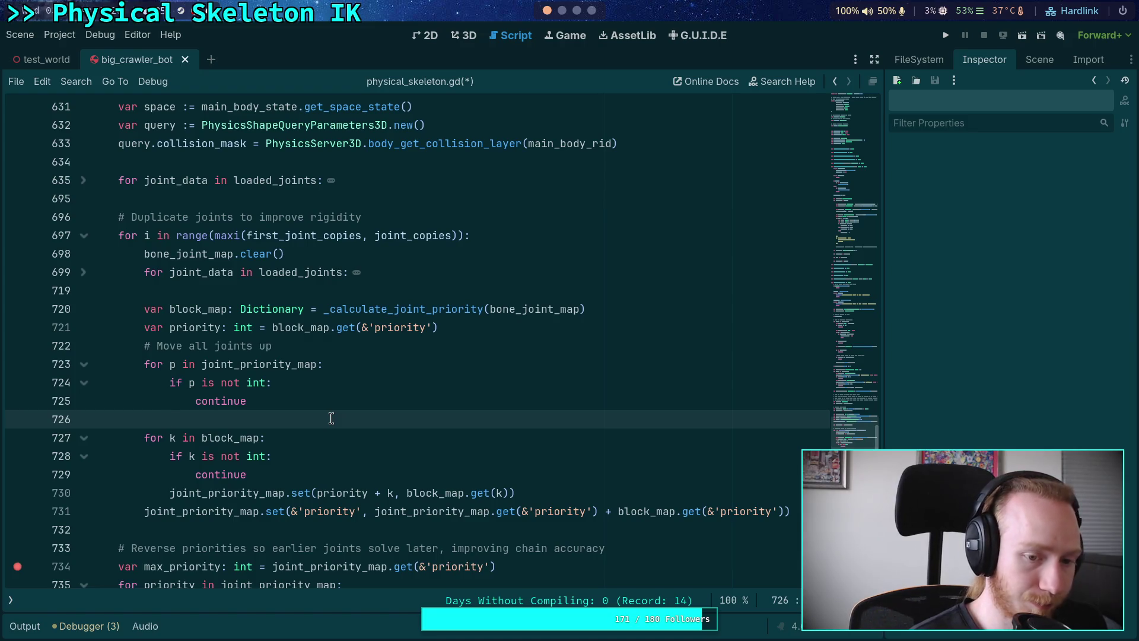
pyautogui.write('joint_pr')
pyautogui.press('Return')
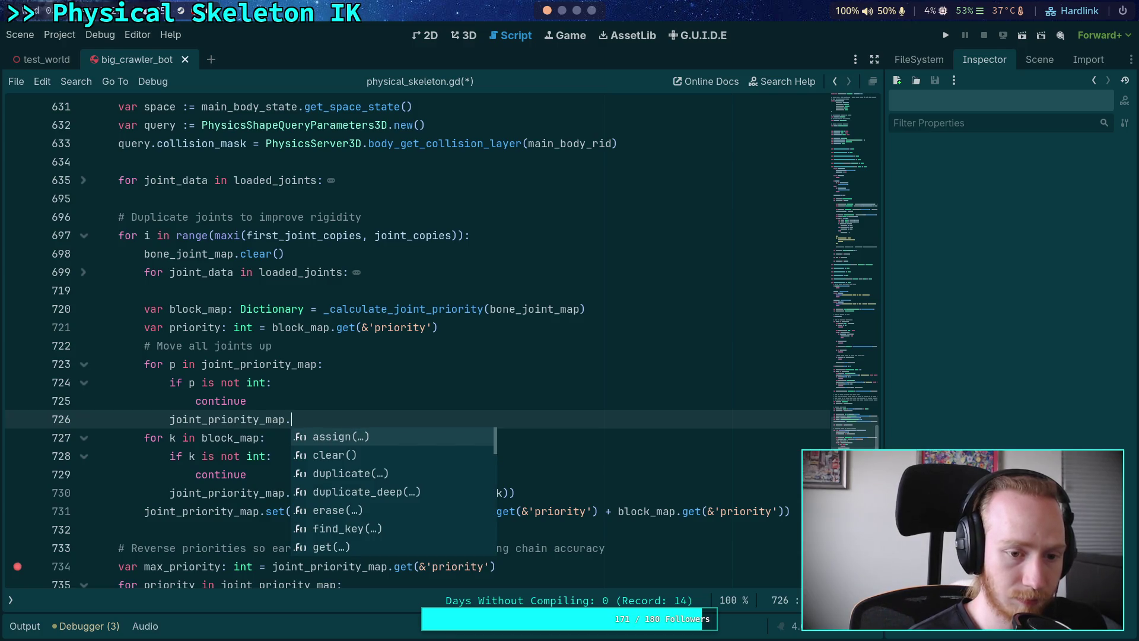
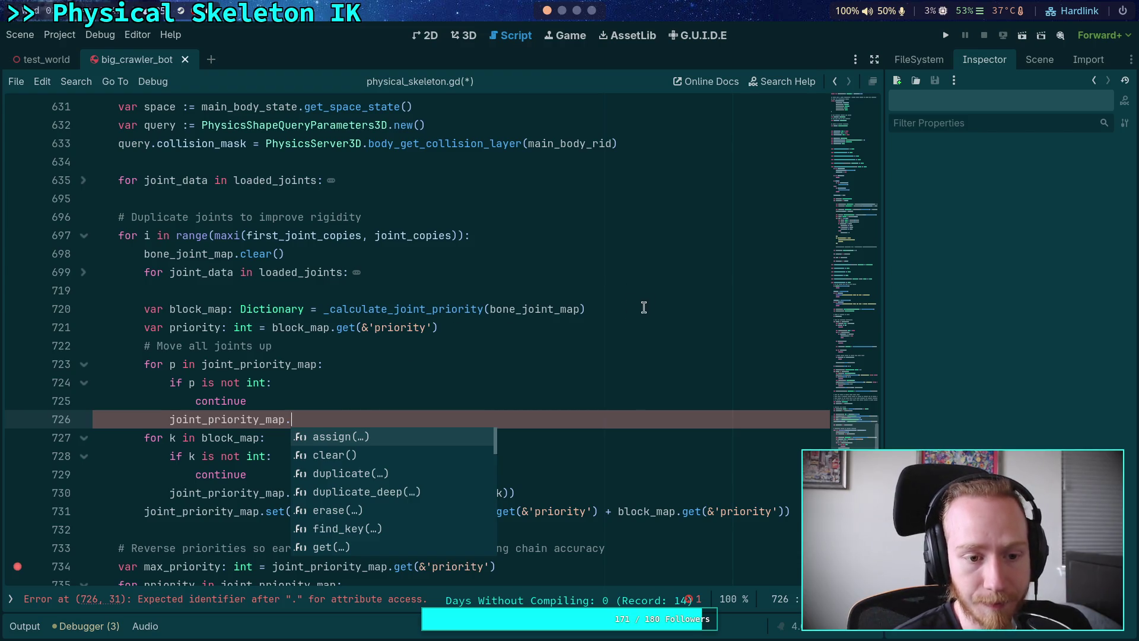
# Declare 'var new_priority_map: Dictionary = {}' below the 'Move all joints up' comment
pyautogui.click(651, 304)
pyautogui.press('Return')
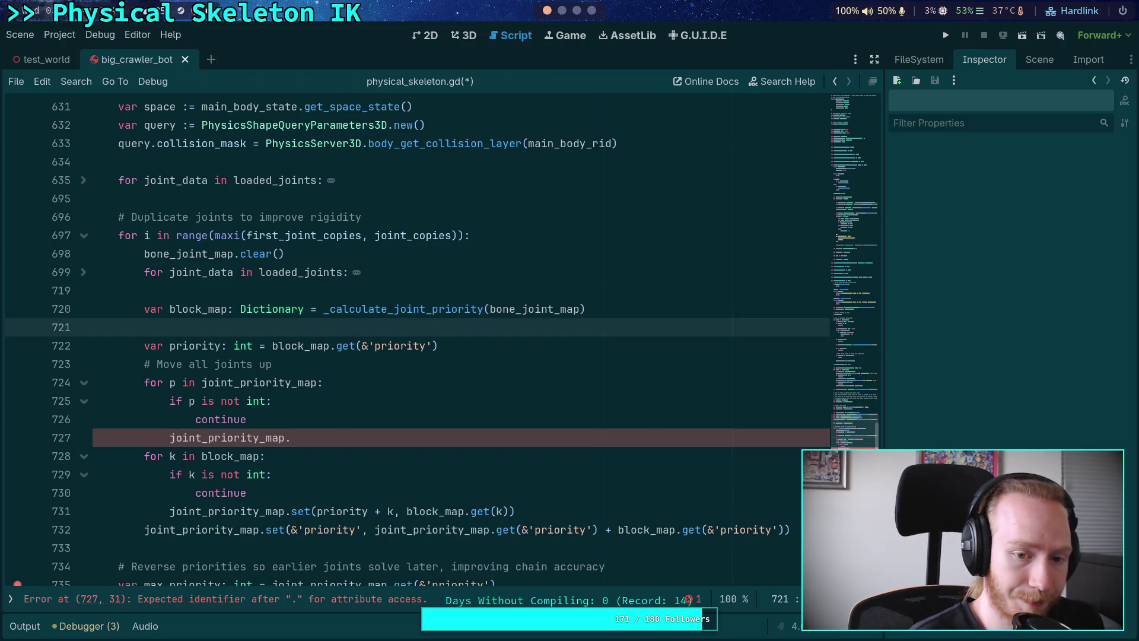
pyautogui.hotkey('alt', 'Down')
pyautogui.press('BackSpace')
pyautogui.hotkey('alt', 'Down')
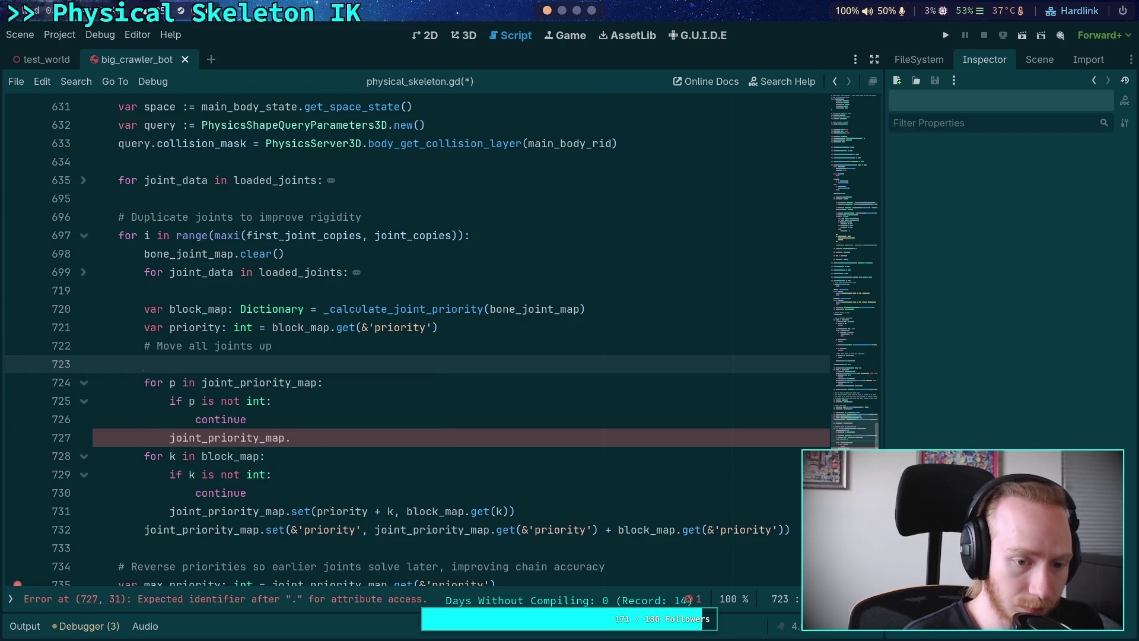
pyautogui.write('var new_')
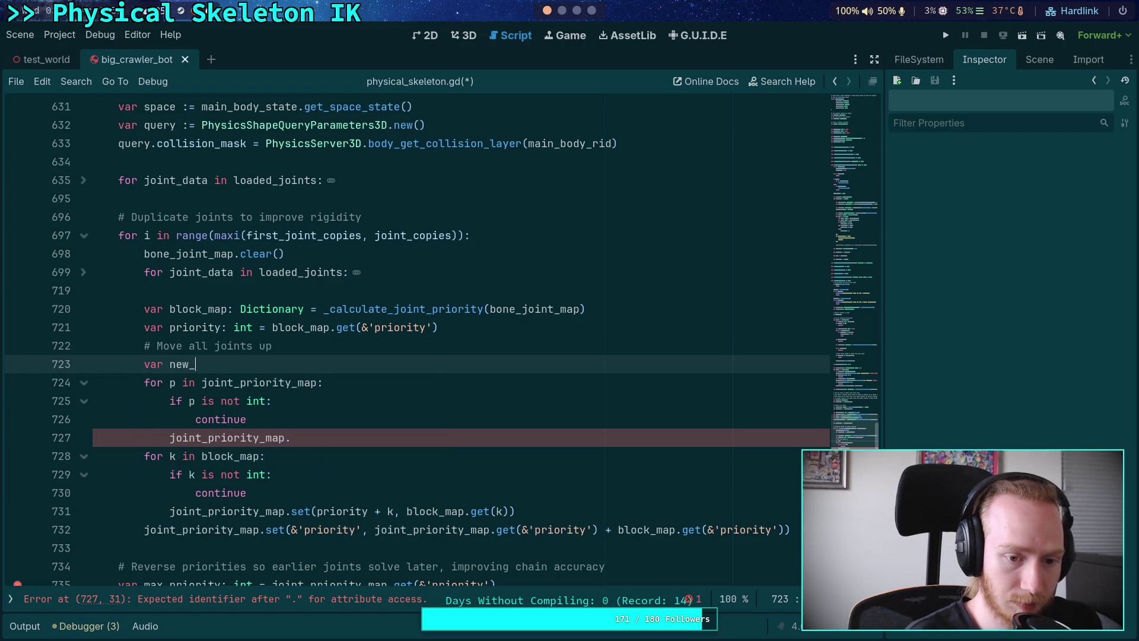
pyautogui.write('prio')
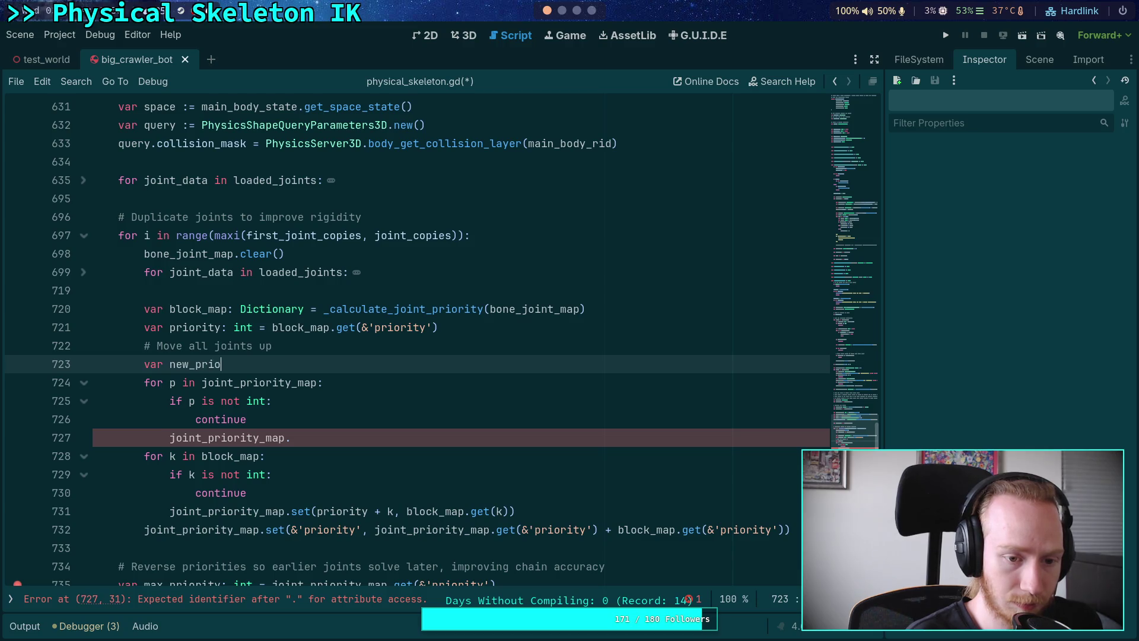
pyautogui.write('rity_ma Dic')
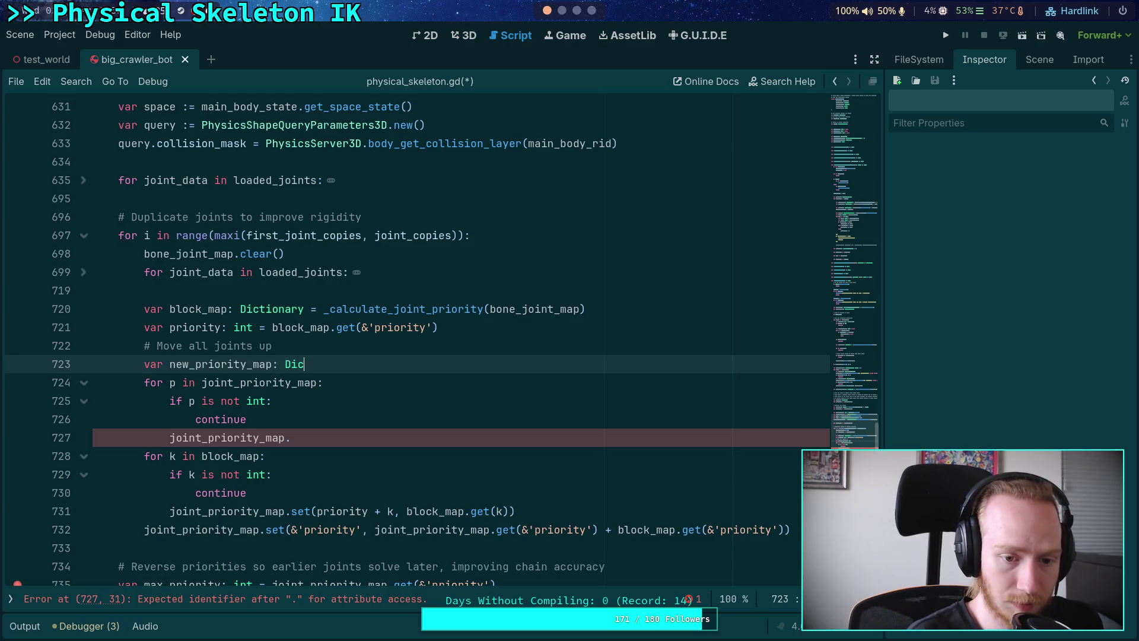
pyautogui.write('tionary= [')
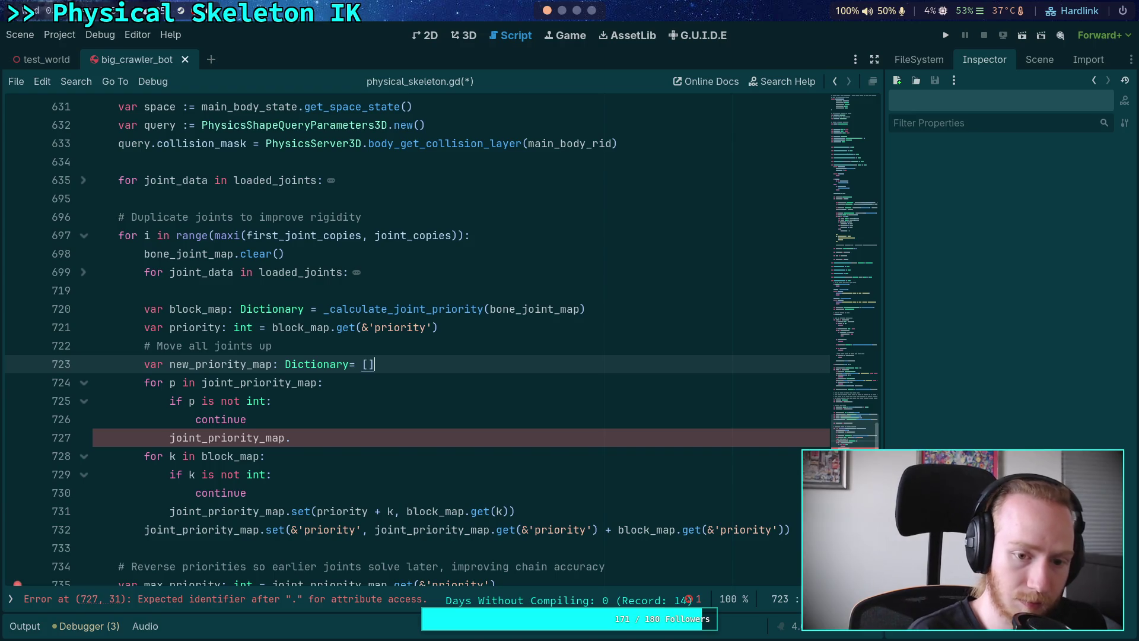
pyautogui.write('= {}')
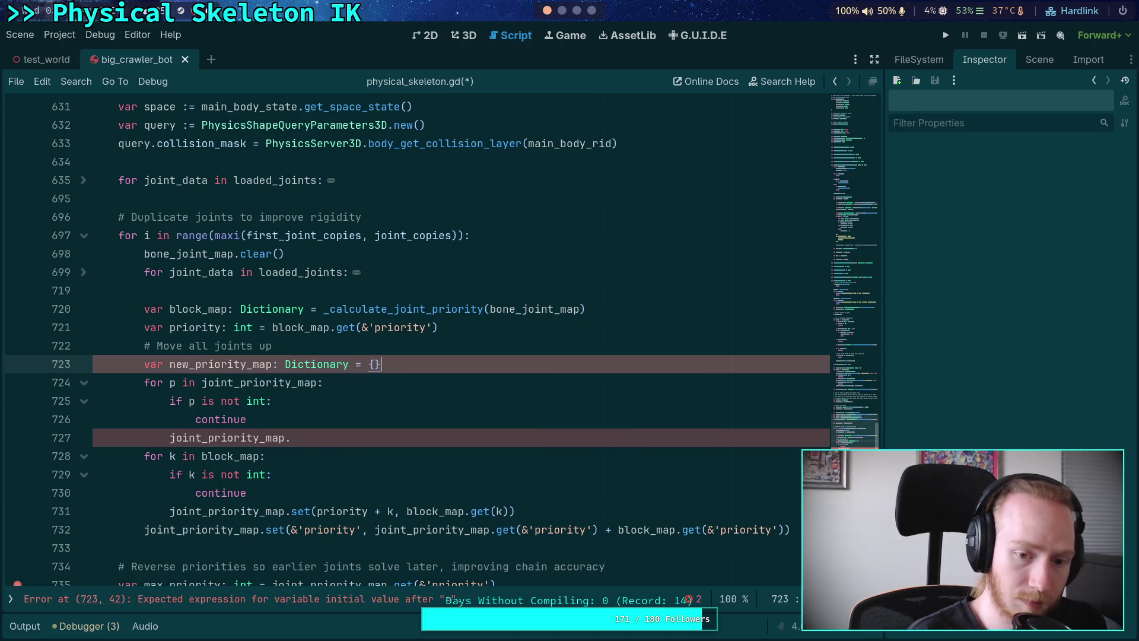
# Begin rewriting line 727 as new_priority_map.set(p + priority, ..
pyautogui.moveTo(318, 437); pyautogui.dragTo(168, 437)
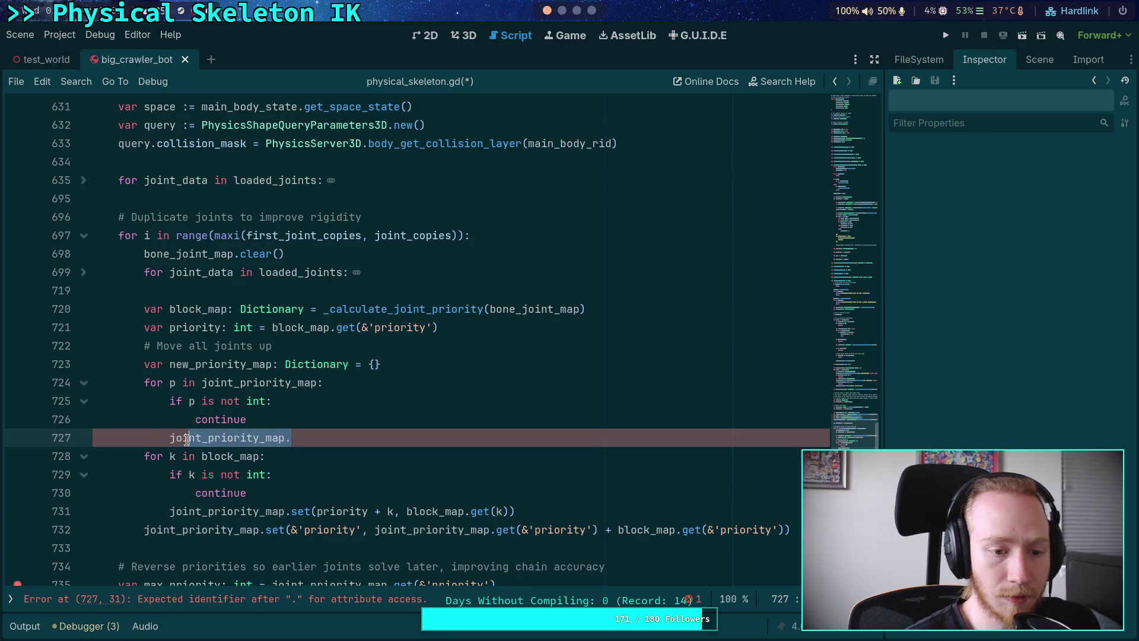
pyautogui.write('jo')
pyautogui.press('BackSpace')
pyautogui.press('BackSpace')
pyautogui.write('new_p')
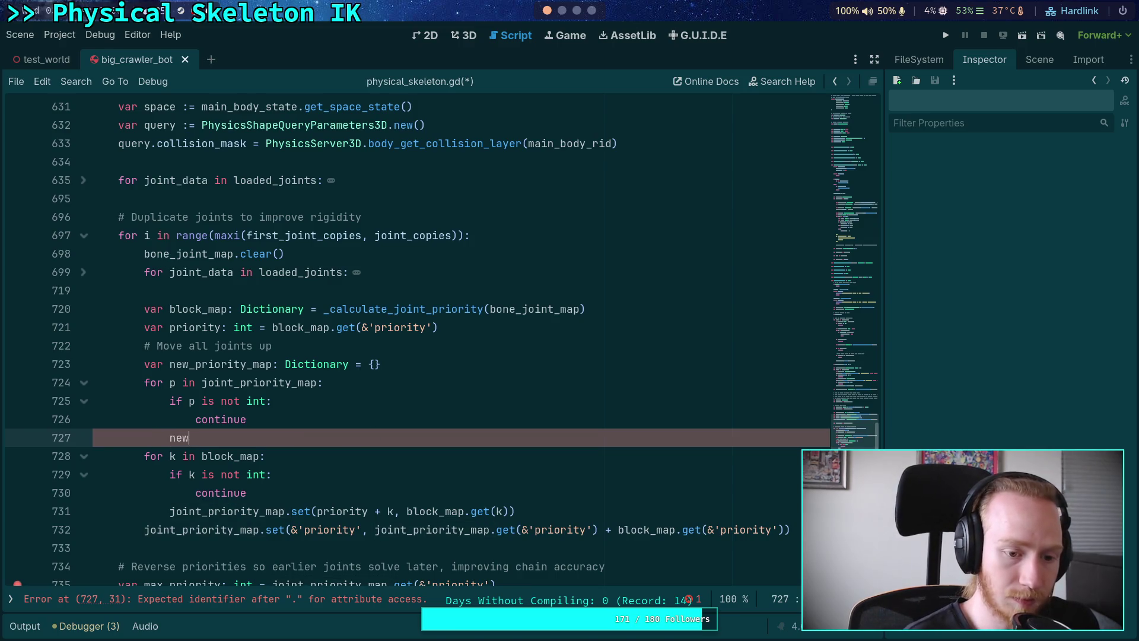
pyautogui.press('Return')
pyautogui.write('.set')
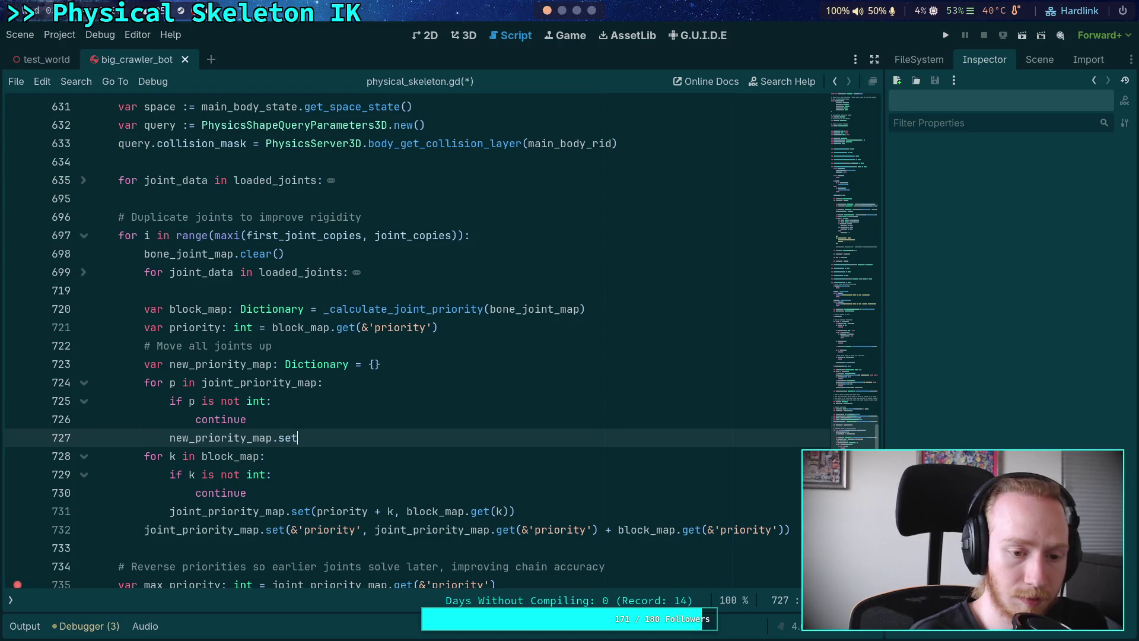
pyautogui.write('(p + p')
pyautogui.press('BackSpace')
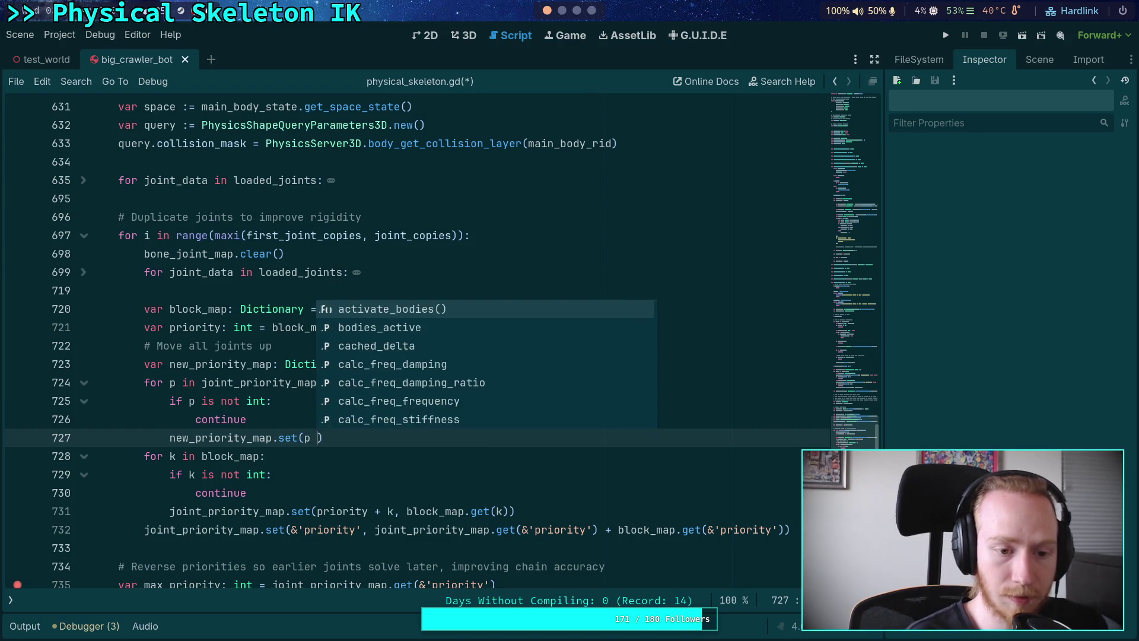
pyautogui.press('Escape')
pyautogui.write('priority,')
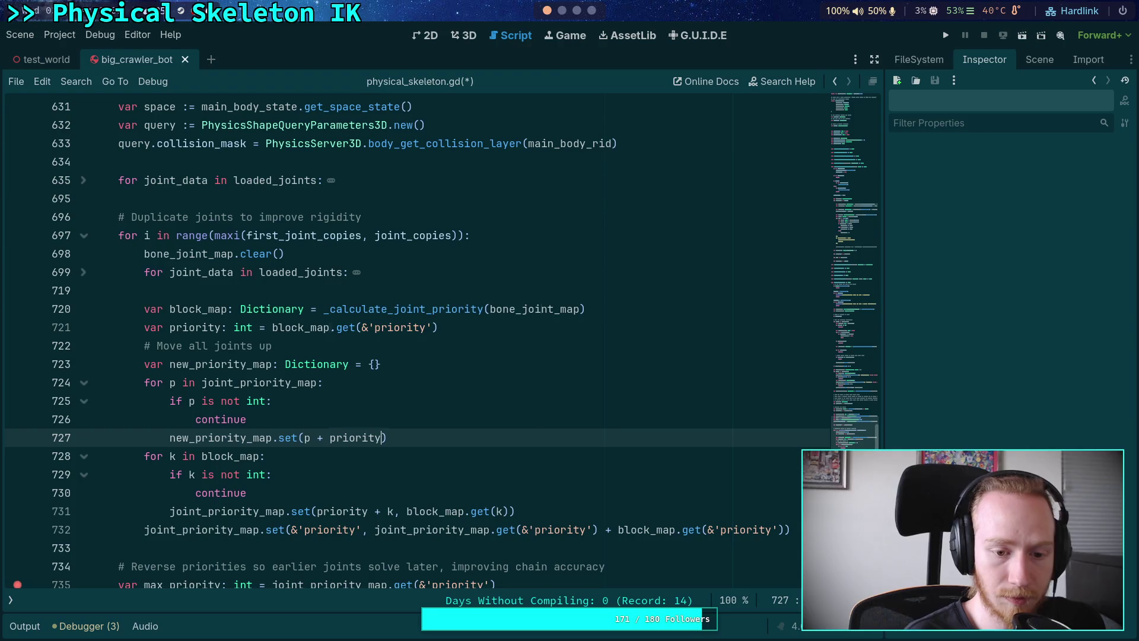
pyautogui.press('Escape')
# Finish line 727 with joint_priority_map.get(p)) and start a new line
pyautogui.write('joint_')
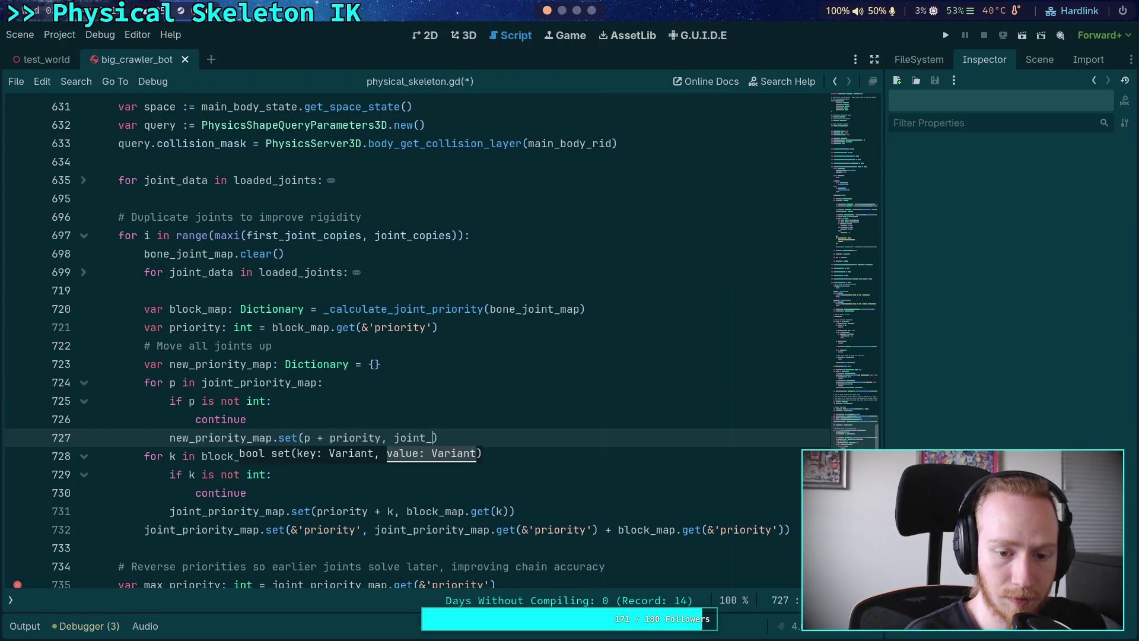
pyautogui.write('pr')
pyautogui.press('Return')
pyautogui.write('.get')
pyautogui.press('Return')
pyautogui.write('p))')
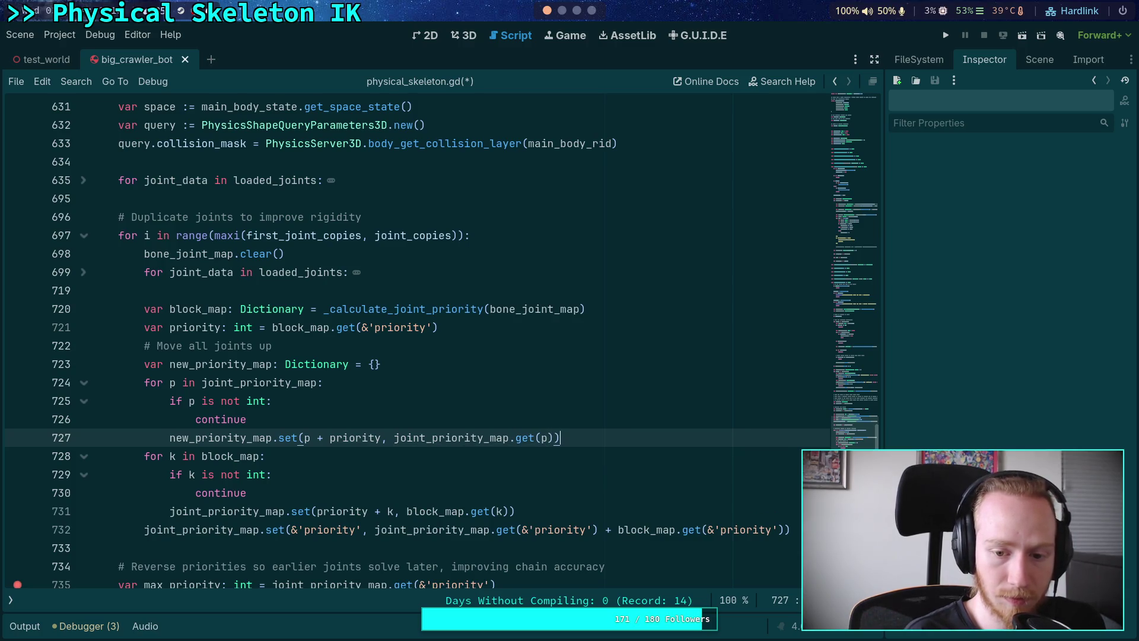
pyautogui.press('Return')
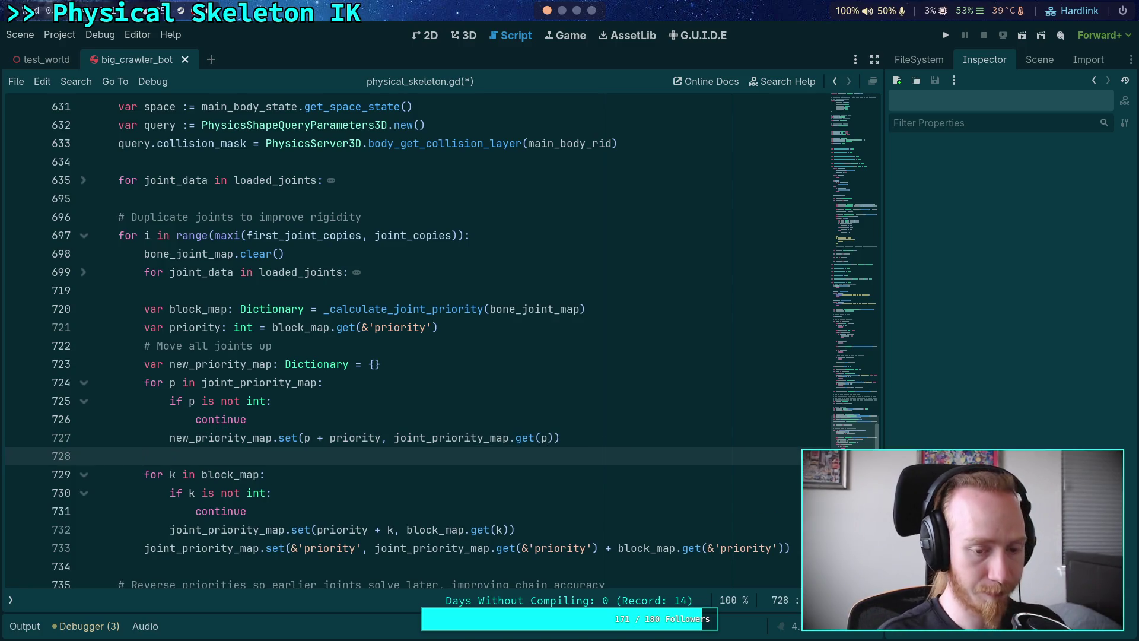
# Add line 728: new_priority_map.set(&'priority', priority + joint_priority_map.get(&'priority'))
pyautogui.write('new_p')
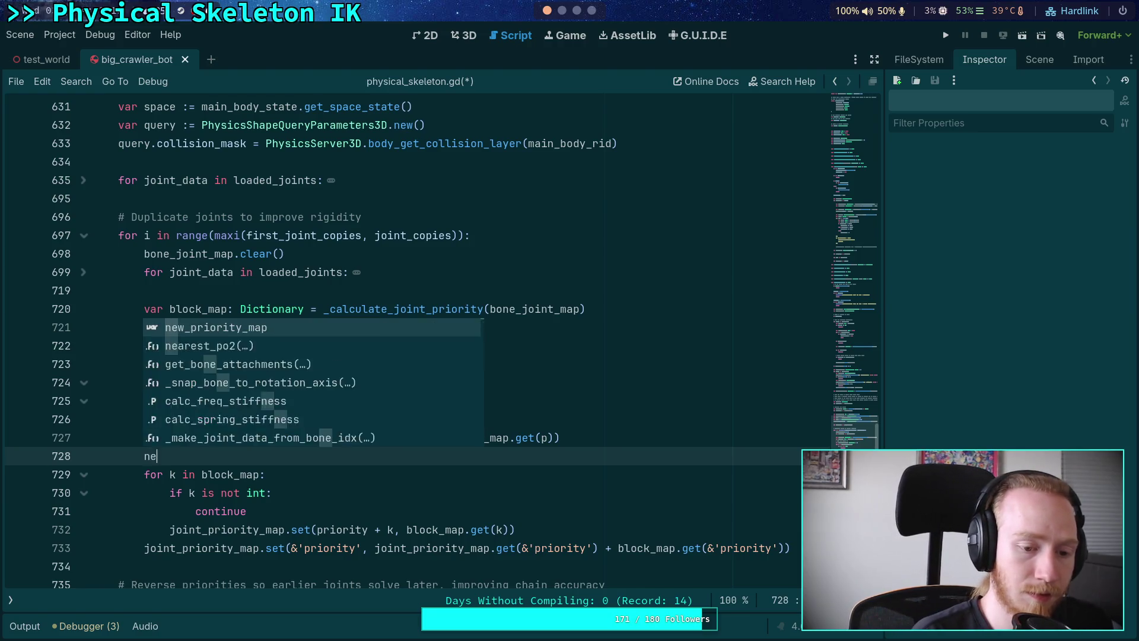
pyautogui.press('Return')
pyautogui.write('.set(')
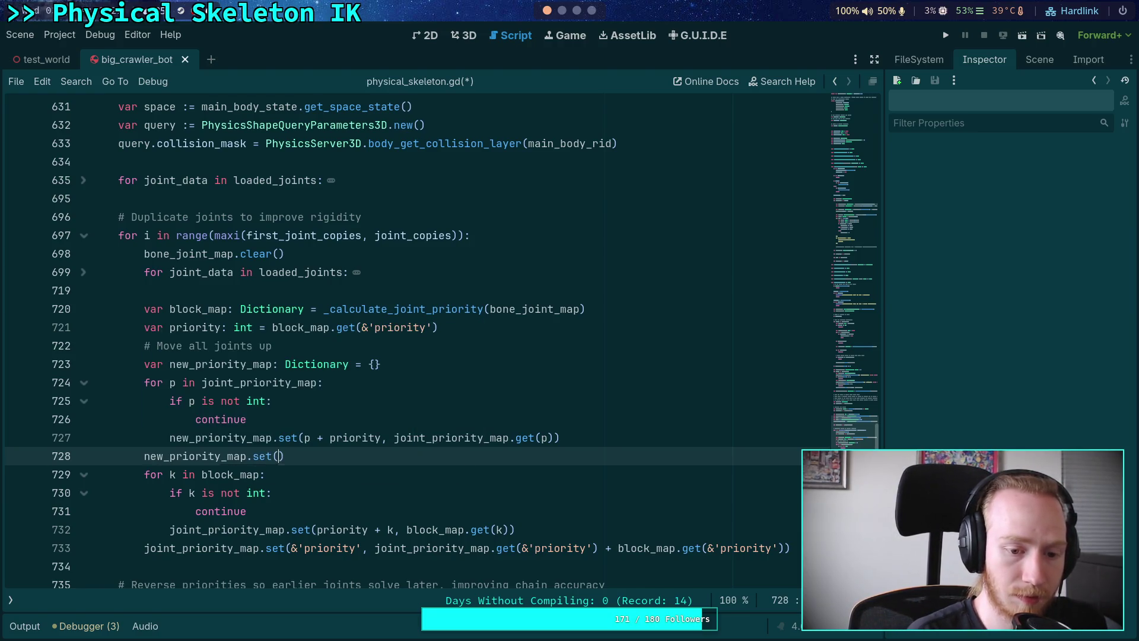
pyautogui.write("&'")
pyautogui.write('priority')
pyautogui.write("', ")
pyautogui.write('priority +')
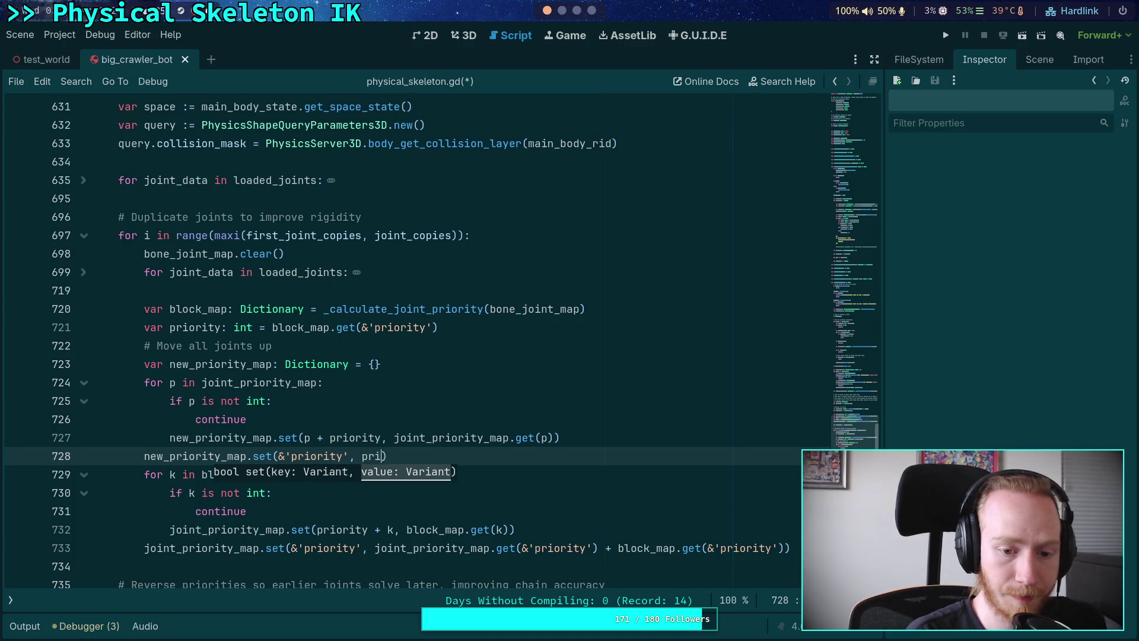
pyautogui.write(' joint_pr')
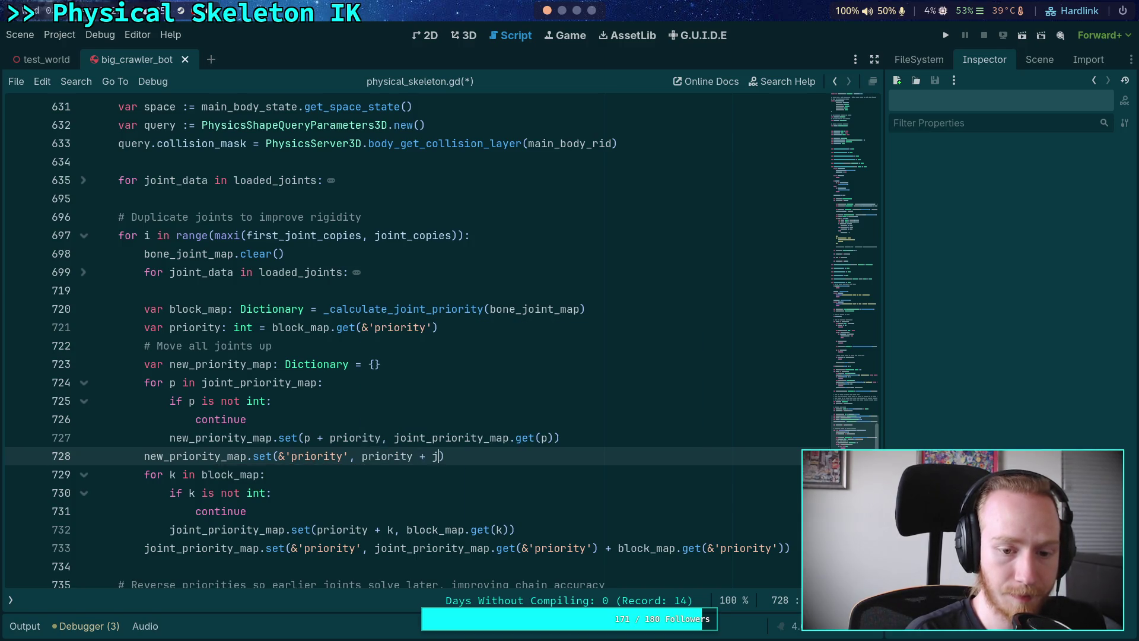
pyautogui.press('Tab')
pyautogui.write('.get(')
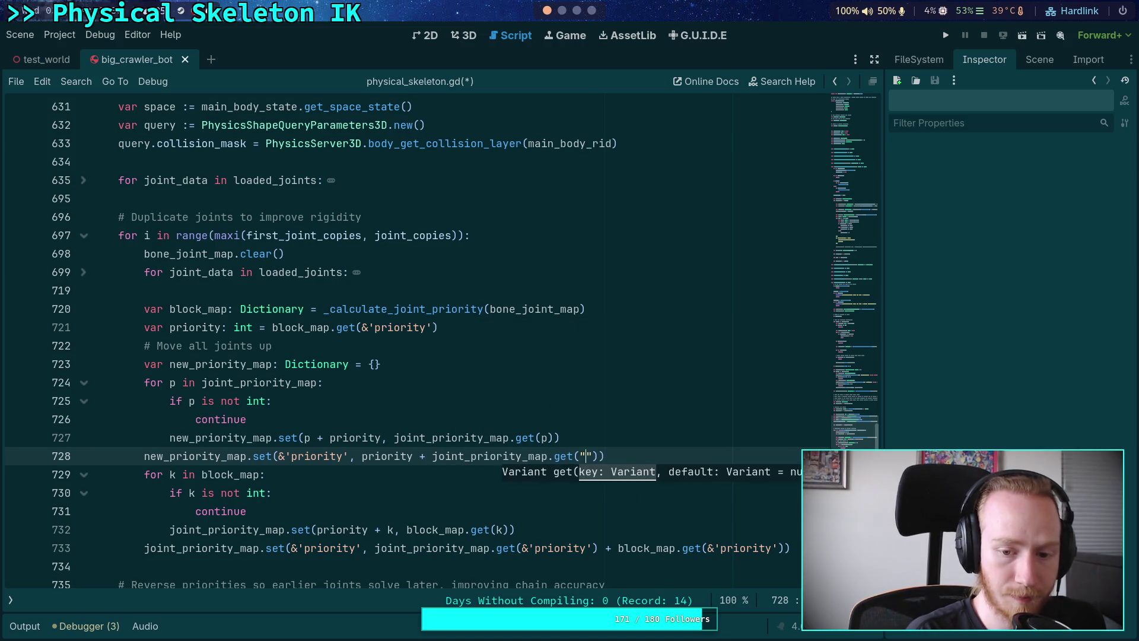
pyautogui.write("&'priority")
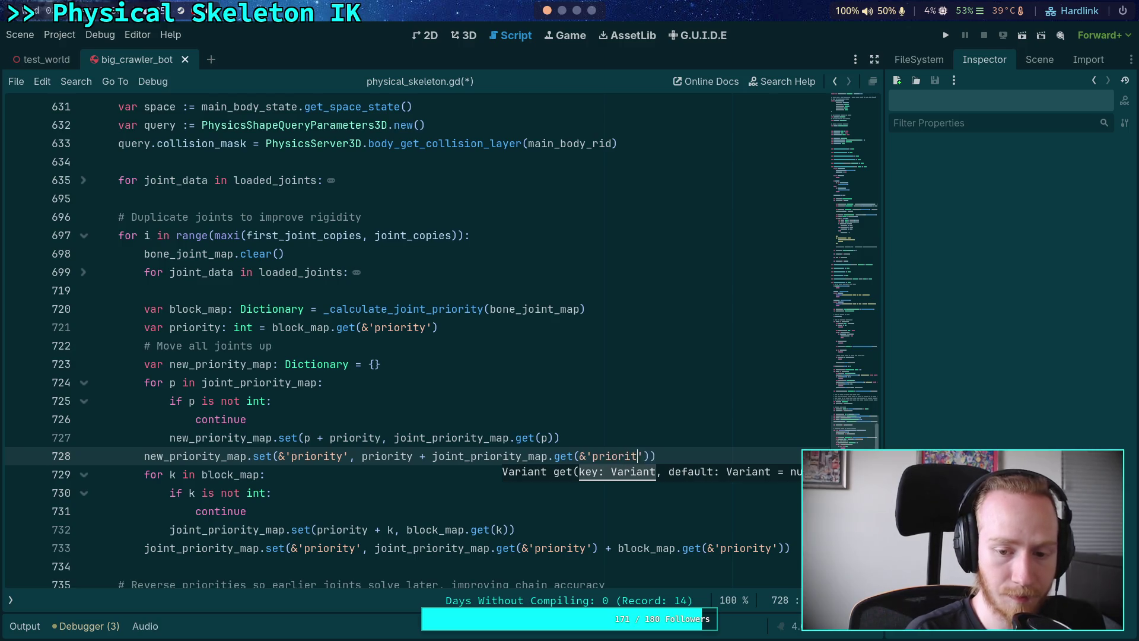
# Rename priority to max_priority on line 721 and in its uses on lines 727–728
pyautogui.click(173, 328)
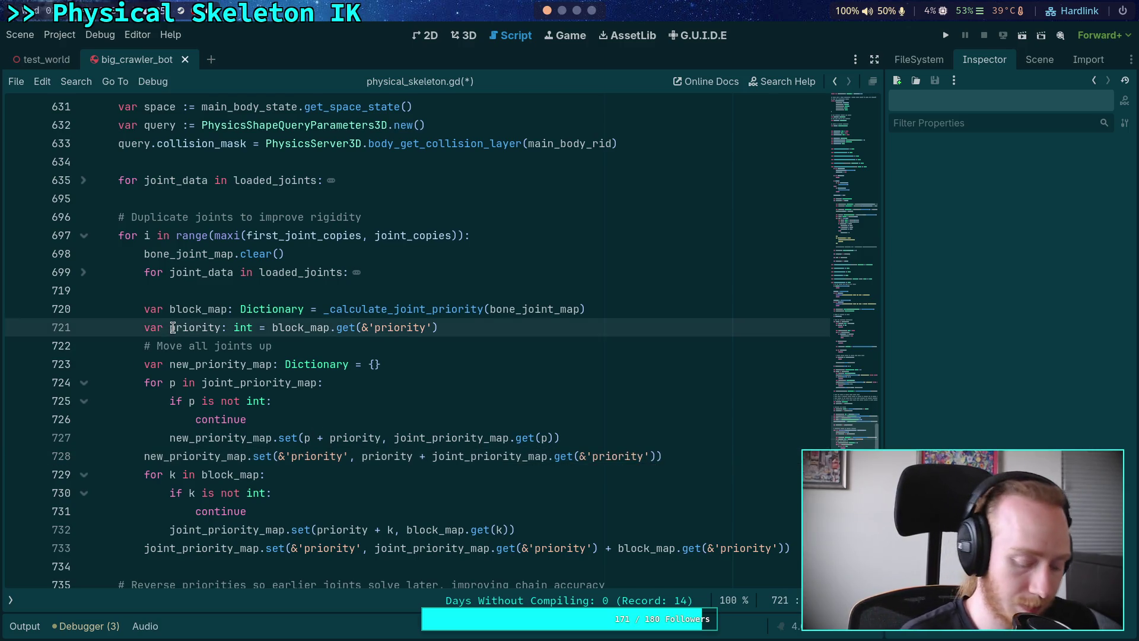
pyautogui.write('max_')
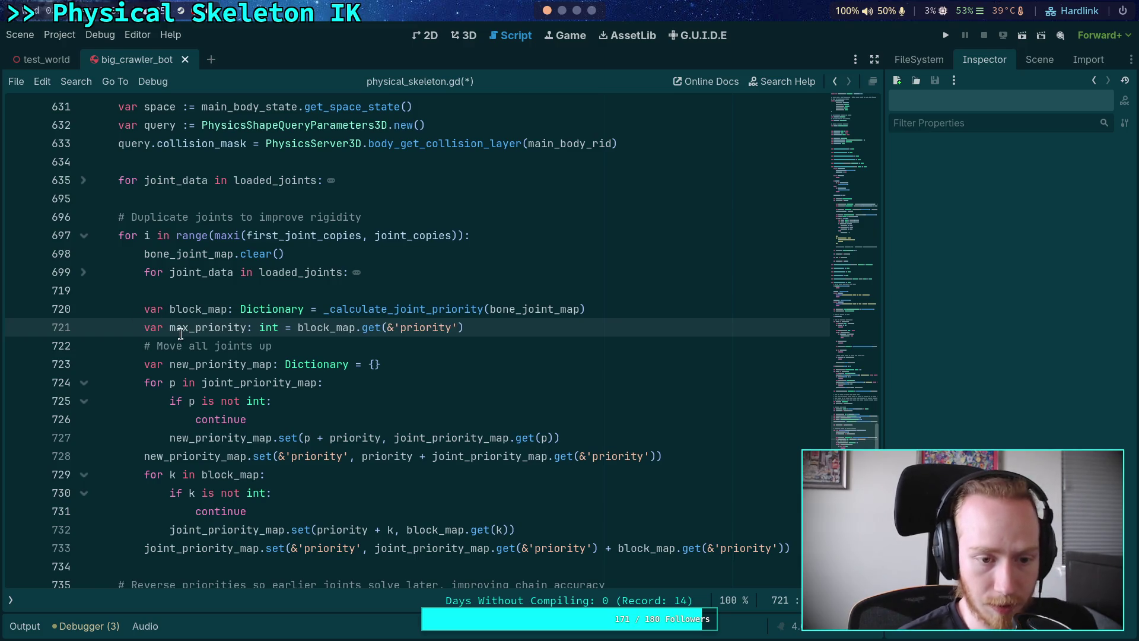
pyautogui.doubleClick(234, 327)
pyautogui.rightClick(235, 331)
pyautogui.click(252, 394)
pyautogui.doubleClick(398, 457)
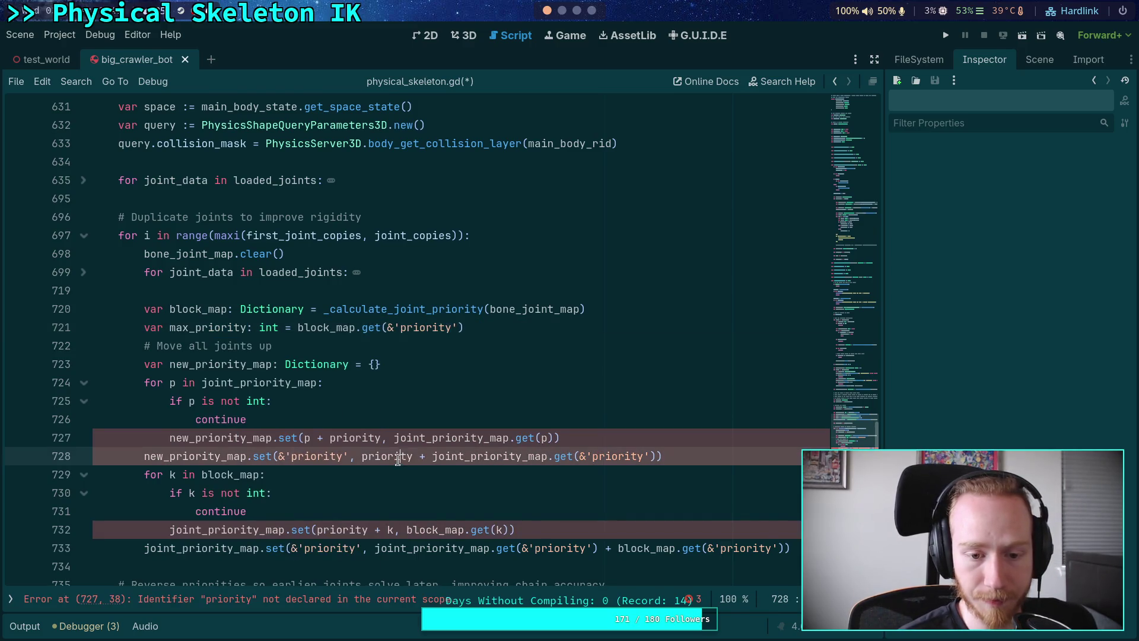
pyautogui.hotkey('ctrl', 'd')
pyautogui.write('max_priority')
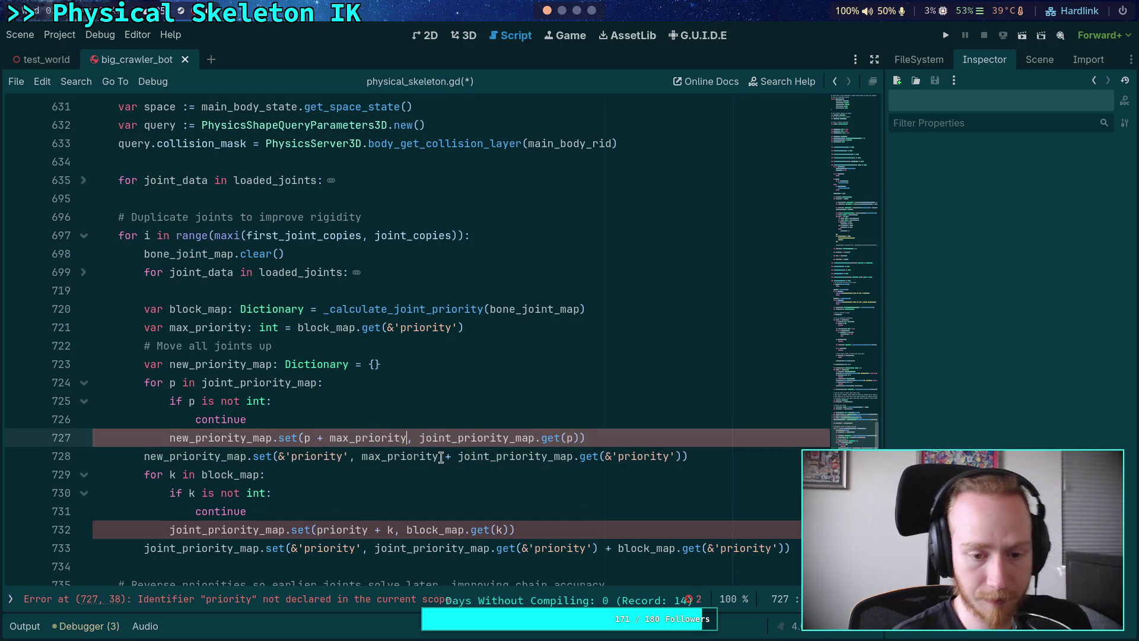
pyautogui.click(528, 475)
pyautogui.click(737, 455)
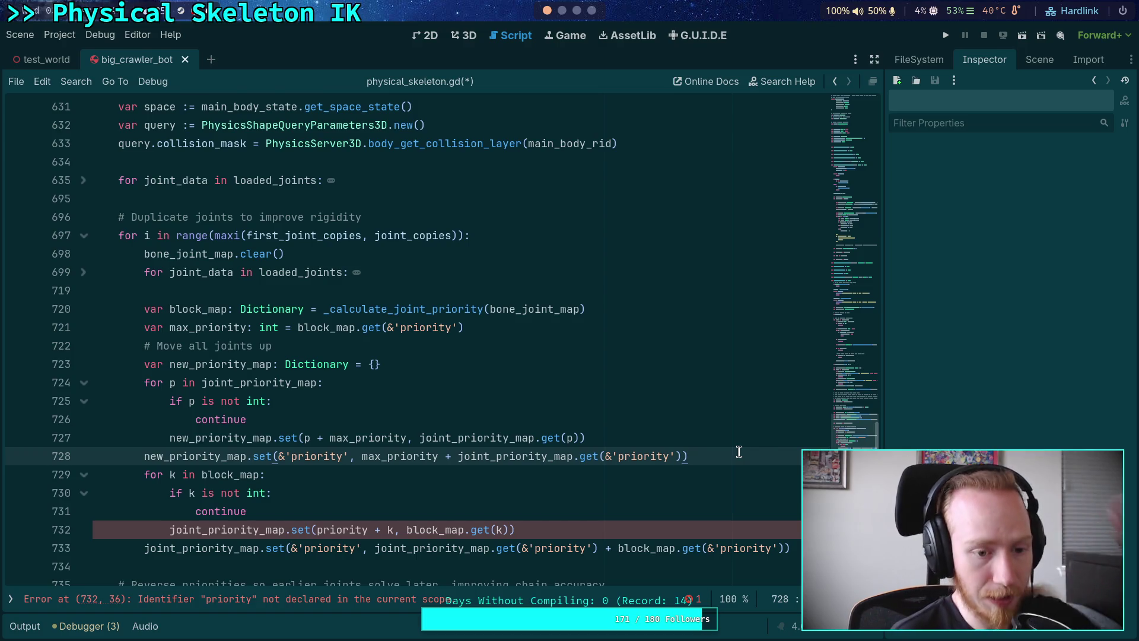
pyautogui.press('Return')
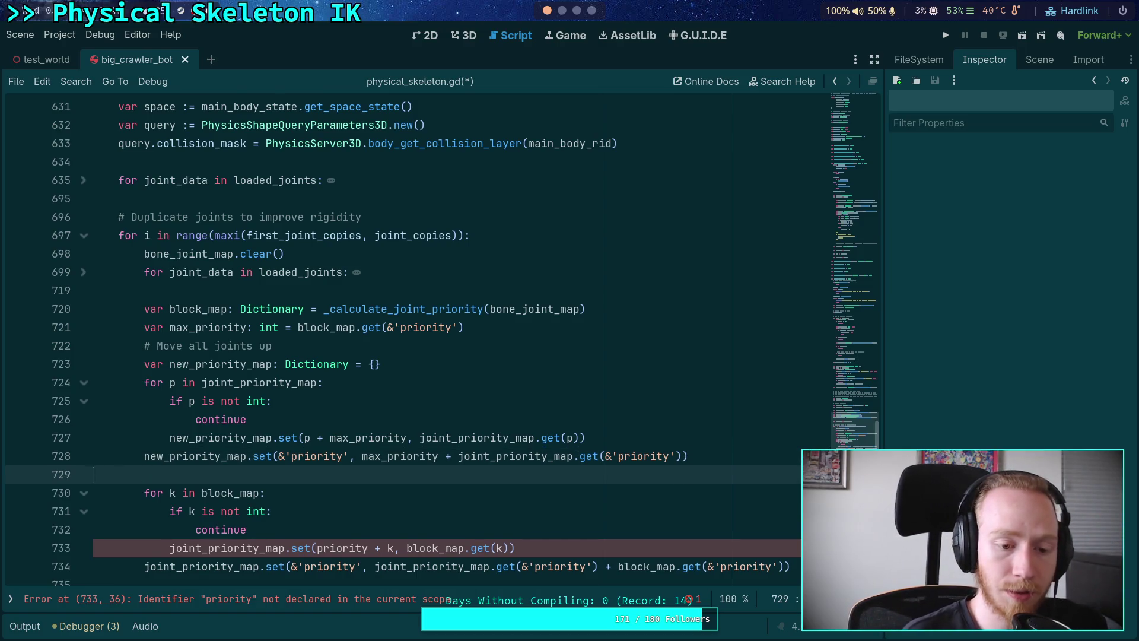
pyautogui.hotkey('ctrl', 'z')
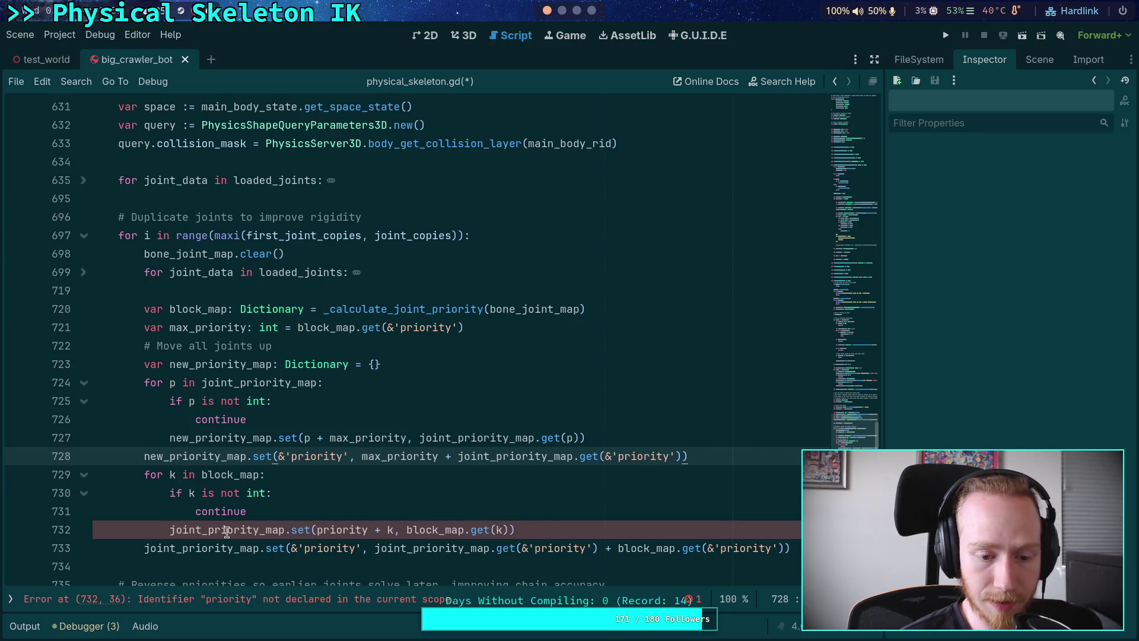
# Fix line 732 to new_priority_map.set(k, ...), removing the stray 'priority +' text
pyautogui.doubleClick(227, 531)
pyautogui.write('new_')
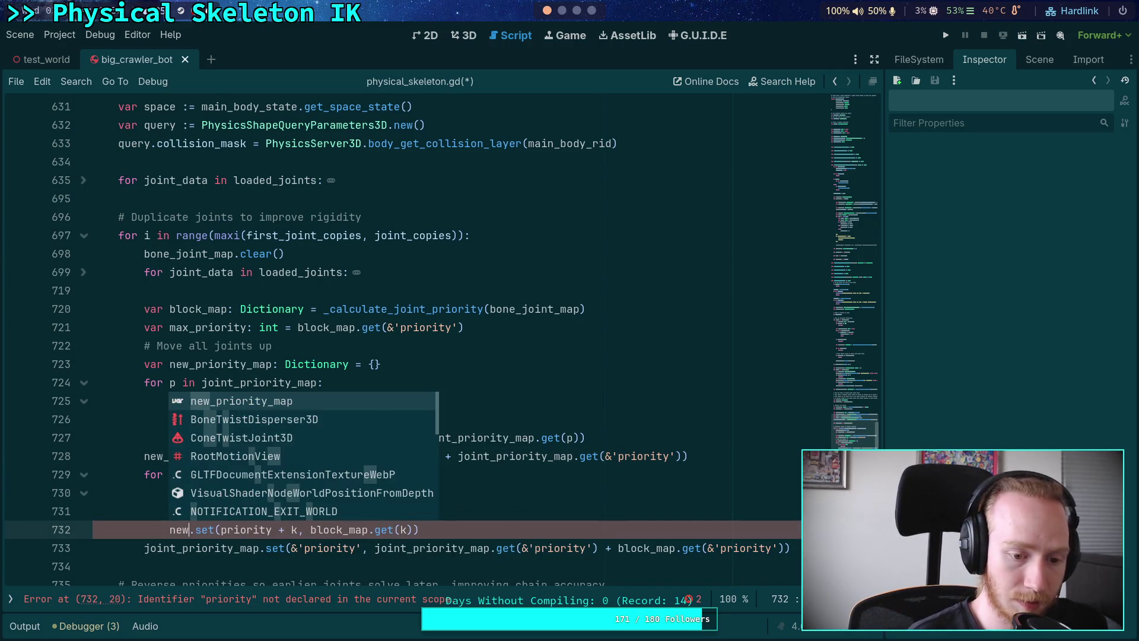
pyautogui.press('Return')
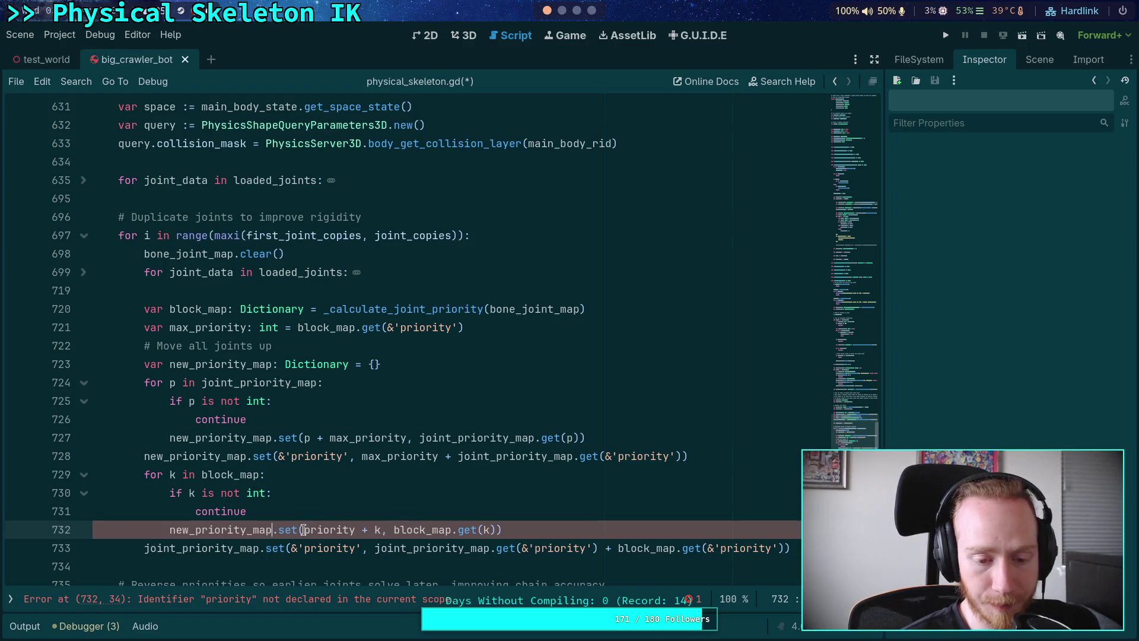
pyautogui.moveTo(303, 530); pyautogui.dragTo(369, 535)
pyautogui.press('BackSpace')
pyautogui.click(499, 528)
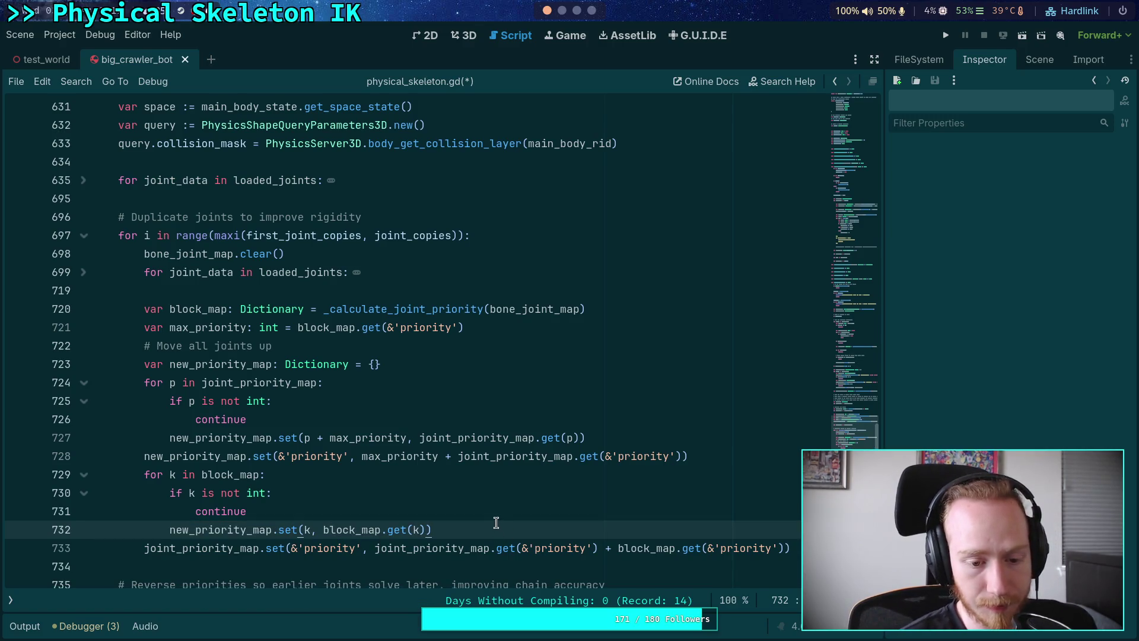
# Replace line 733 with joint_priority_map = new_priority_map and save the script
pyautogui.hotkey('shift', 'Down')
pyautogui.hotkey('shift', 'End')
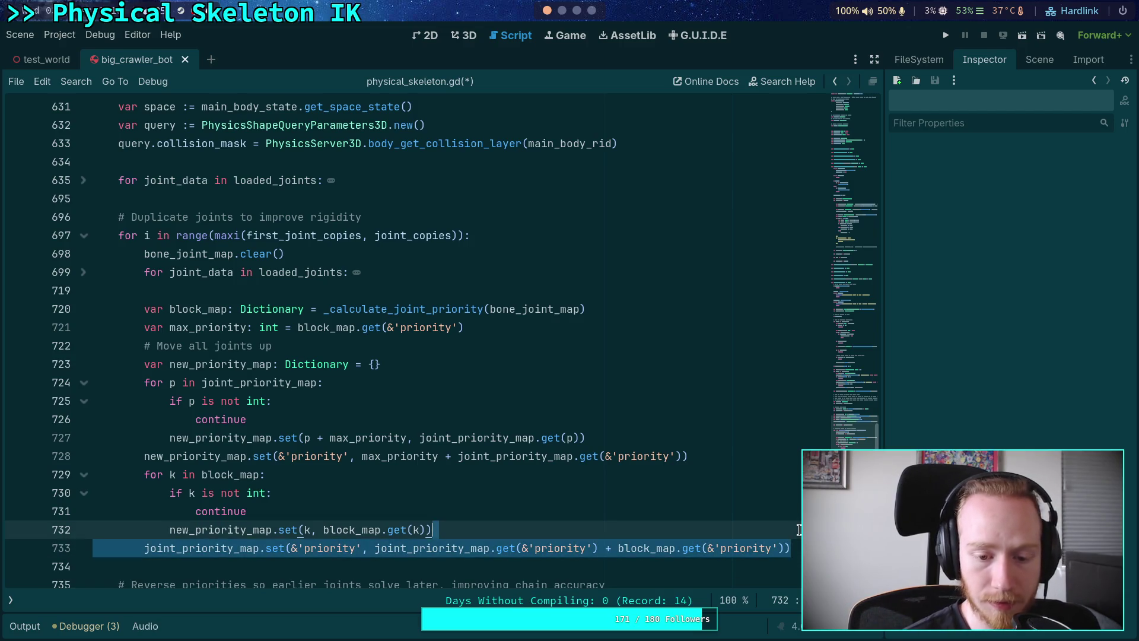
pyautogui.press('Return')
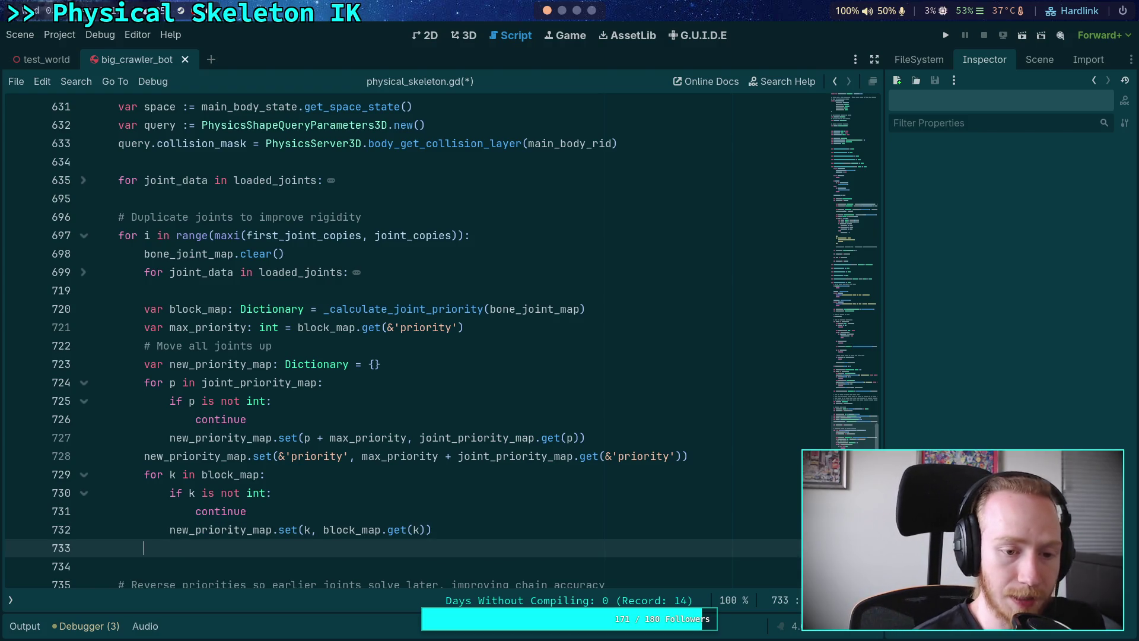
pyautogui.write('joint_pr')
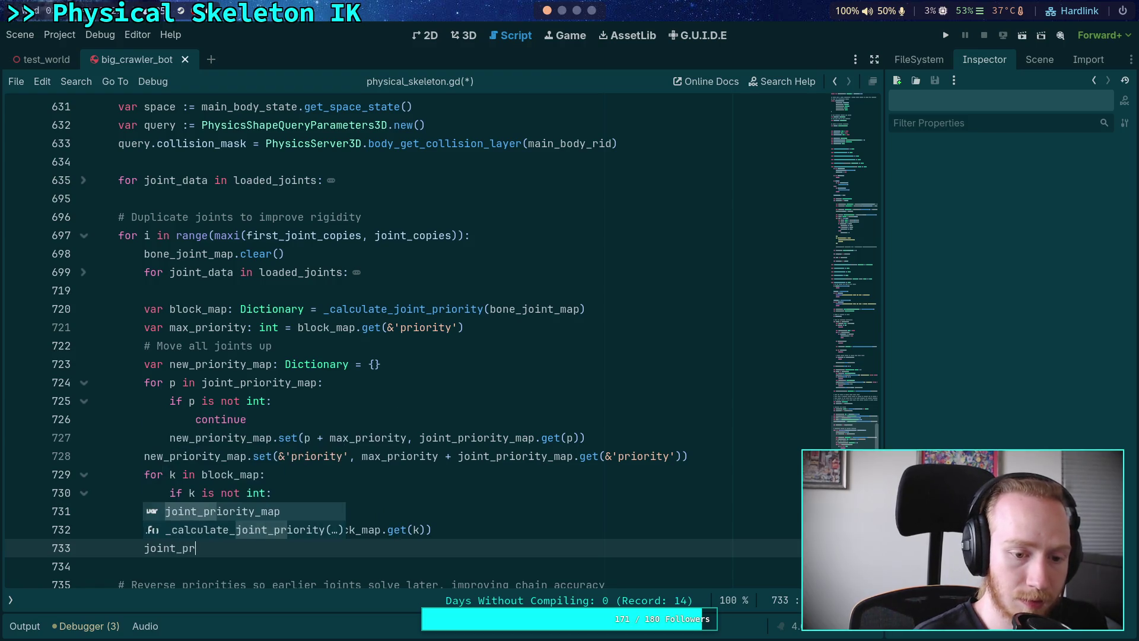
pyautogui.press('Return')
pyautogui.write('new_')
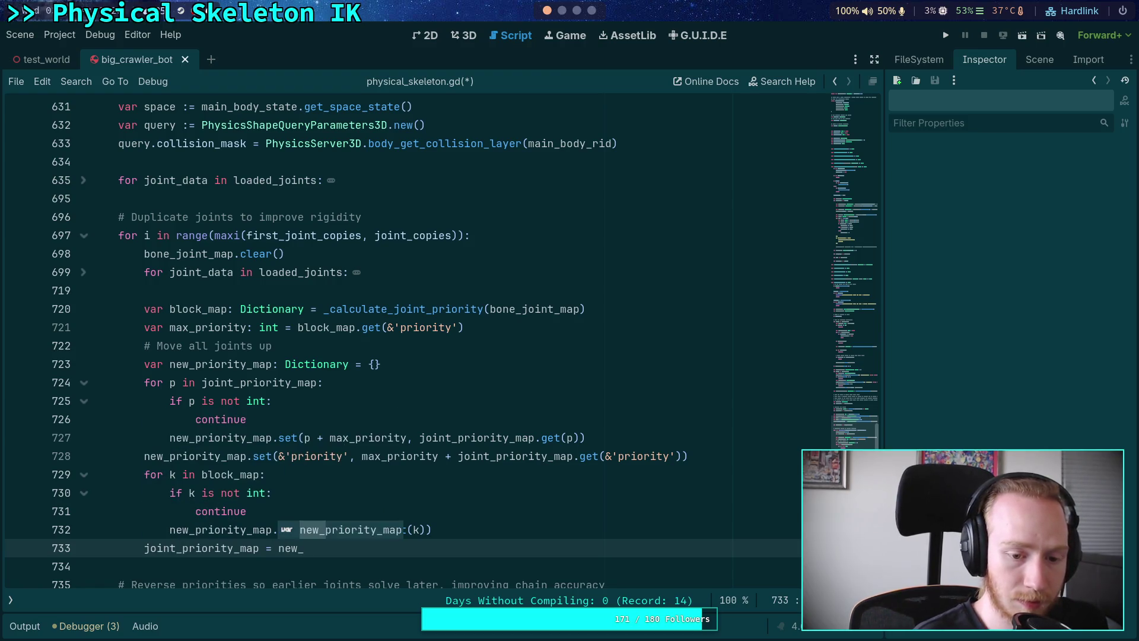
pyautogui.press('Return')
pyautogui.hotkey('ctrl', 's')
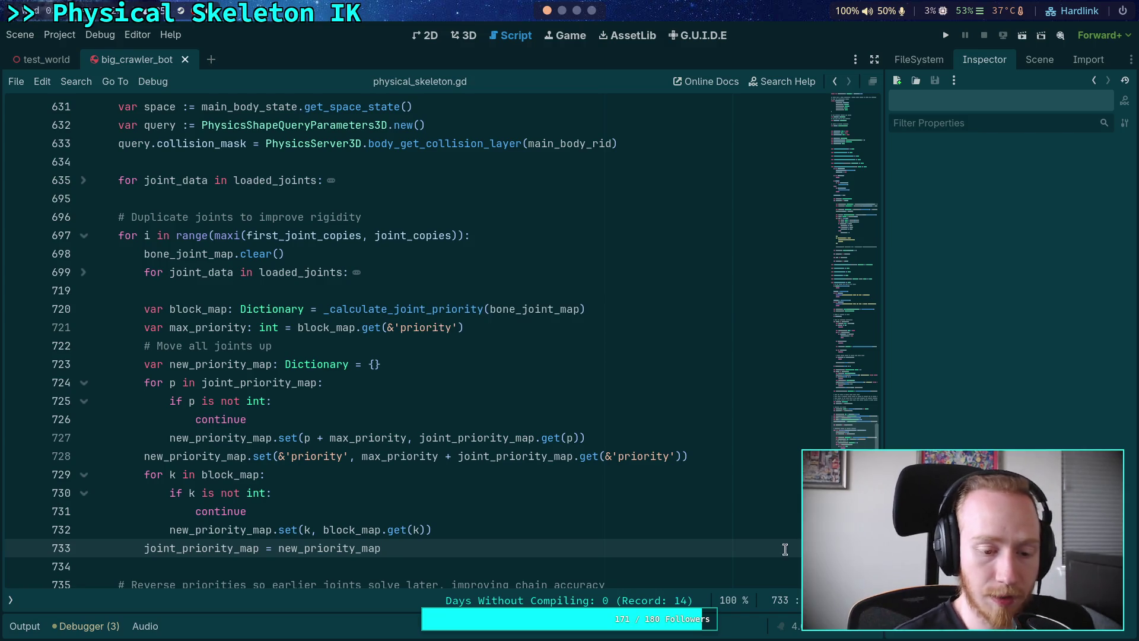
# Insert a joint_priority_map.clear() line after line 732 and save
pyautogui.click(500, 529)
pyautogui.press('Return')
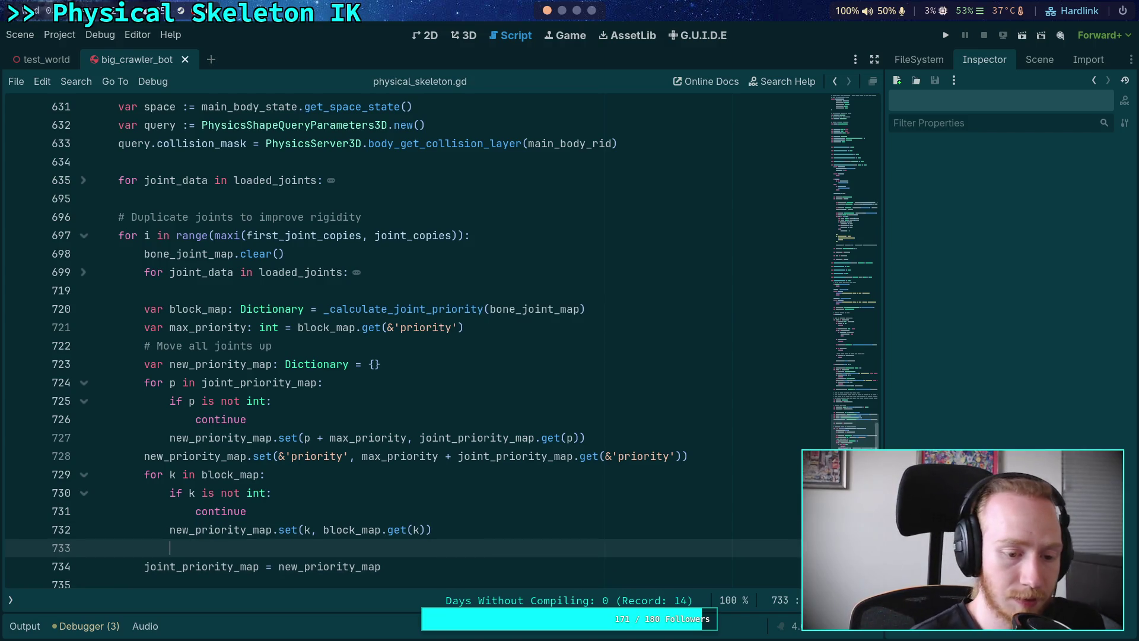
pyautogui.write('joint_pr')
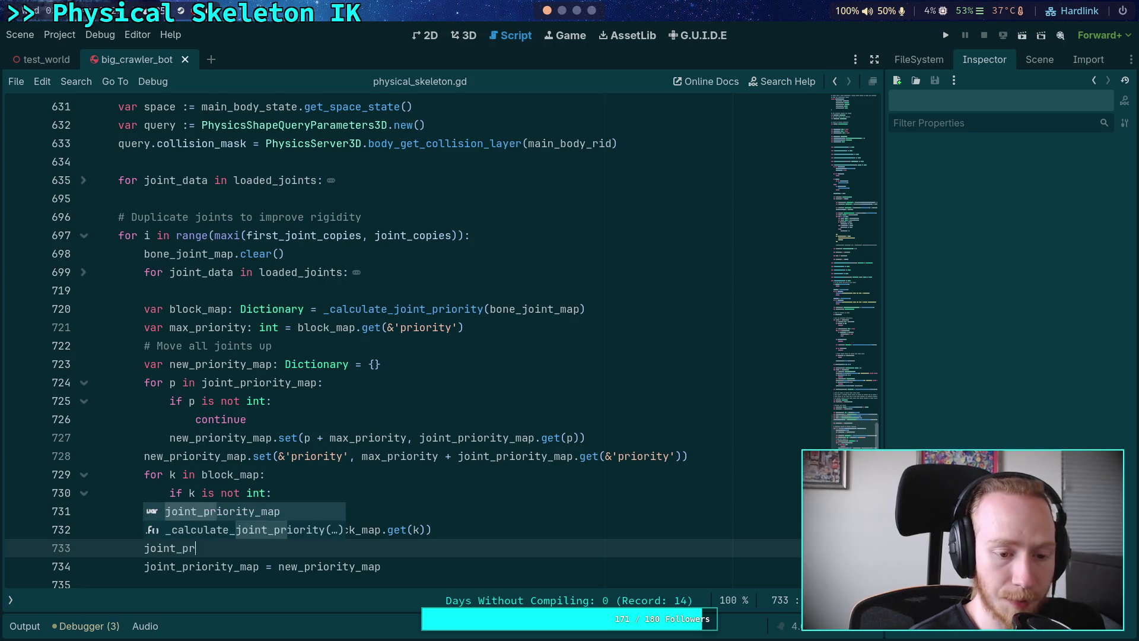
pyautogui.press('Return')
pyautogui.write('.cl')
pyautogui.press('Return')
pyautogui.hotkey('ctrl', 's')
# Move the clear() line above the block_map loop, then run the project
pyautogui.scroll(-1, 507, 530)
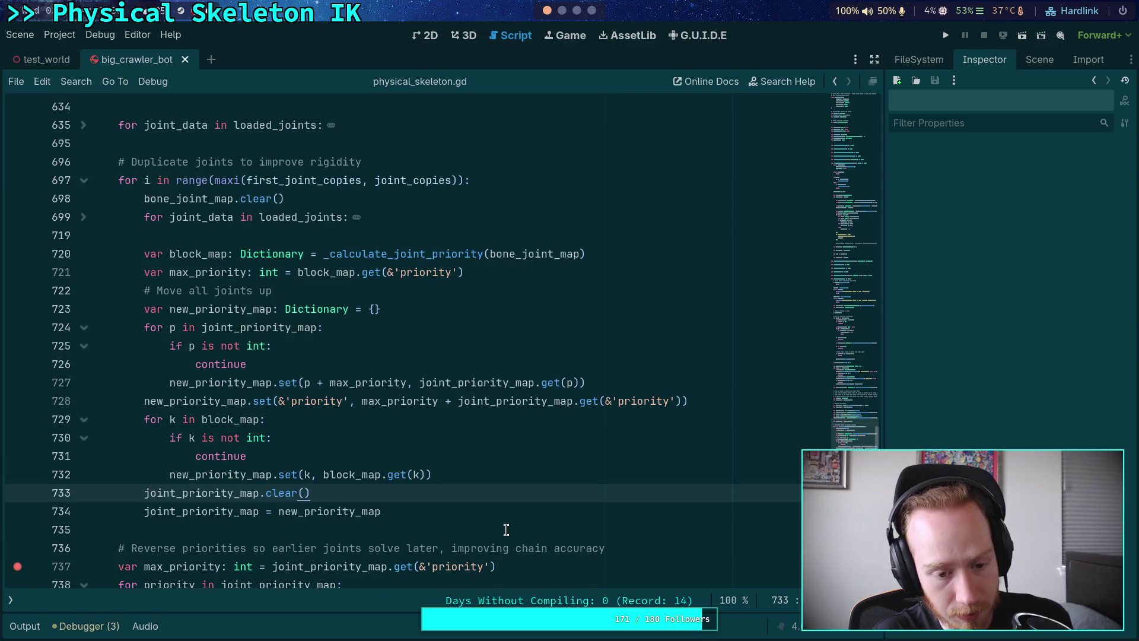
pyautogui.scroll(-1, 511, 515)
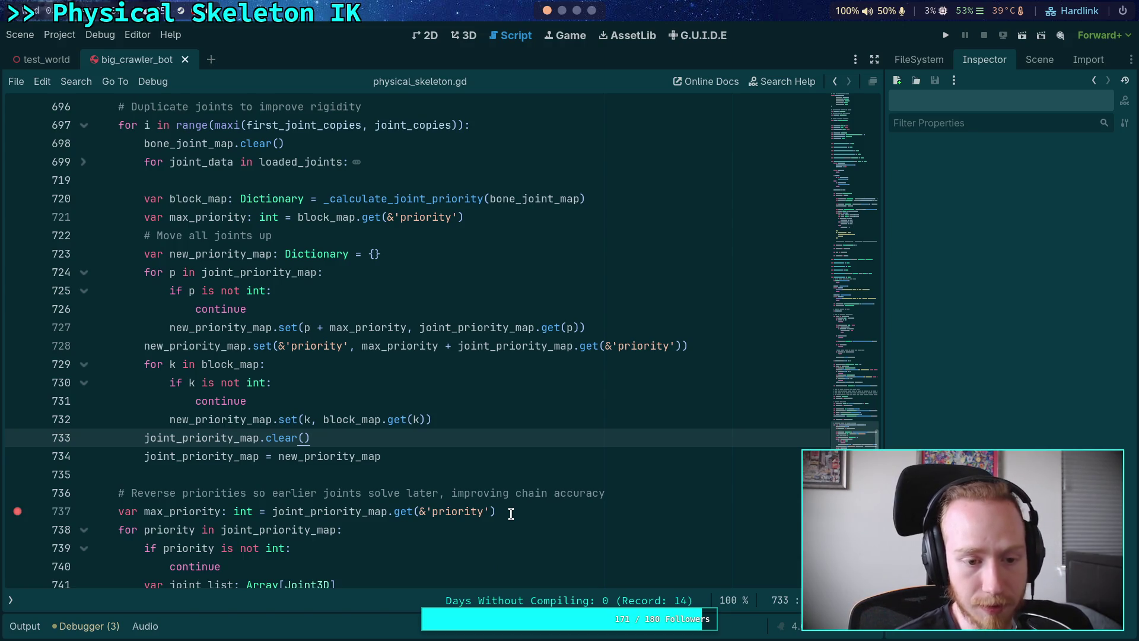
pyautogui.doubleClick(203, 434)
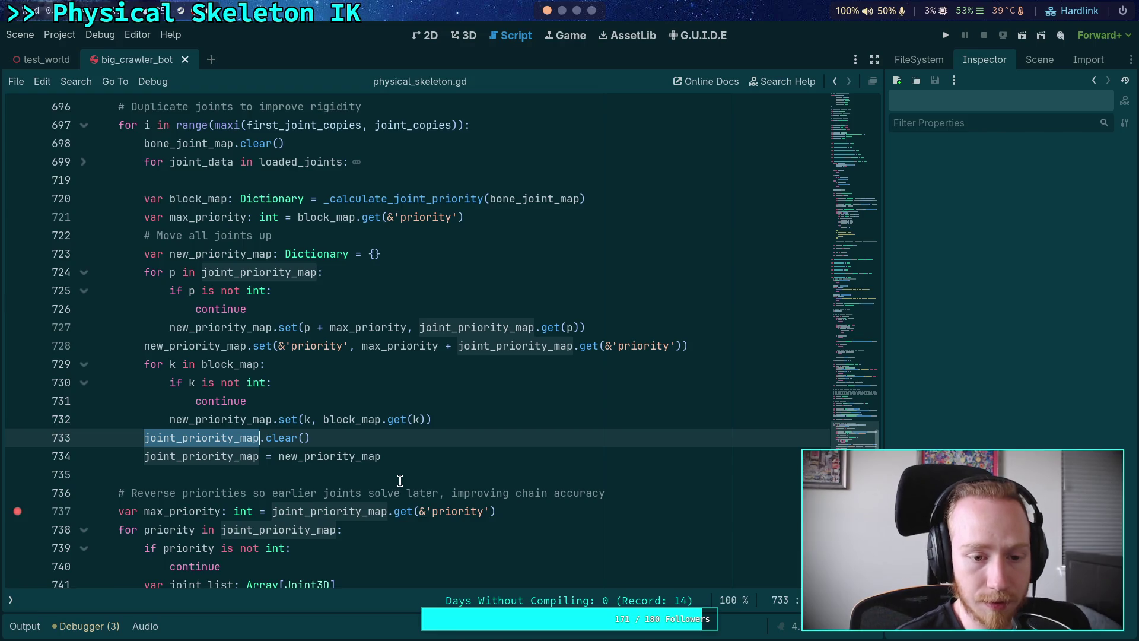
pyautogui.hotkey('alt', 'Up')
pyautogui.hotkey('alt', 'Up')
pyautogui.hotkey('alt', 'Up')
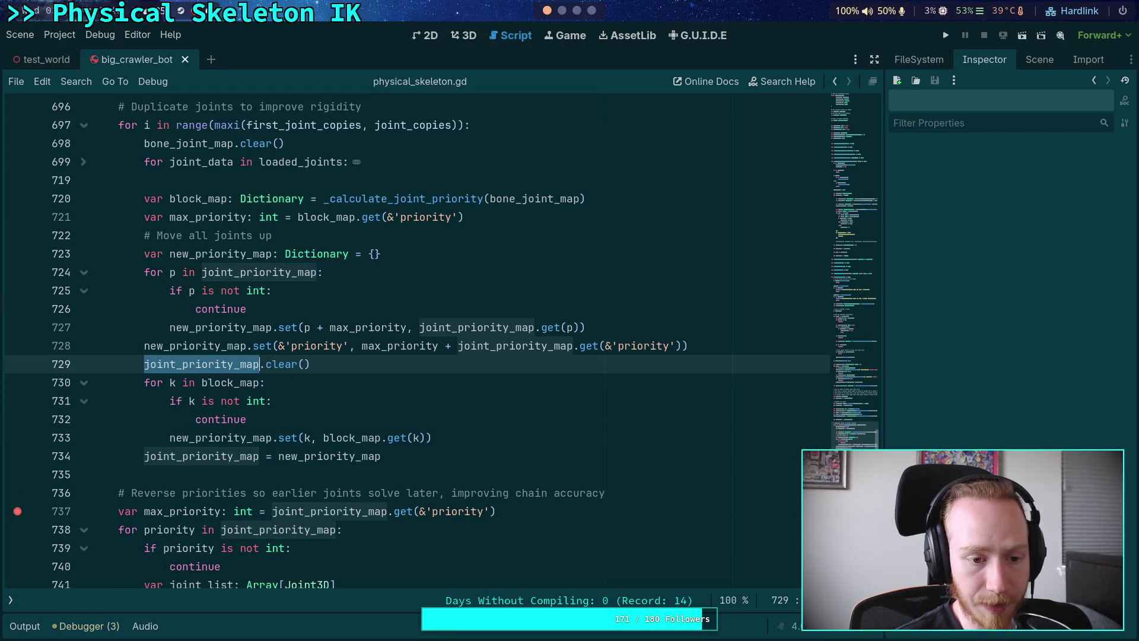
pyautogui.click(458, 443)
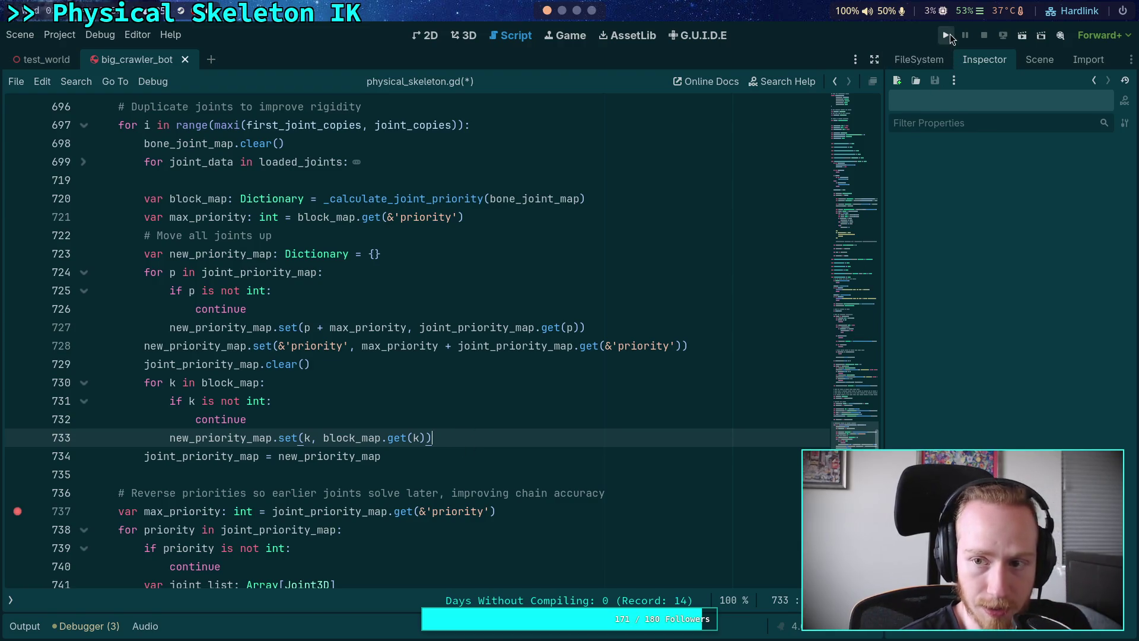
pyautogui.click(945, 35)
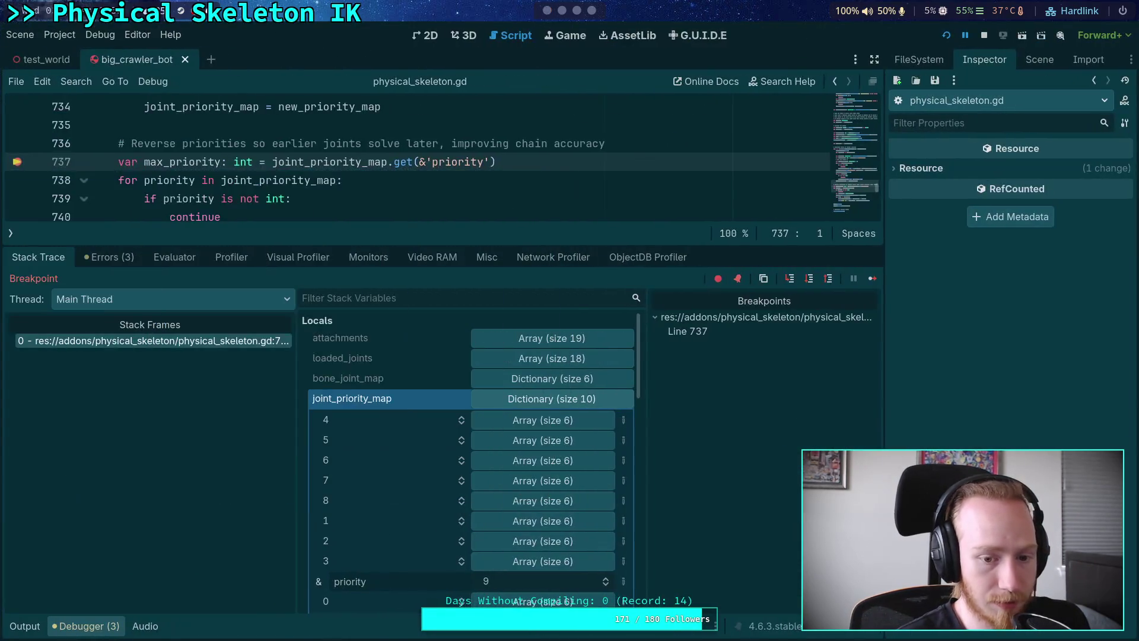
# At the line 737 breakpoint, expand joint_priority_map key 0 and inspect its FR_Femur_Body Generic6DOFJoint3D
pyautogui.scroll(-5, 466, 458)
pyautogui.scroll(4, 465, 456)
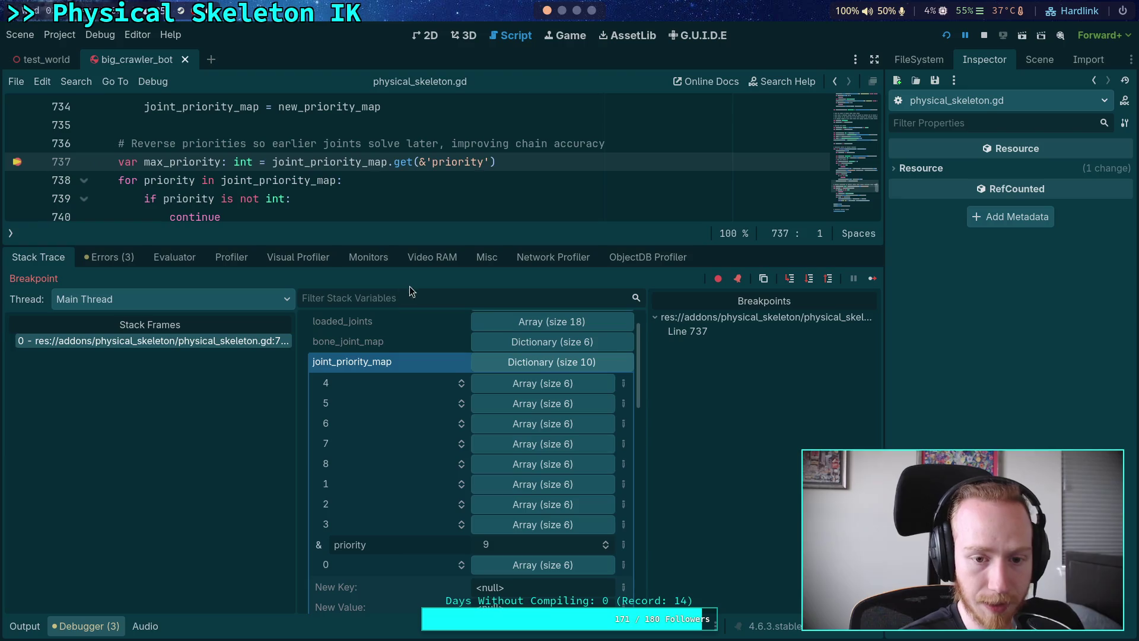
pyautogui.moveTo(418, 236); pyautogui.dragTo(418, 247)
pyautogui.scroll(-3, 414, 439)
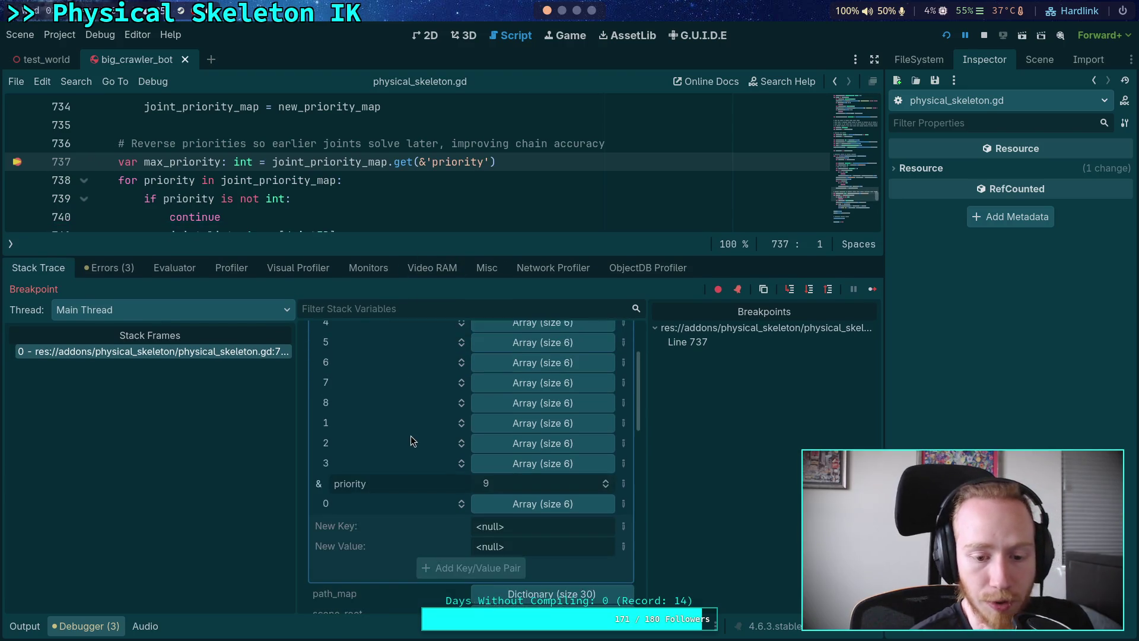
pyautogui.click(543, 504)
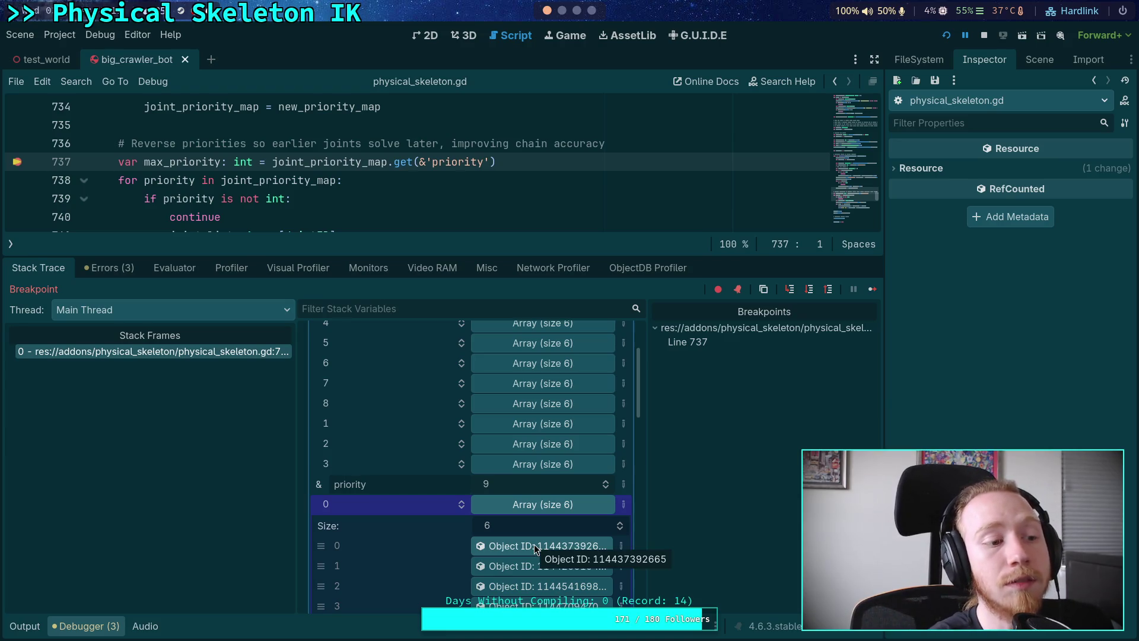
pyautogui.click(534, 544)
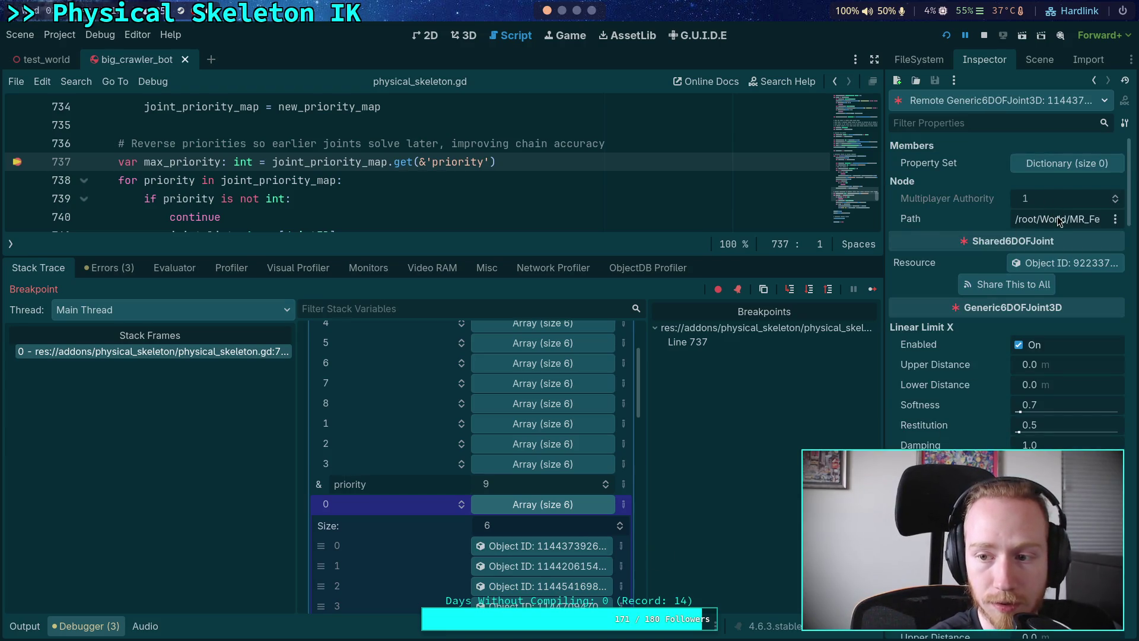
pyautogui.scroll(-2, 534, 534)
pyautogui.click(534, 555)
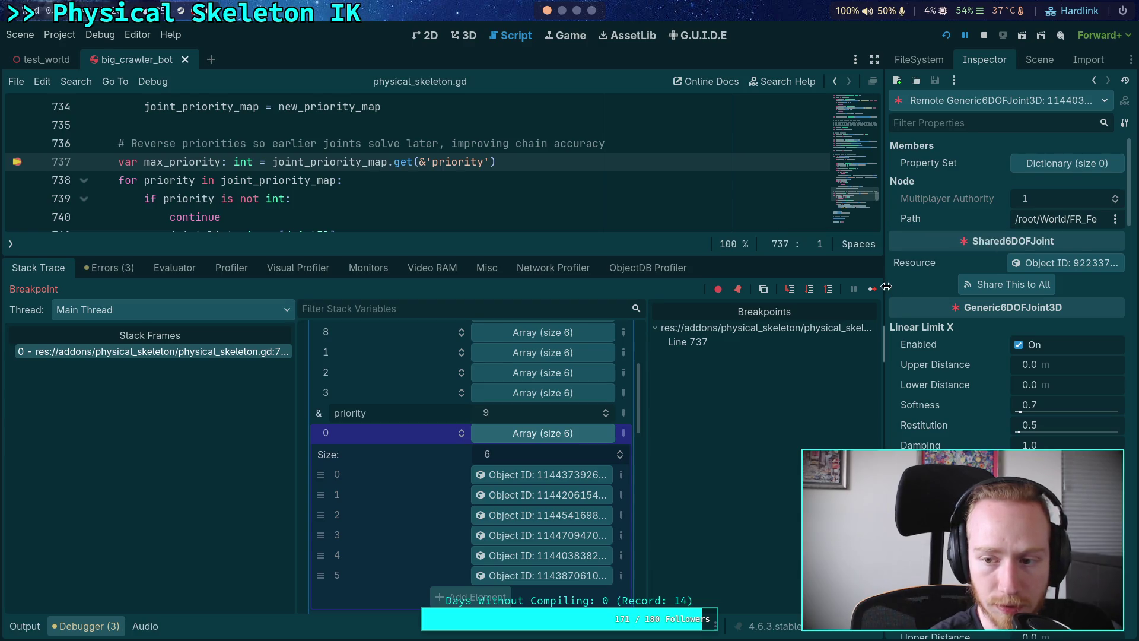
# Widen the Inspector, review the joint's limits, and inspect the last priority 0 joint
pyautogui.moveTo(885, 345); pyautogui.dragTo(834, 356)
pyautogui.scroll(-10, 888, 422)
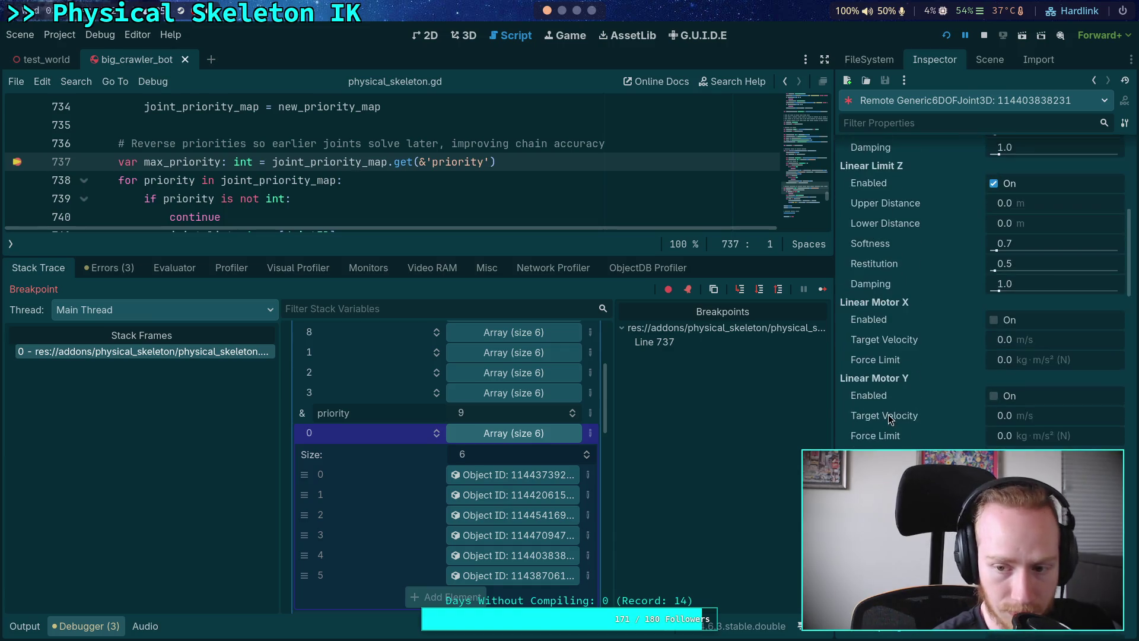
pyautogui.scroll(-10, 889, 410)
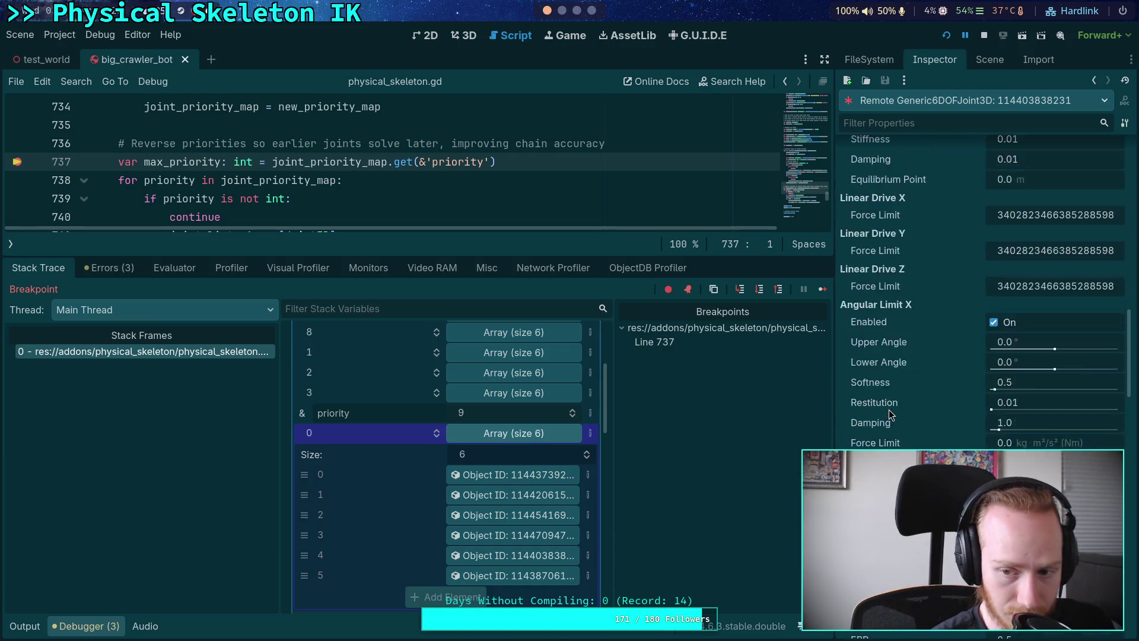
pyautogui.scroll(-10, 888, 404)
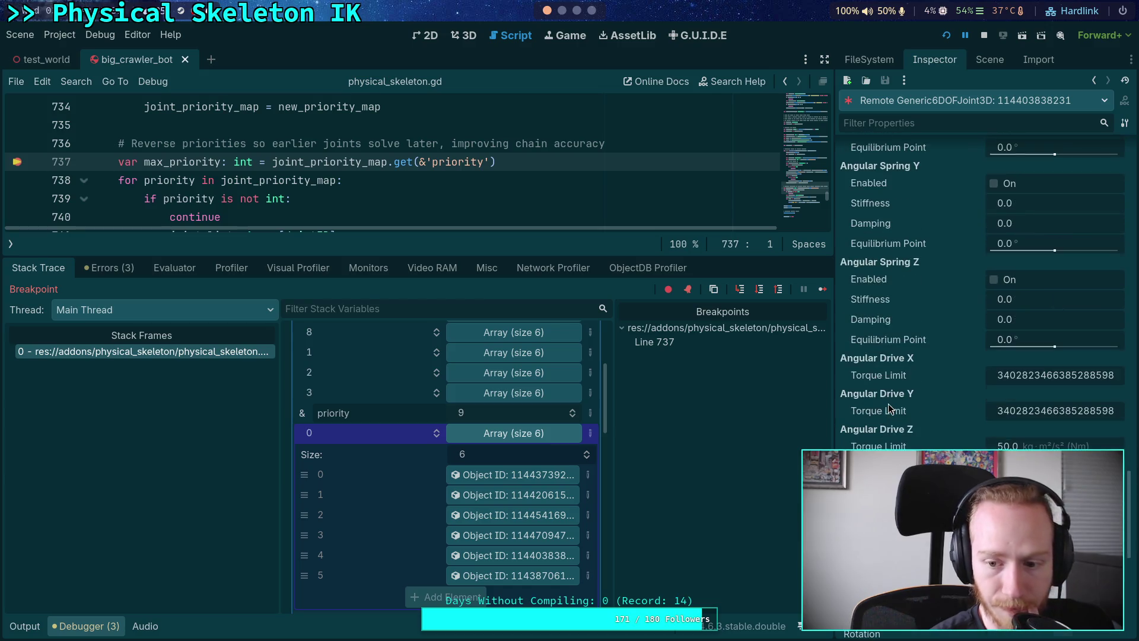
pyautogui.click(506, 577)
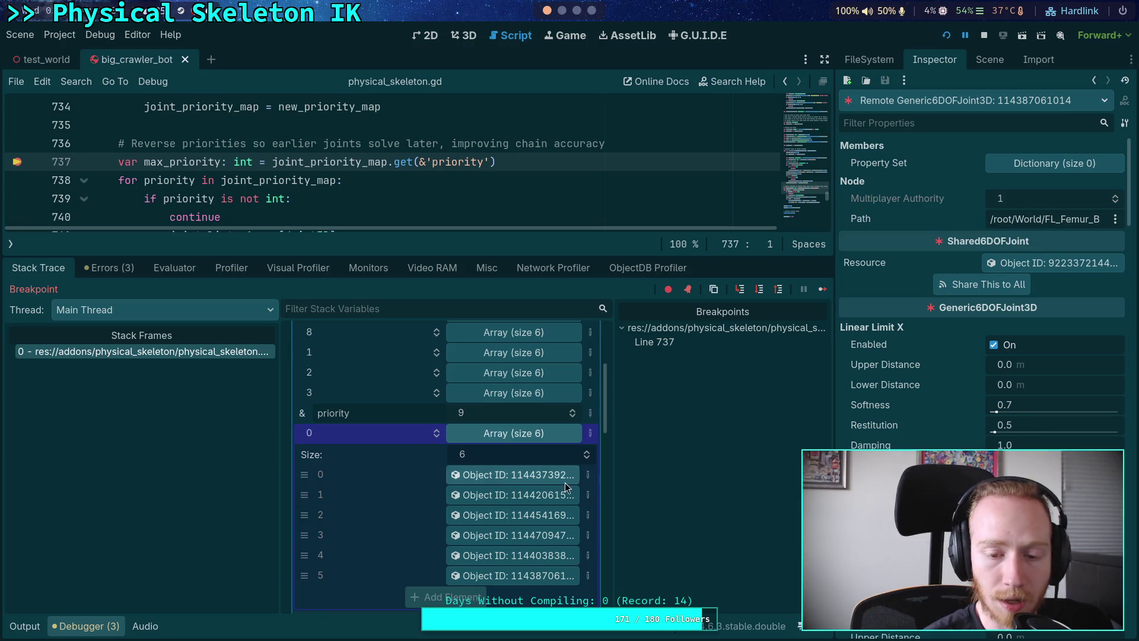
# Collapse key 0, expand key 8, and inspect its first joint, the MR_Tarsus_Beam BeamPivotJoint3D
pyautogui.scroll(3, 558, 484)
pyautogui.click(522, 505)
pyautogui.scroll(3, 525, 504)
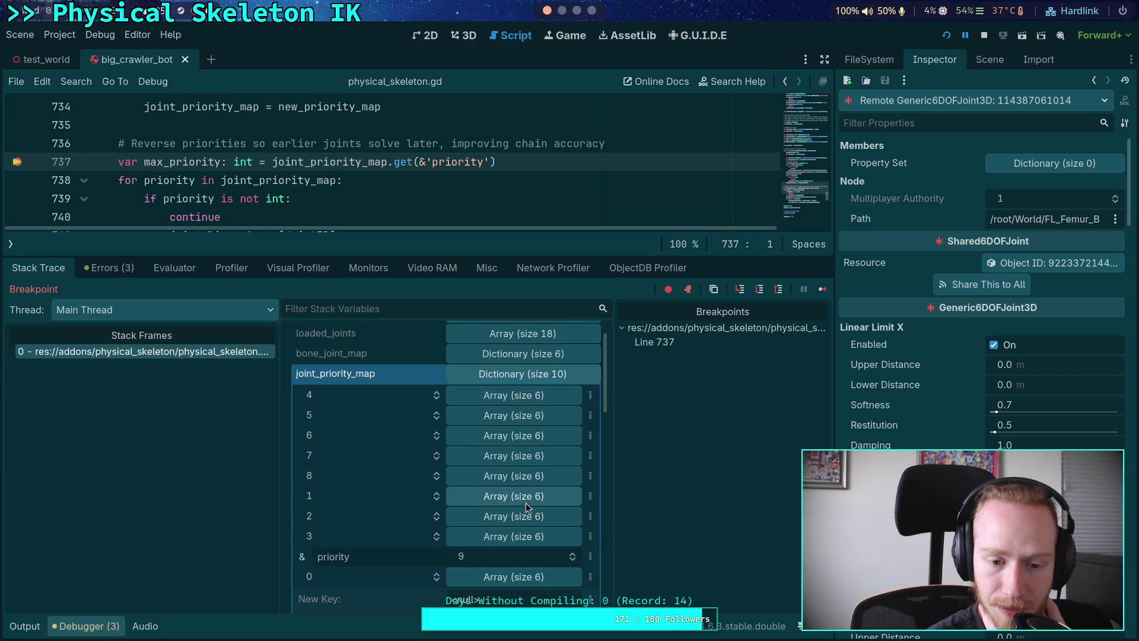
pyautogui.click(502, 479)
pyautogui.click(493, 517)
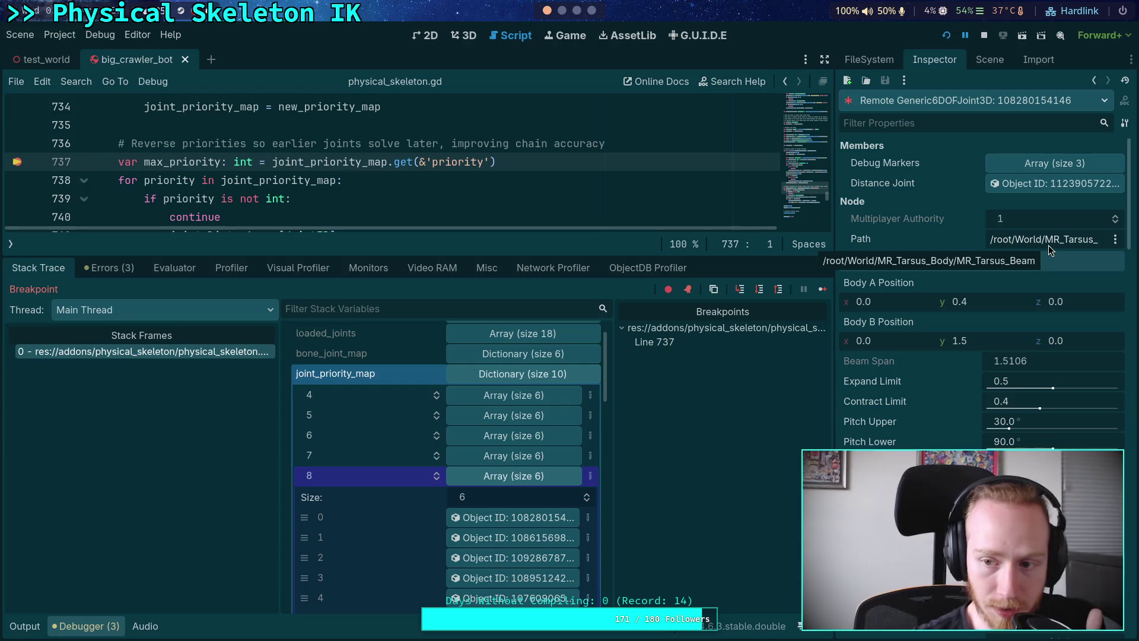
# Inspect the fourth and sixth joints of priority 8, then the first and fifth of priority 7
pyautogui.scroll(-1, 538, 522)
pyautogui.click(534, 542)
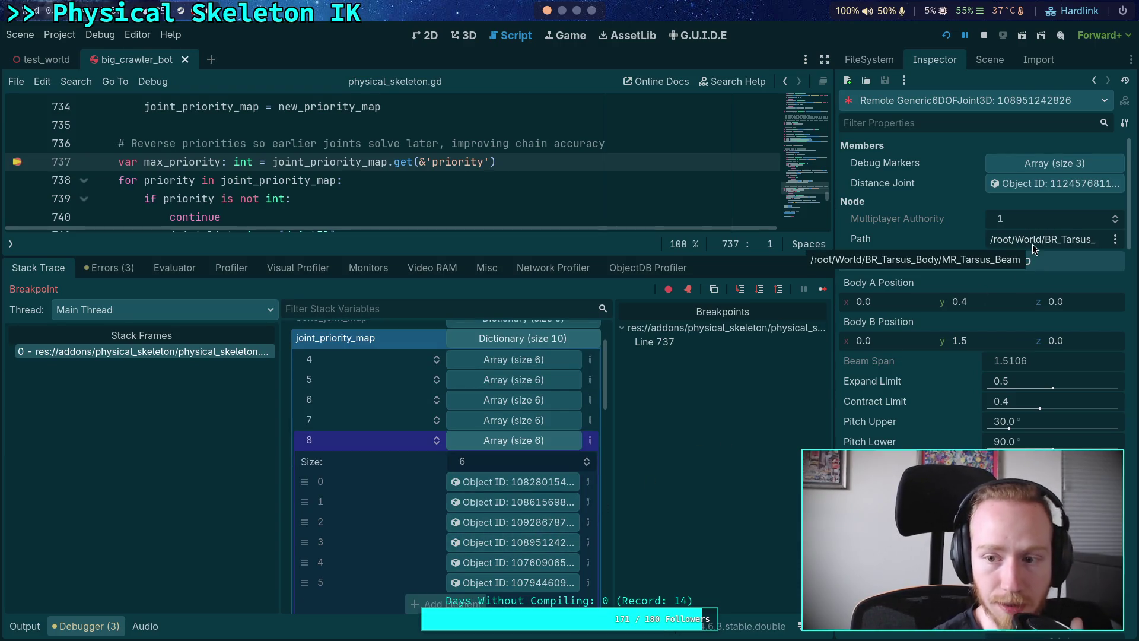
pyautogui.click(489, 582)
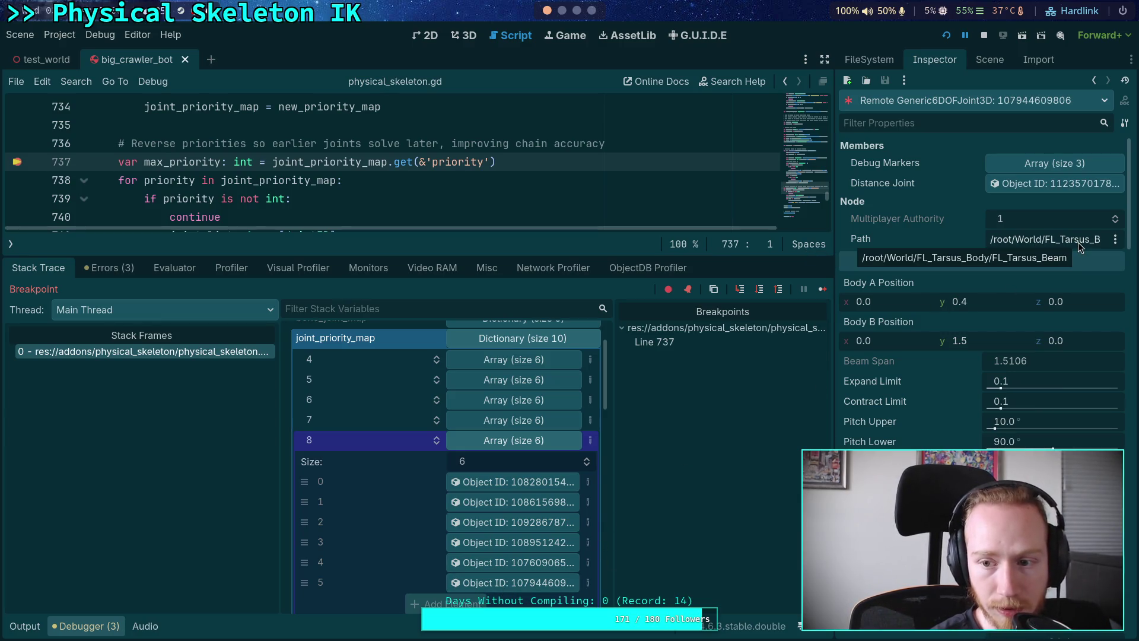
pyautogui.click(538, 444)
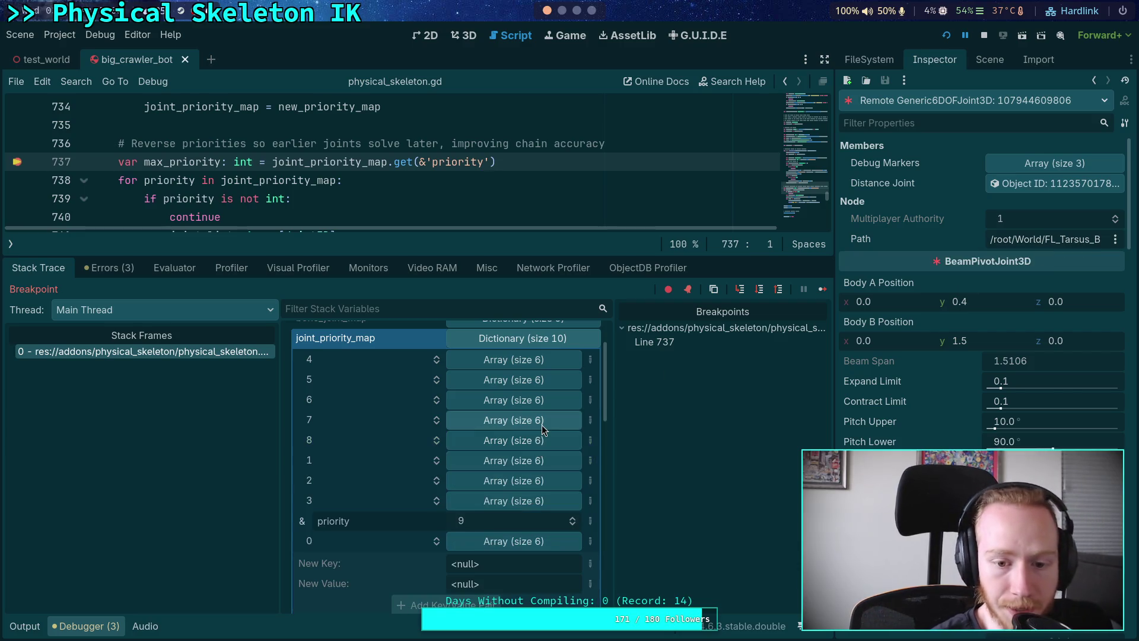
pyautogui.click(540, 422)
pyautogui.click(516, 462)
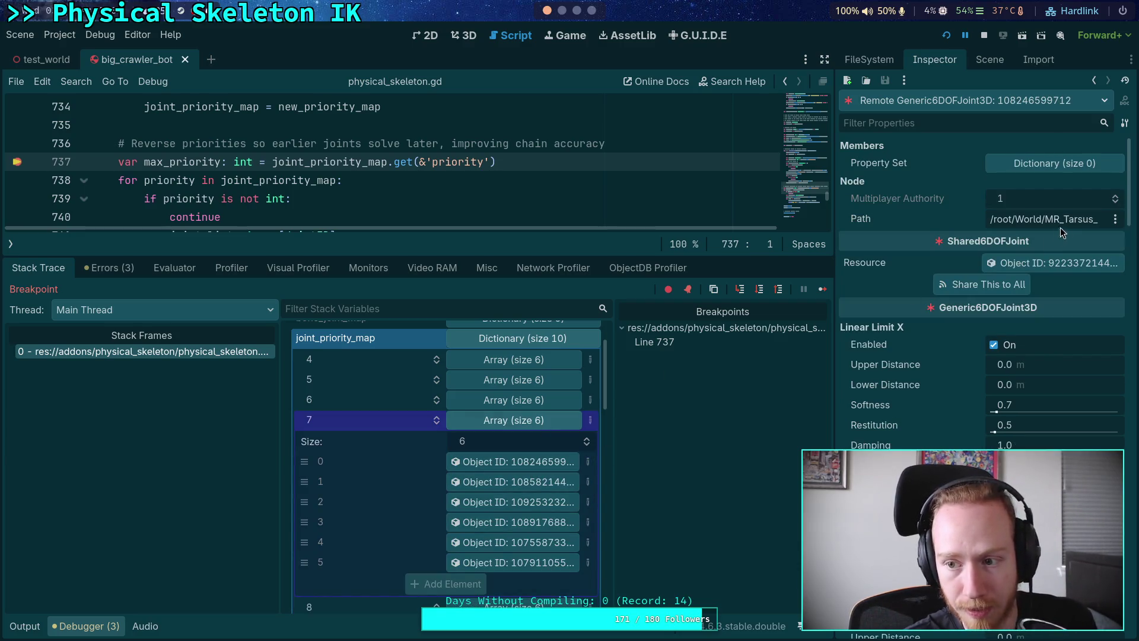
pyautogui.click(510, 542)
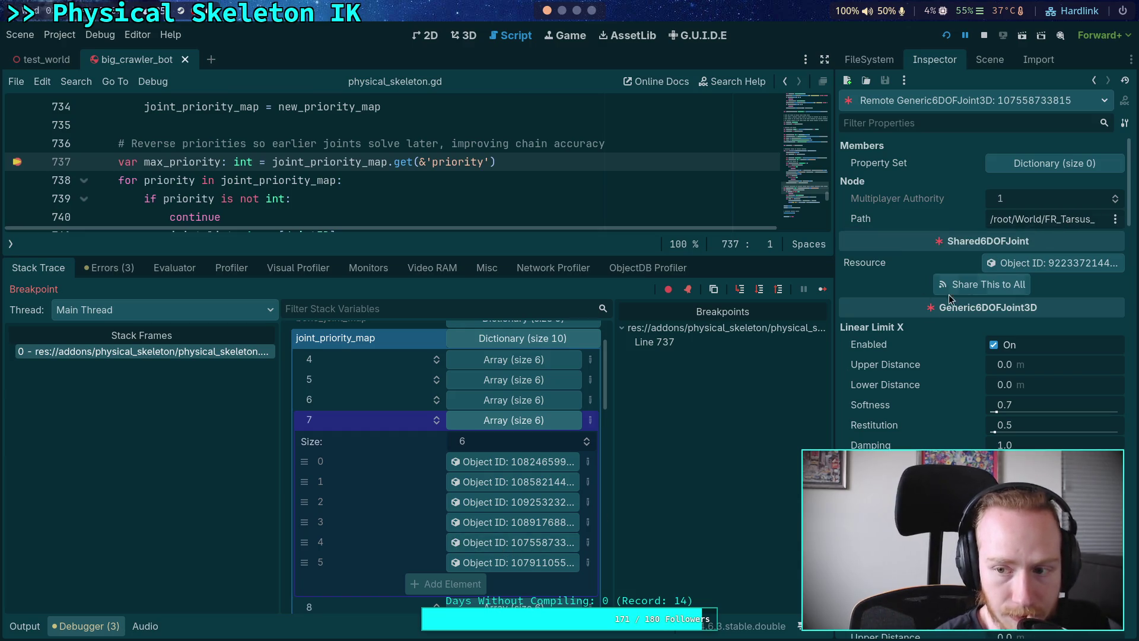
pyautogui.click(521, 419)
# Inspect the third and fifth joints of priority 6 and the second of priority 5 (ML_Tibia)
pyautogui.click(536, 400)
pyautogui.click(514, 480)
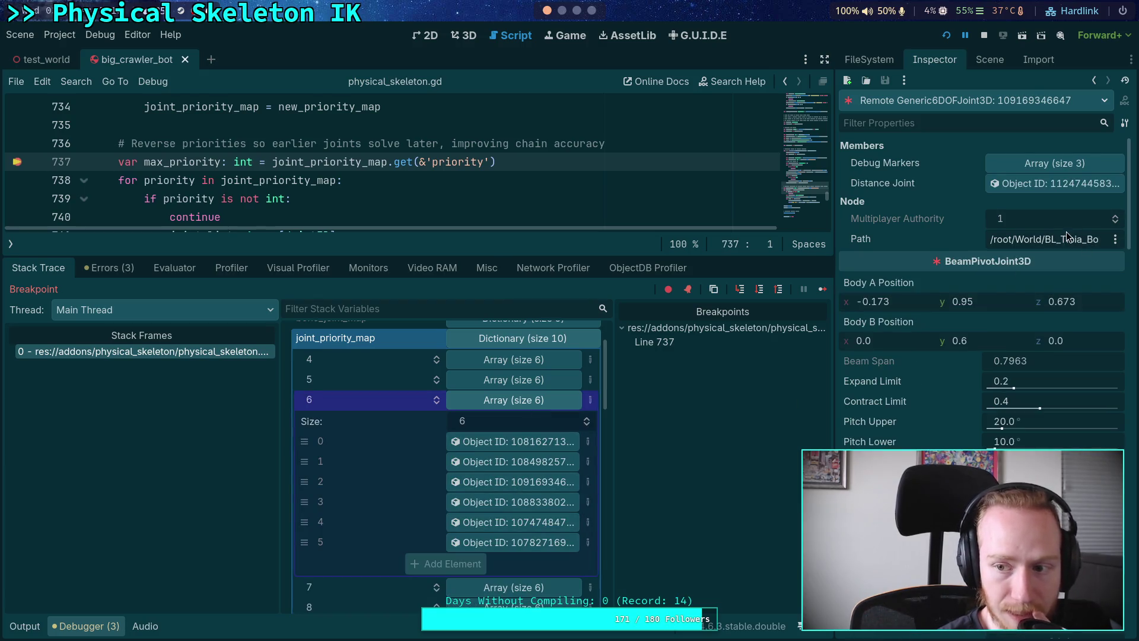
pyautogui.click(499, 522)
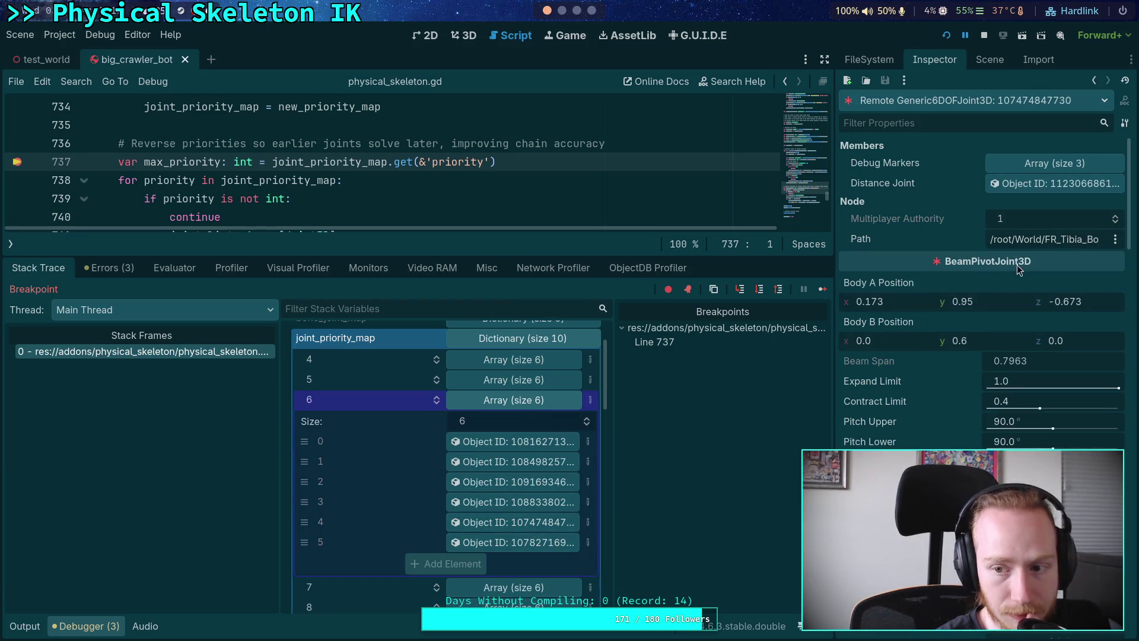
pyautogui.click(524, 401)
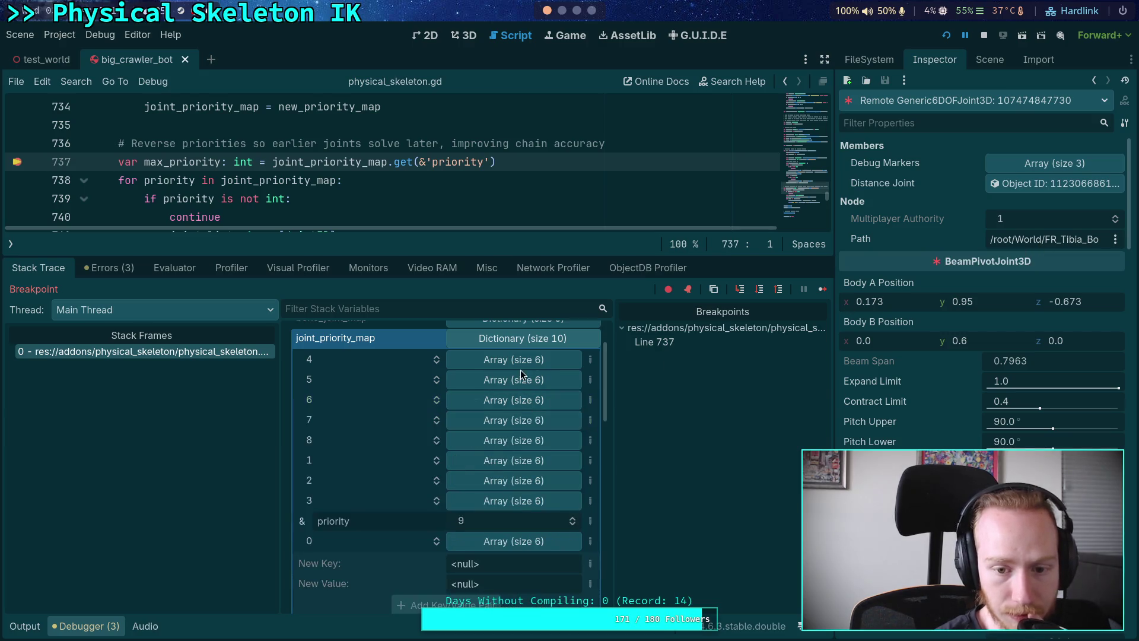
pyautogui.click(519, 379)
pyautogui.click(518, 443)
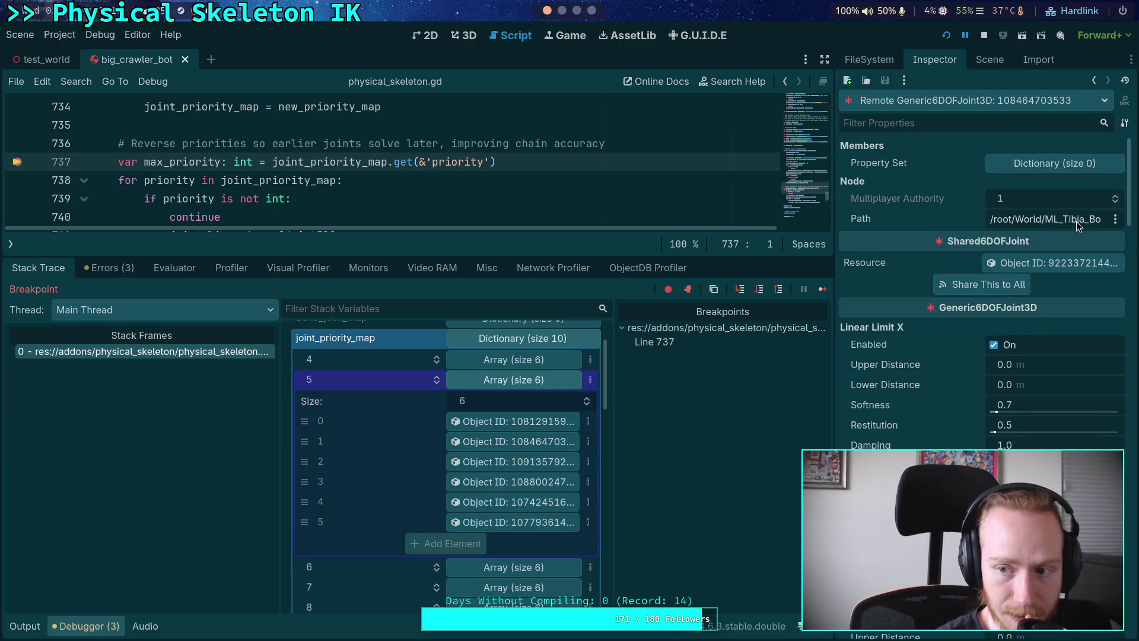
pyautogui.click(523, 379)
pyautogui.click(514, 360)
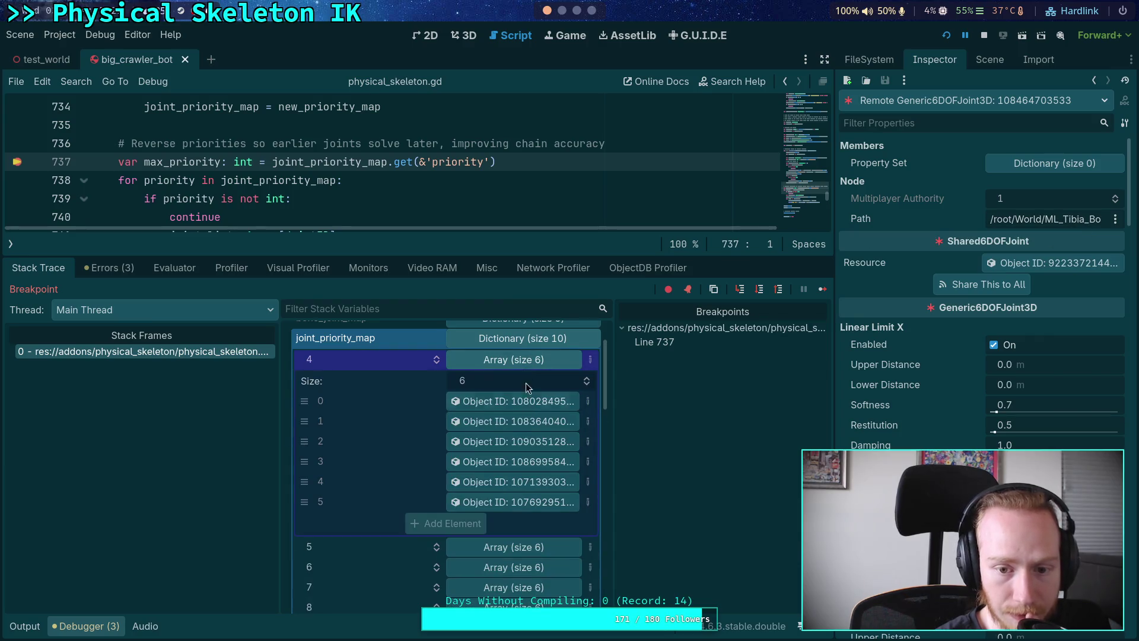
# Inspect the fifth joint of priority group 4 and scroll through its properties
pyautogui.click(535, 483)
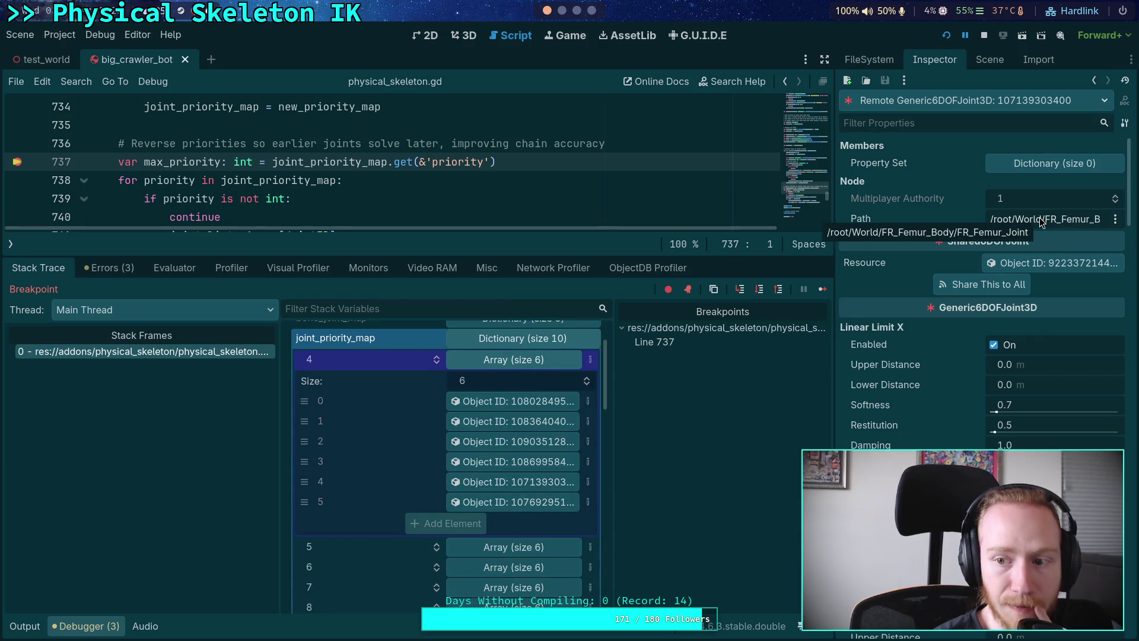
pyautogui.scroll(-15, 903, 444)
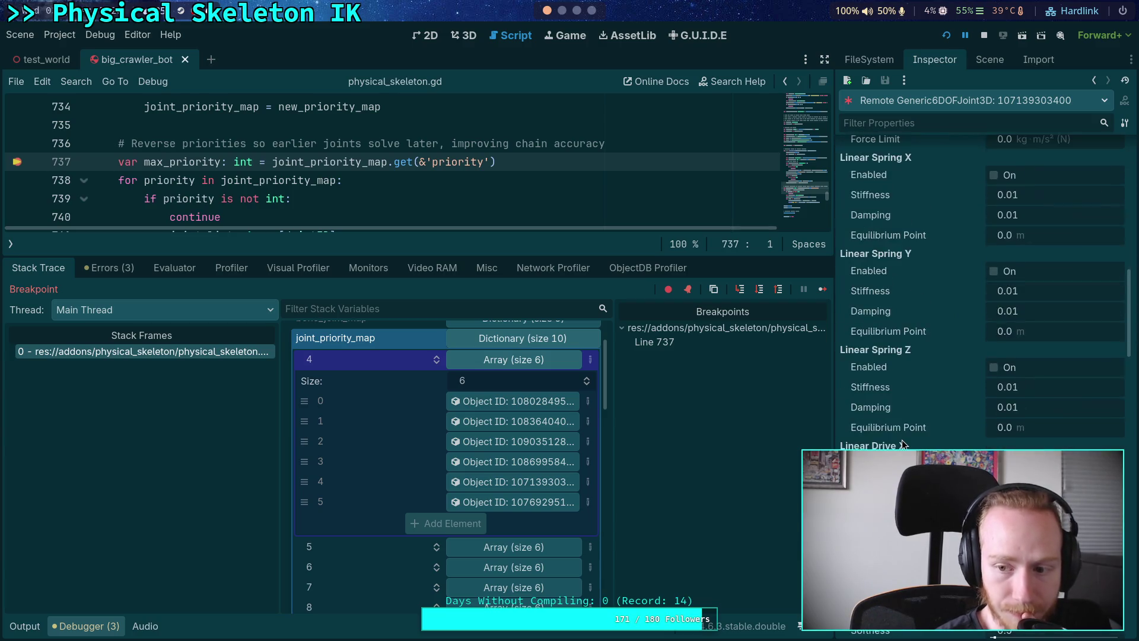
pyautogui.scroll(-7, 903, 444)
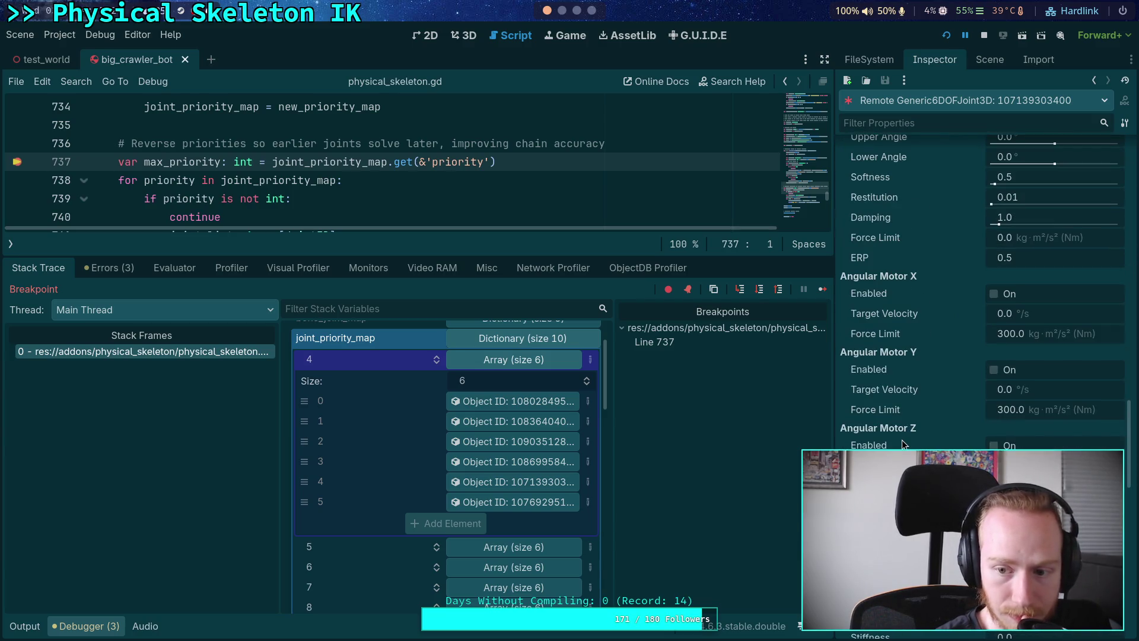
pyautogui.scroll(-8, 903, 443)
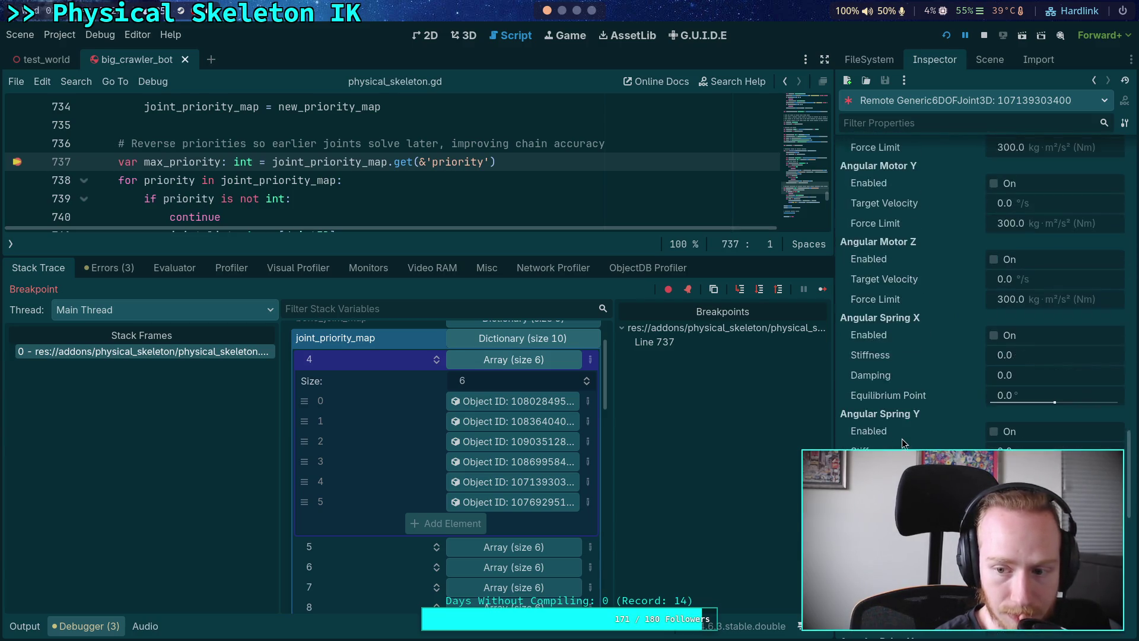
pyautogui.click(515, 361)
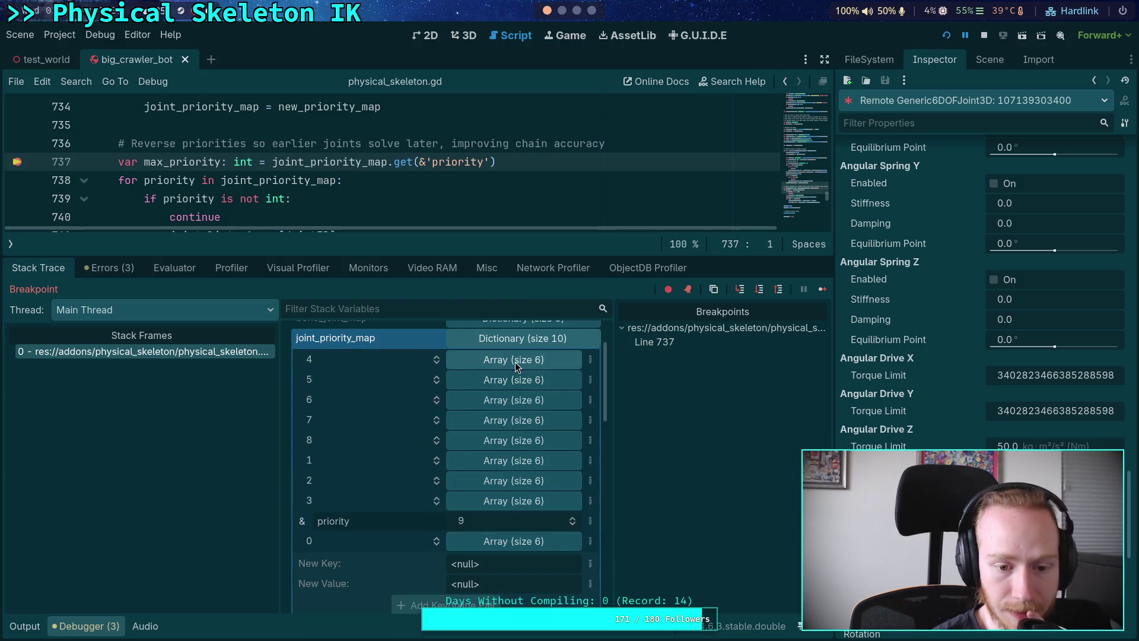
# Inspect the first and fifth joints of priority 3 and the third of priority 2
pyautogui.click(512, 502)
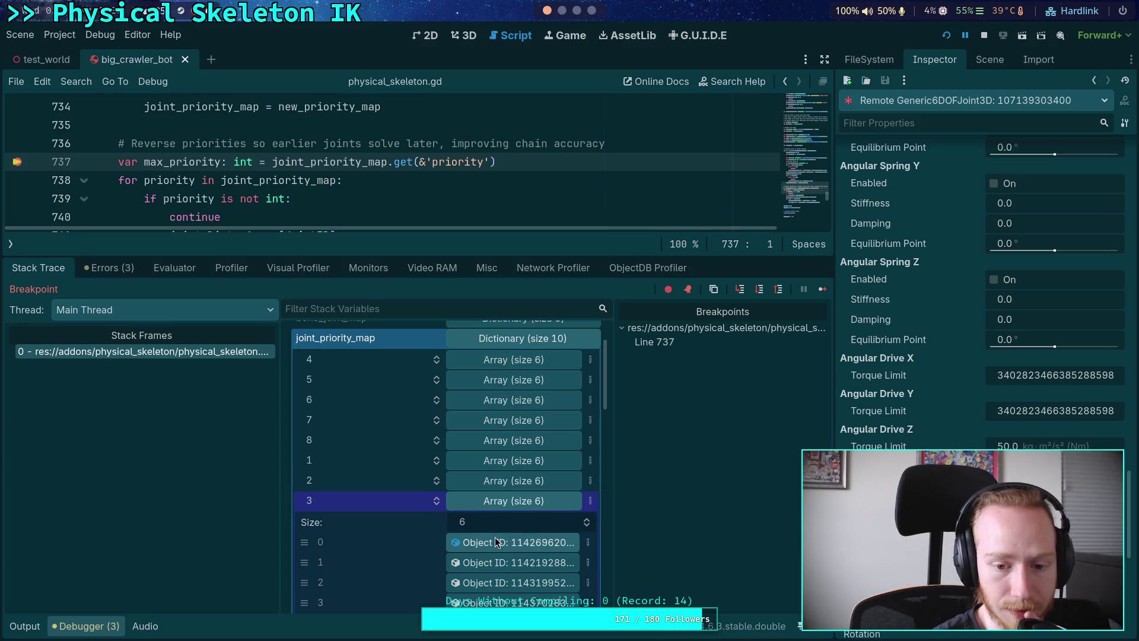
pyautogui.click(499, 541)
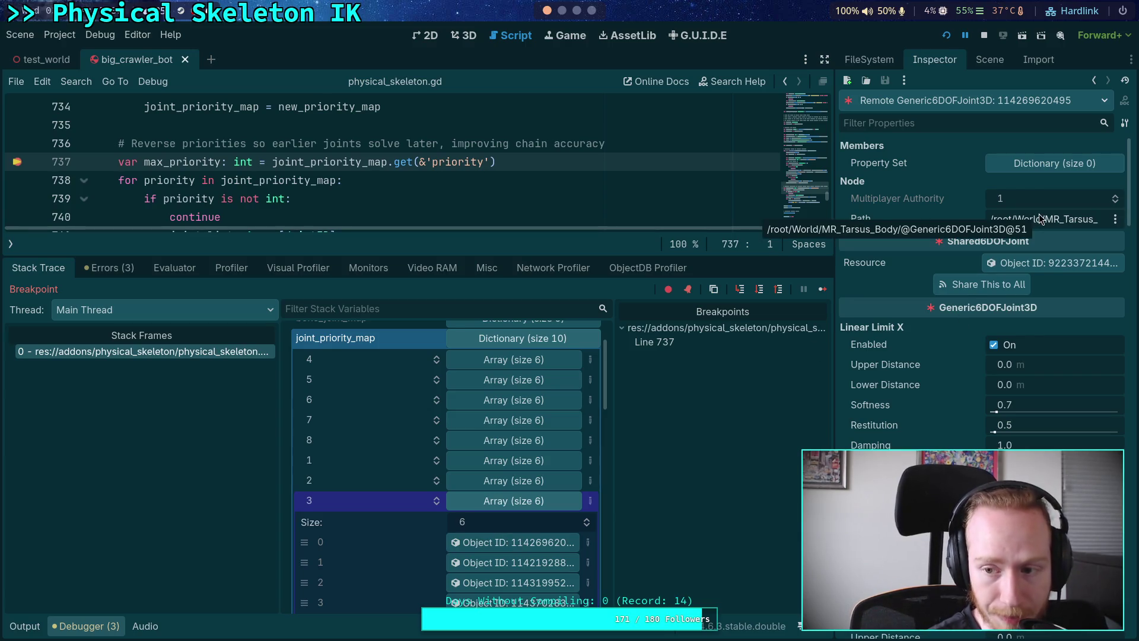
pyautogui.scroll(-2, 609, 438)
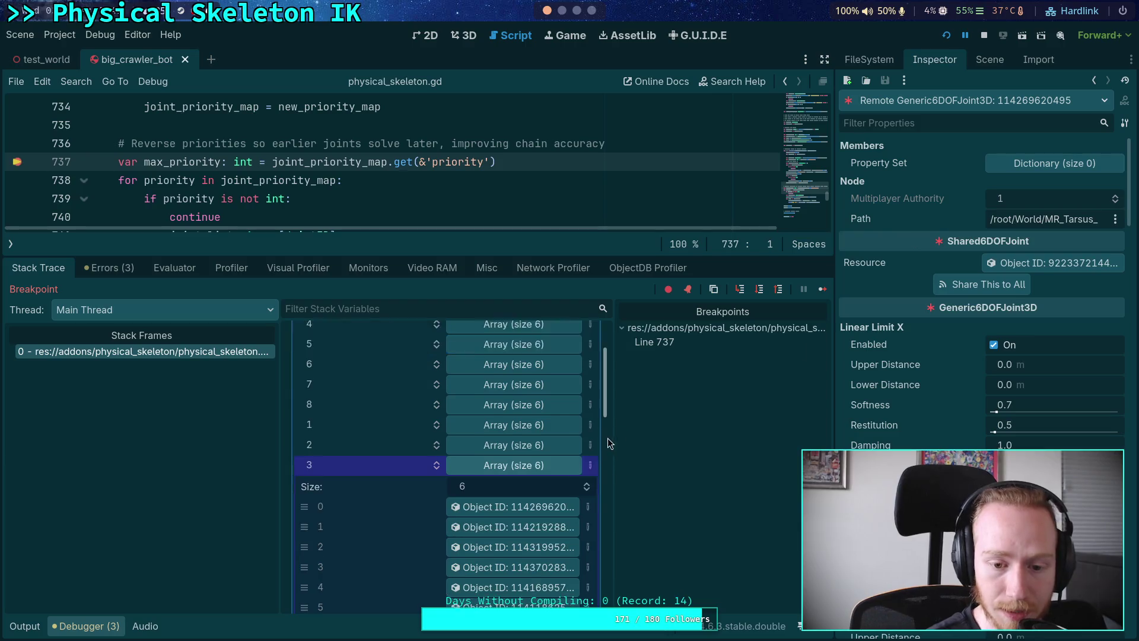
pyautogui.click(487, 549)
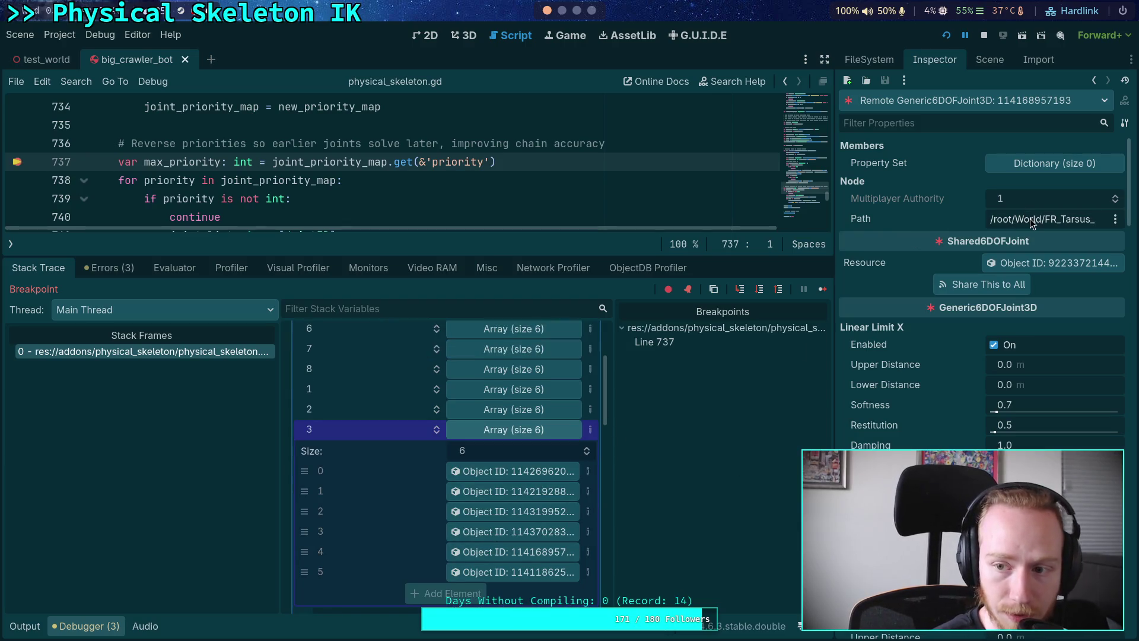
pyautogui.click(499, 429)
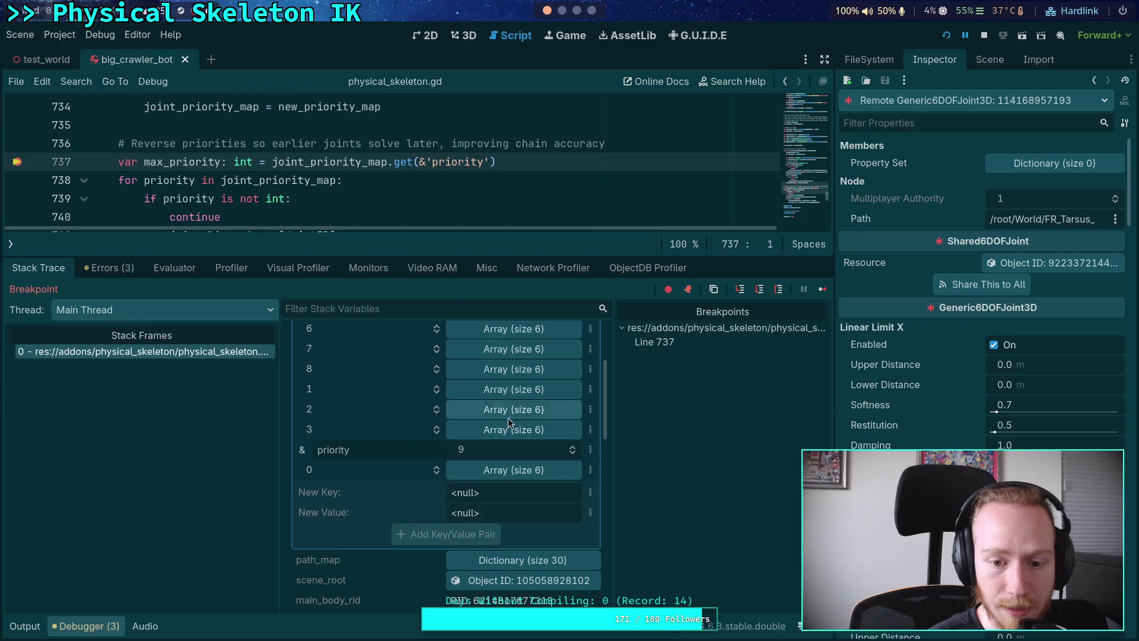
pyautogui.click(510, 410)
pyautogui.click(507, 493)
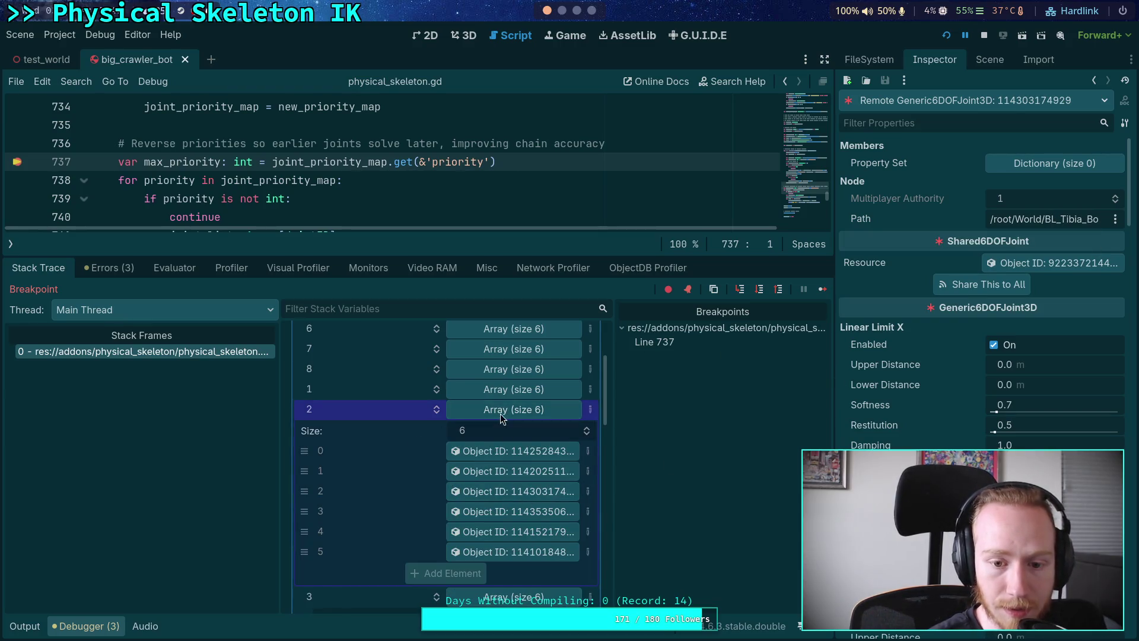
# Inspect the fourth joint of priority 1 and the first of priority 0 (MR_Femur)
pyautogui.click(506, 391)
pyautogui.click(507, 498)
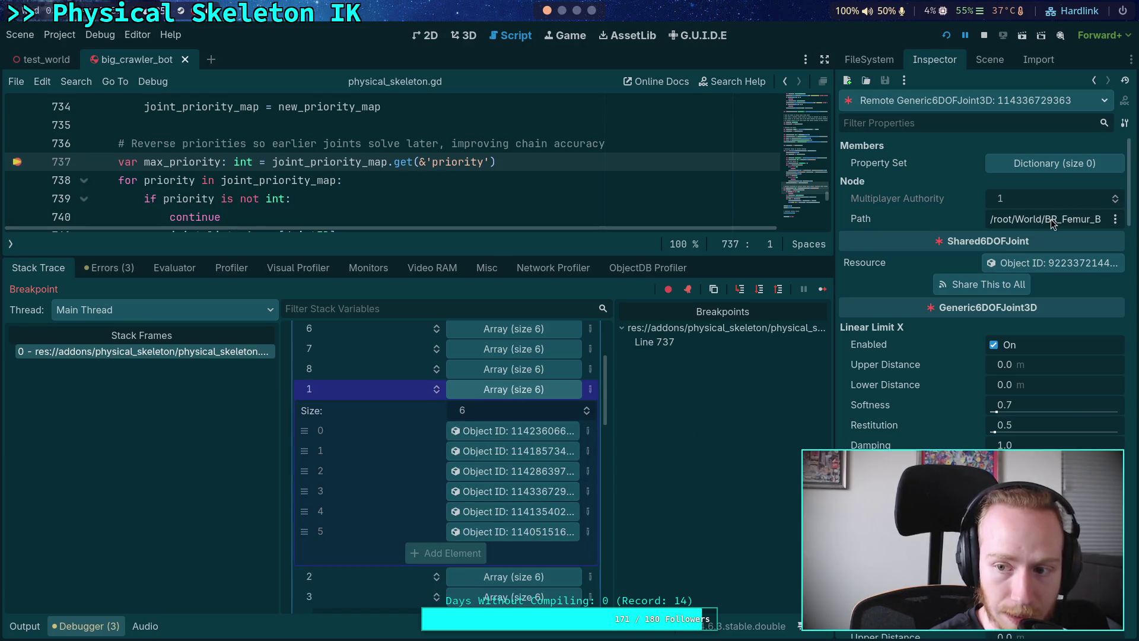
pyautogui.click(521, 386)
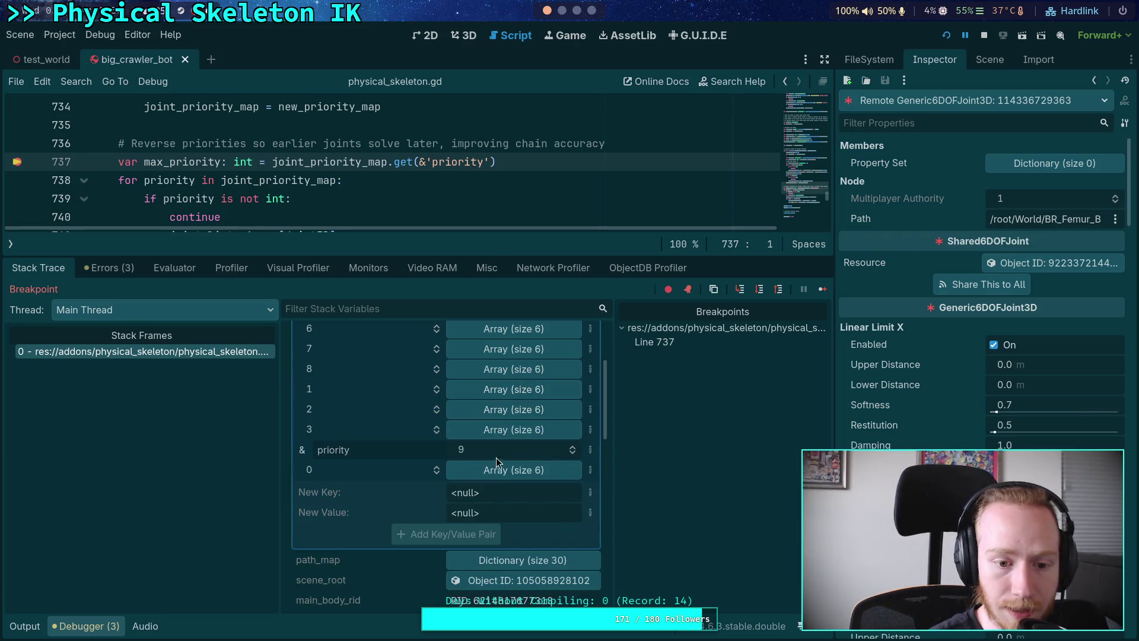
pyautogui.click(497, 475)
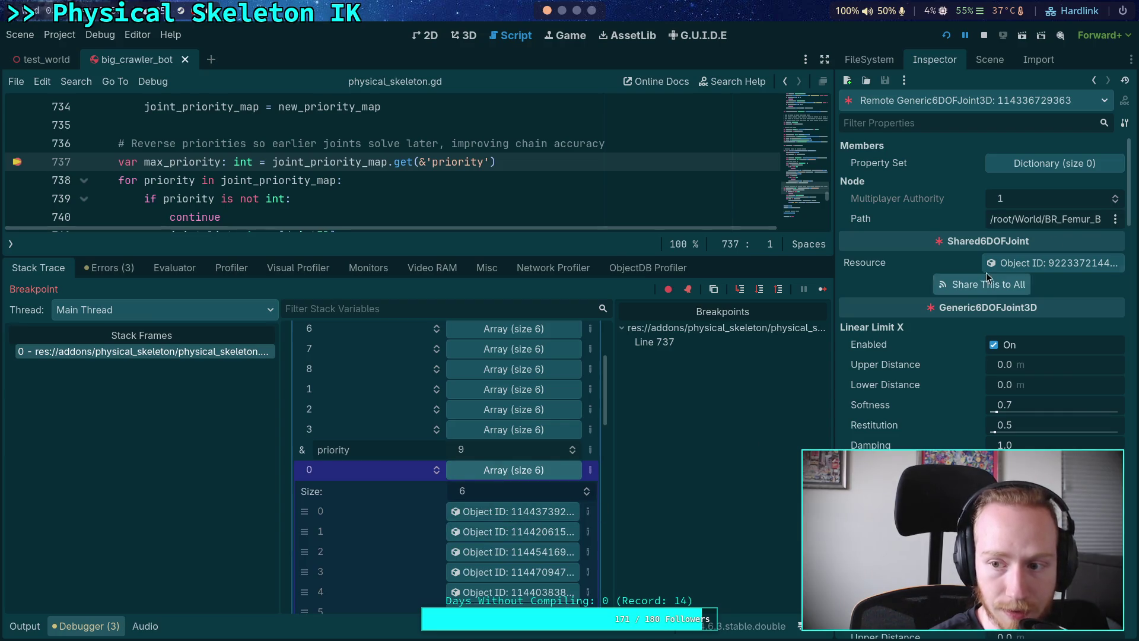
pyautogui.click(513, 512)
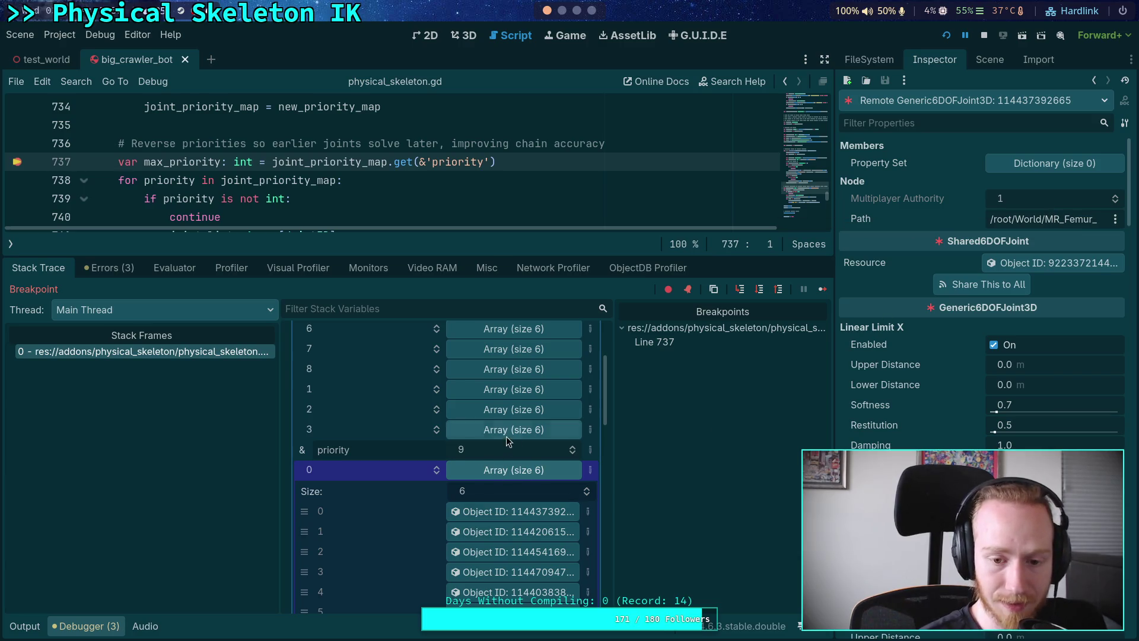
pyautogui.click(515, 471)
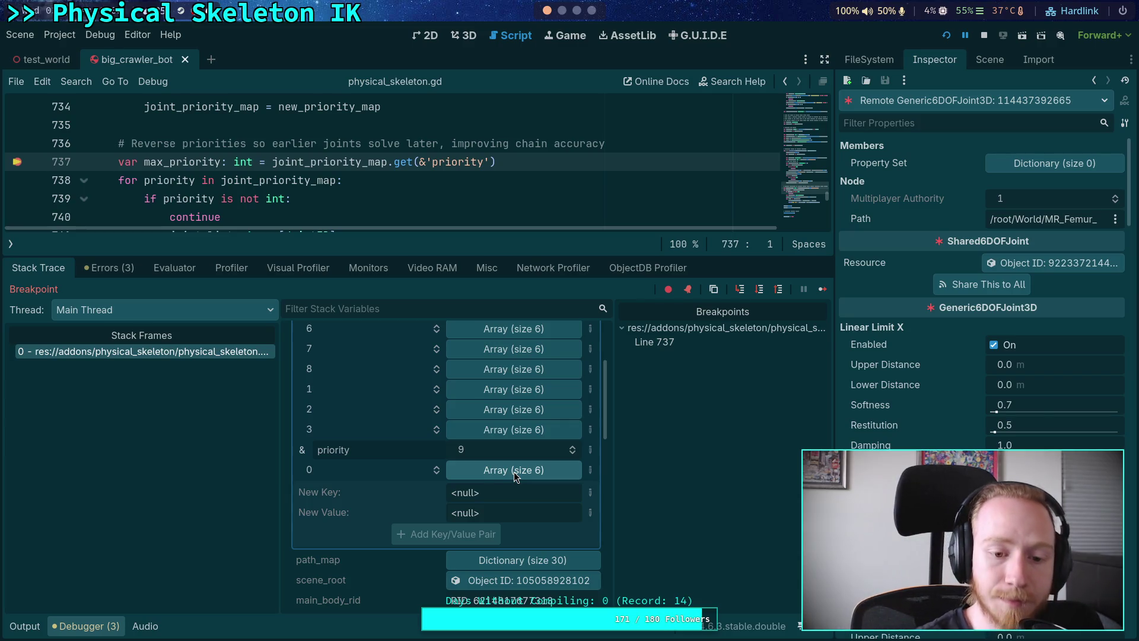
pyautogui.scroll(2, 507, 407)
pyautogui.scroll(5, 508, 406)
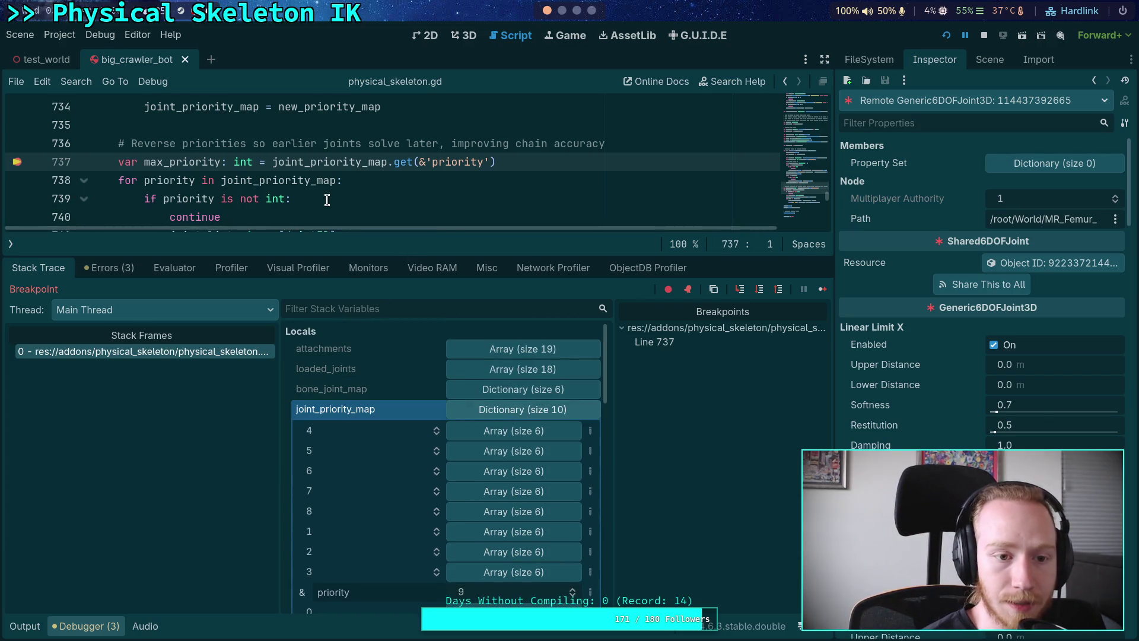
pyautogui.scroll(-1, 328, 201)
# Move the breakpoint from line 737 to line 747
pyautogui.moveTo(417, 256); pyautogui.dragTo(417, 419)
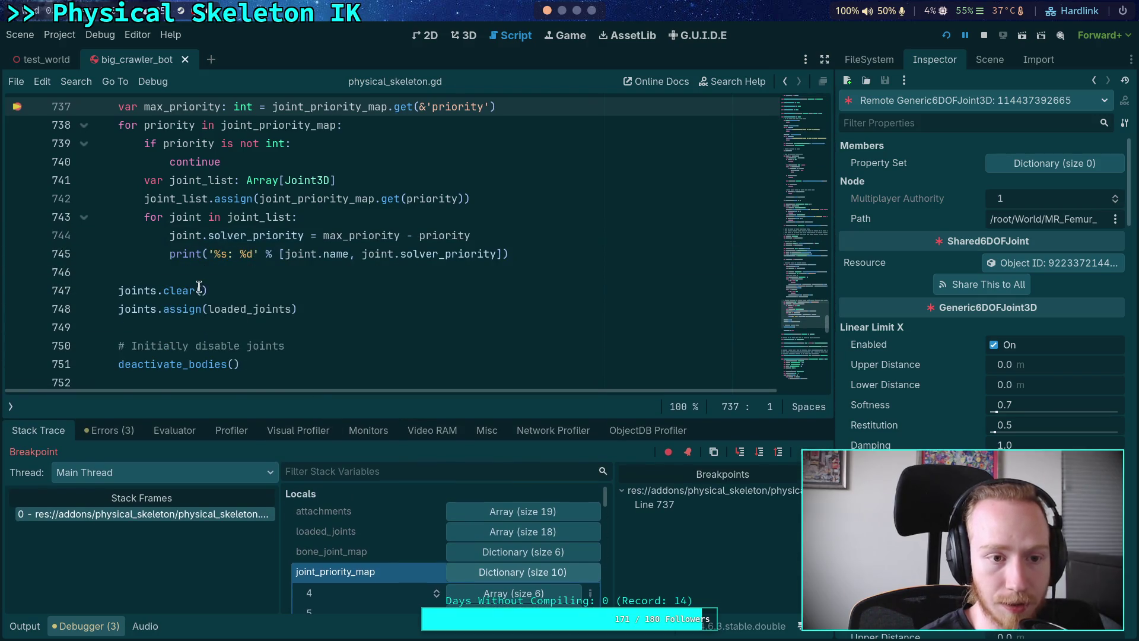
pyautogui.scroll(1, 112, 239)
pyautogui.click(23, 167)
pyautogui.click(18, 346)
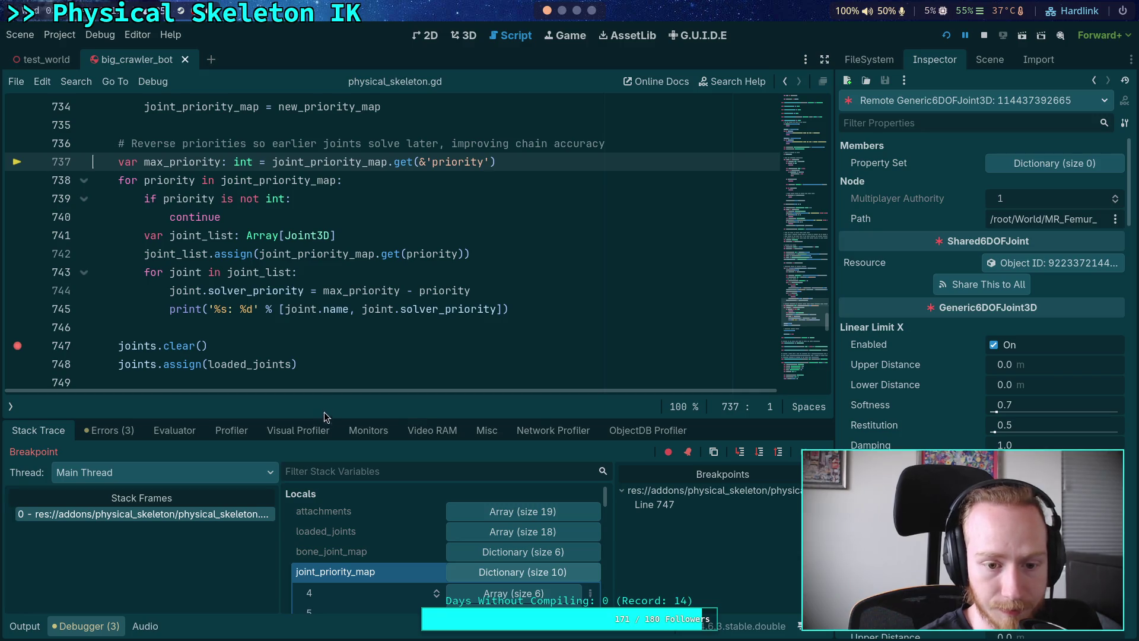
pyautogui.moveTo(324, 417); pyautogui.dragTo(326, 360)
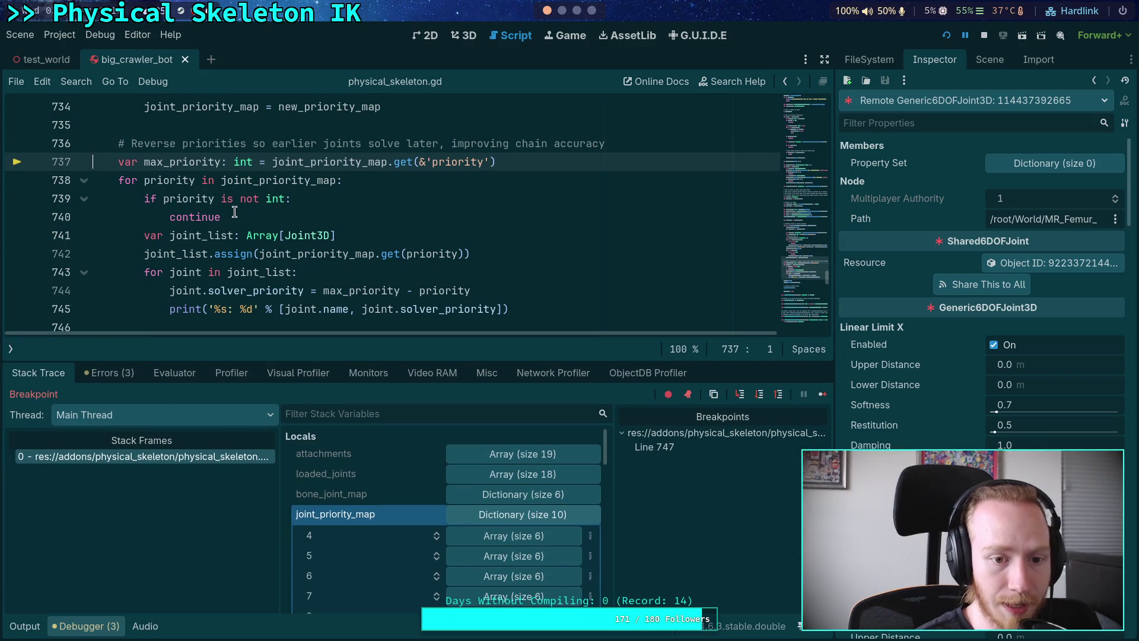
# Review the solver priority line 744, continue to the line 747 breakpoint, and view the printed priorities in Output
pyautogui.click(372, 296)
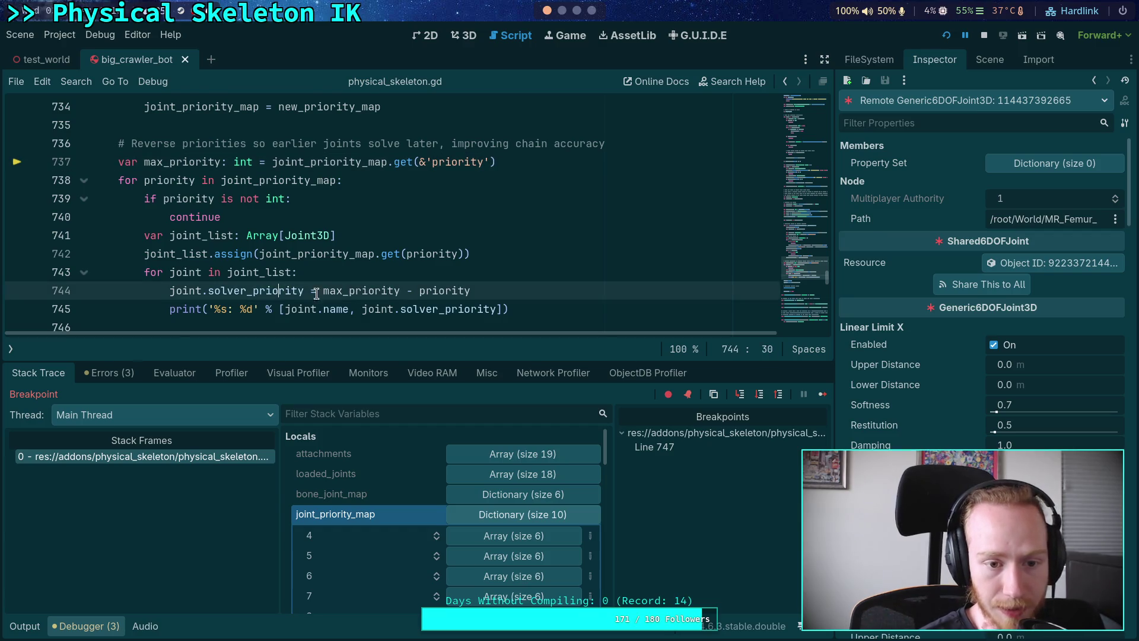
pyautogui.doubleClick(423, 291)
pyautogui.scroll(-1, 375, 297)
pyautogui.scroll(-5, 401, 481)
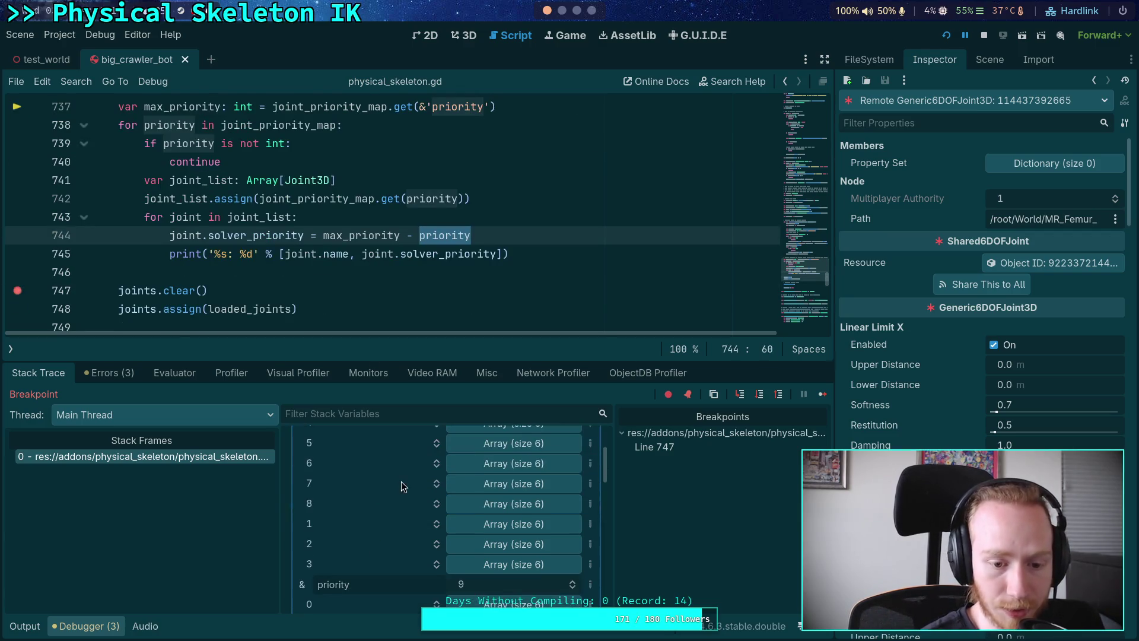
pyautogui.moveTo(415, 364); pyautogui.dragTo(413, 305)
pyautogui.scroll(1, 375, 447)
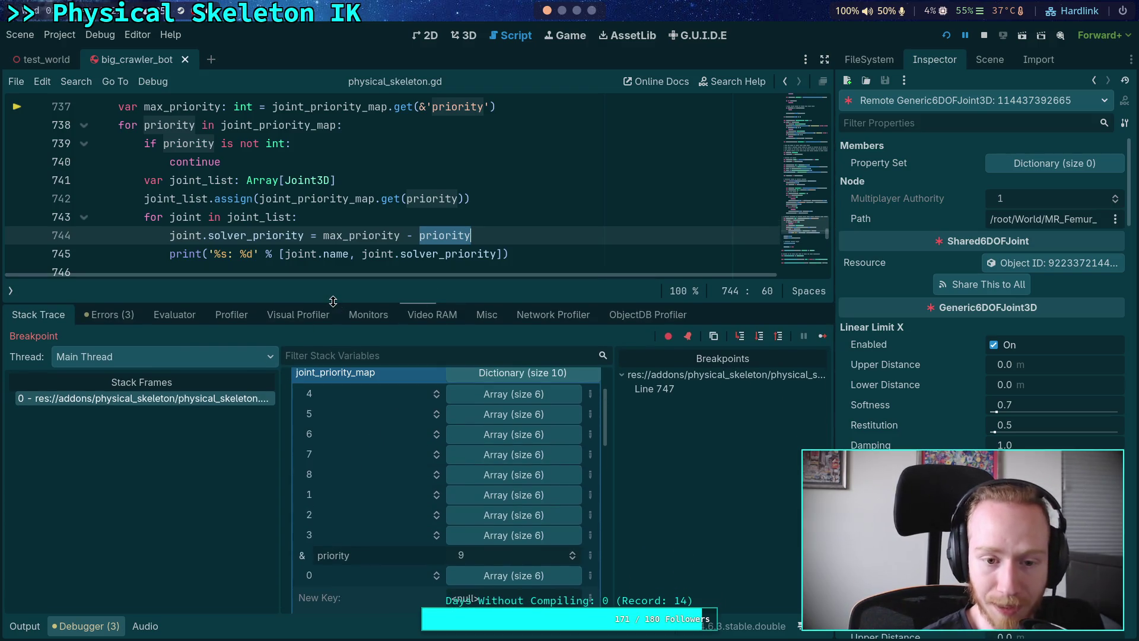
pyautogui.scroll(-1, 236, 224)
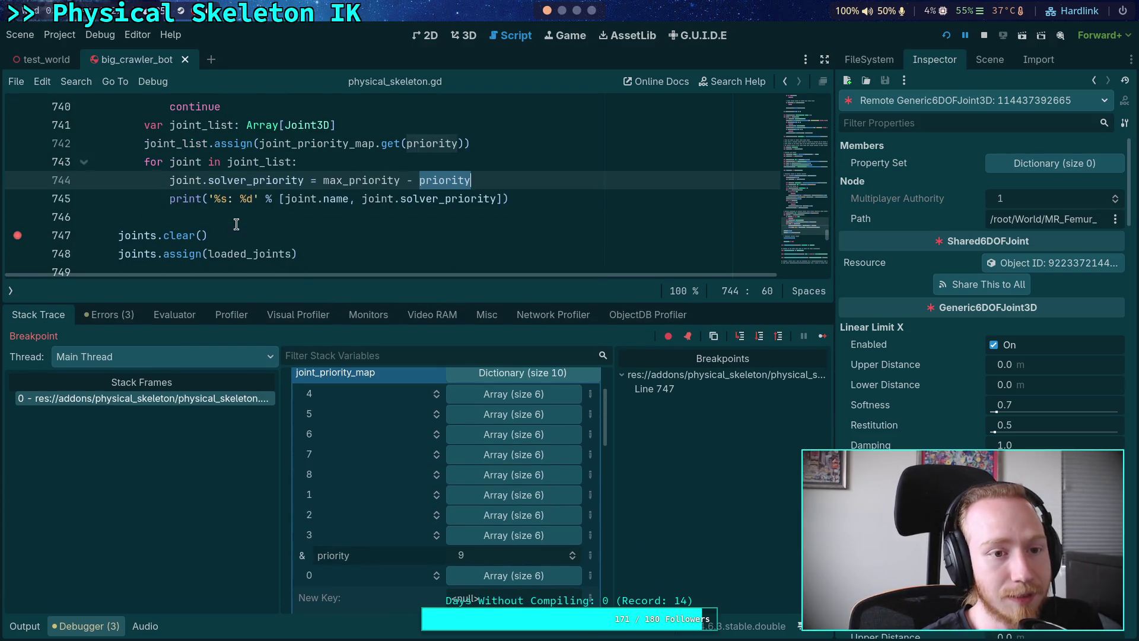
pyautogui.click(823, 336)
pyautogui.click(25, 626)
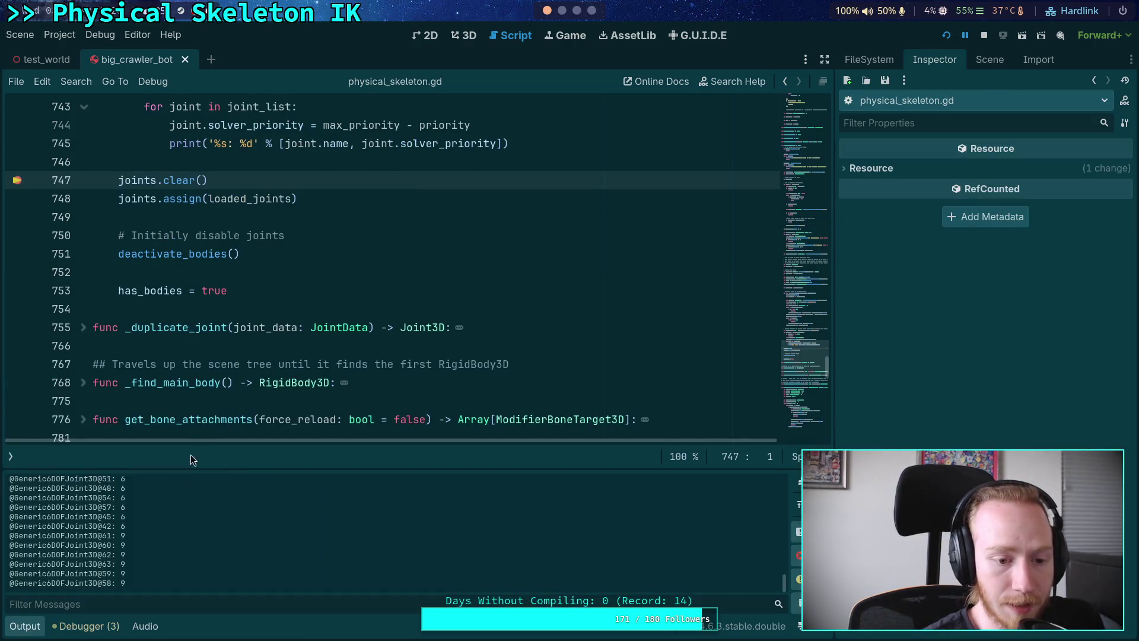
# Expand the Output log to full height and review the Tarsus_Beam priority lines
pyautogui.moveTo(232, 470); pyautogui.dragTo(261, 101)
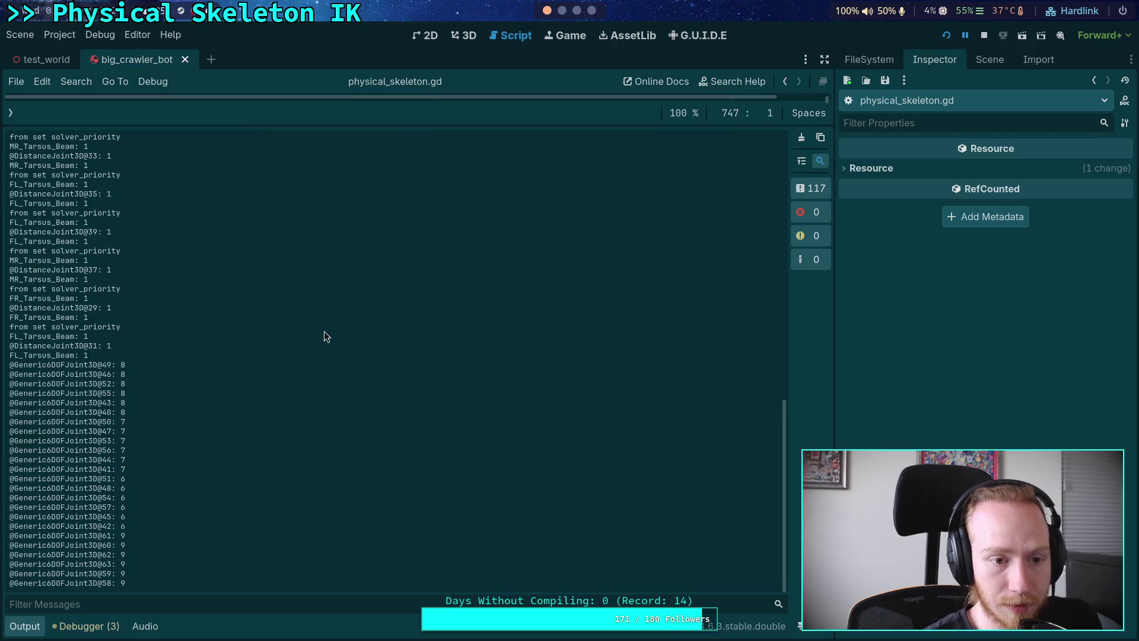
pyautogui.scroll(10, 347, 386)
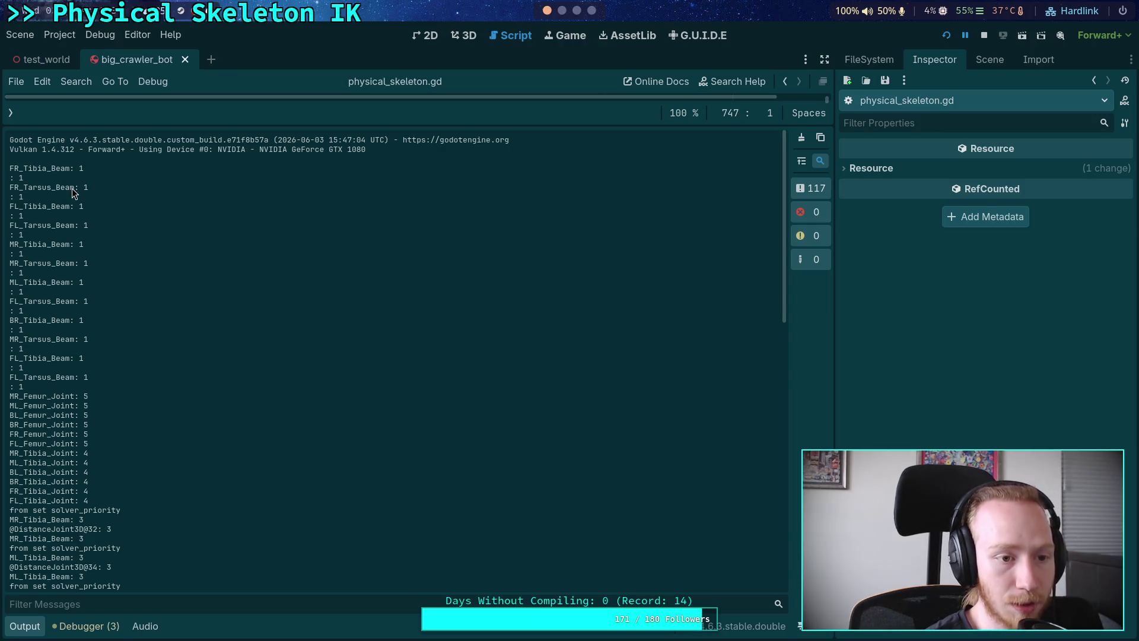
pyautogui.moveTo(59, 191); pyautogui.dragTo(73, 366)
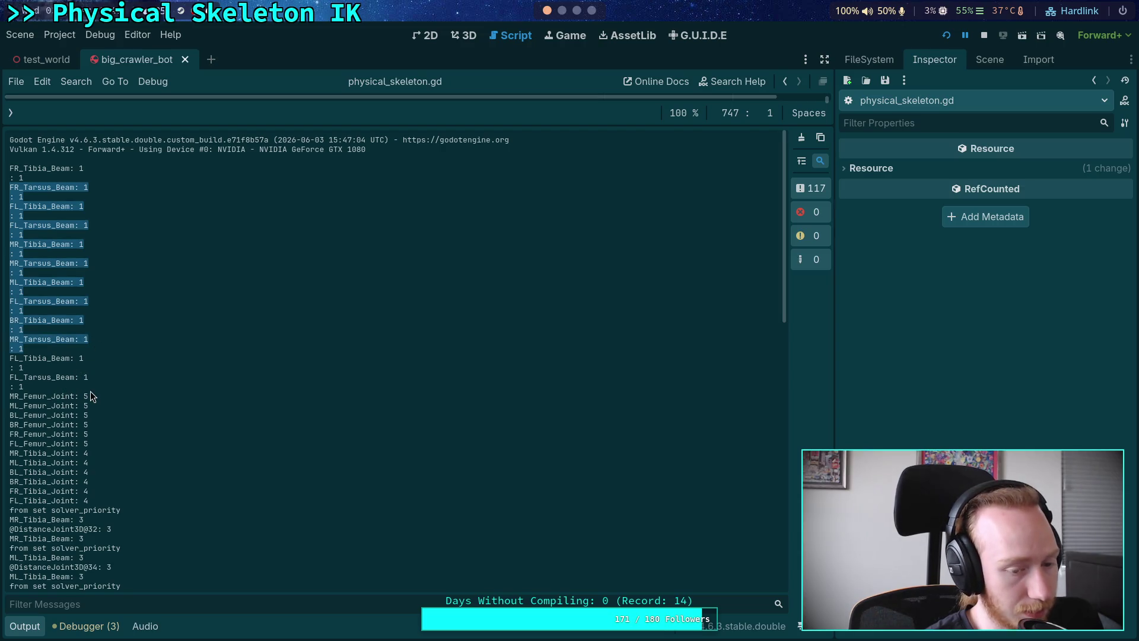
pyautogui.scroll(-2, 90, 393)
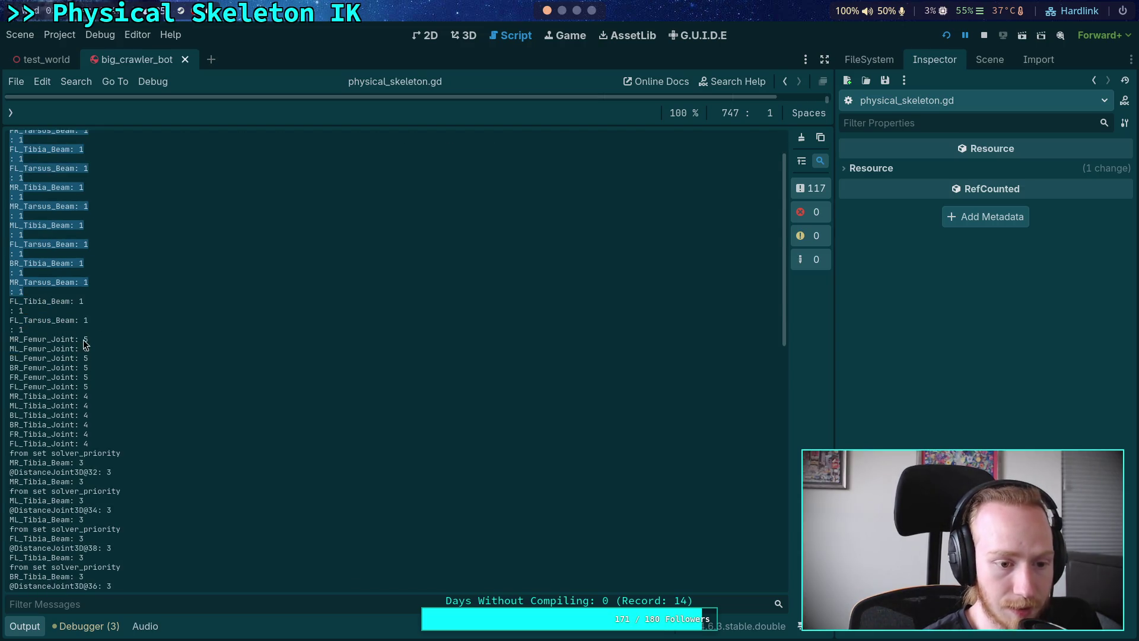
pyautogui.scroll(-15, 83, 339)
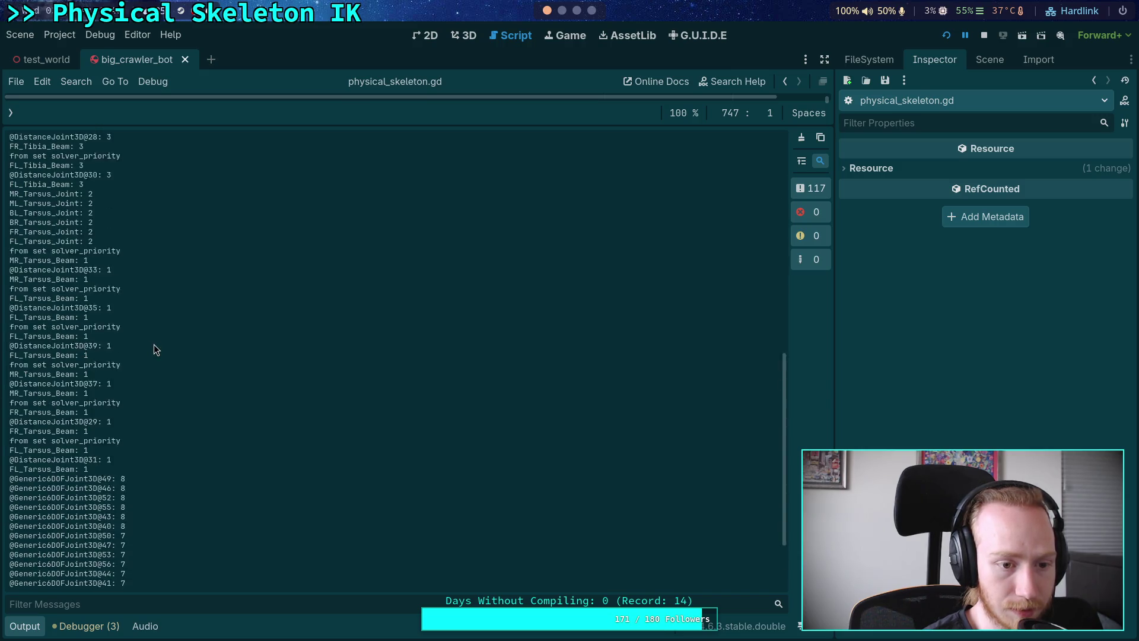
pyautogui.scroll(10, 154, 344)
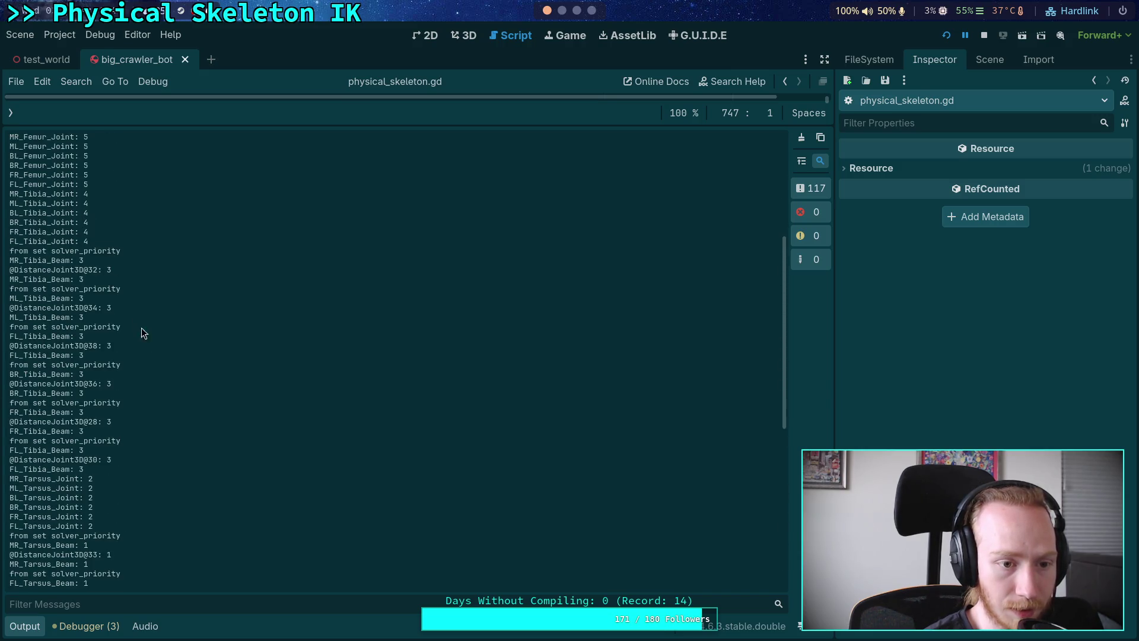
pyautogui.scroll(6, 147, 336)
pyautogui.click(11, 313)
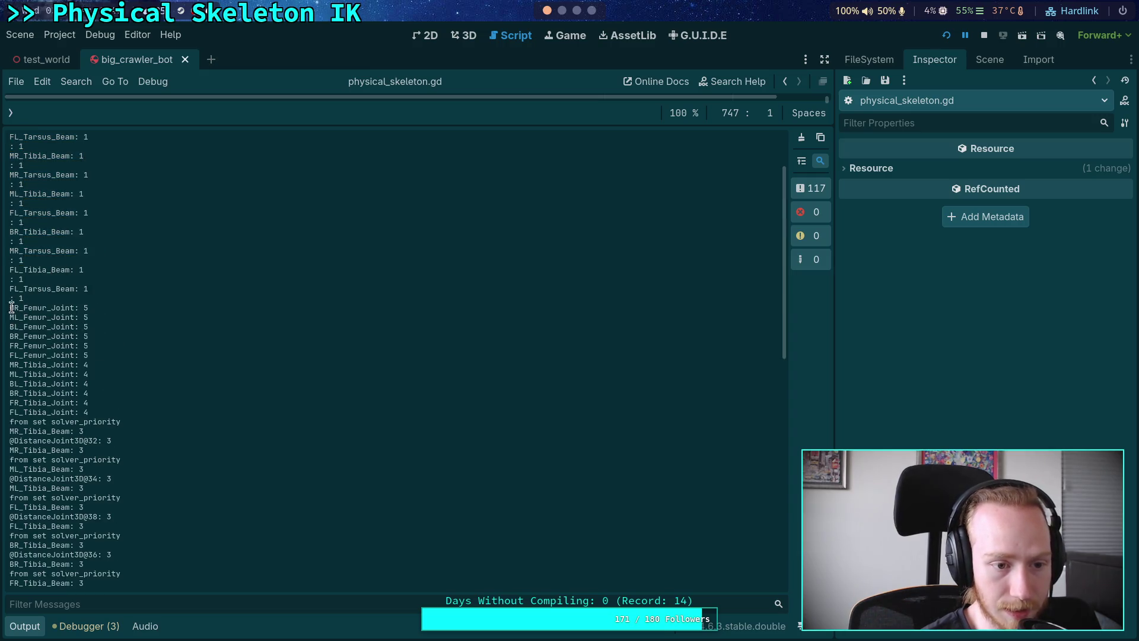
pyautogui.scroll(-15, 82, 311)
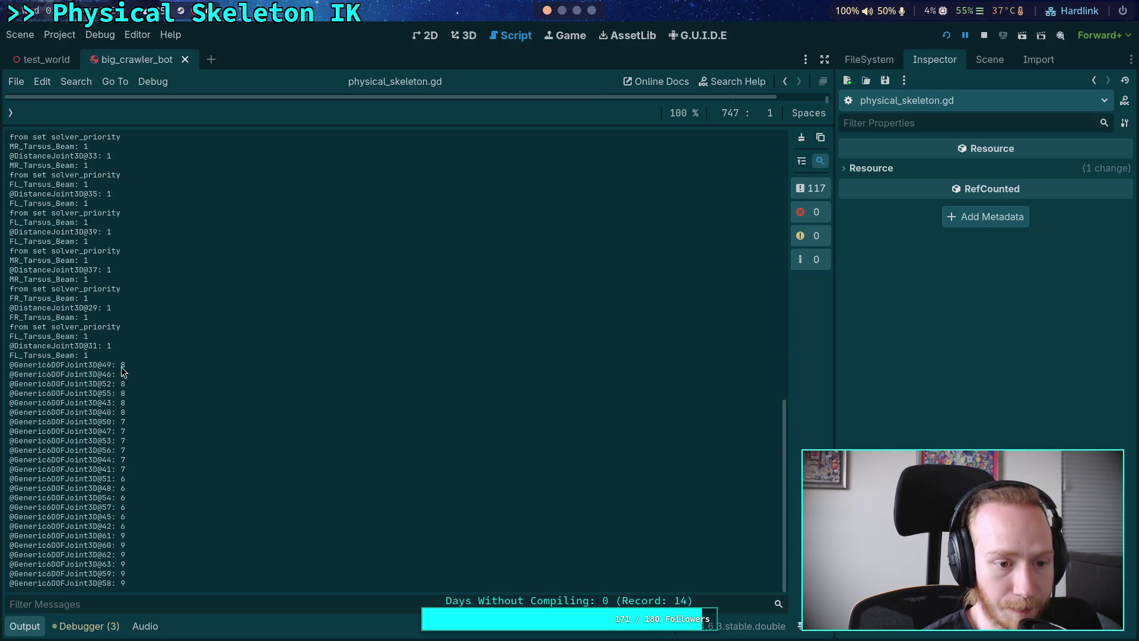
pyautogui.scroll(4, 121, 368)
# Select and review the Tarsus_Joint and Tibia_Joint priority lines in the log
pyautogui.moveTo(94, 471)
pyautogui.mouseDown()
pyautogui.moveTo(47, 279)
pyautogui.moveTo(5, 241)
pyautogui.moveTo(5, 257)
pyautogui.mouseUp()
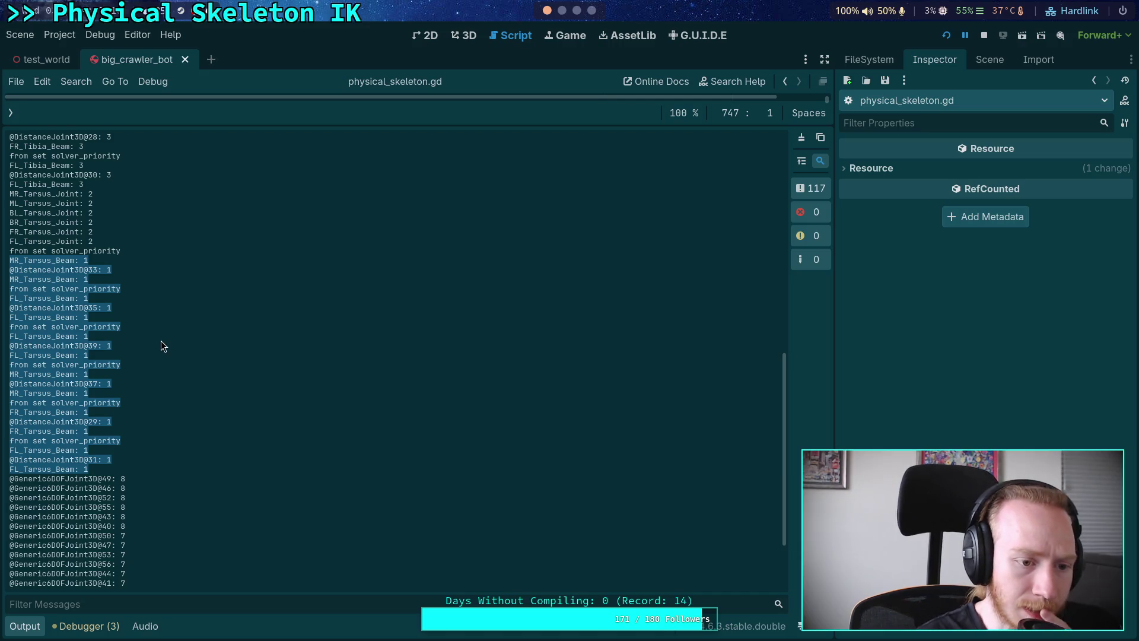
pyautogui.scroll(2, 157, 343)
pyautogui.moveTo(96, 300)
pyautogui.mouseDown()
pyautogui.moveTo(24, 284)
pyautogui.moveTo(10, 251)
pyautogui.mouseUp()
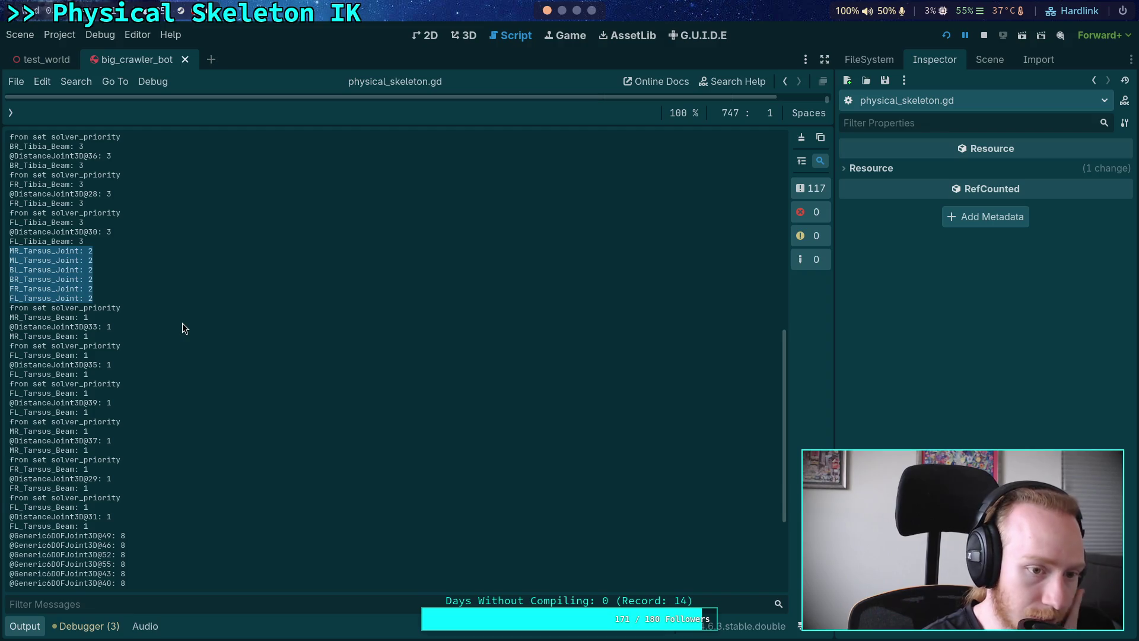
pyautogui.scroll(8, 182, 328)
pyautogui.moveTo(87, 461)
pyautogui.mouseDown()
pyautogui.moveTo(89, 252)
pyautogui.moveTo(93, 358)
pyautogui.moveTo(19, 307)
pyautogui.mouseUp()
pyautogui.click(57, 347)
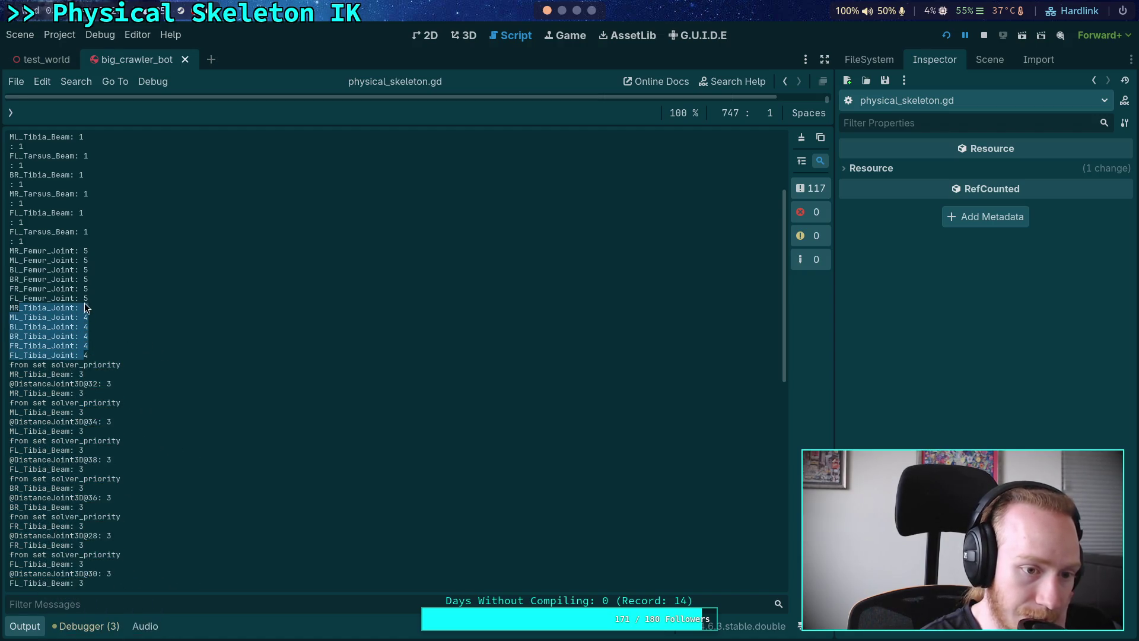
pyautogui.moveTo(91, 298); pyautogui.dragTo(10, 249)
pyautogui.scroll(-12, 136, 303)
pyautogui.scroll(-6, 142, 318)
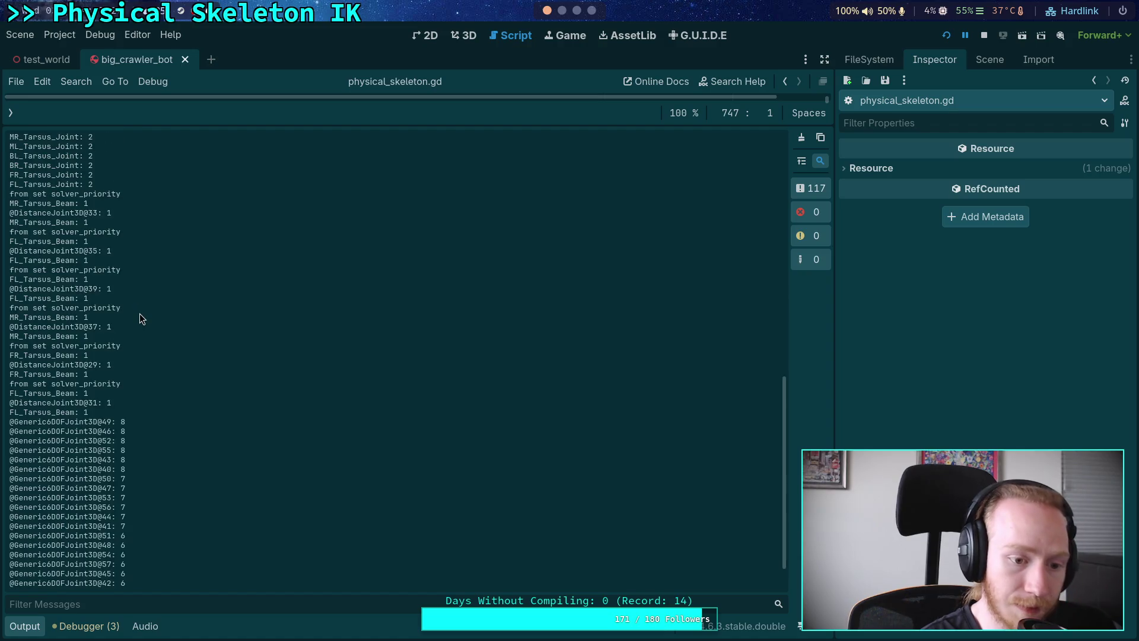
# Check the last priority value 9 and the Generic6DOFJoint3D priority-6 lines, then collapse the log
pyautogui.doubleClick(124, 583)
pyautogui.moveTo(126, 526)
pyautogui.mouseDown()
pyautogui.moveTo(24, 502)
pyautogui.moveTo(8, 479)
pyautogui.mouseUp()
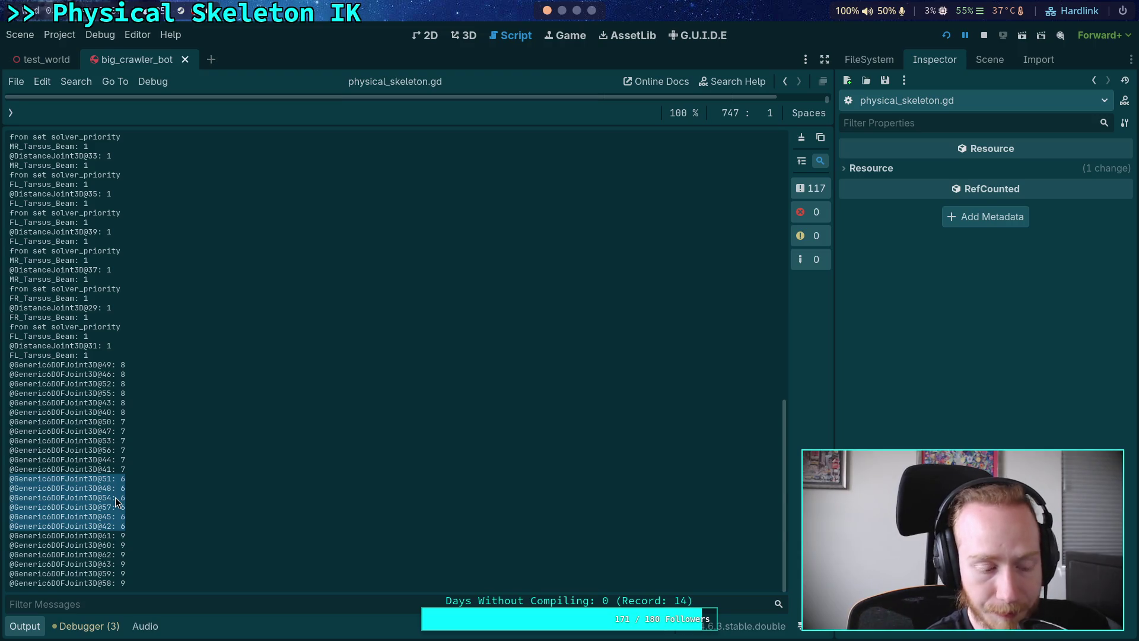
pyautogui.scroll(15, 48, 453)
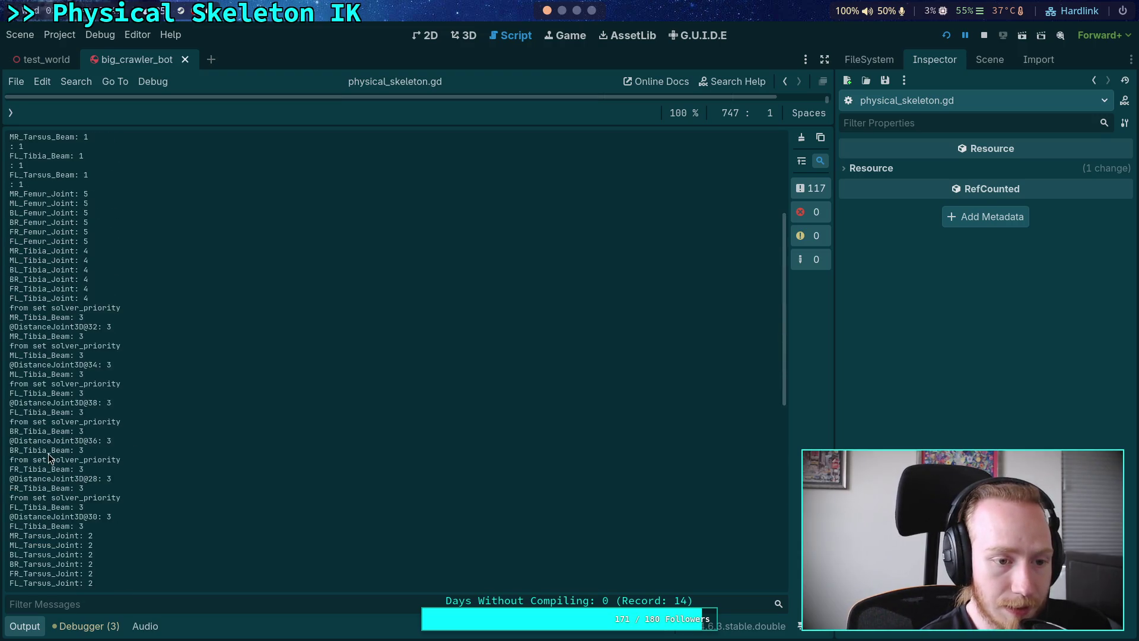
pyautogui.scroll(-15, 48, 454)
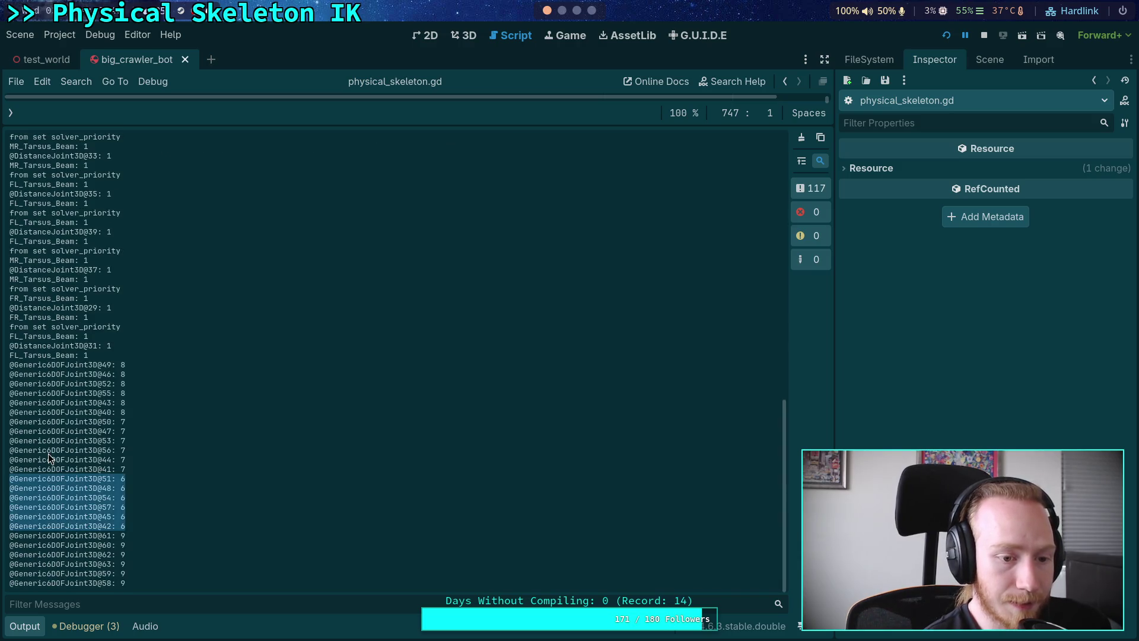
pyautogui.click(24, 626)
pyautogui.click(255, 479)
# Inspect joint_priority_map in the script and remove the breakpoint on line 747
pyautogui.scroll(4, 256, 480)
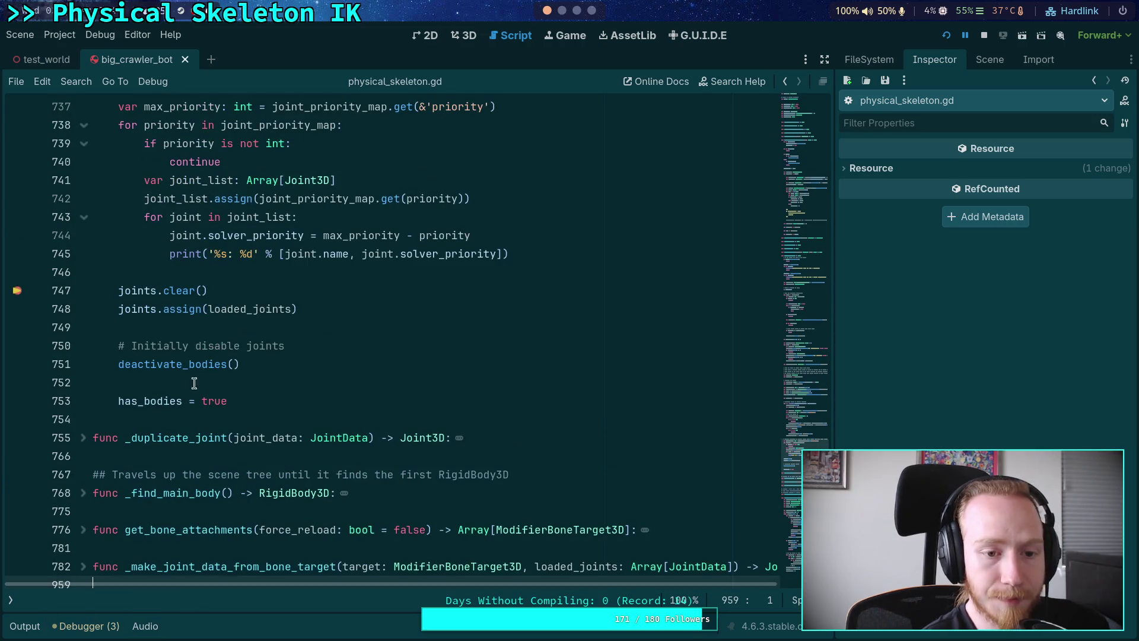
pyautogui.scroll(3, 247, 398)
pyautogui.moveTo(260, 392)
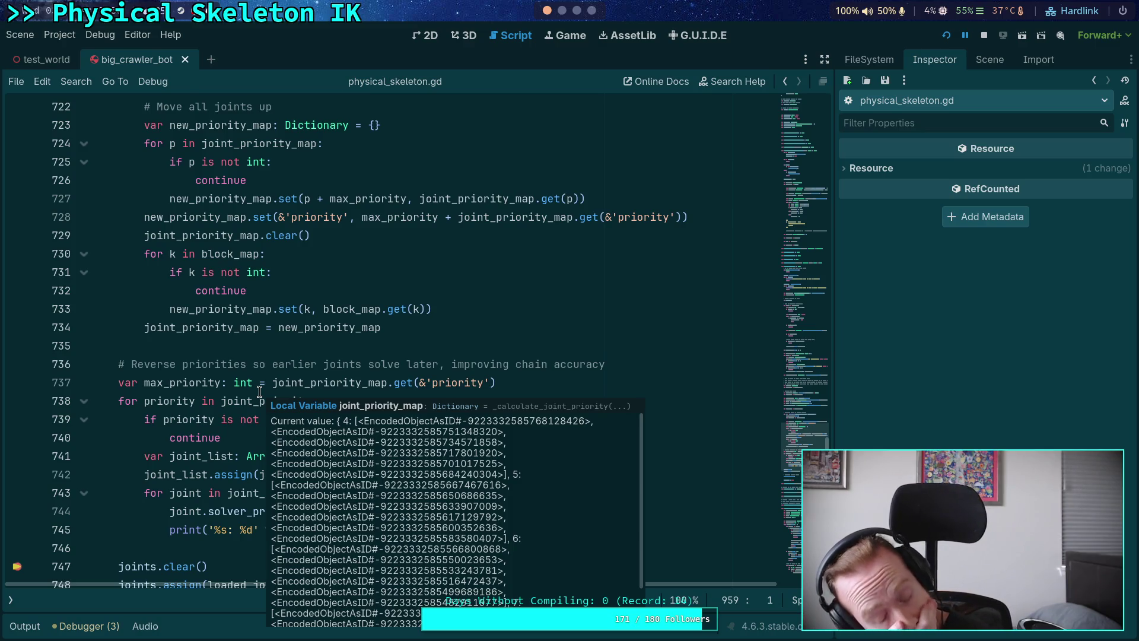
pyautogui.scroll(-3, 30, 420)
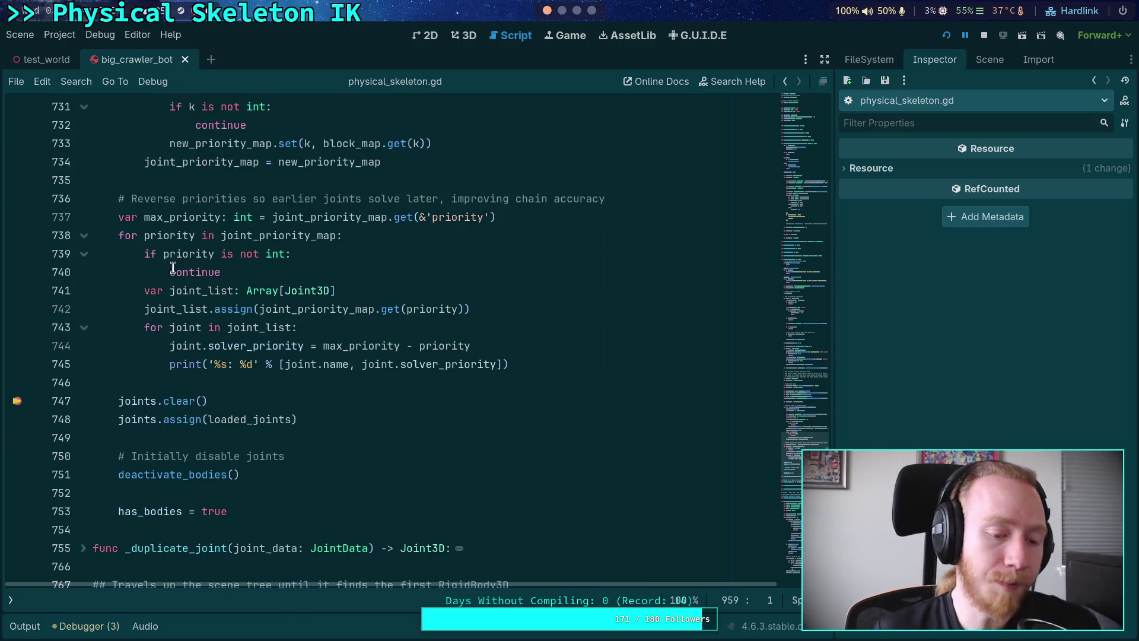
pyautogui.click(16, 400)
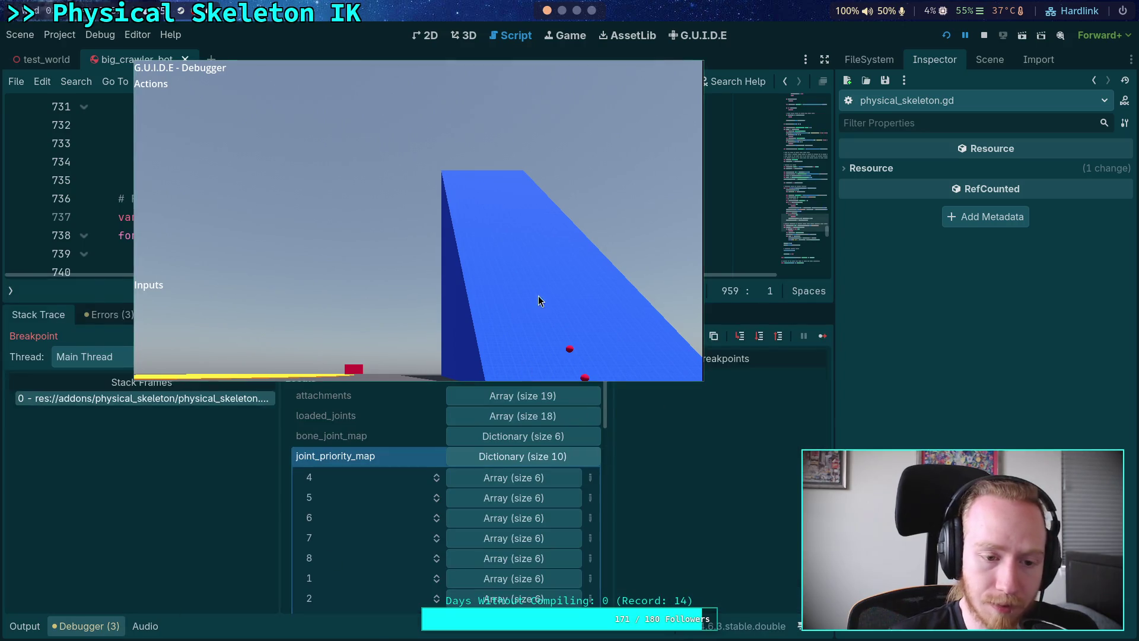
# Enlarge the code area, resume the paused game with F12, test the crawler and stop it
pyautogui.moveTo(742, 300); pyautogui.dragTo(741, 463)
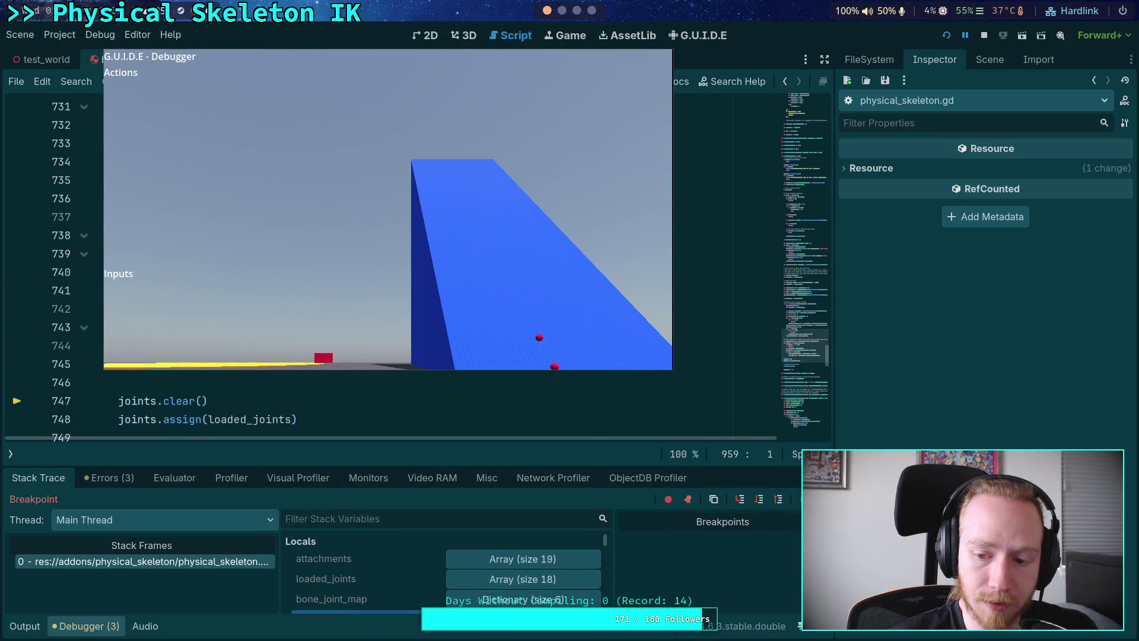
pyautogui.press('F12')
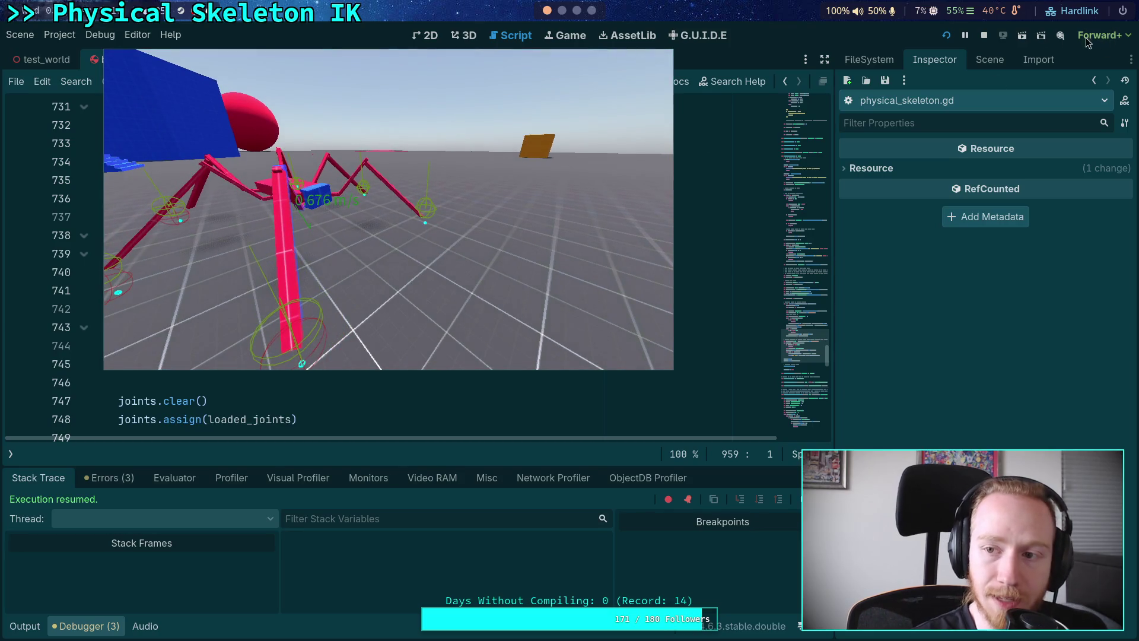
pyautogui.click(984, 36)
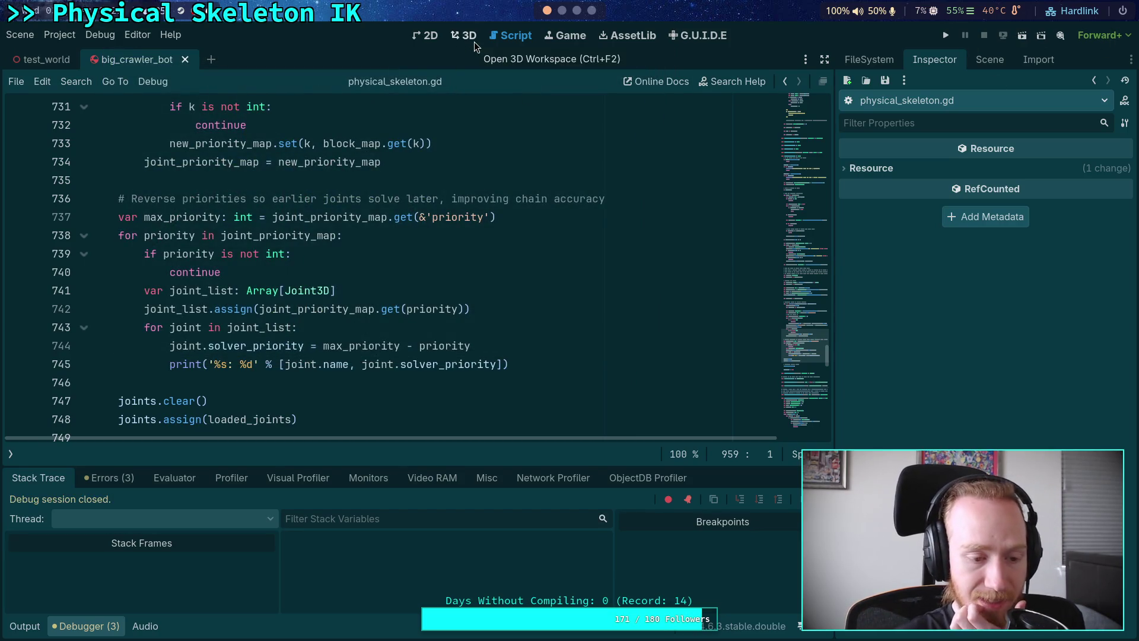
# Hide the Debugger panel and open Project Settings from the Project menu
pyautogui.click(76, 629)
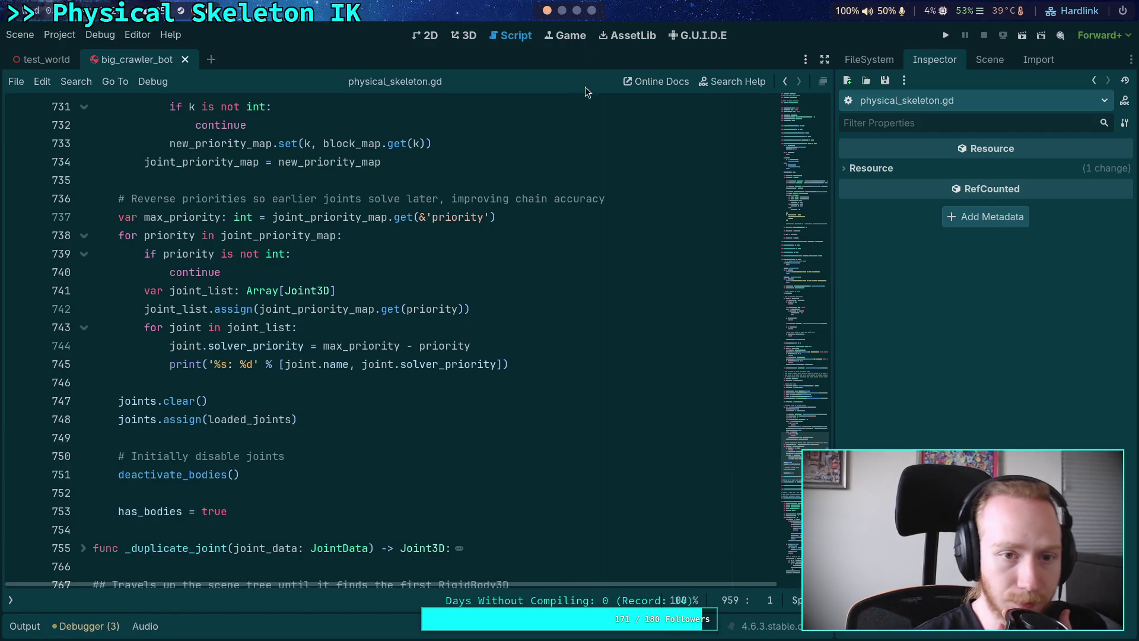
pyautogui.click(59, 35)
pyautogui.click(77, 48)
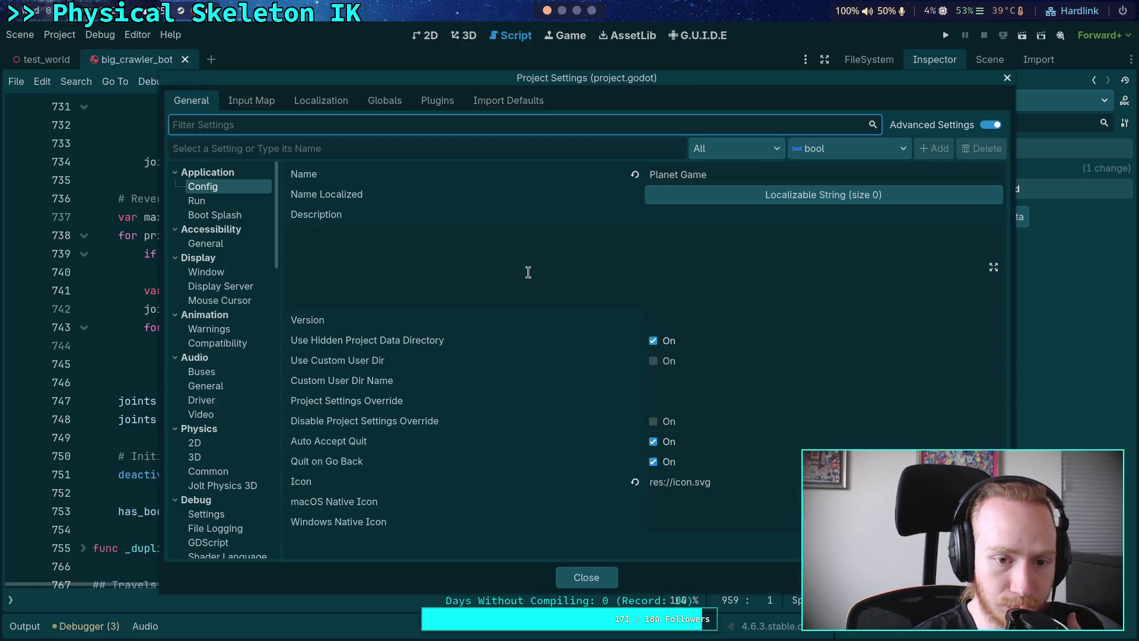
# Look up the Jolt Physics 3D Baumgarte Stabilization Factor setting, then close Project Settings
pyautogui.click(221, 486)
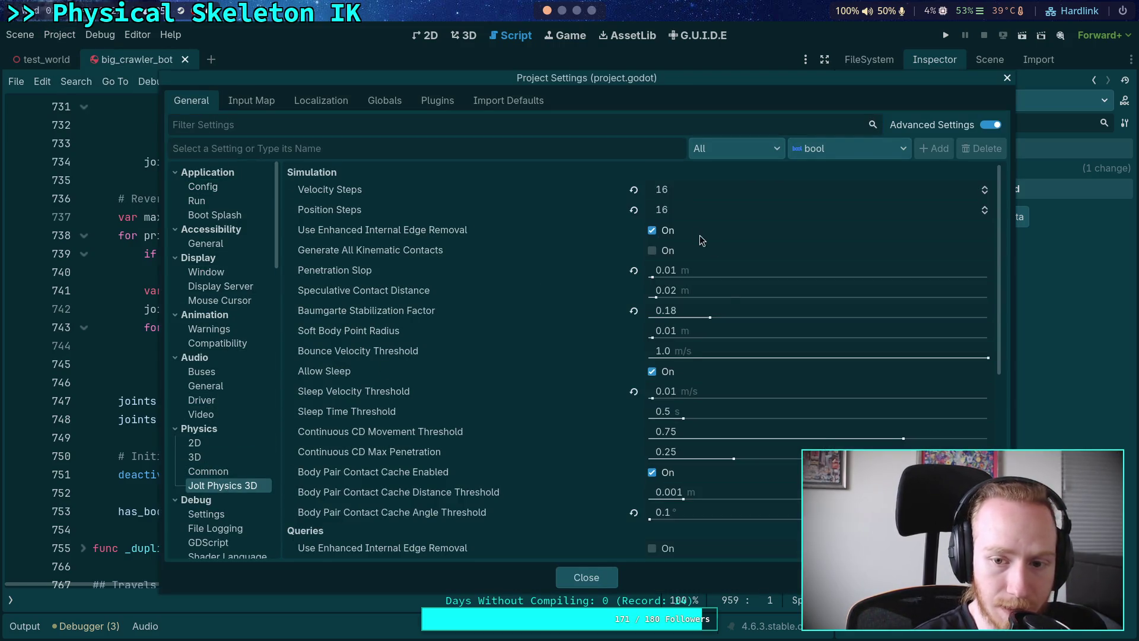
pyautogui.click(711, 316)
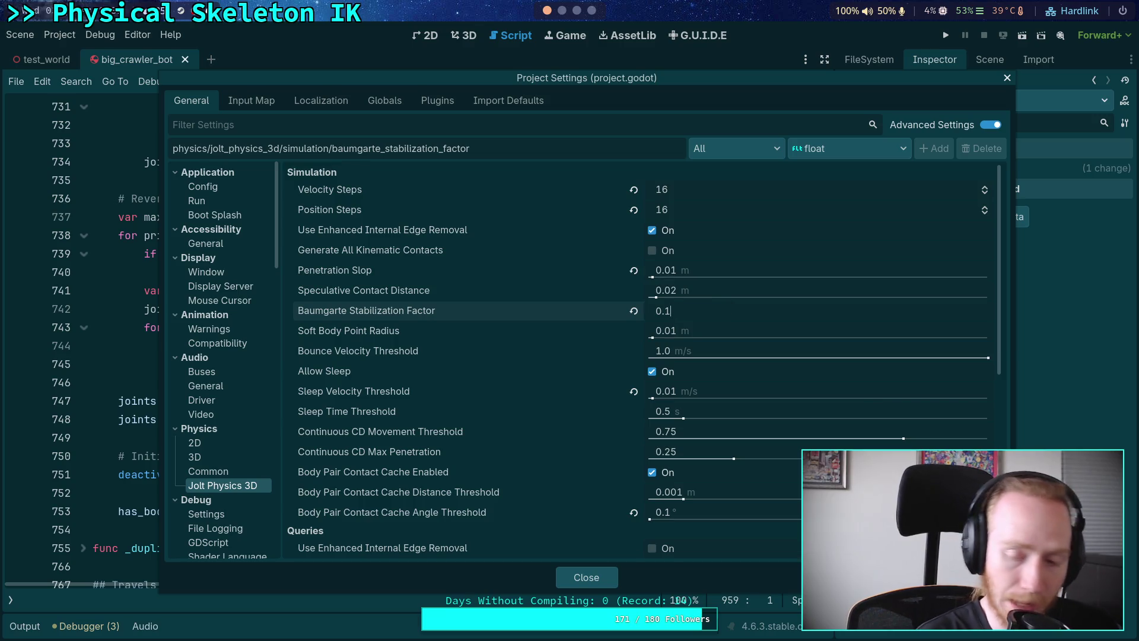
pyautogui.click(584, 581)
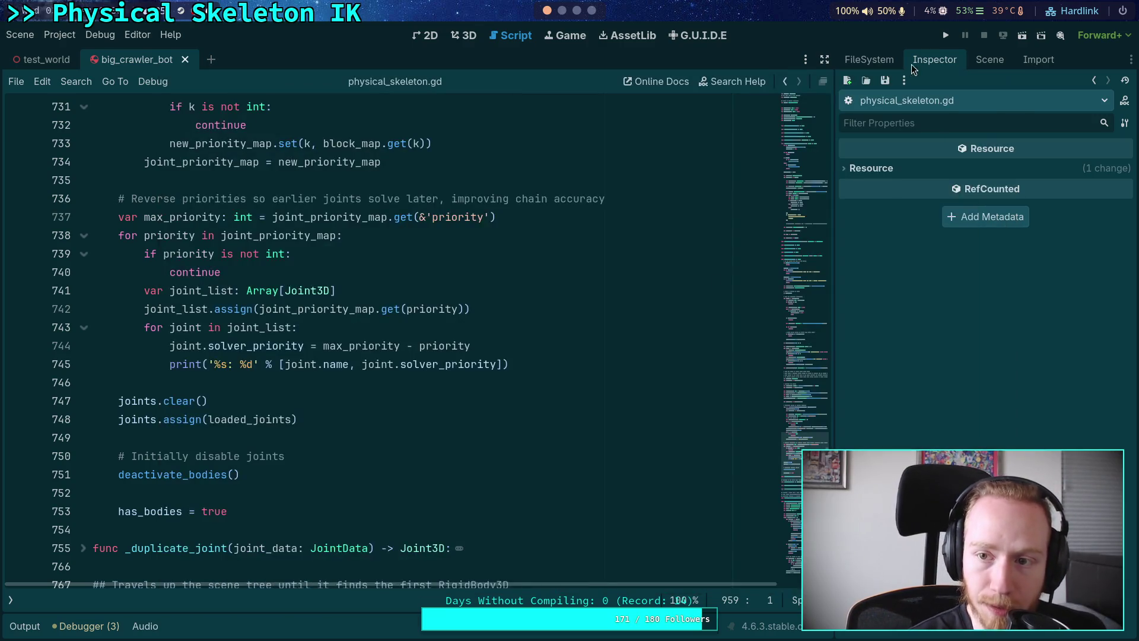
# Run the project and watch the crawler fullscreen before restoring it beside the editor
pyautogui.click(944, 38)
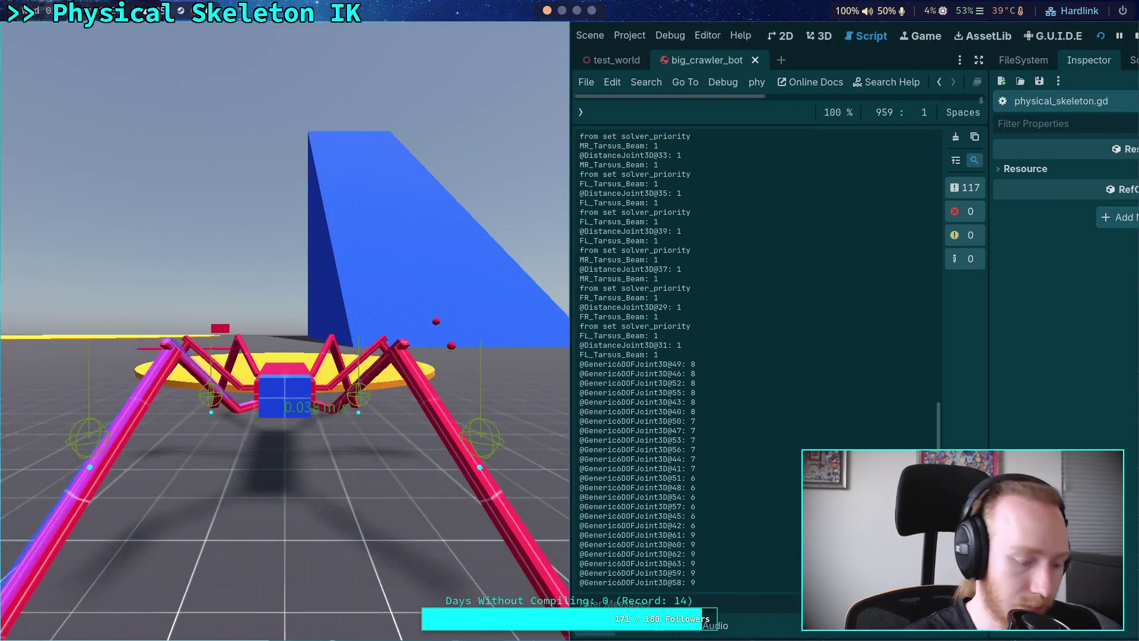
pyautogui.press('super+f')
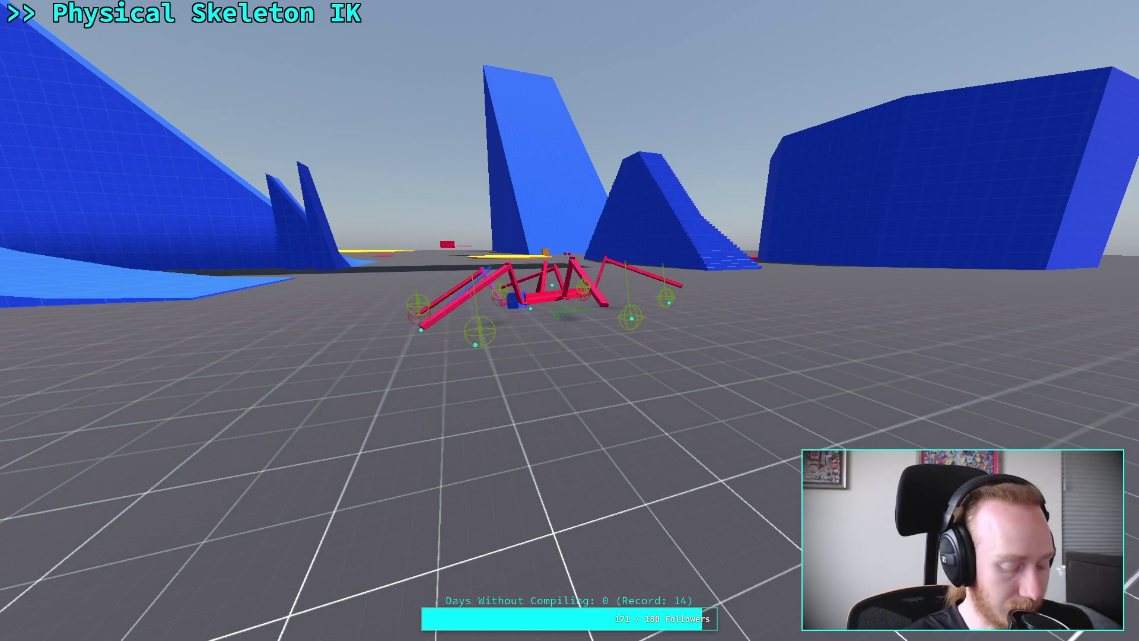
pyautogui.press('super+f')
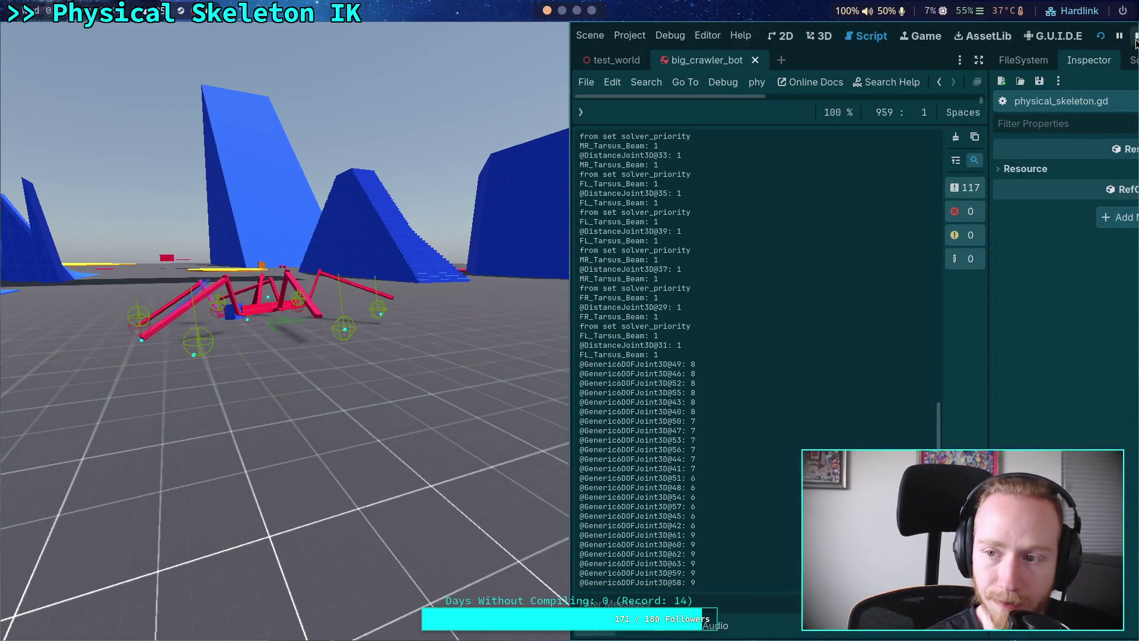
# Stop the game and inspect the FR_Femur_Joint angular limits and FR_Tibia_Joint properties
pyautogui.click(1136, 36)
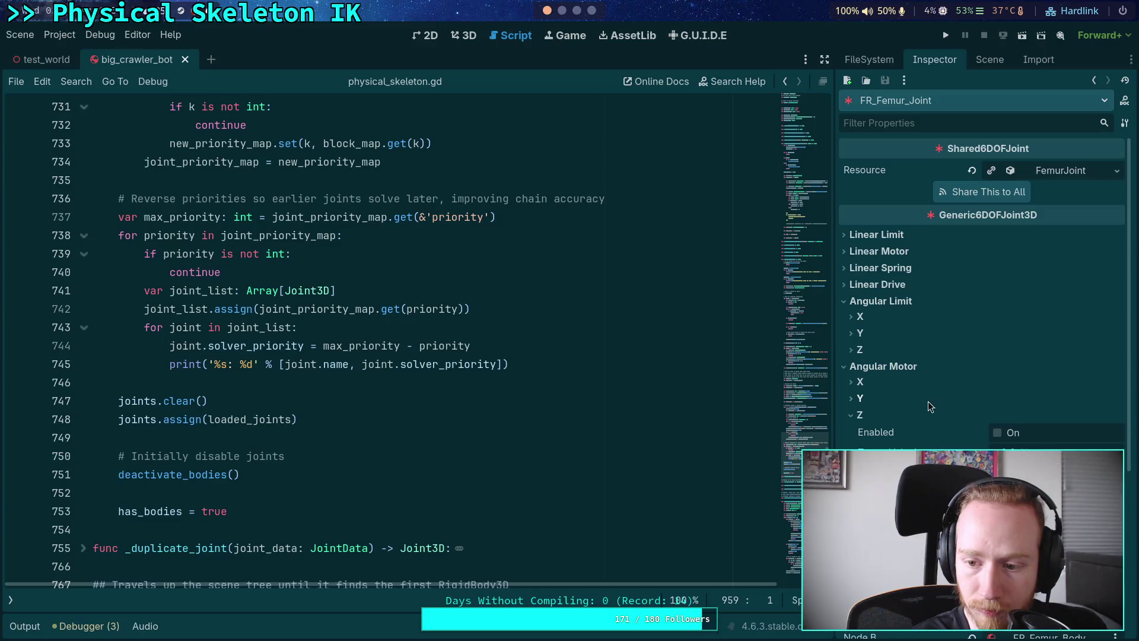
pyautogui.click(872, 340)
pyautogui.click(872, 339)
pyautogui.click(864, 352)
pyautogui.click(863, 352)
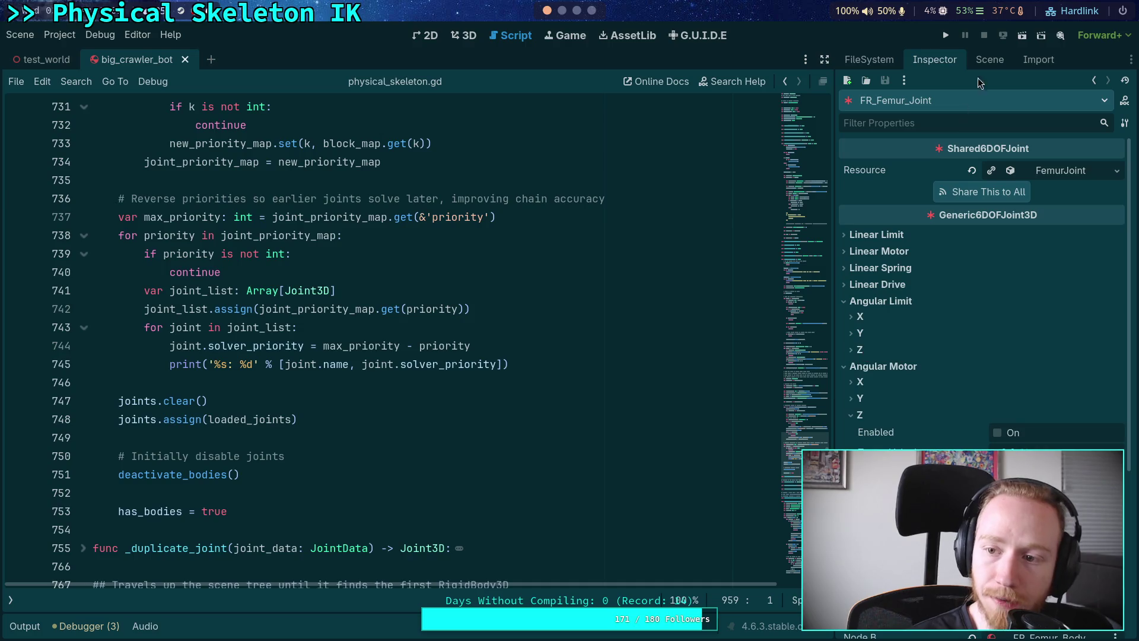
pyautogui.click(990, 59)
pyautogui.click(929, 350)
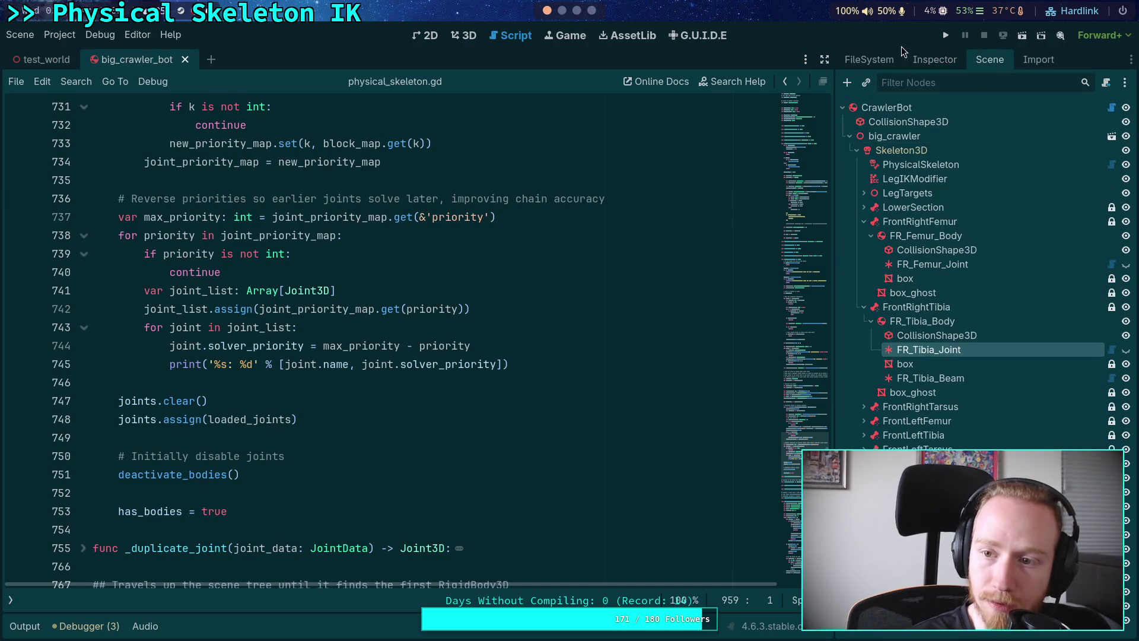
pyautogui.click(933, 59)
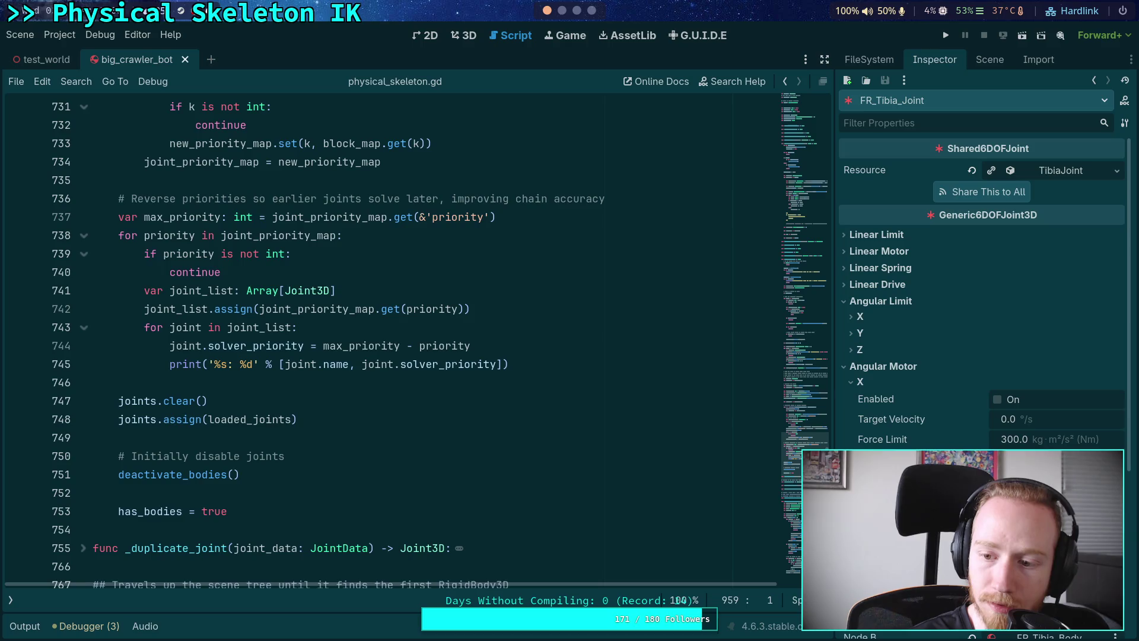
pyautogui.click(509, 365)
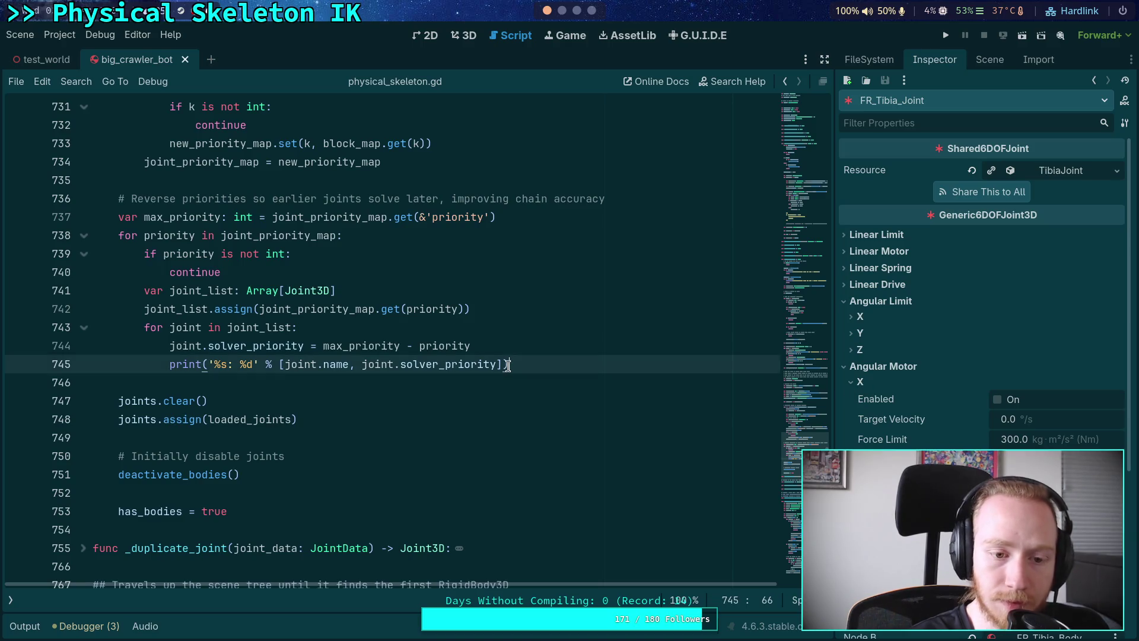
# Search physical_skeleton.gd for MOTOR and step through the matches to the motor target-velocity code
pyautogui.hotkey('ctrl', 'f')
pyautogui.write('MOTOR')
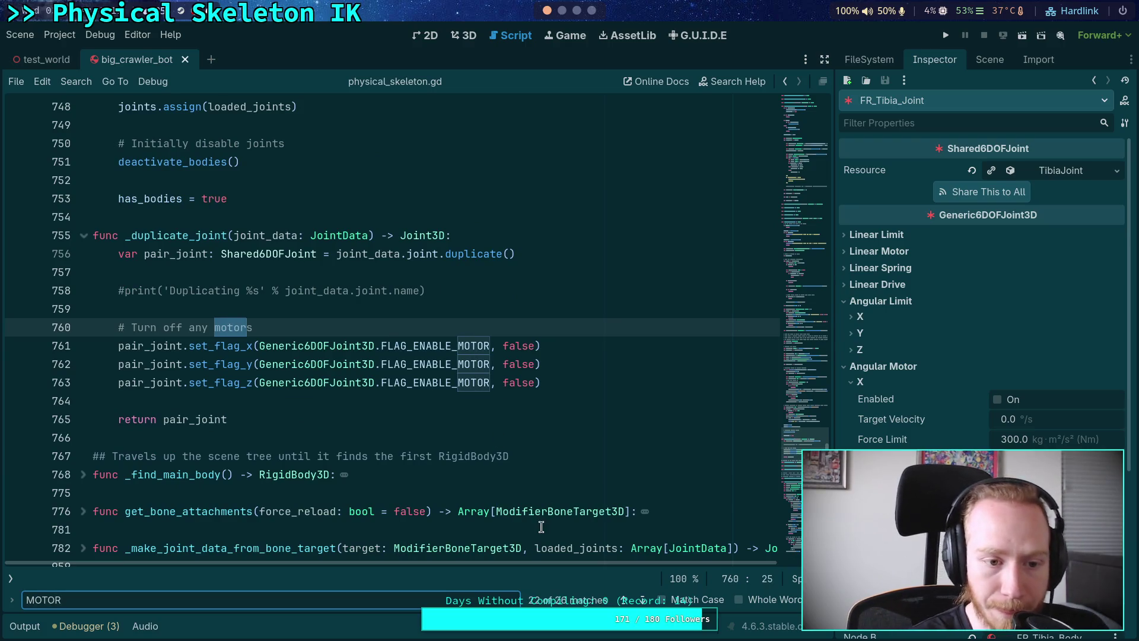
pyautogui.click(638, 598)
pyautogui.click(638, 598)
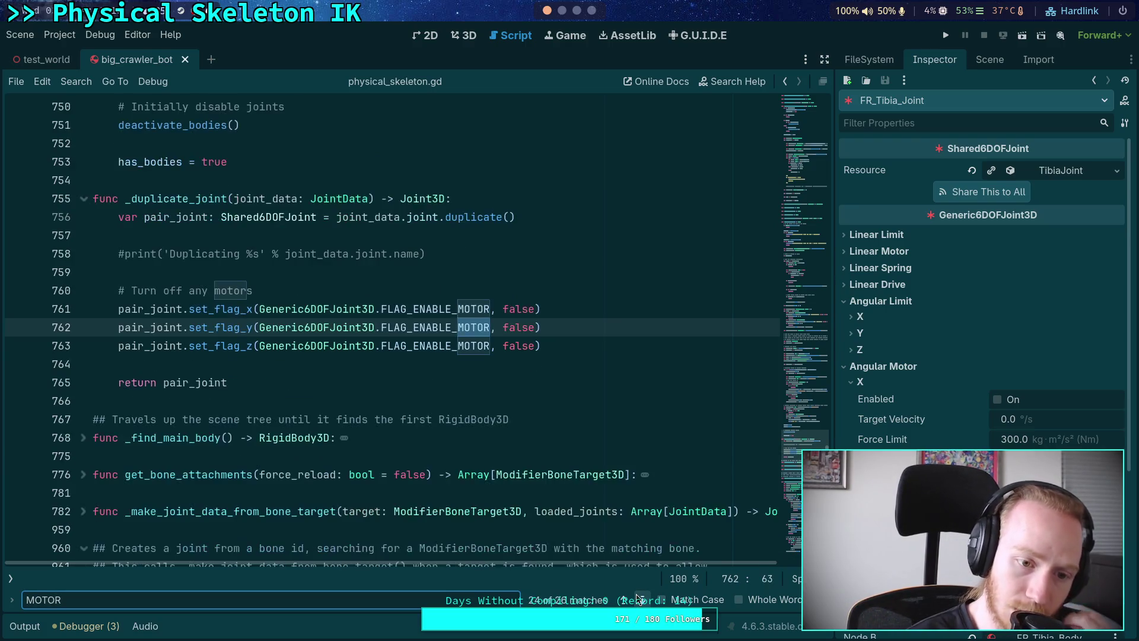
pyautogui.click(638, 598)
pyautogui.click(637, 598)
pyautogui.click(638, 598)
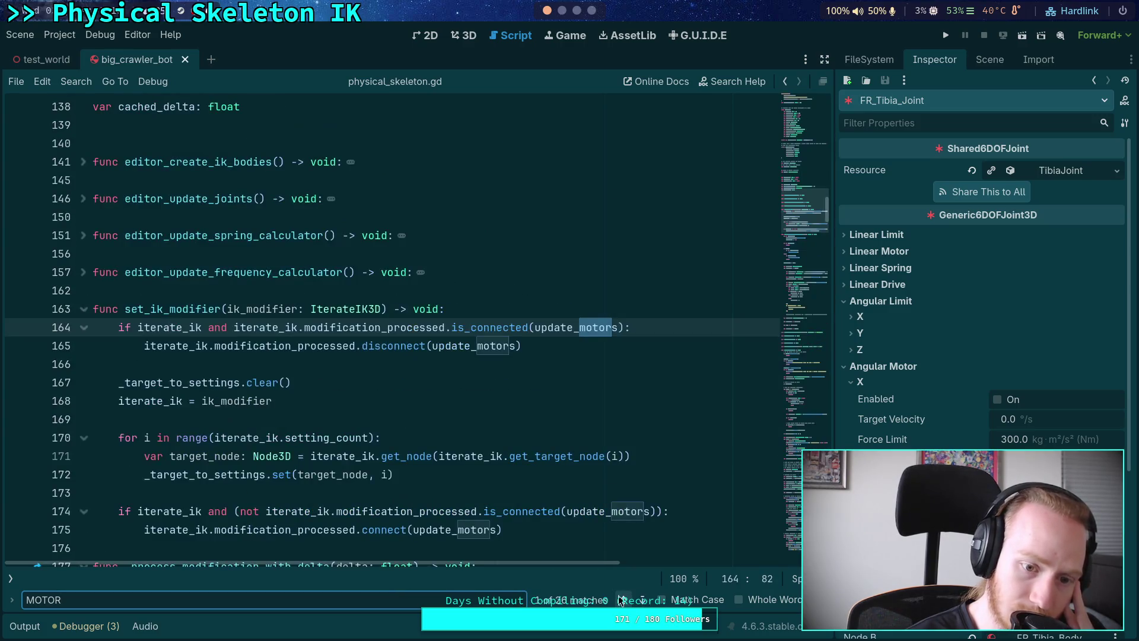
pyautogui.click(619, 601)
pyautogui.click(645, 600)
pyautogui.click(645, 599)
pyautogui.click(645, 599)
pyautogui.click(645, 599)
pyautogui.click(645, 600)
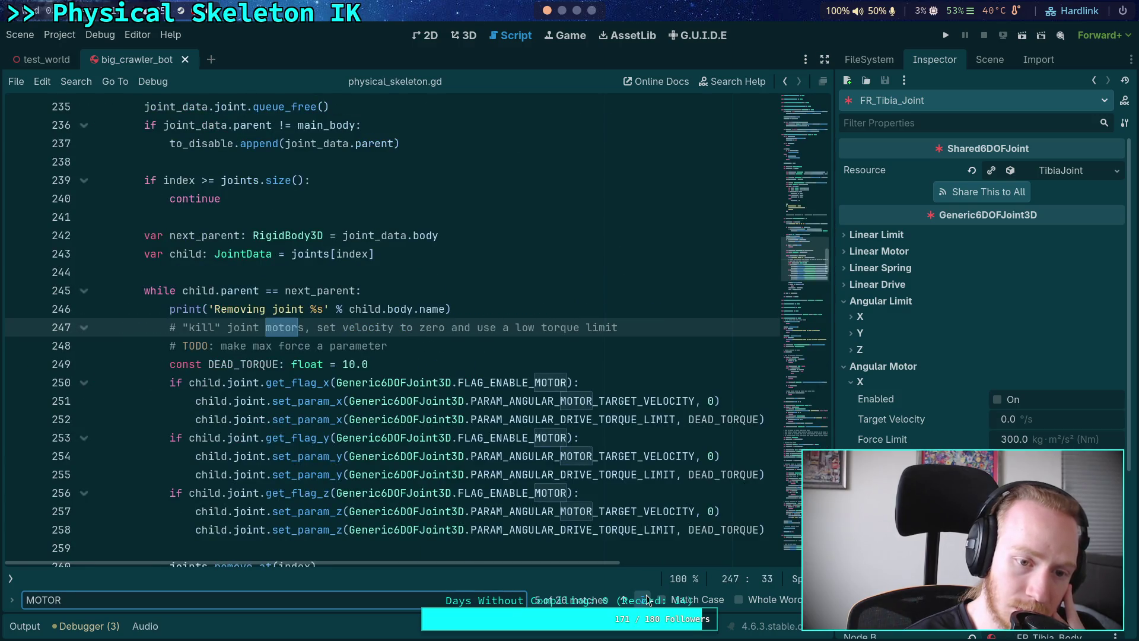
pyautogui.click(645, 599)
pyautogui.click(645, 599)
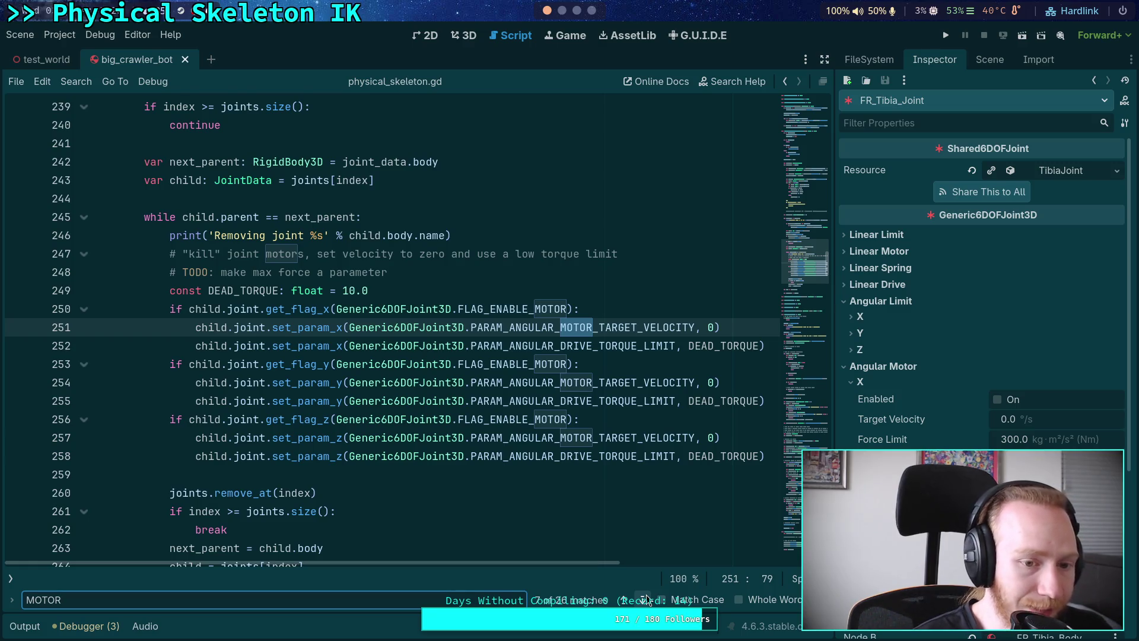
pyautogui.click(645, 600)
pyautogui.click(645, 599)
pyautogui.click(645, 599)
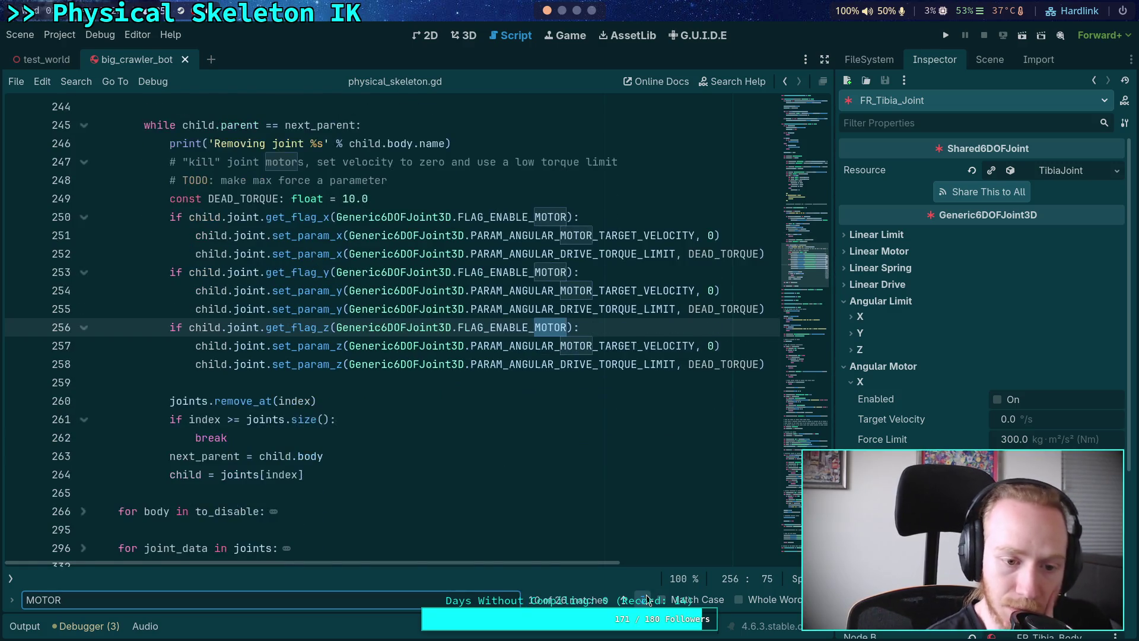
pyautogui.click(645, 600)
pyautogui.click(645, 599)
pyautogui.click(645, 599)
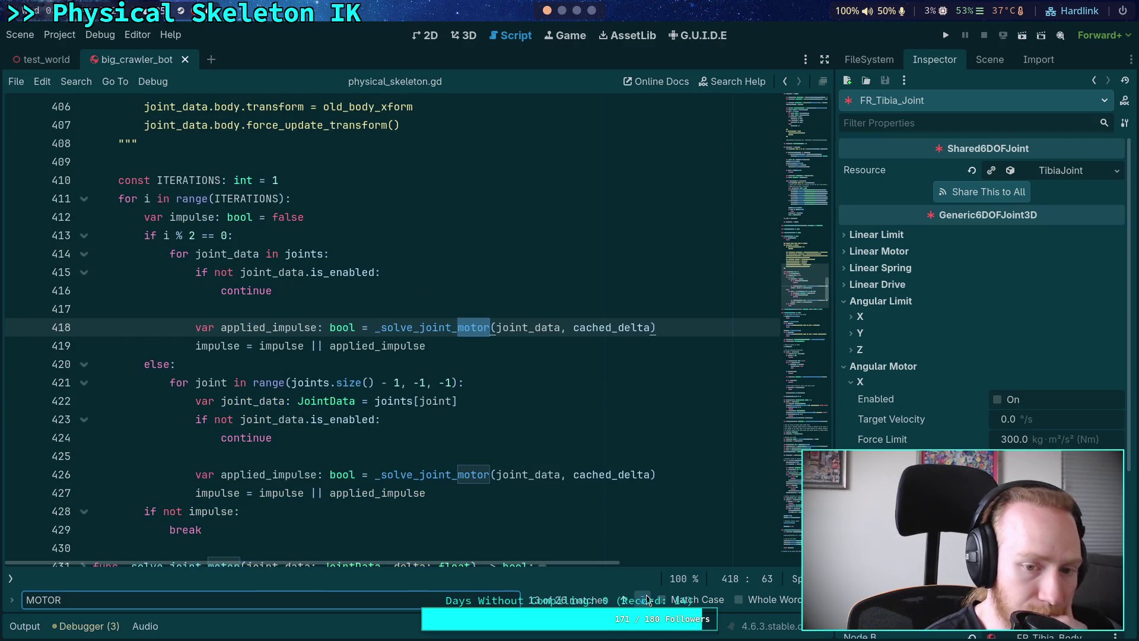
pyautogui.click(645, 600)
pyautogui.click(645, 599)
pyautogui.click(645, 599)
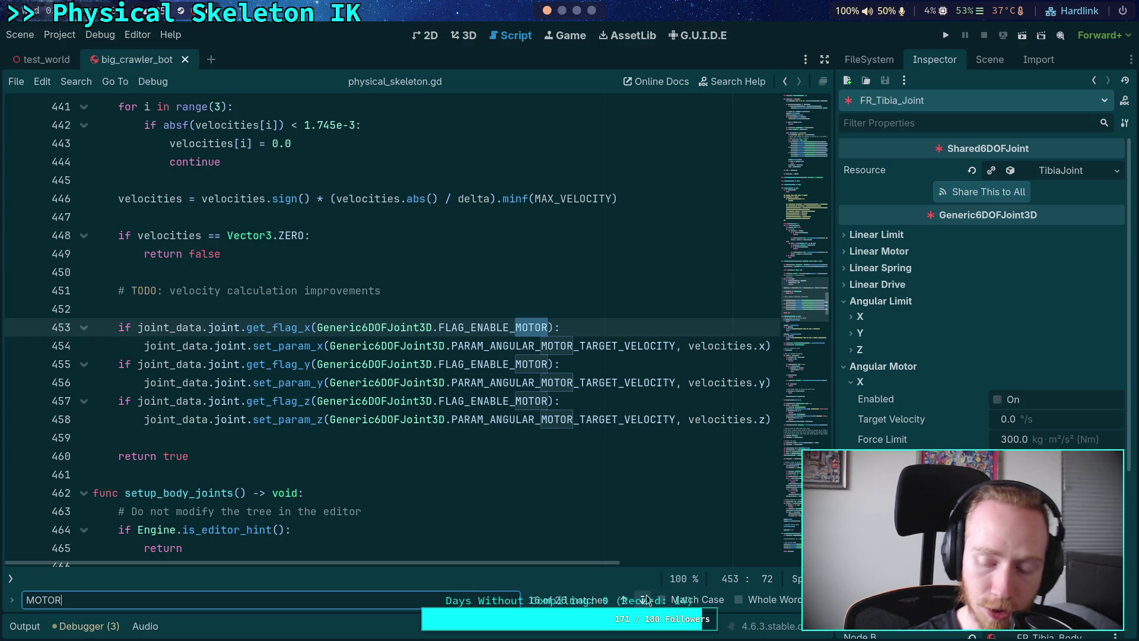
pyautogui.click(580, 525)
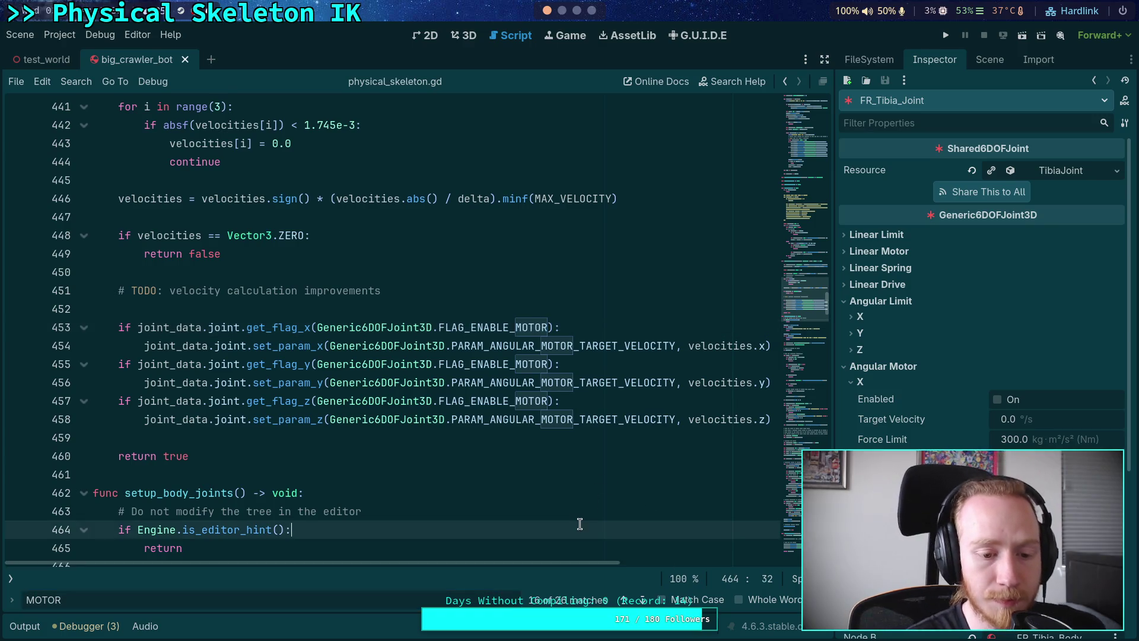
# Lower PhysicalSkeleton's First Joint Copies and Joint Copies to 0 and test-run the crawler
pyautogui.click(988, 59)
pyautogui.click(917, 167)
pyautogui.click(942, 64)
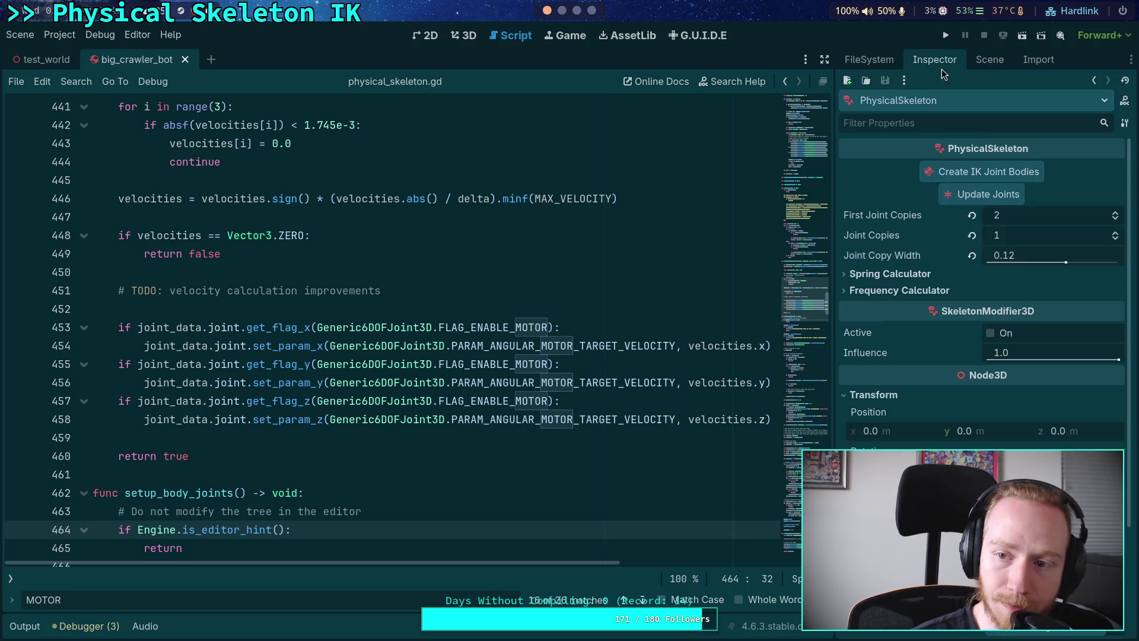
pyautogui.click(1114, 221)
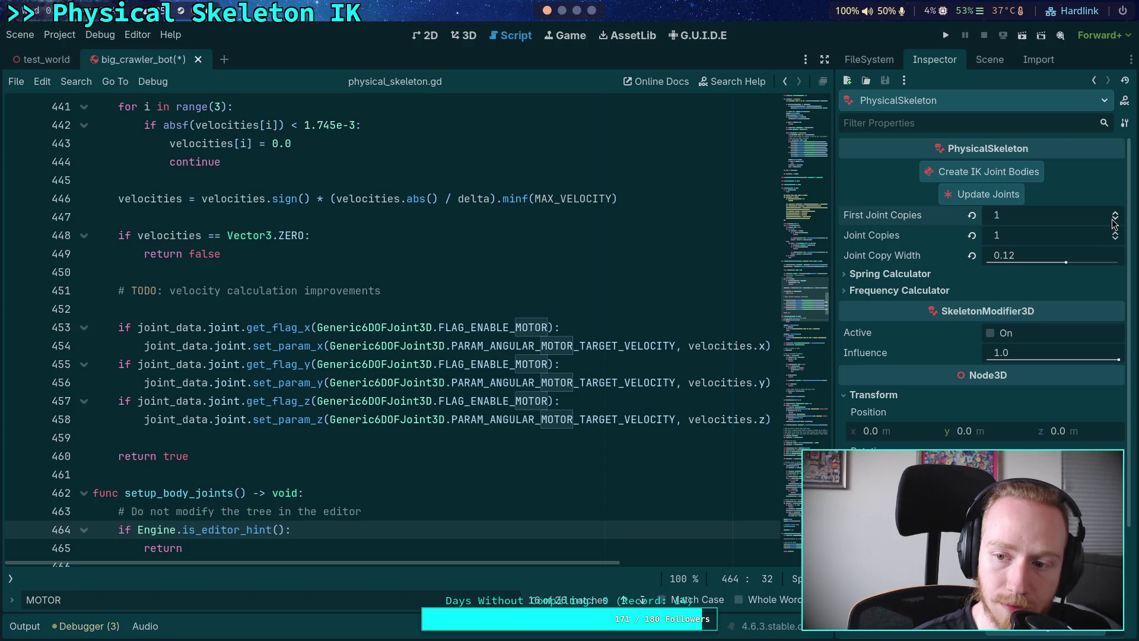
pyautogui.click(1115, 238)
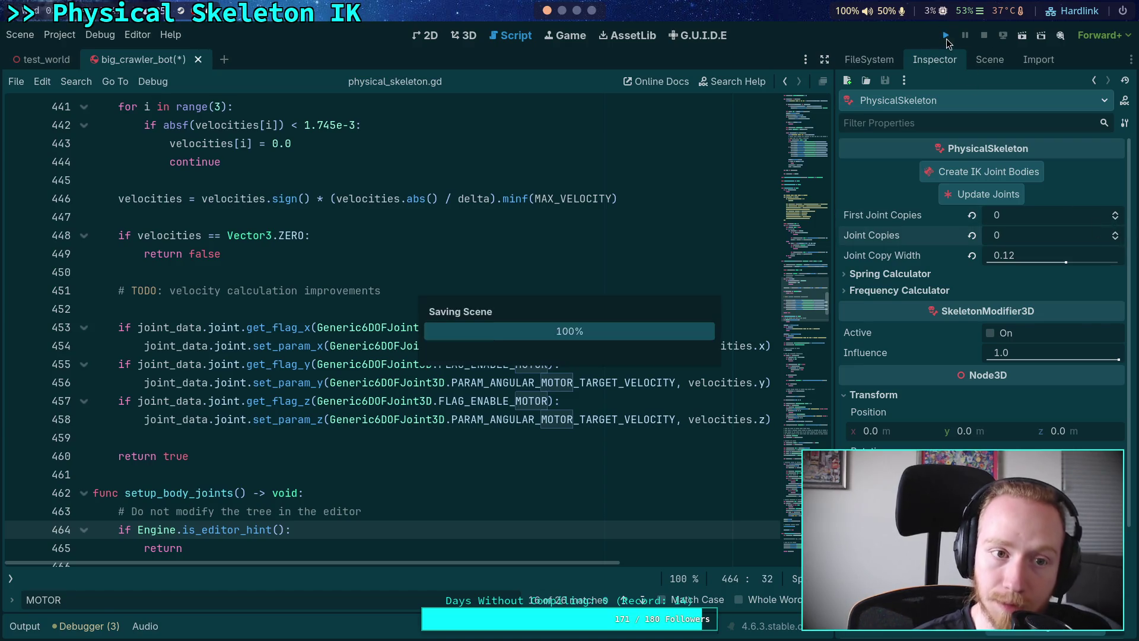
pyautogui.click(946, 38)
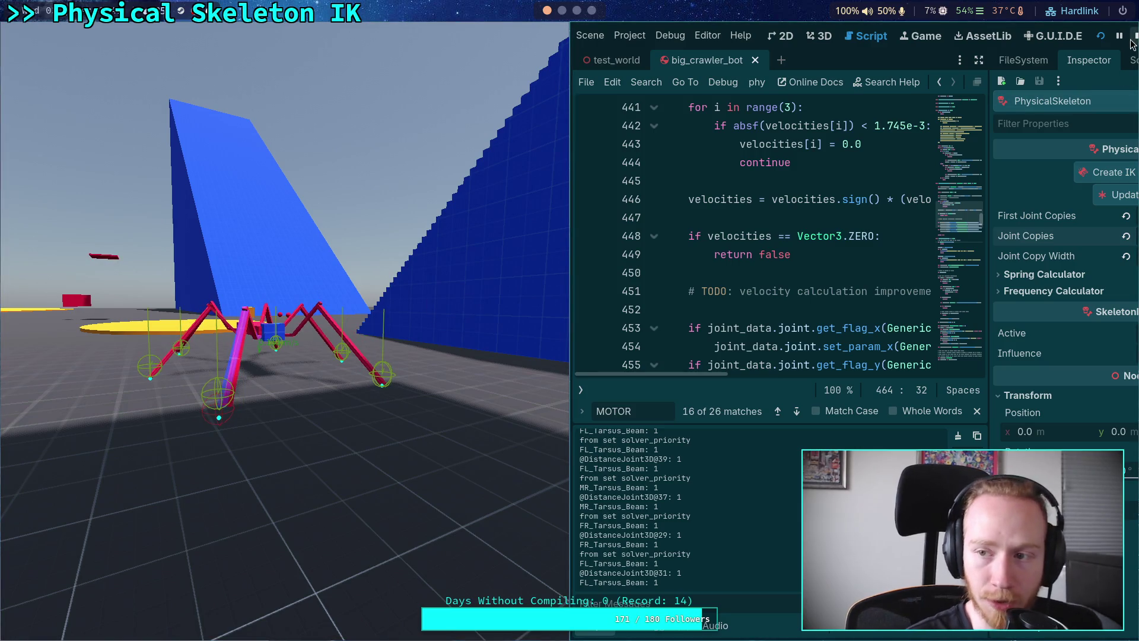
pyautogui.press('F8')
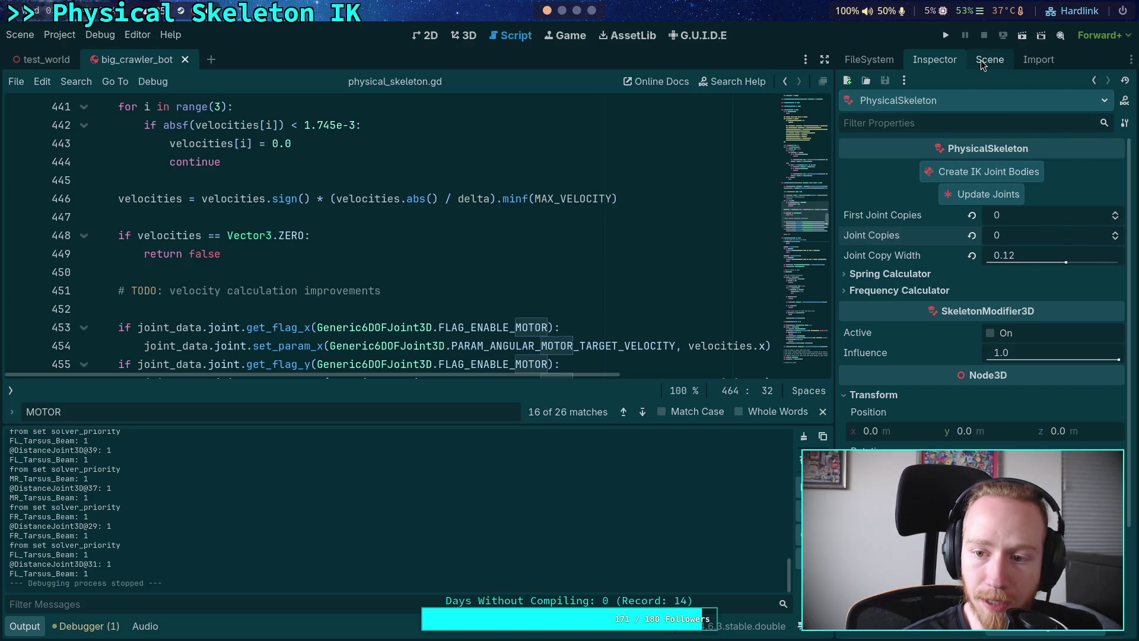
# Open Project Settings and start editing the Jolt Baumgarte Stabilization Factor value
pyautogui.click(59, 34)
pyautogui.click(57, 54)
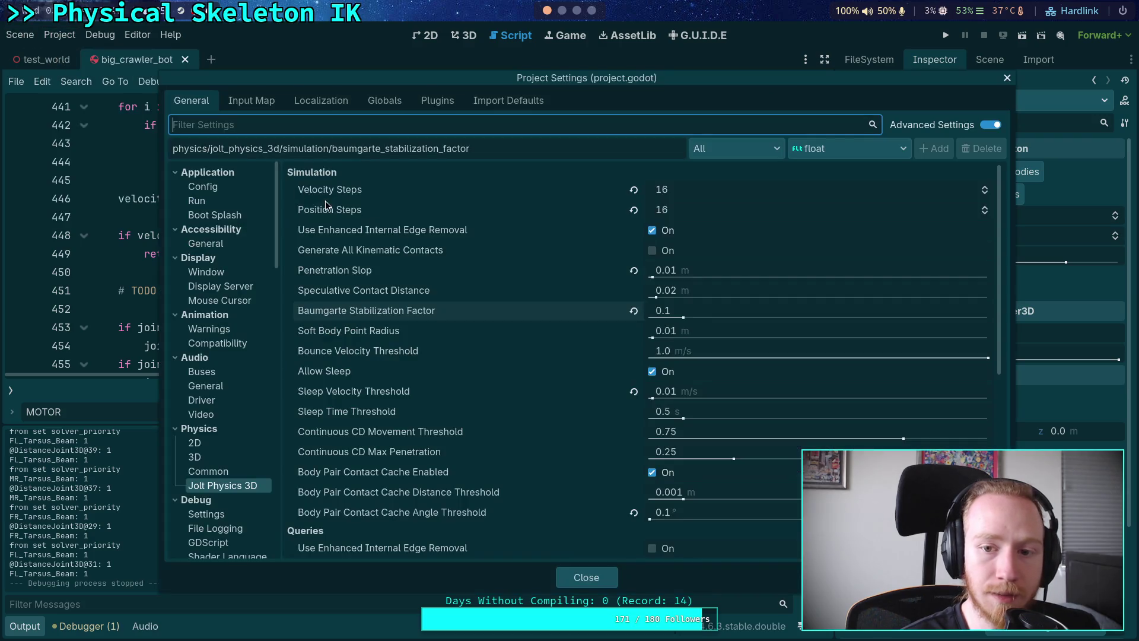
pyautogui.click(727, 315)
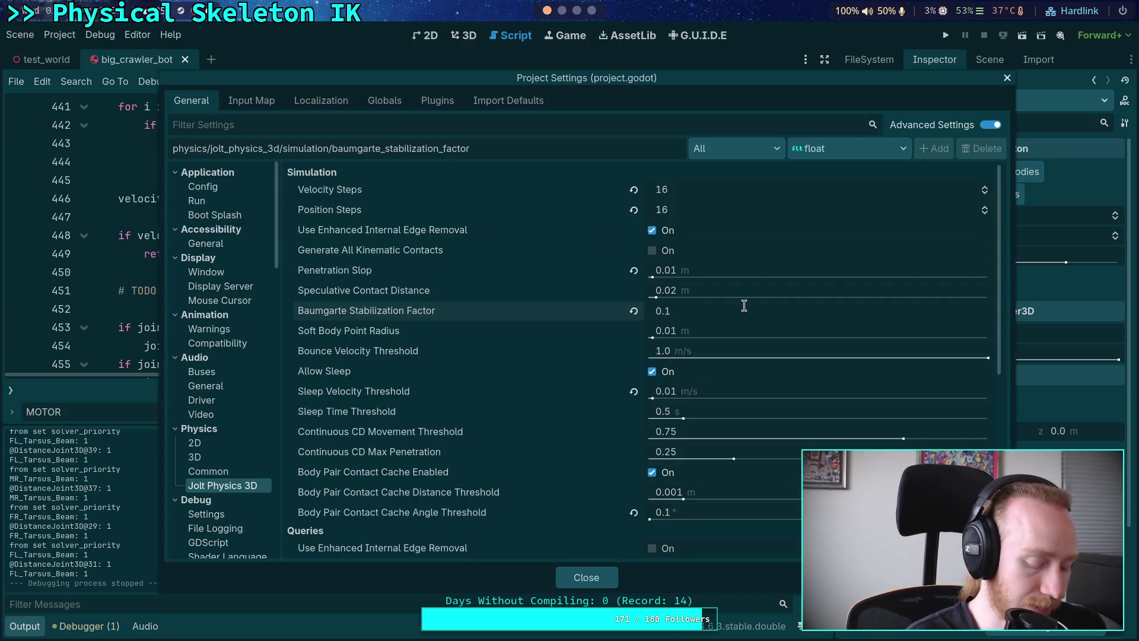
pyautogui.click(561, 10)
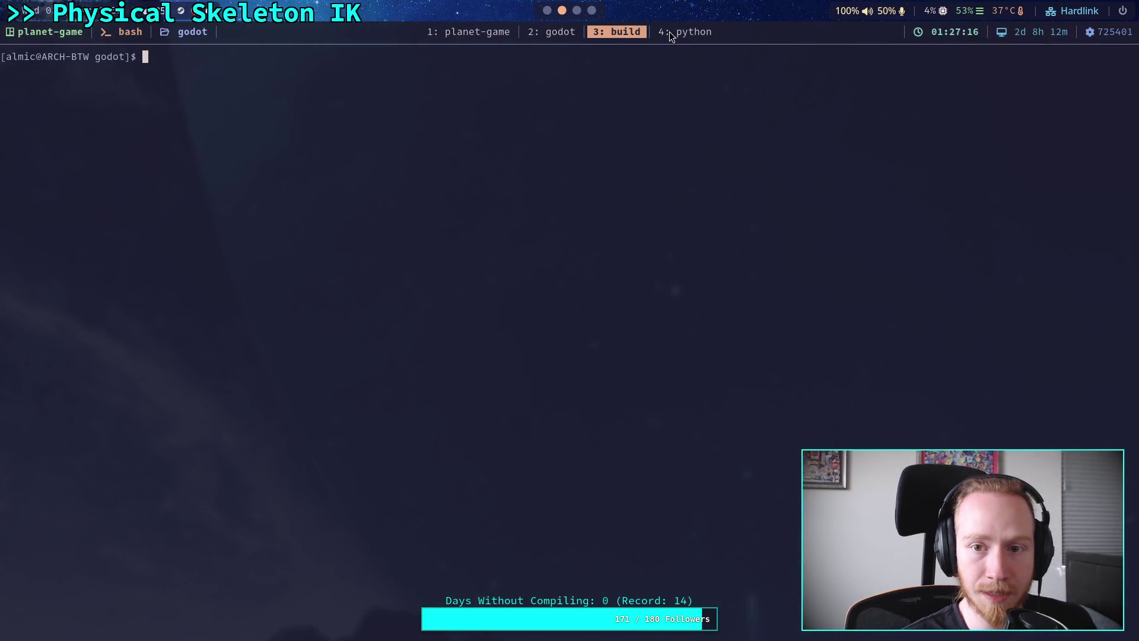
# Evaluate 1.-(0.8**(2/16)) in the Python REPL, getting about 0.0275, and return to Godot
pyautogui.click(670, 33)
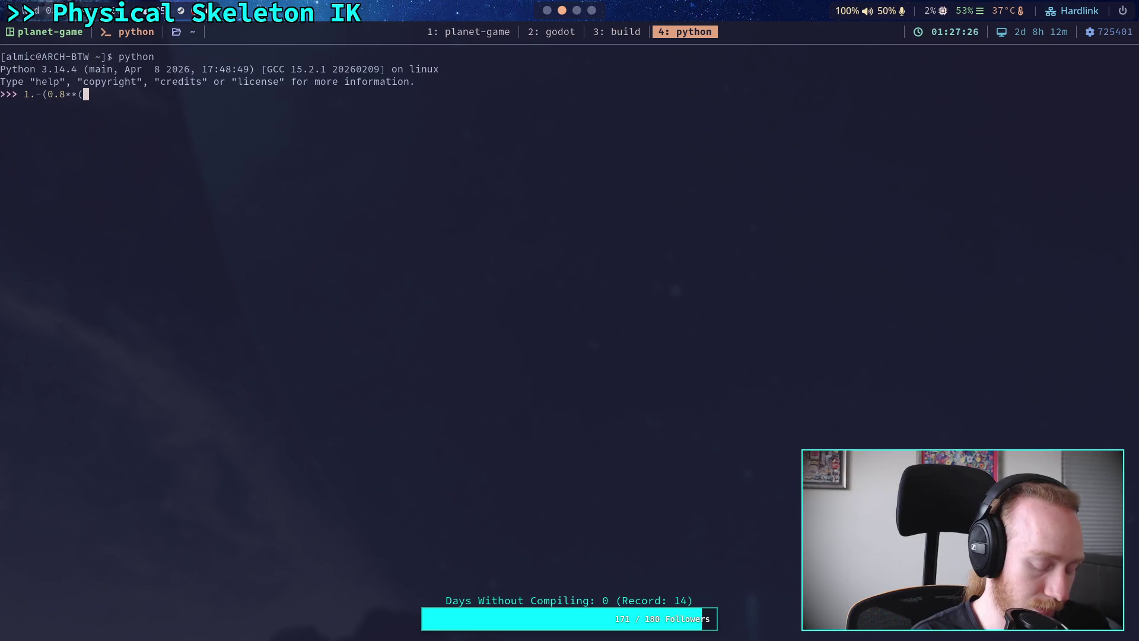
pyautogui.write('1.-(0.8**(2/16')
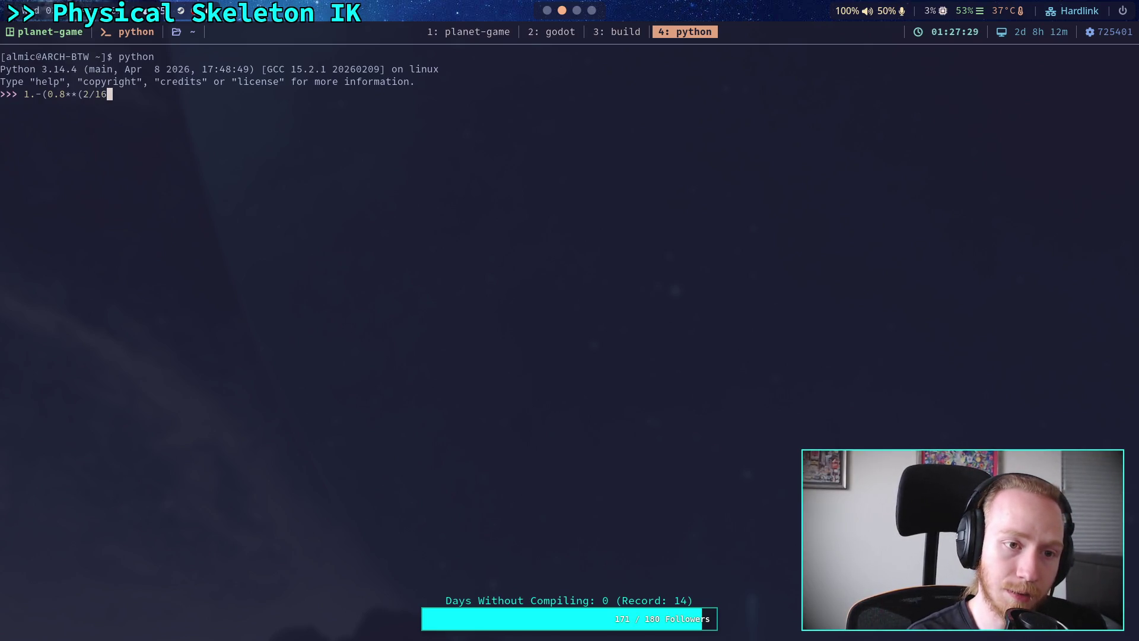
pyautogui.write('))')
pyautogui.press('Return')
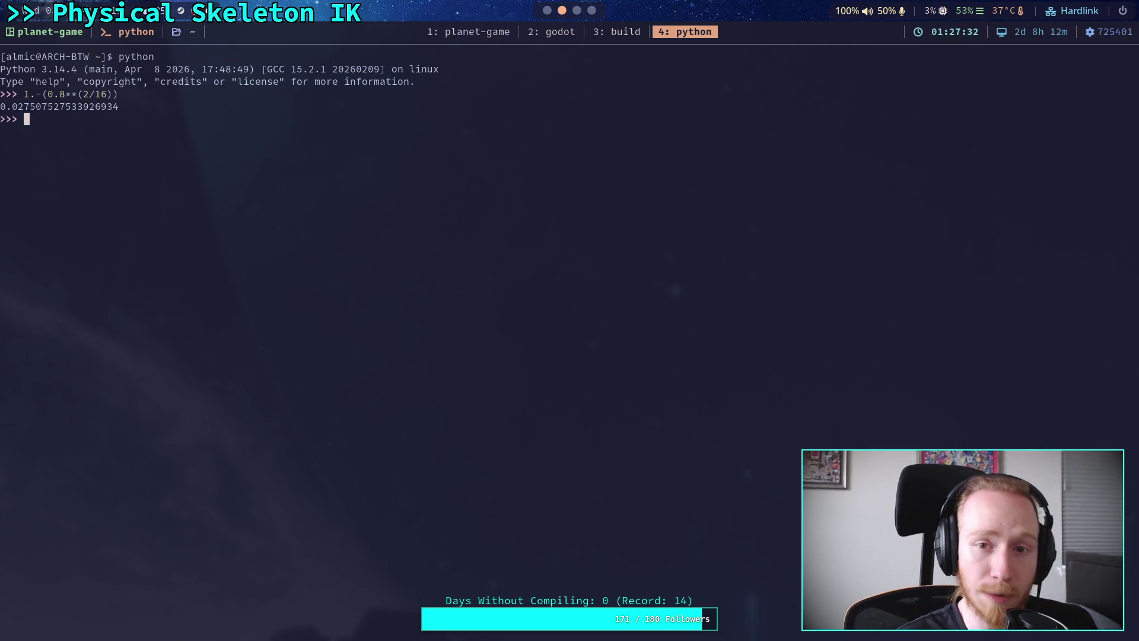
pyautogui.click(549, 12)
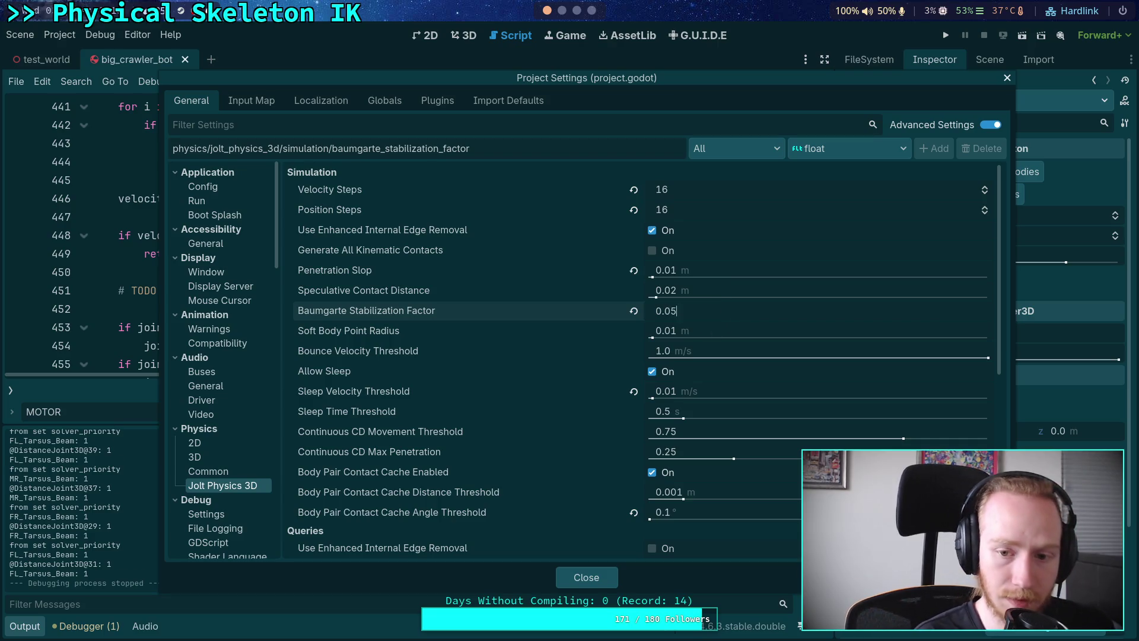
# Commit a Baumgarte Stabilization Factor of 0.05, then run and stop a crawler test
pyautogui.press('Return')
pyautogui.click(587, 577)
pyautogui.press('F5')
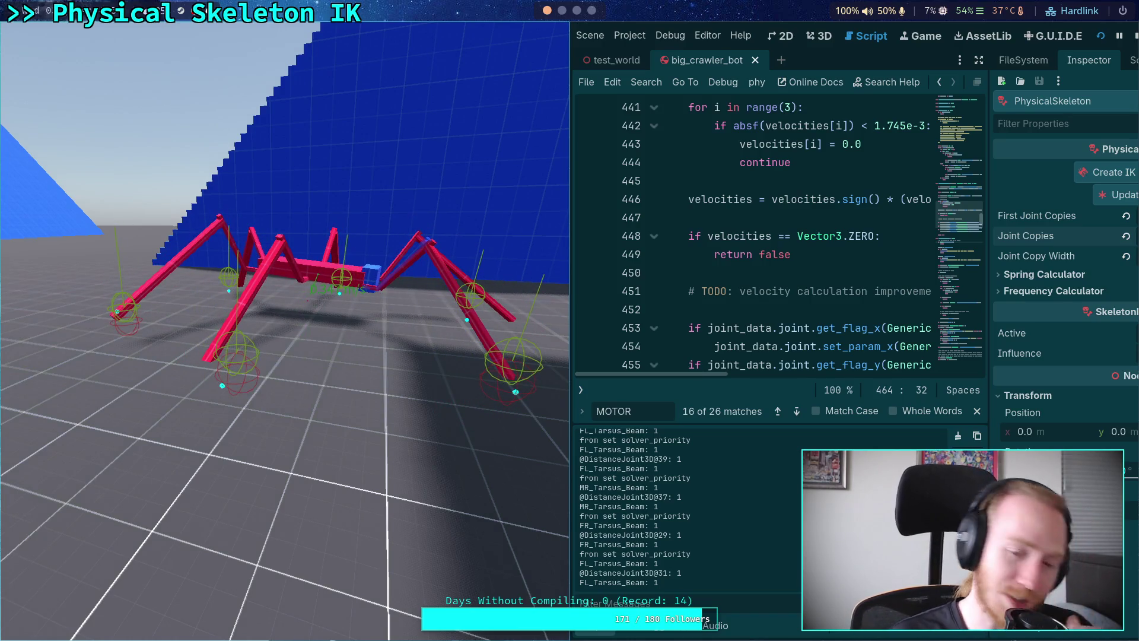
pyautogui.click(1135, 38)
# Change the Baumgarte Stabilization Factor to 0.02 and relaunch the crawler game
pyautogui.click(60, 35)
pyautogui.click(86, 50)
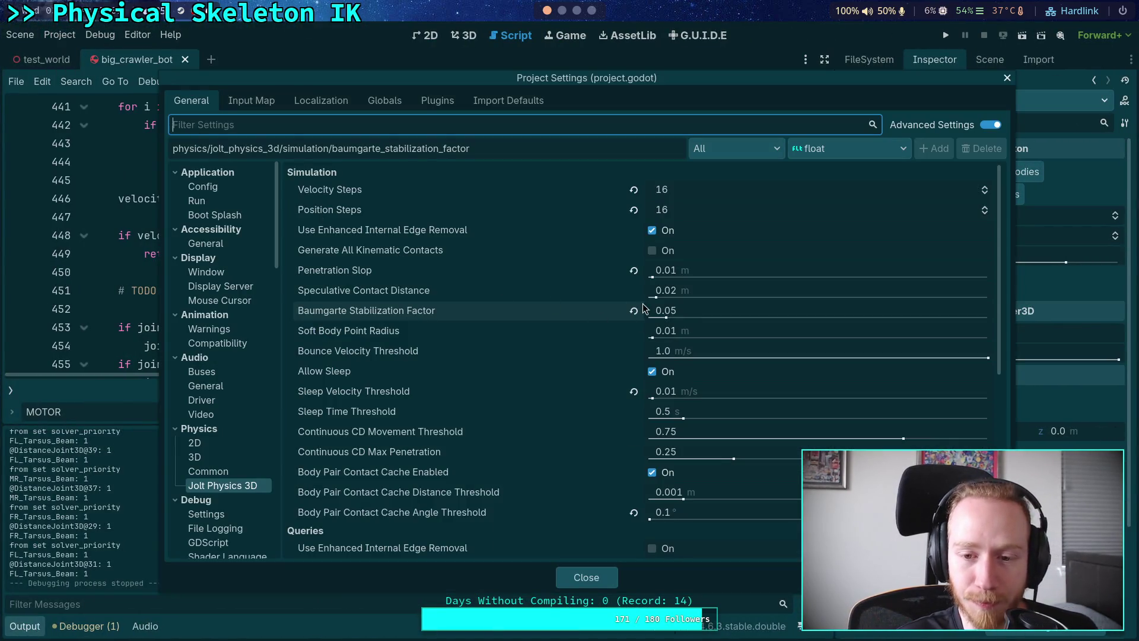
pyautogui.write('0.02')
pyautogui.press('Return')
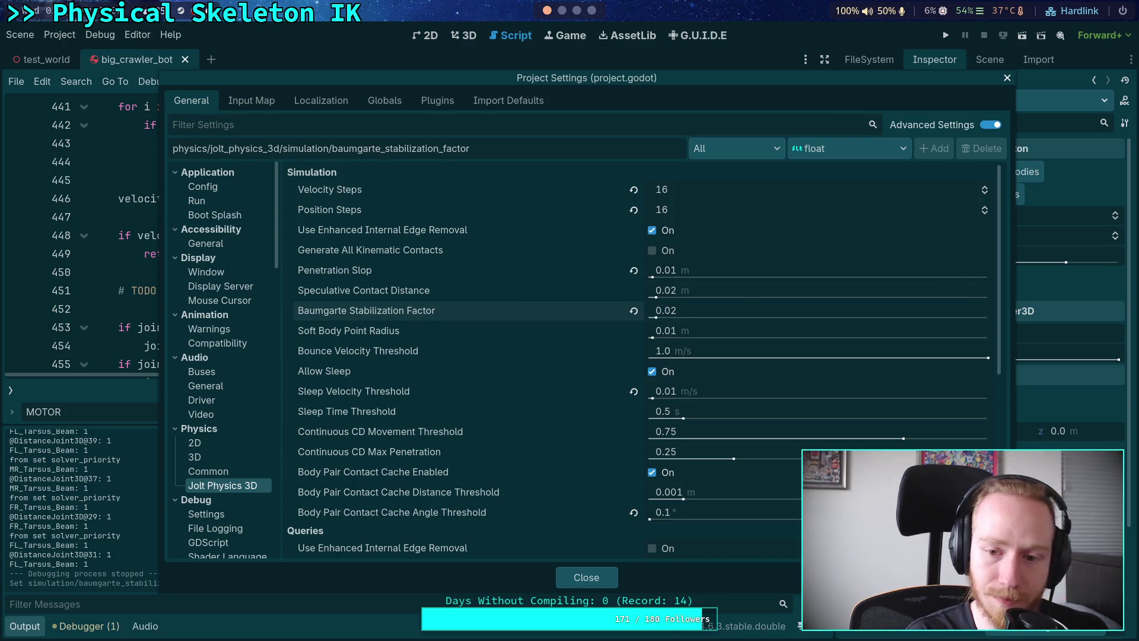
pyautogui.click(580, 575)
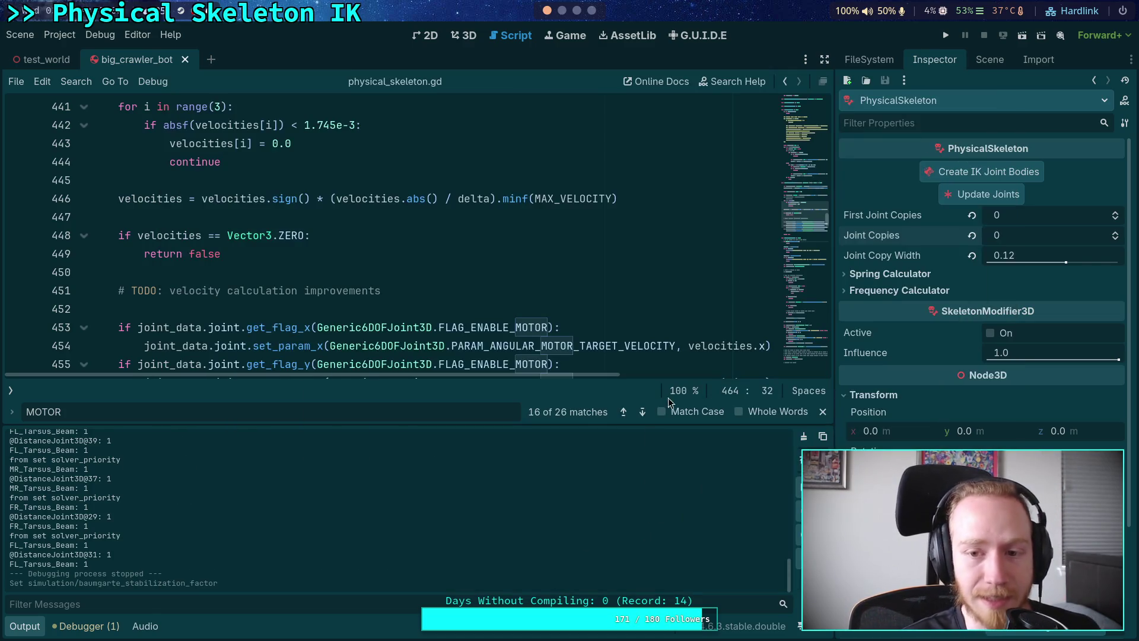
pyautogui.click(946, 36)
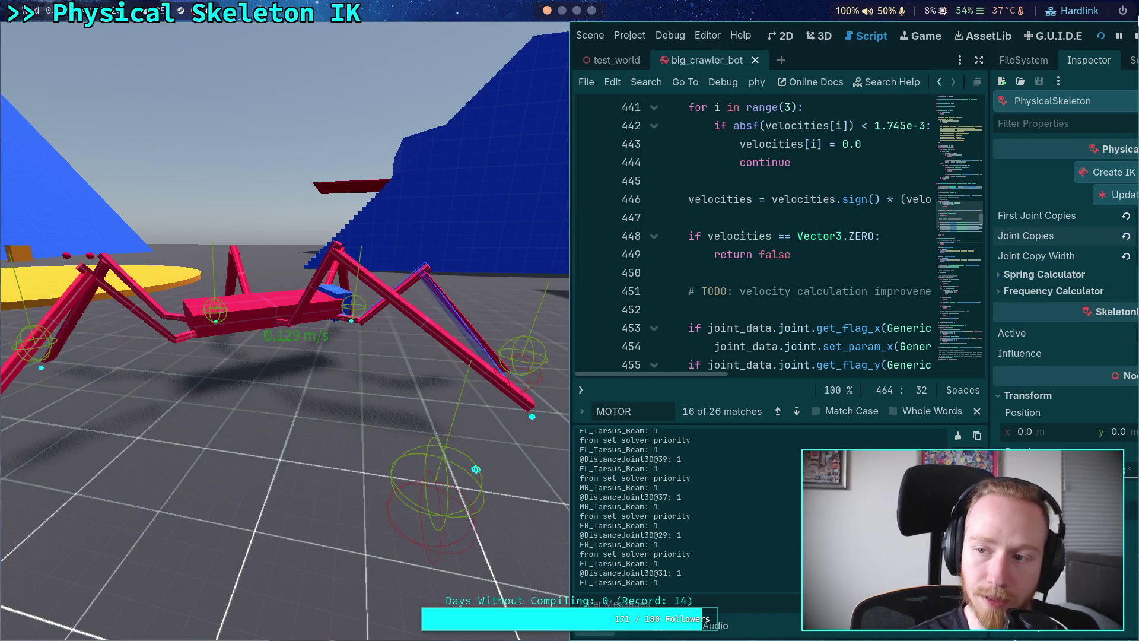
pyautogui.press('F8')
# Enter another Baumgarte Stabilization Factor in Project Settings and relaunch the crawler game
pyautogui.click(59, 35)
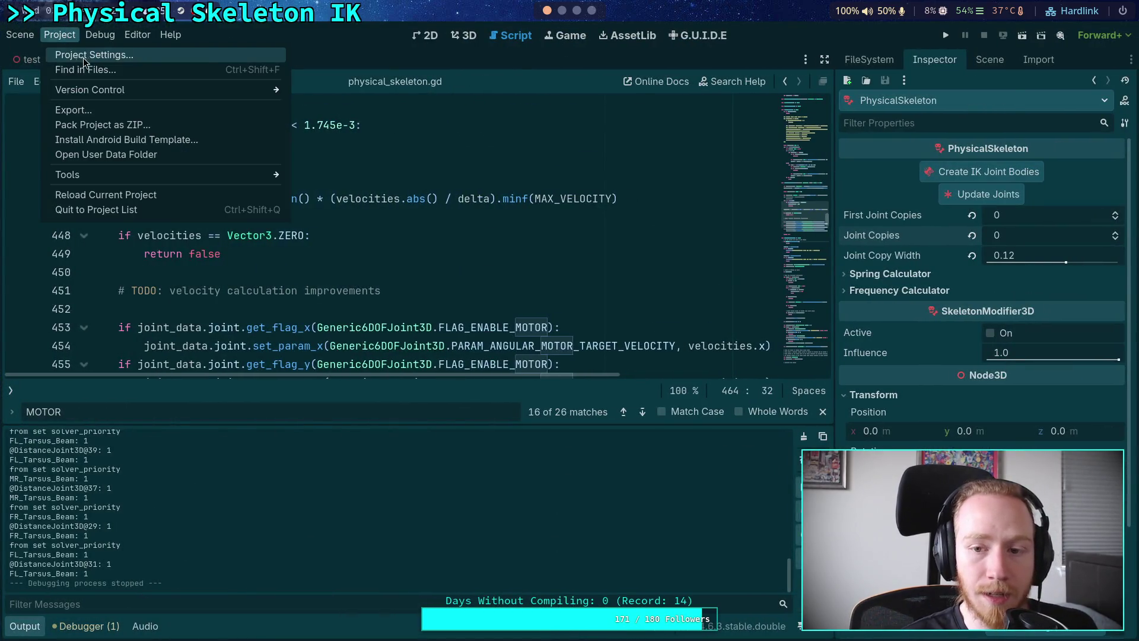
pyautogui.click(79, 53)
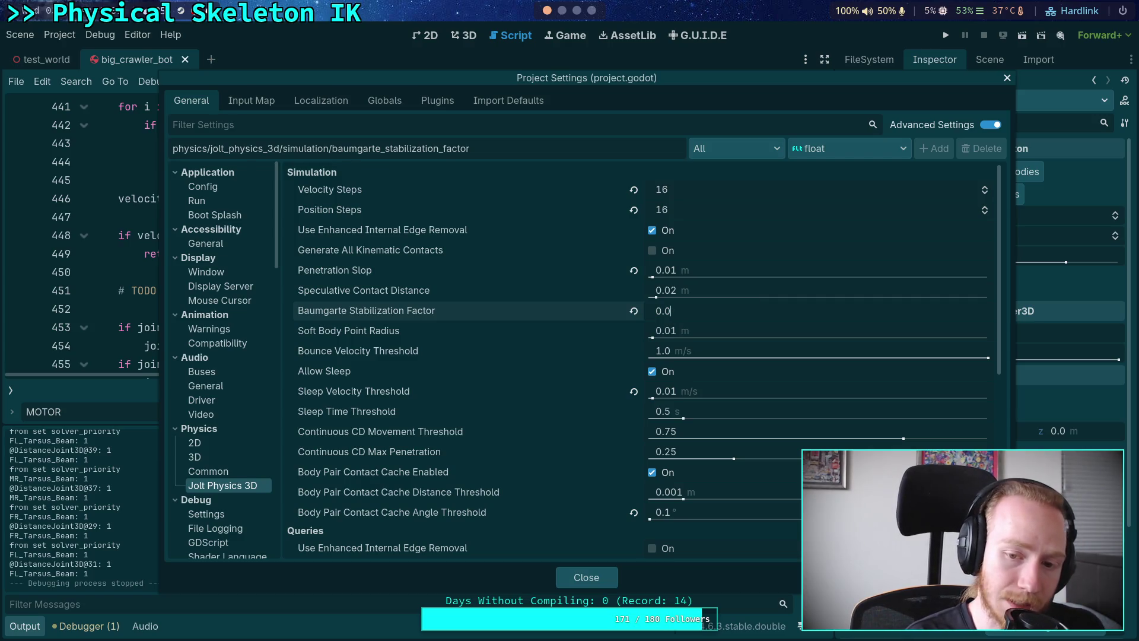
pyautogui.press('Return')
pyautogui.click(589, 575)
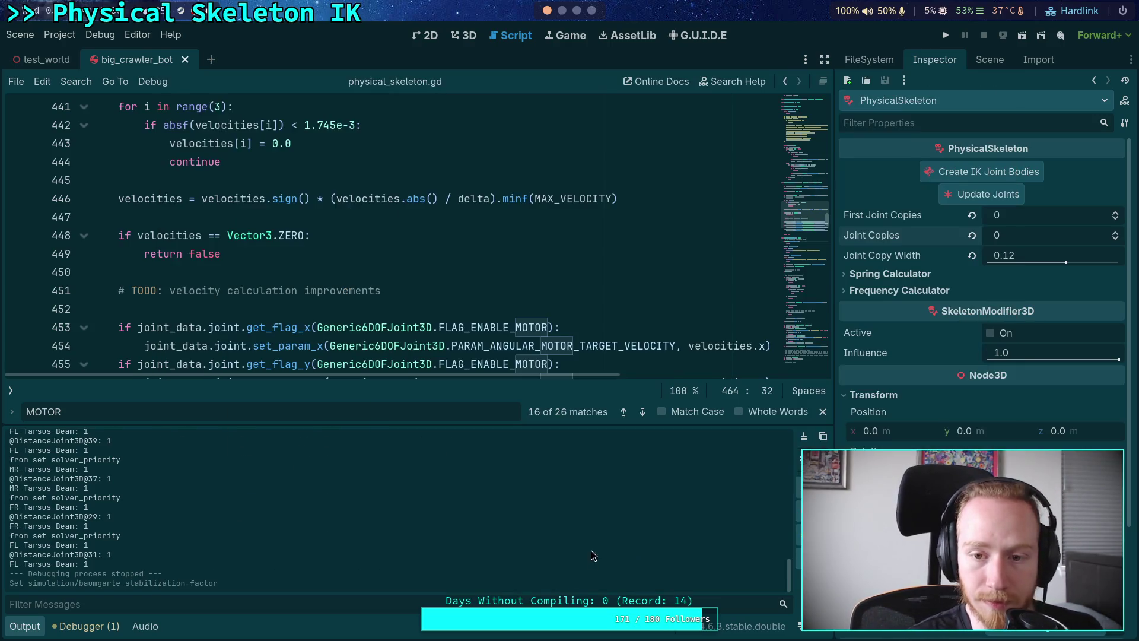
pyautogui.click(947, 36)
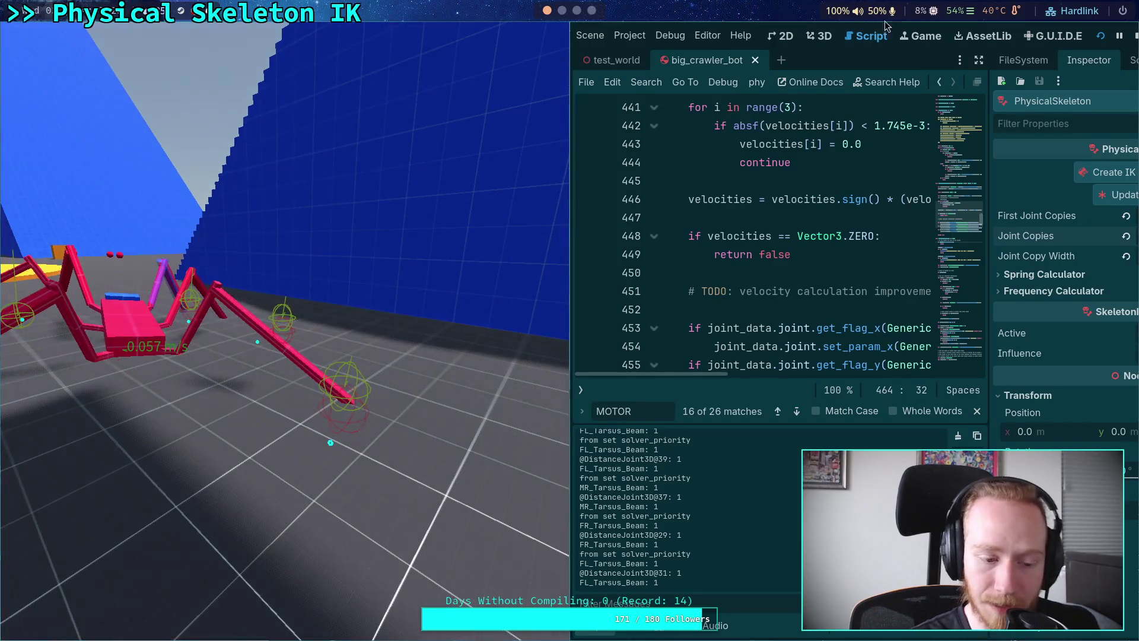
pyautogui.click(1131, 37)
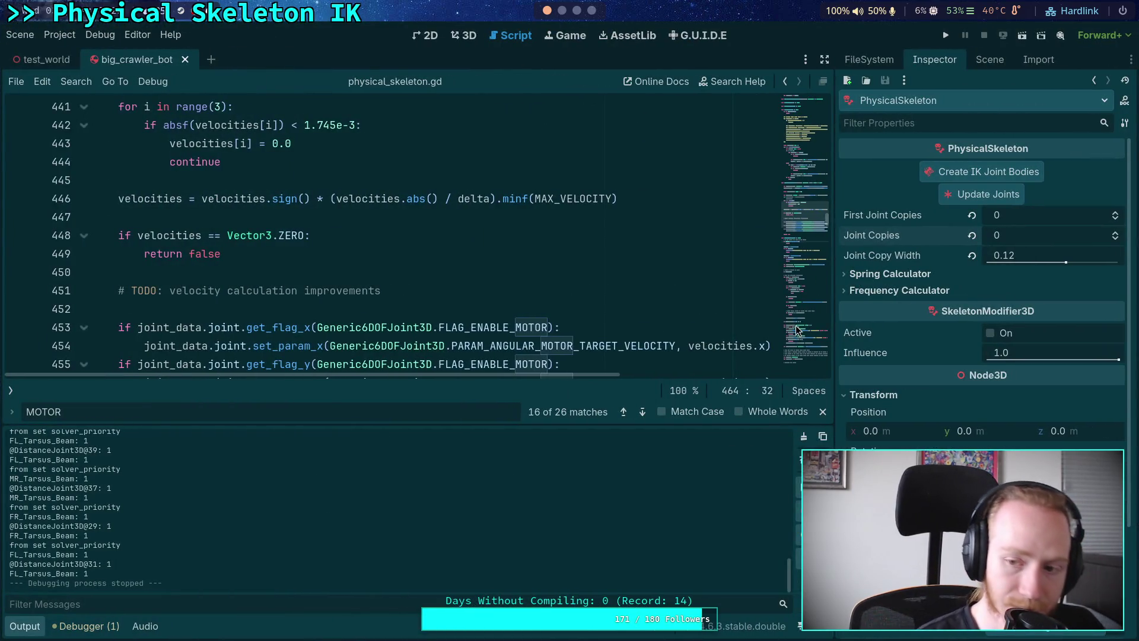
# Set PhysicalSkeleton First Joint Copies to 1 and Joint Copies to 0, then briefly test-run the crawler
pyautogui.click(1115, 235)
pyautogui.click(1116, 215)
pyautogui.click(1116, 219)
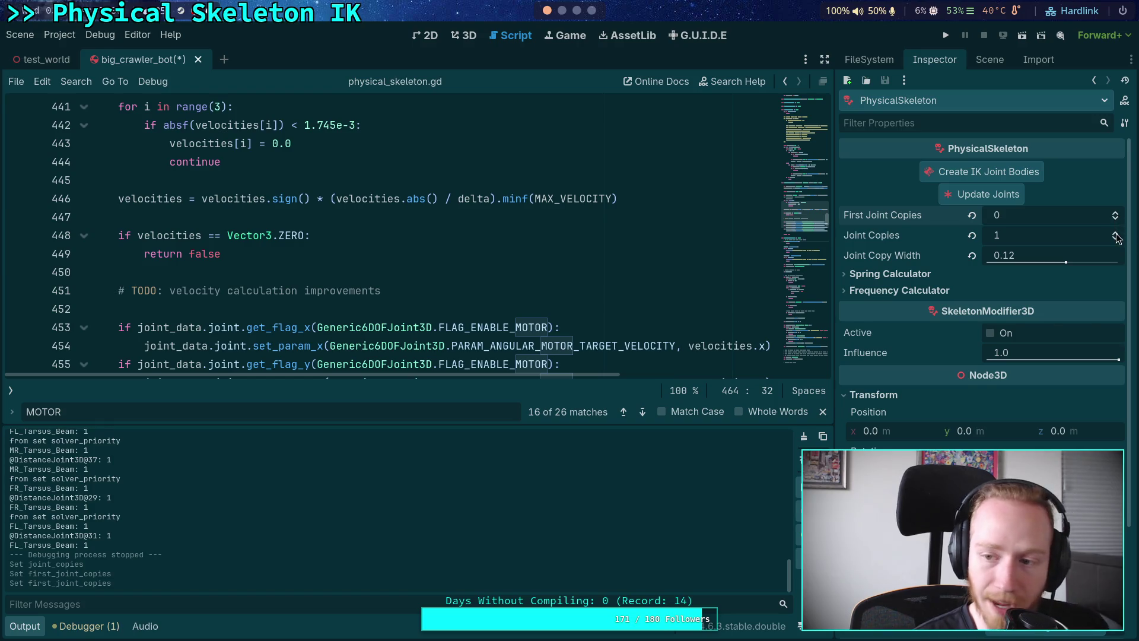
pyautogui.click(1116, 239)
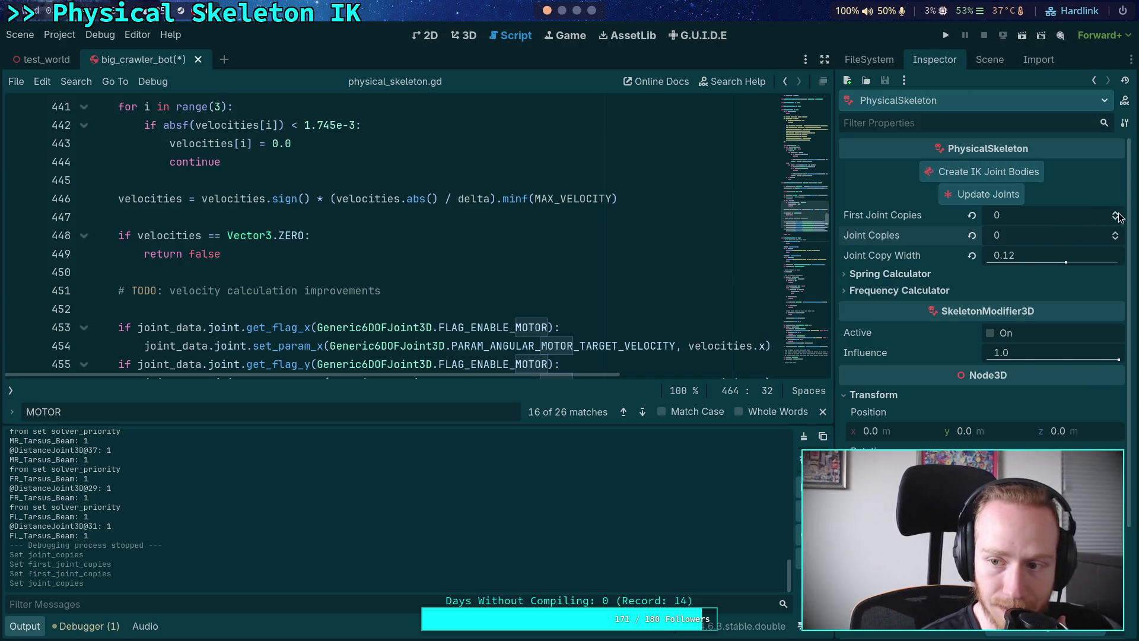
pyautogui.click(1117, 213)
pyautogui.click(946, 35)
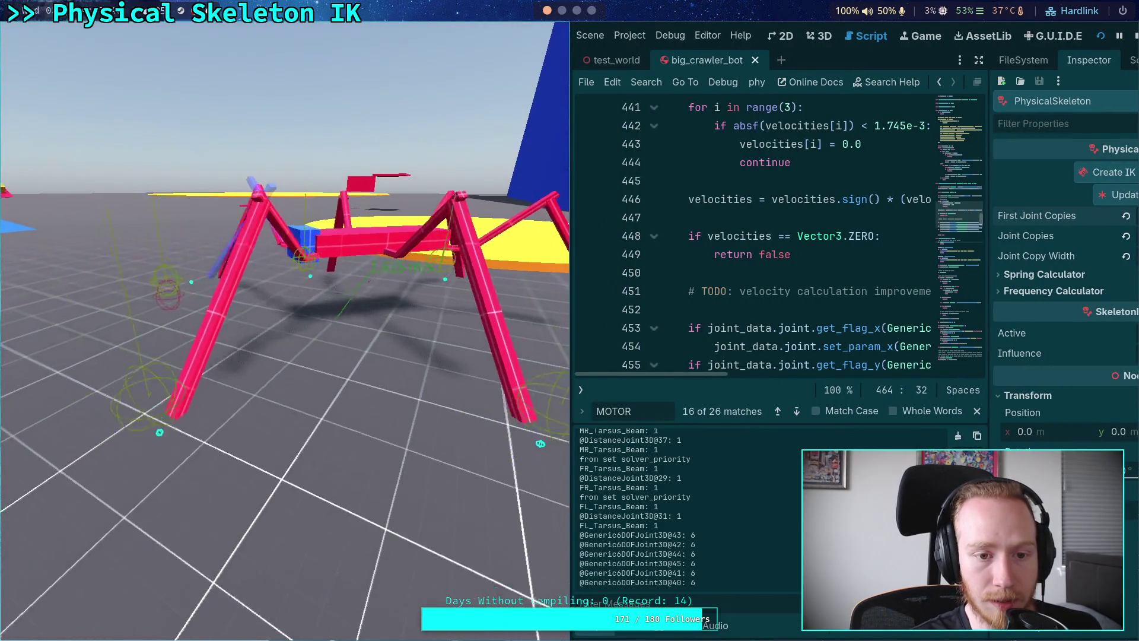
pyautogui.click(1132, 37)
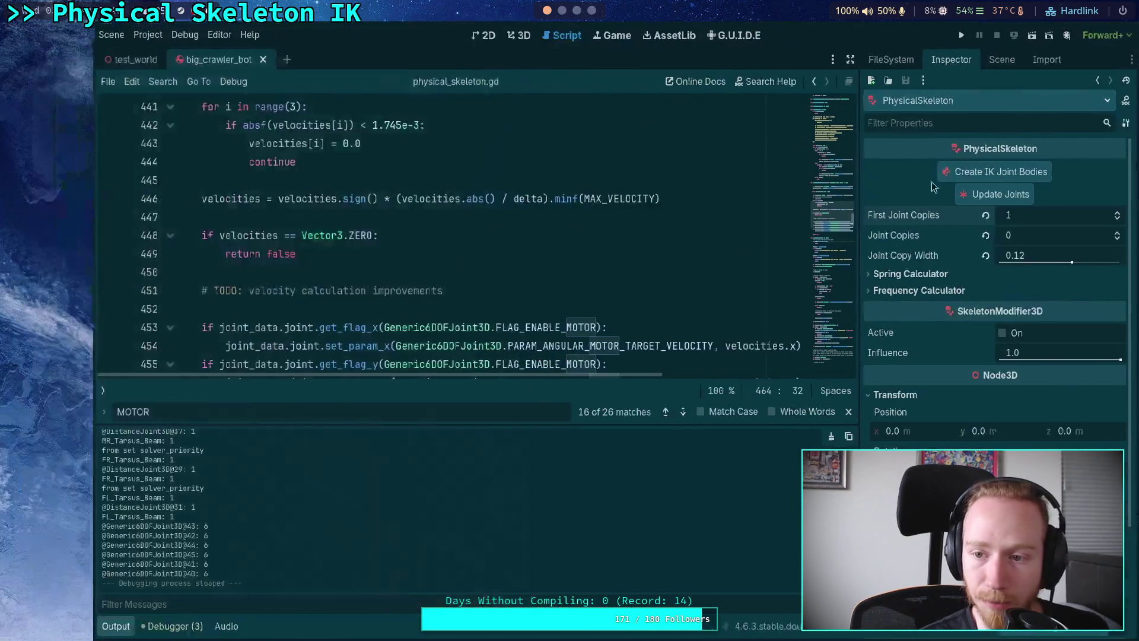
pyautogui.click(950, 34)
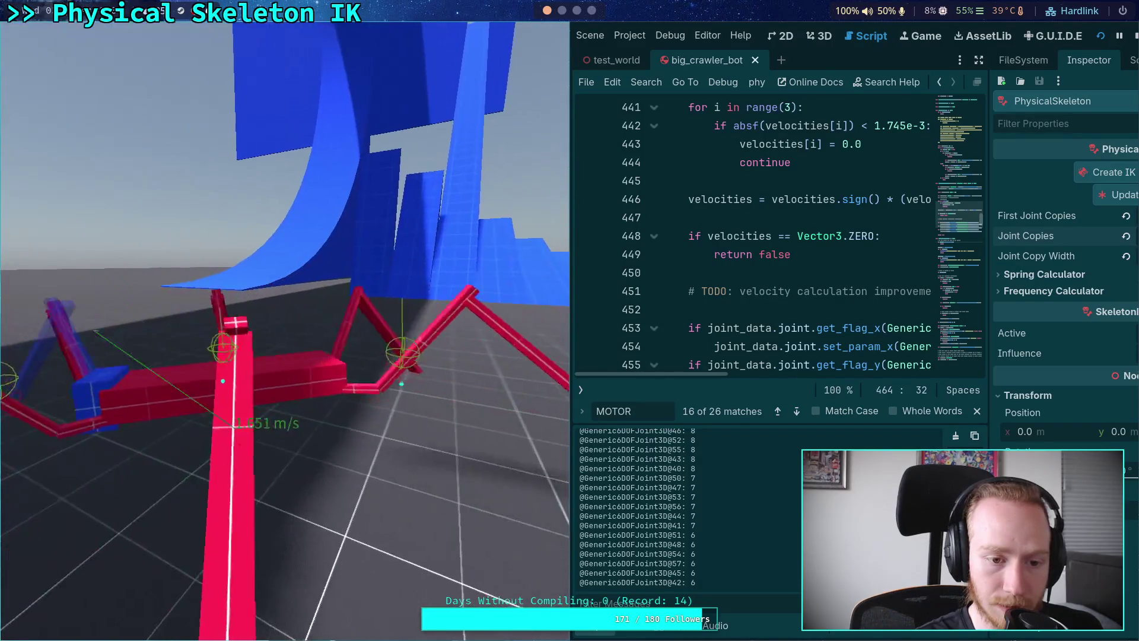
pyautogui.click(1134, 39)
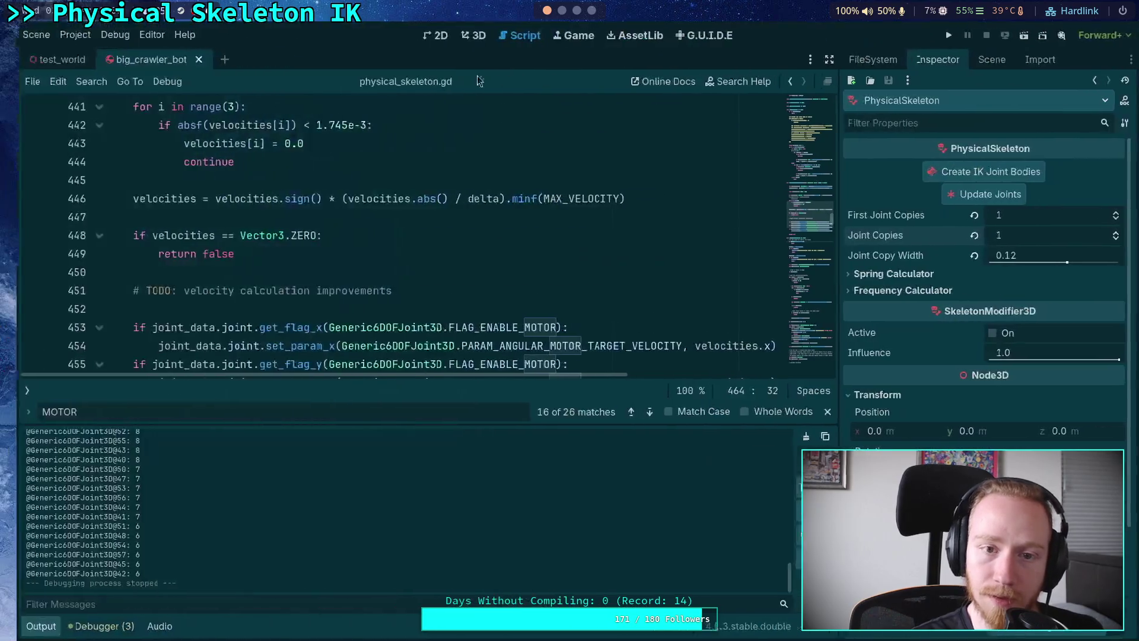
# In the 3D view, drag CrawlerBot and the Player capsule further right in test_world, then run the game
pyautogui.click(469, 35)
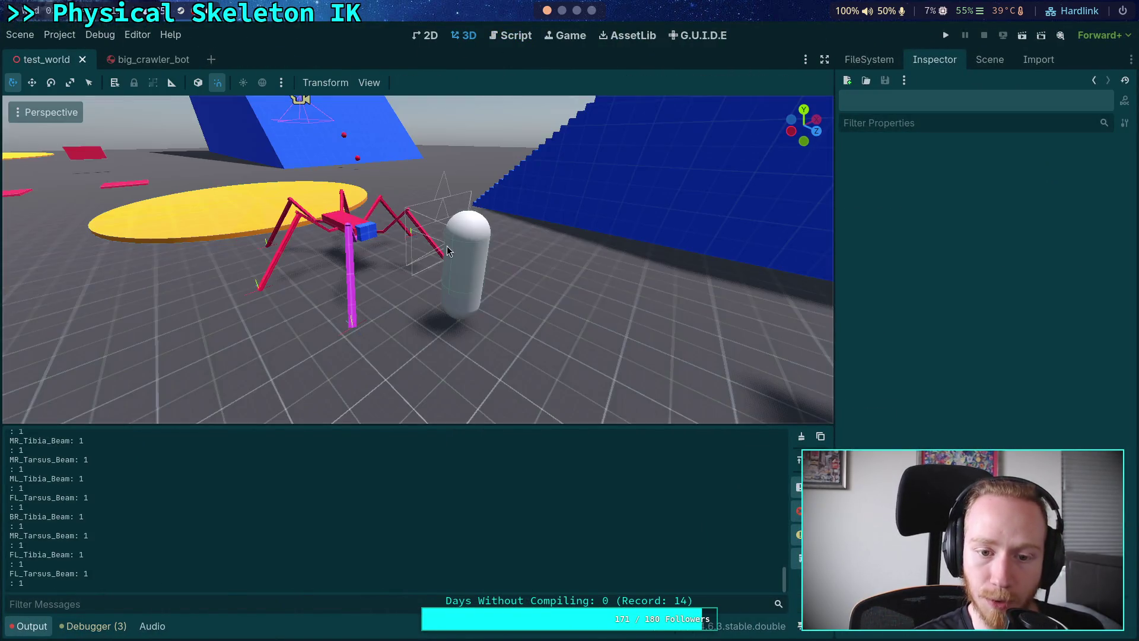
pyautogui.click(411, 231)
pyautogui.moveTo(411, 231); pyautogui.dragTo(631, 228)
pyautogui.moveTo(449, 220); pyautogui.dragTo(724, 199)
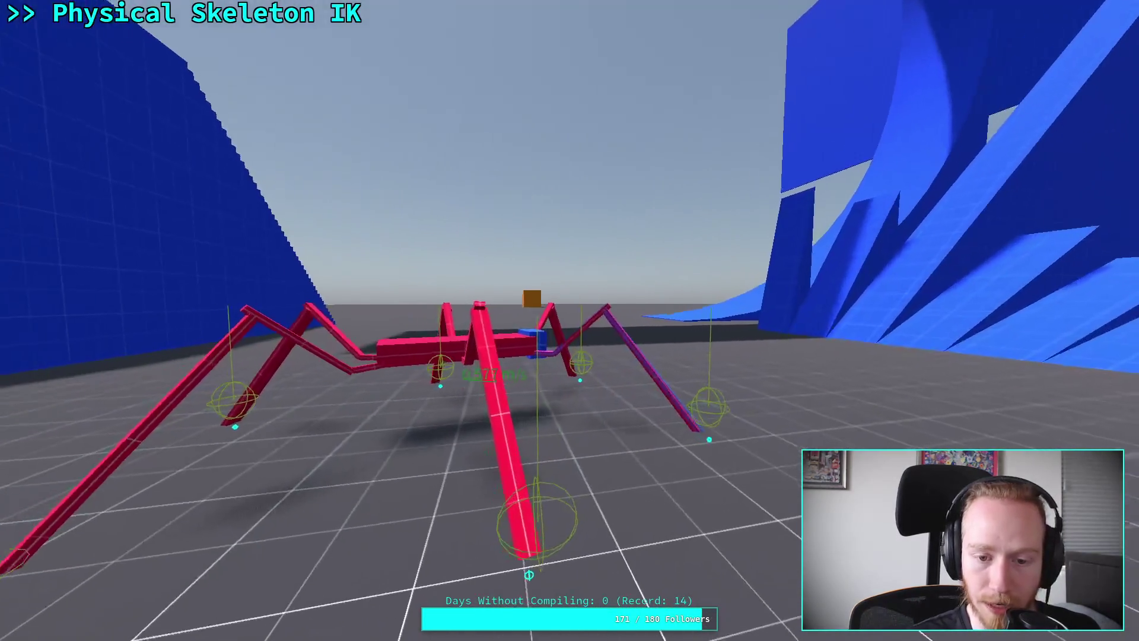
pyautogui.press('Escape')
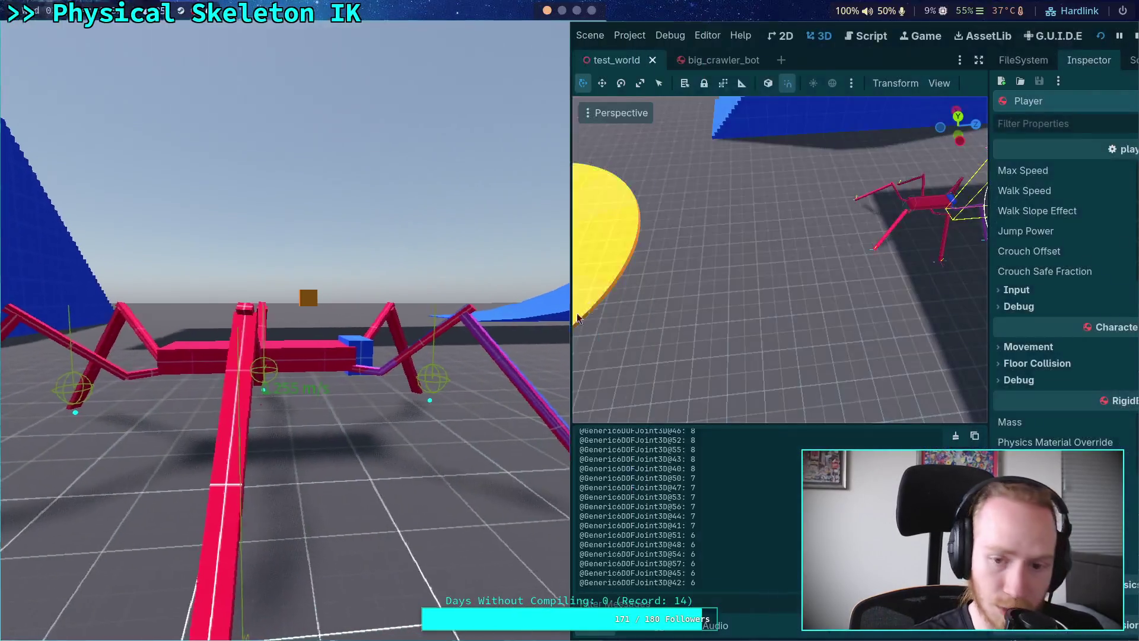
# Stop the game and open grenade.tscn from the FileSystem dock
pyautogui.click(1133, 38)
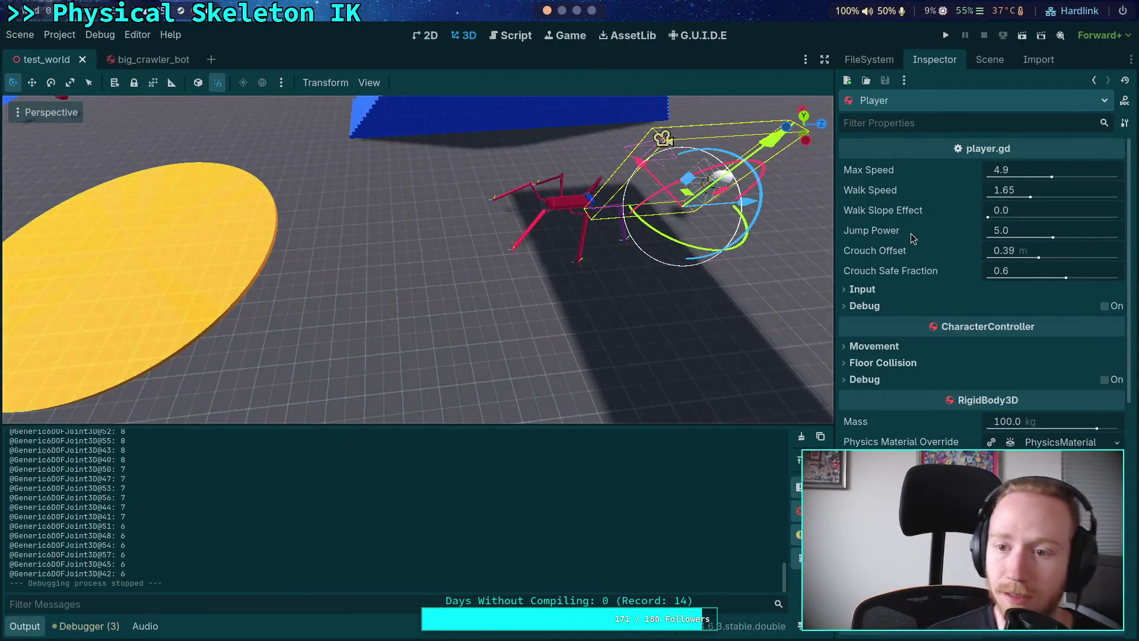
pyautogui.click(990, 60)
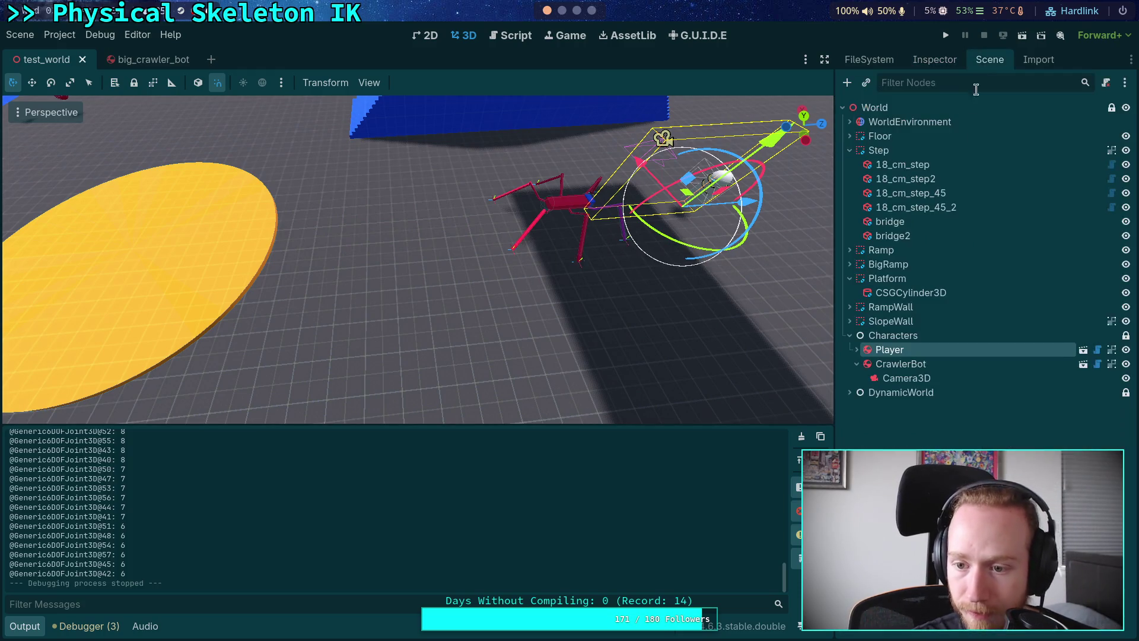
pyautogui.click(869, 59)
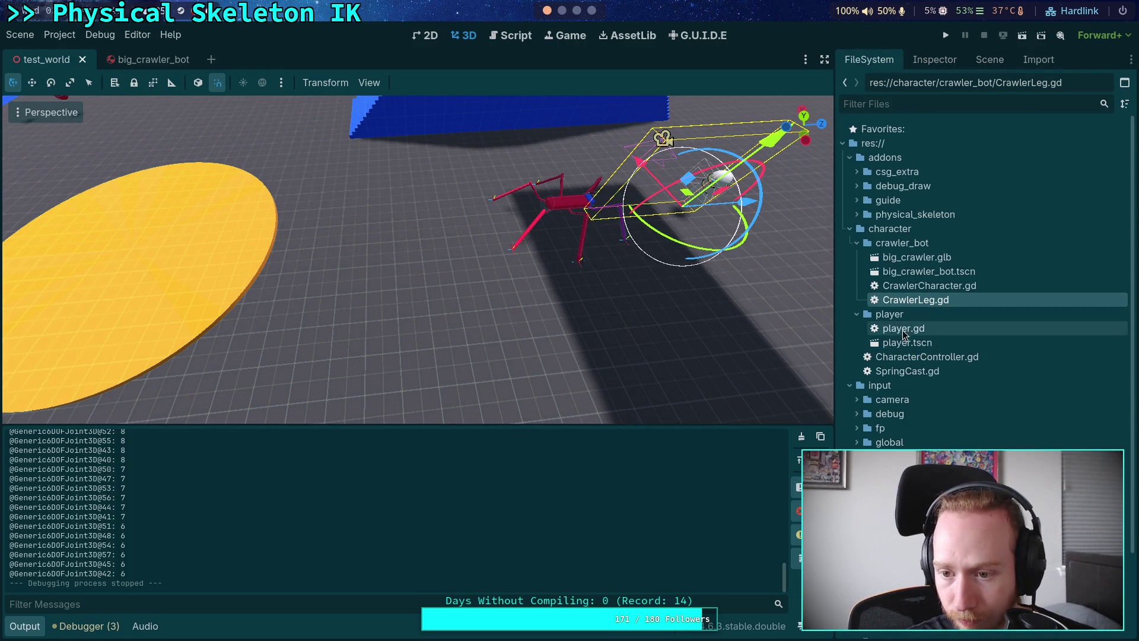
pyautogui.scroll(-3, 950, 296)
pyautogui.doubleClick(925, 422)
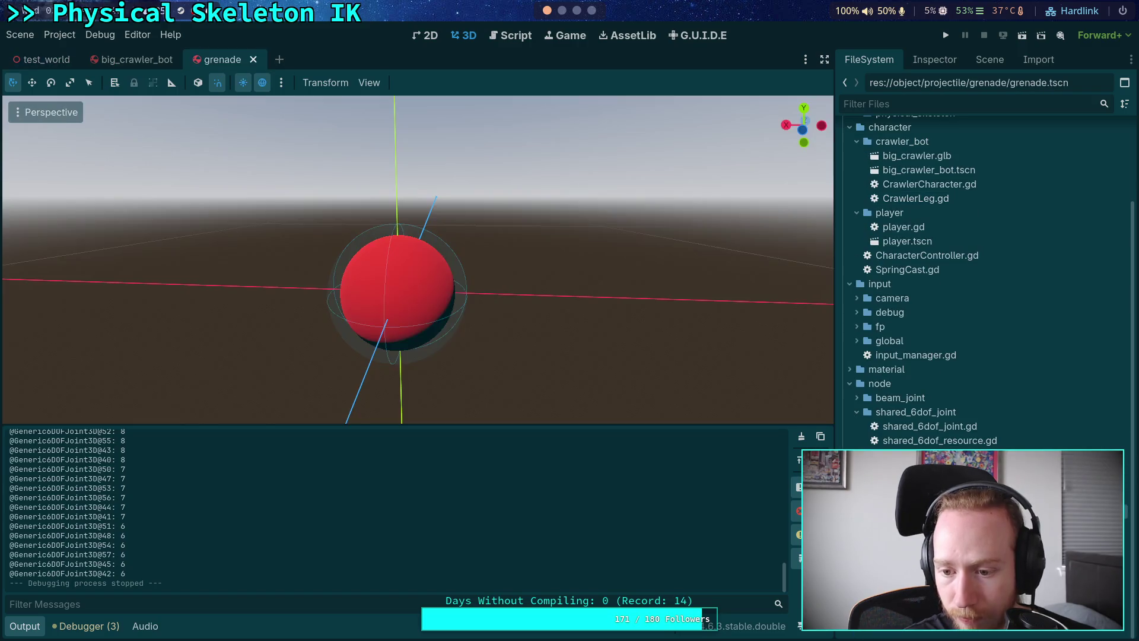
# Set the Grenade rigid body's mass to 0.5 kg
pyautogui.click(952, 60)
pyautogui.click(990, 60)
pyautogui.click(884, 102)
pyautogui.click(935, 59)
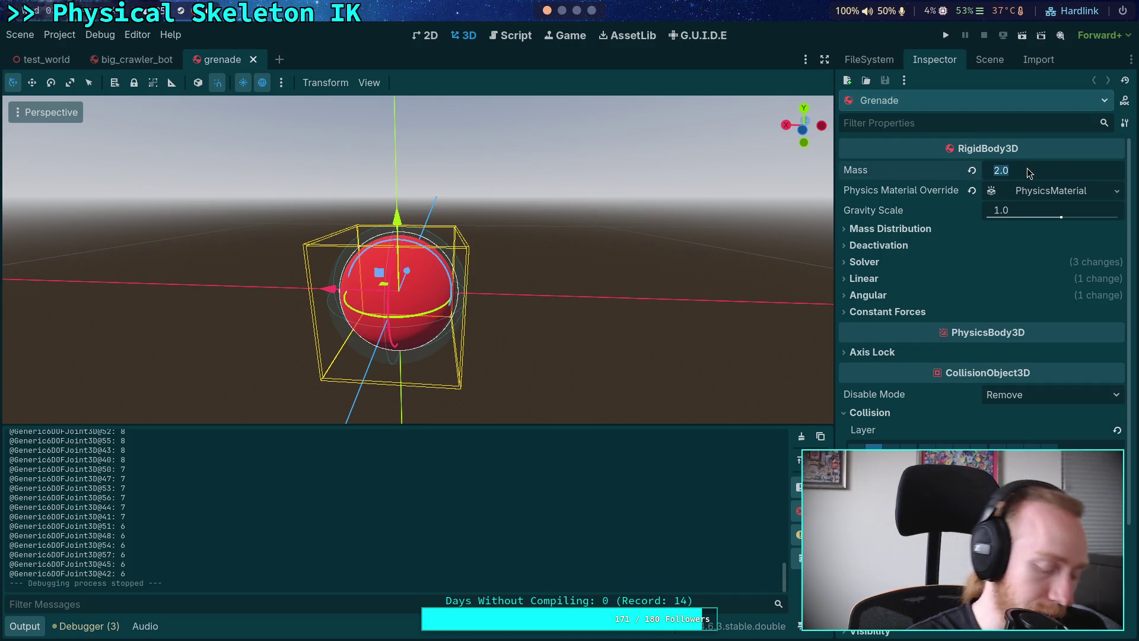
pyautogui.write('0.5')
pyautogui.press('Return')
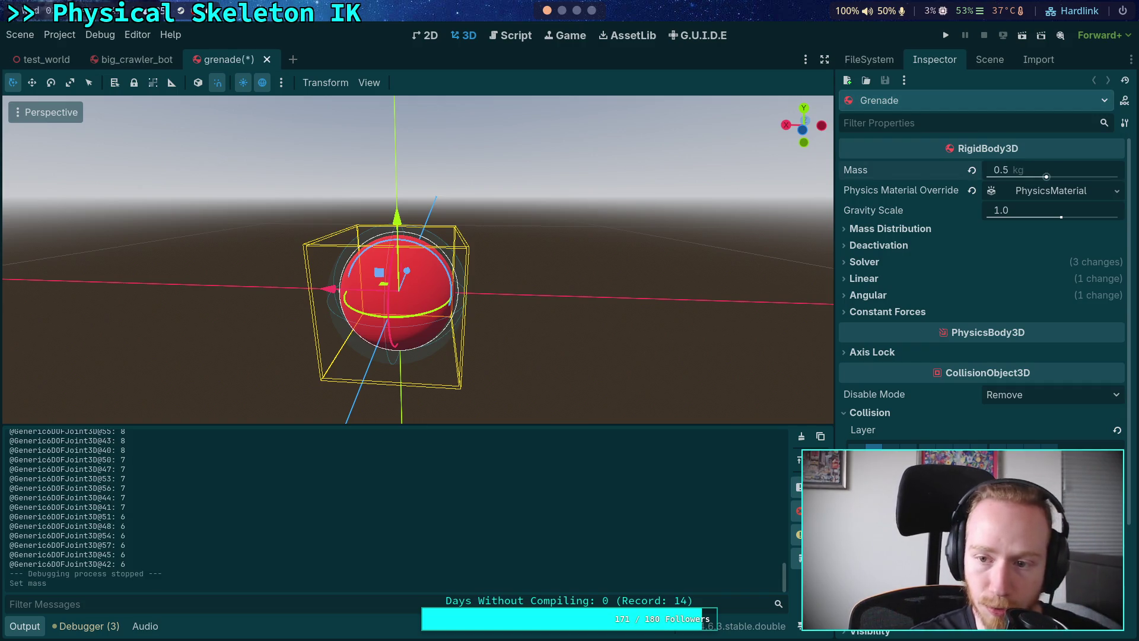
# Test-run the game fullscreen with the lighter grenade, then stop it
pyautogui.click(946, 38)
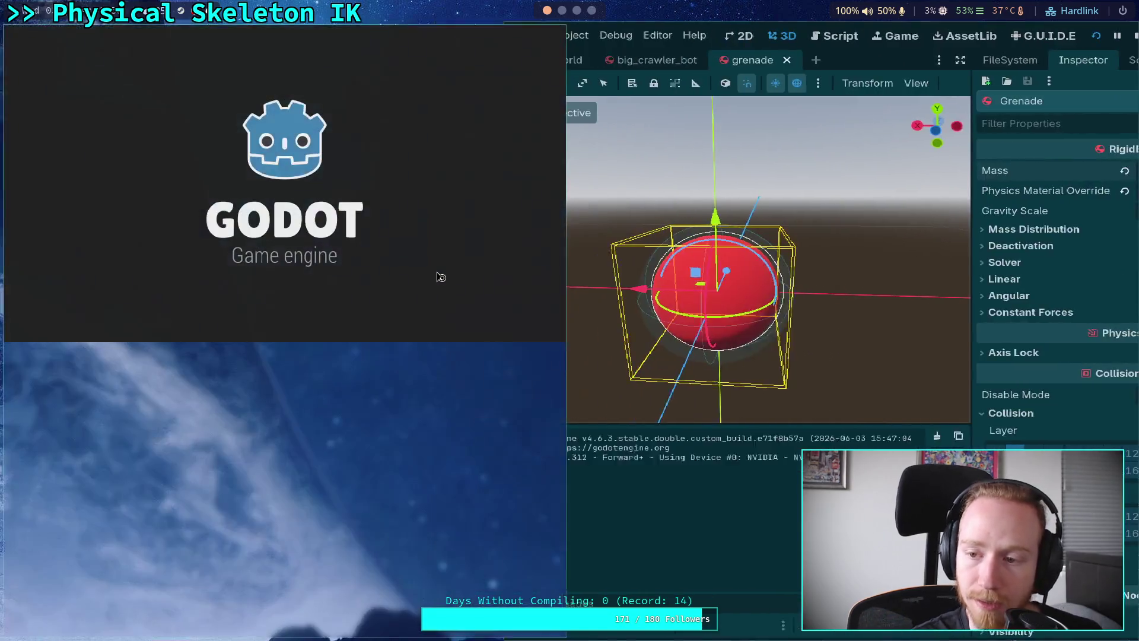
pyautogui.press('super+f')
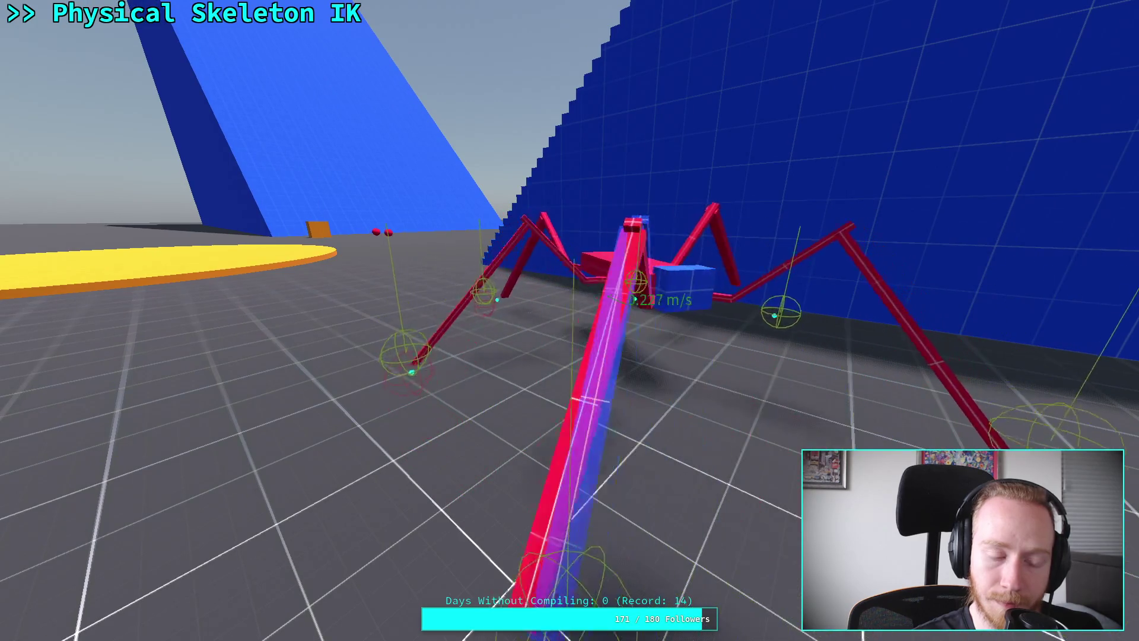
pyautogui.press('super+f')
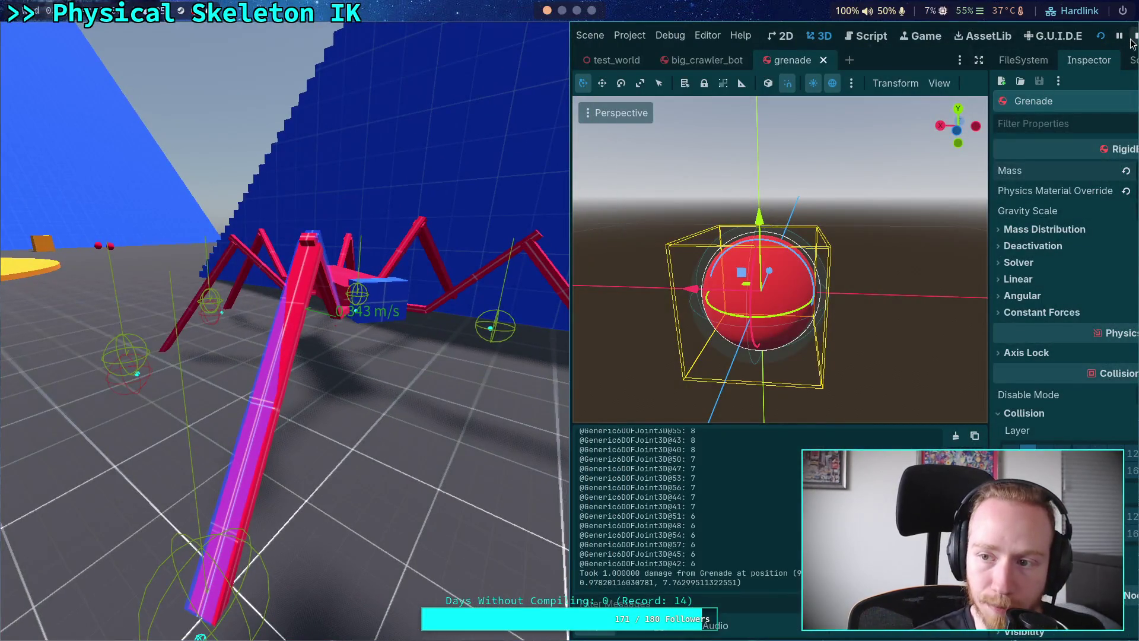
pyautogui.click(1134, 37)
# Close grenade.tscn, set Joint Copies and First Joint Copies to 0, and run the project
pyautogui.click(990, 59)
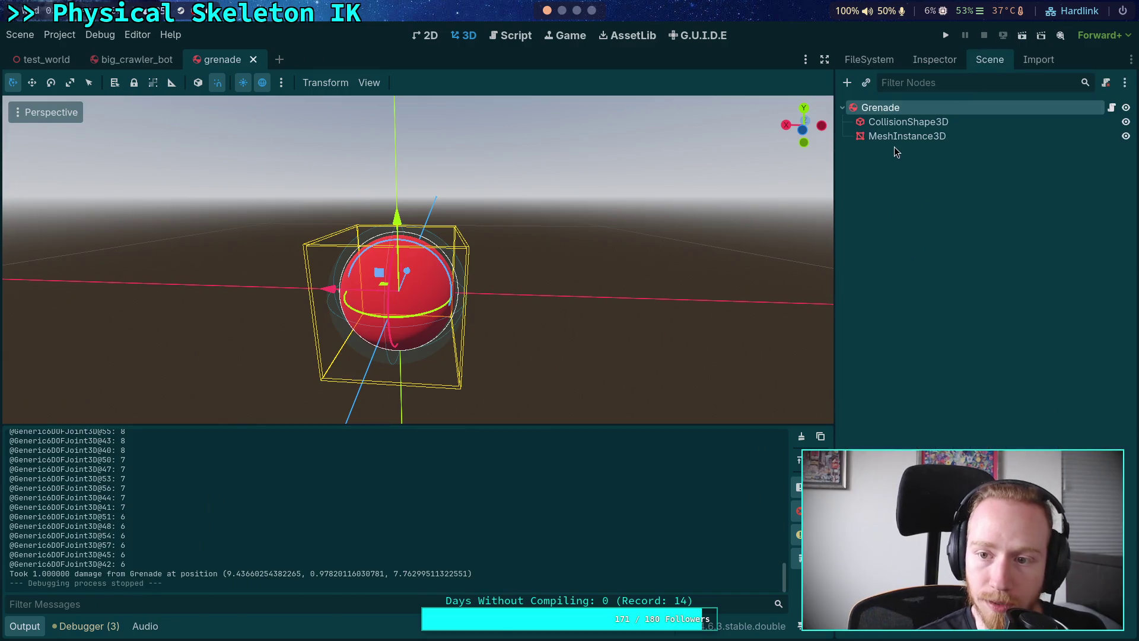
pyautogui.click(254, 59)
pyautogui.click(934, 59)
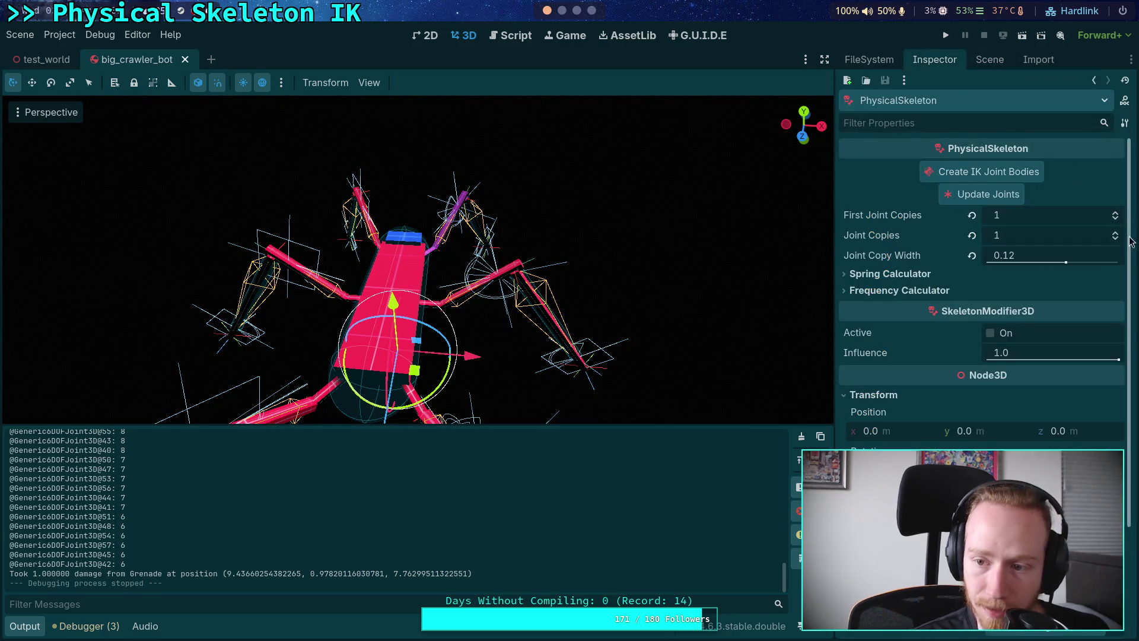
pyautogui.click(1116, 238)
pyautogui.click(1116, 218)
pyautogui.click(946, 36)
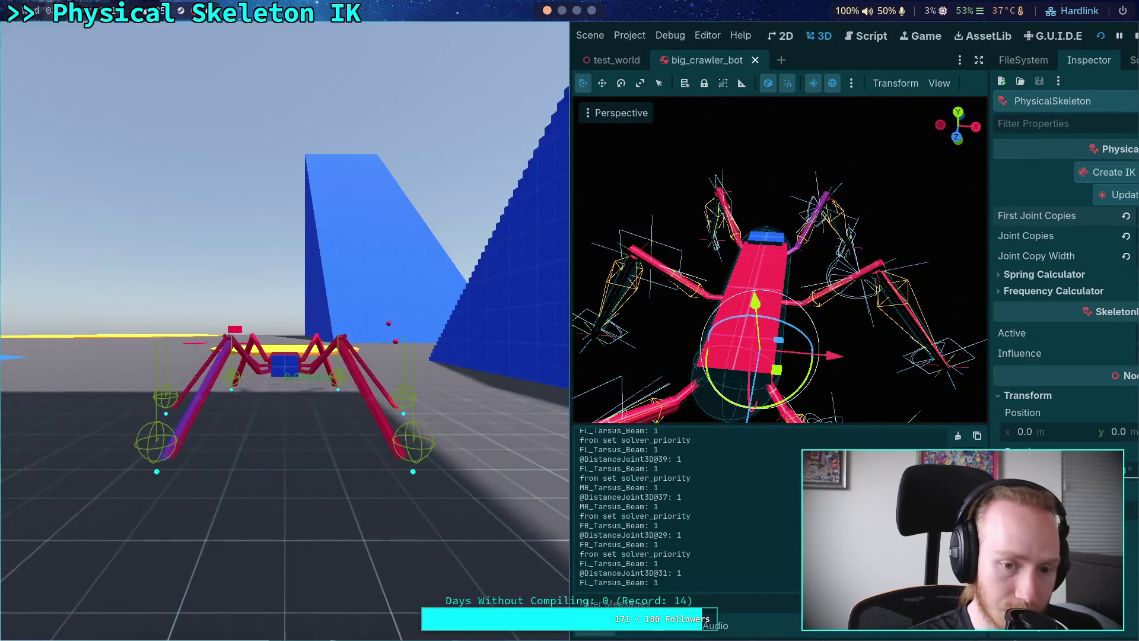
# Drive the crawler in fullscreen, then stop the game and return to the script editor
pyautogui.press('F11')
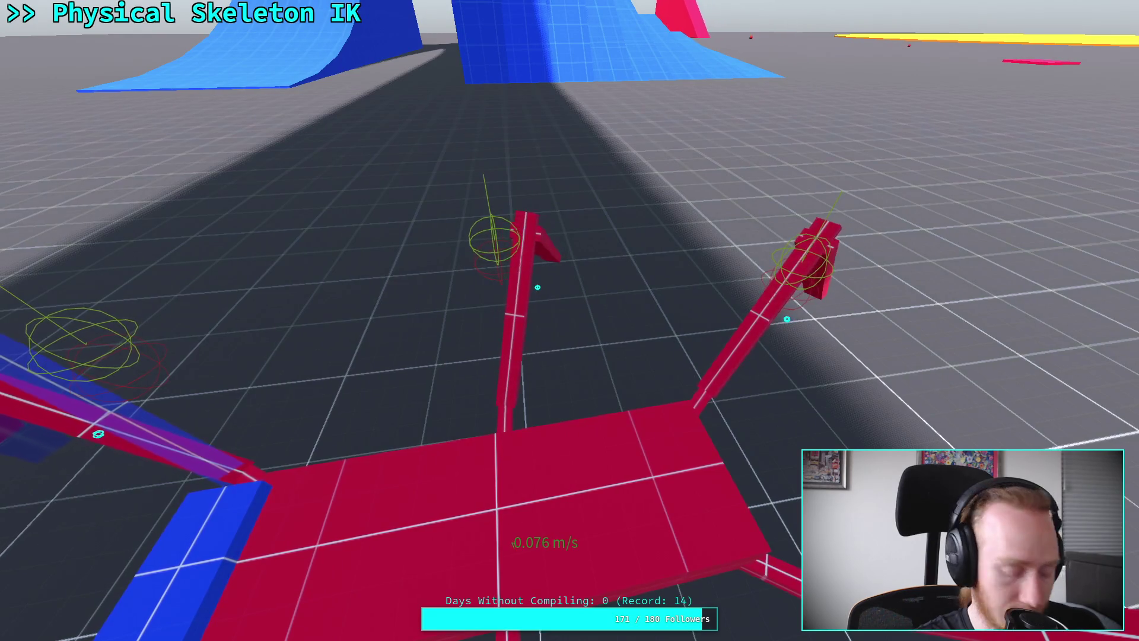
pyautogui.press('super+f')
pyautogui.click(1136, 36)
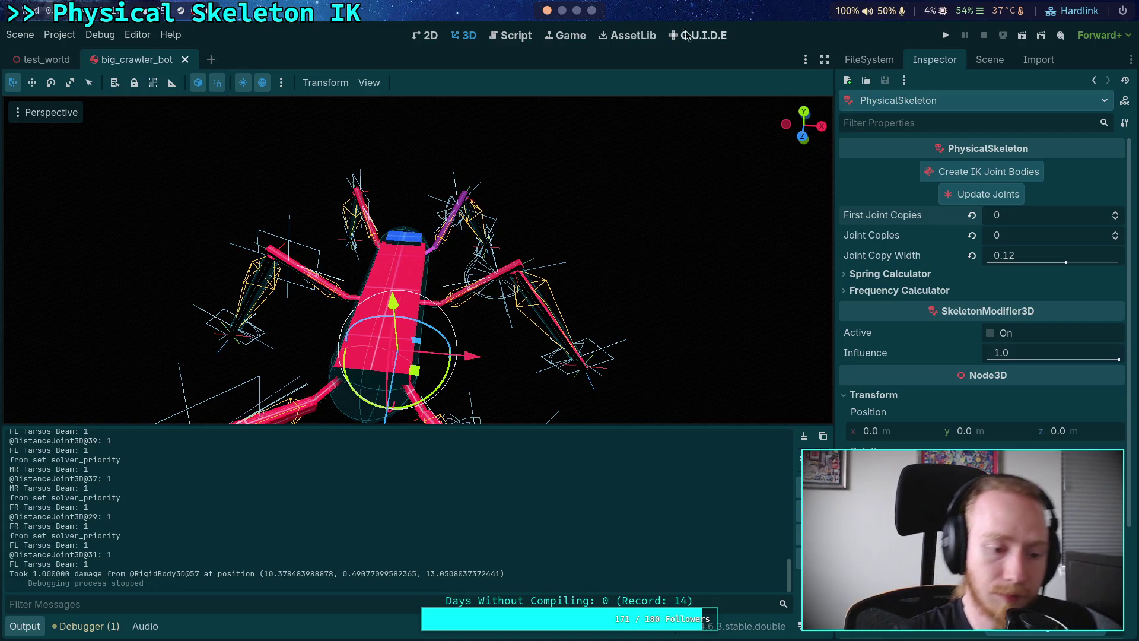
pyautogui.click(510, 35)
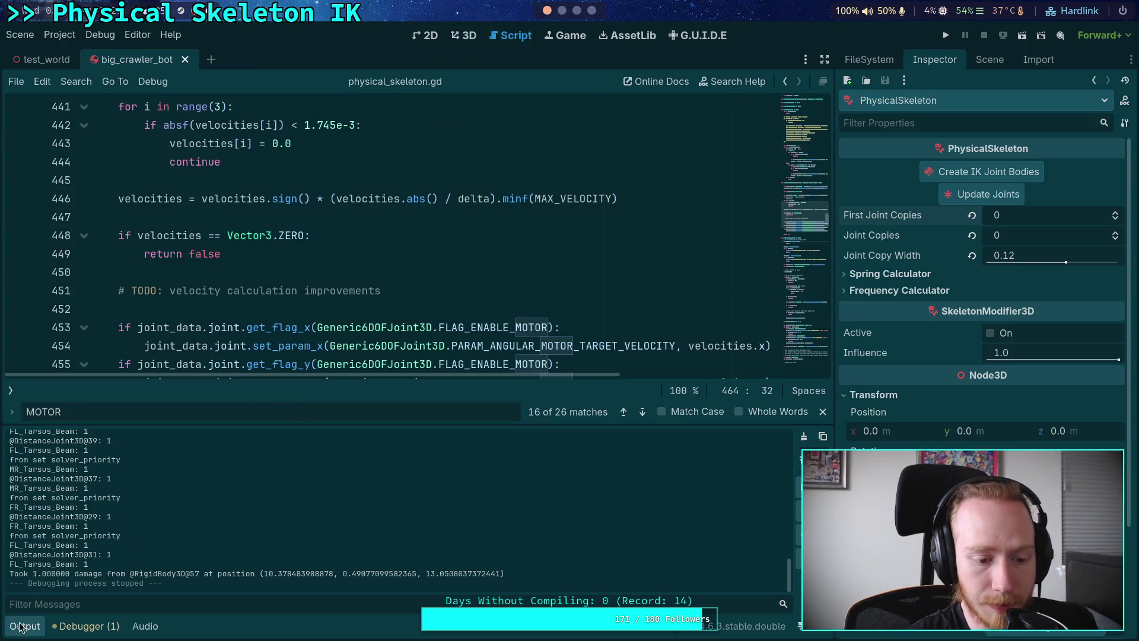
# Comment out the solver-priority print on line 745 of physical_skeleton.gd
pyautogui.click(18, 623)
pyautogui.press('Escape')
pyautogui.click(386, 455)
pyautogui.scroll(-20, 445, 448)
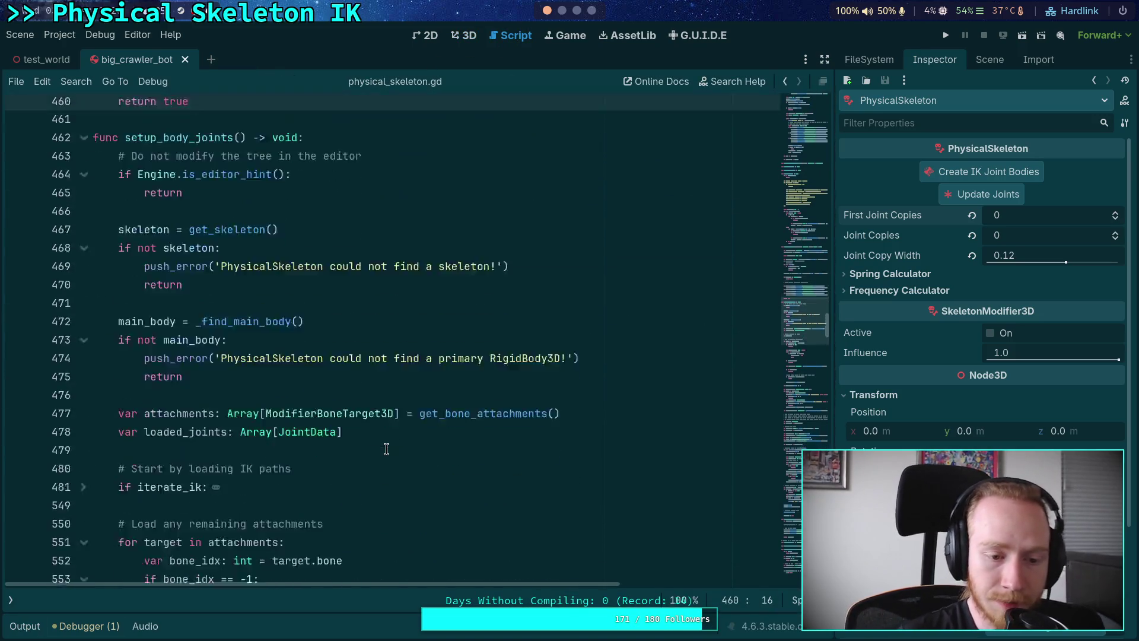
pyautogui.scroll(-20, 445, 448)
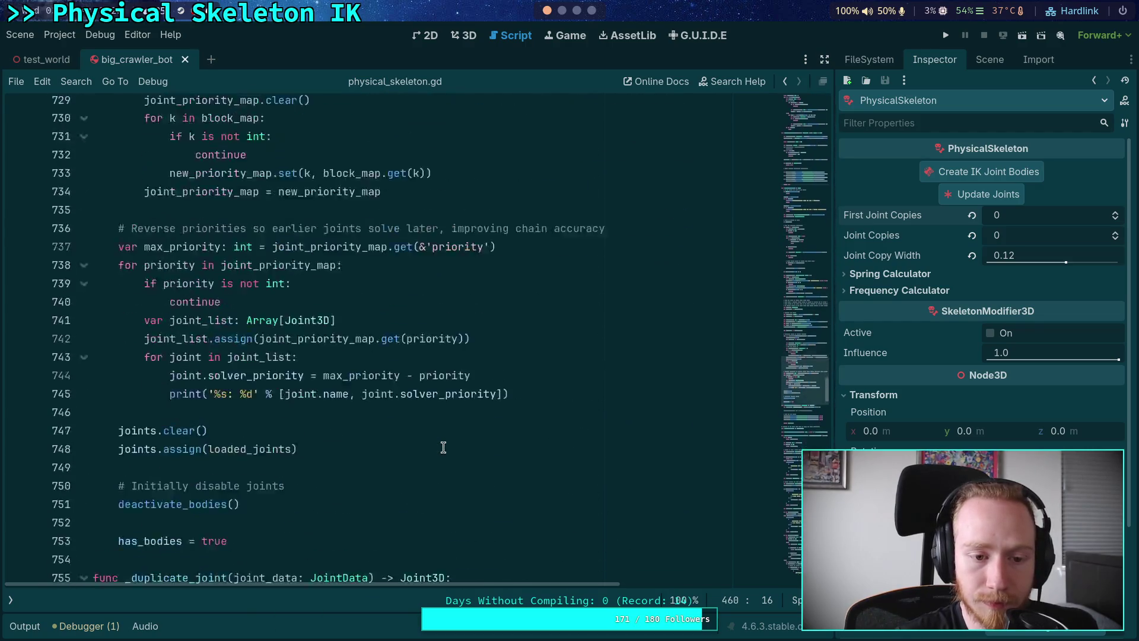
pyautogui.scroll(2, 415, 427)
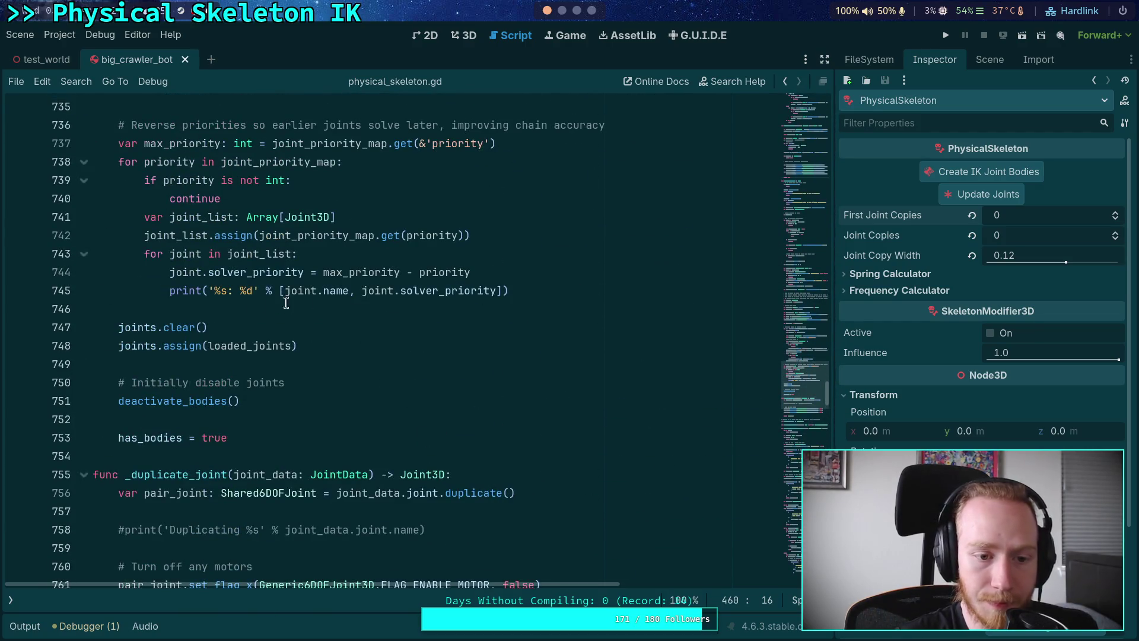
pyautogui.click(169, 292)
pyautogui.write('#')
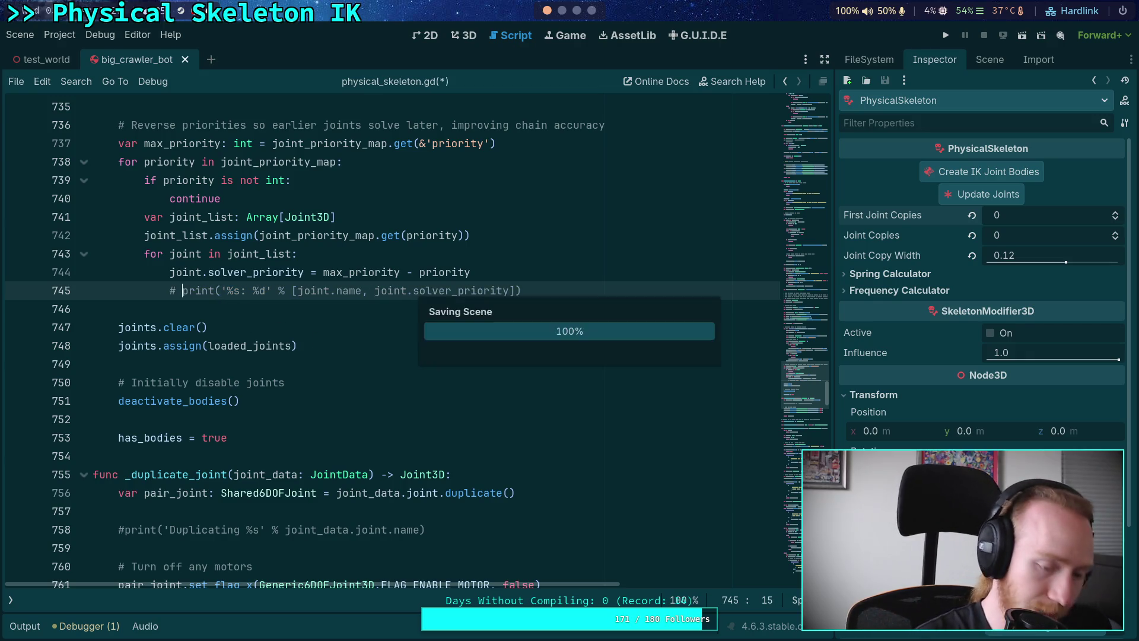
# Review the code below line 745 and launch the game to test the crawler
pyautogui.click(272, 306)
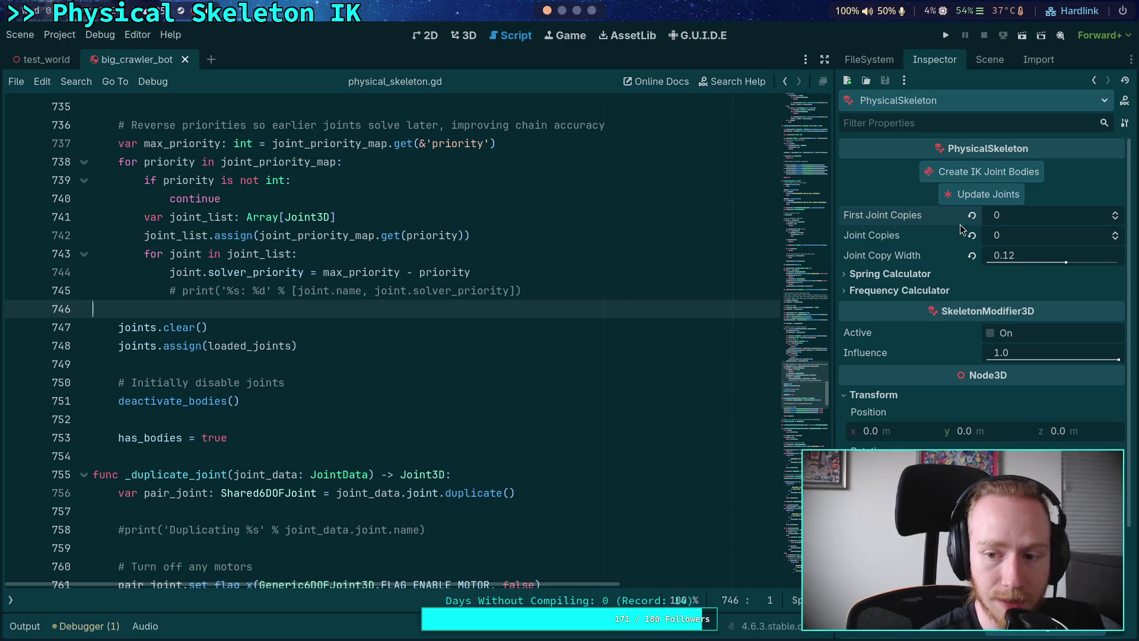
pyautogui.moveTo(894, 234)
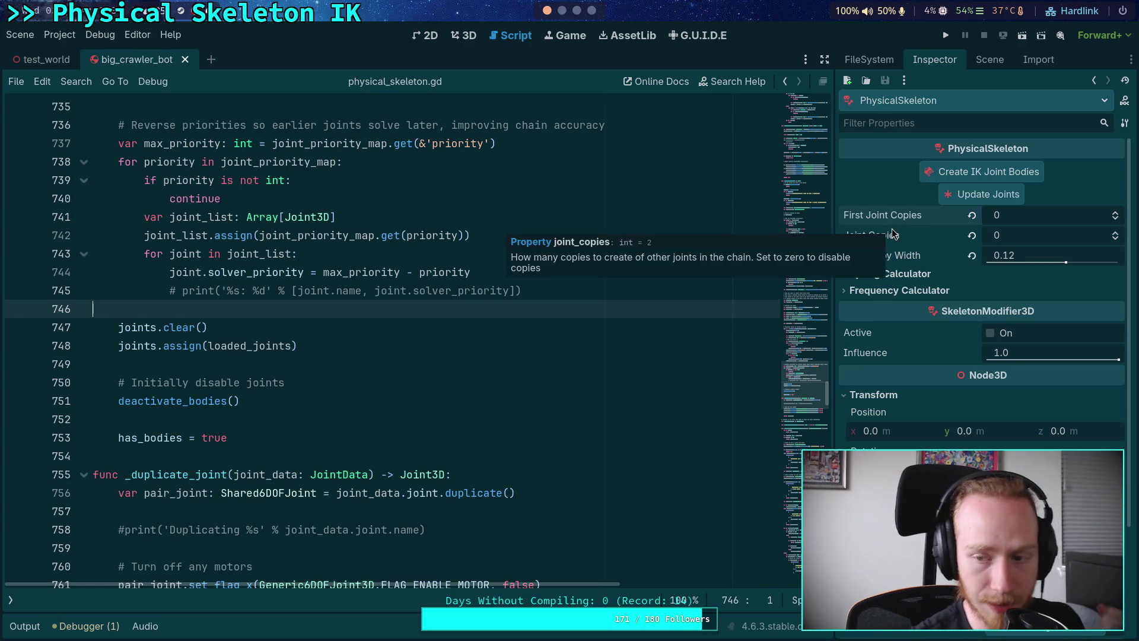
pyautogui.click(406, 438)
pyautogui.click(394, 458)
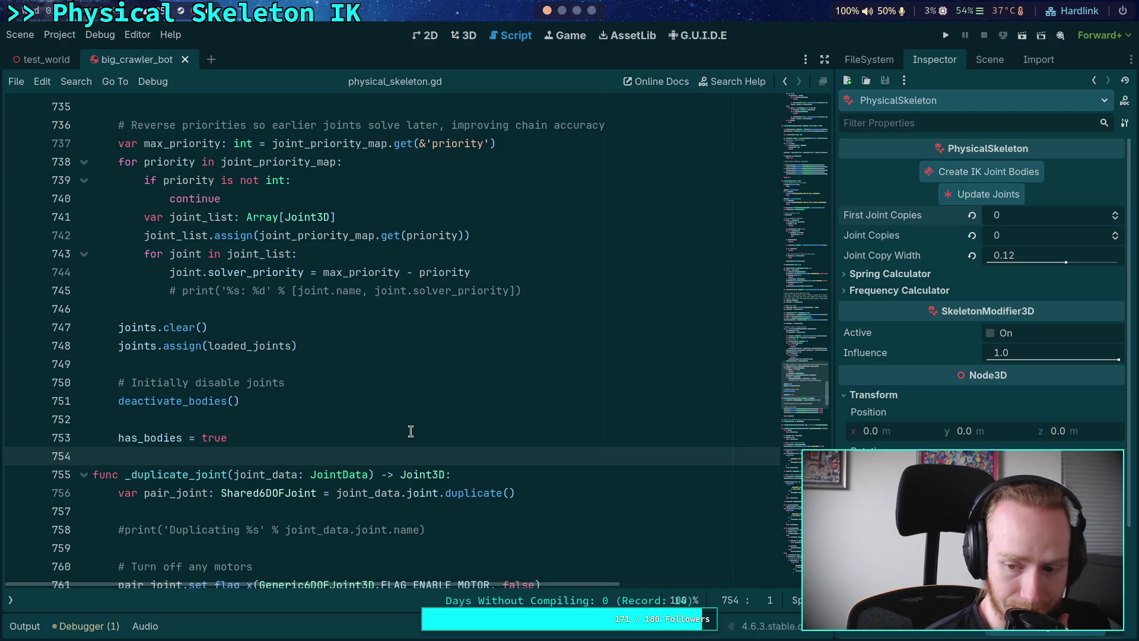
pyautogui.scroll(-3, 897, 431)
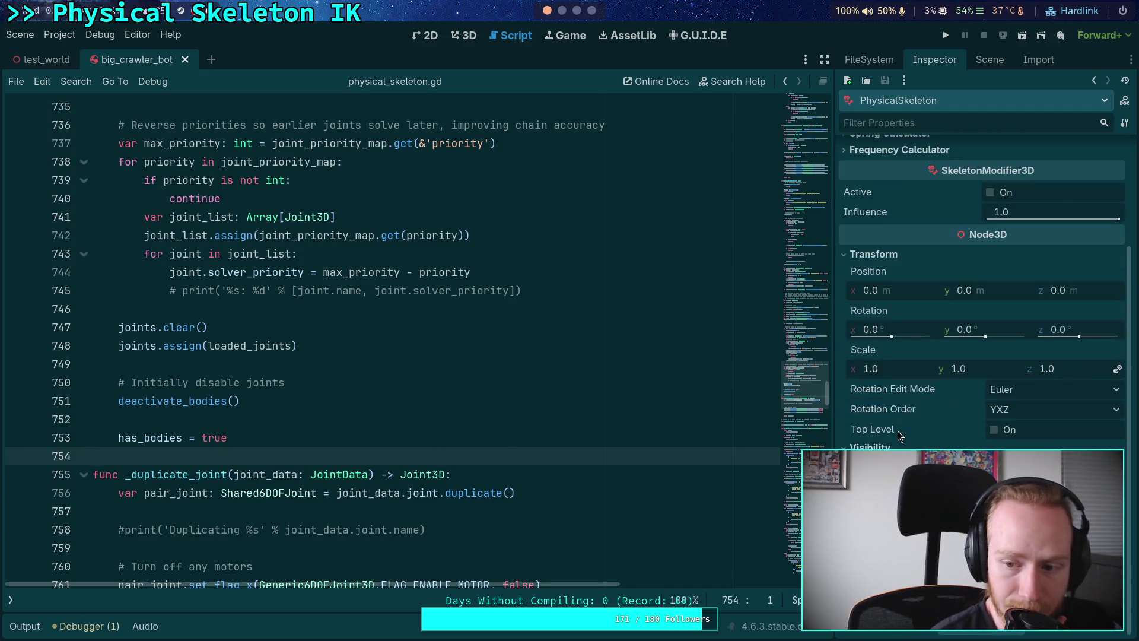
pyautogui.click(947, 36)
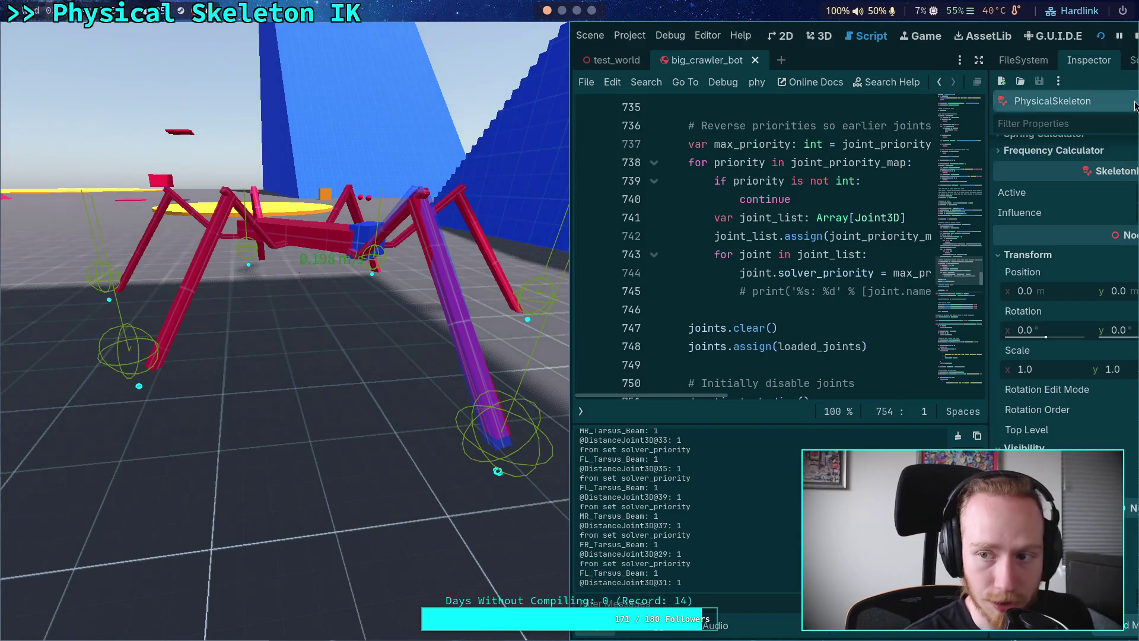
# Stop the game and comment out the reversed solver_priority assignment on line 744
pyautogui.click(1136, 35)
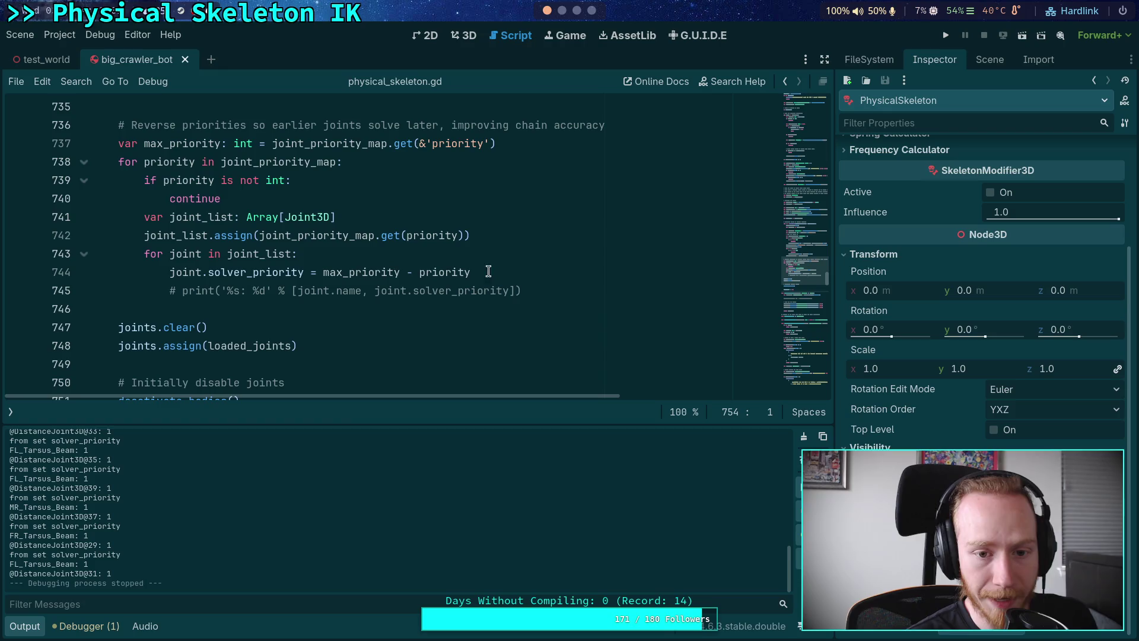
pyautogui.click(171, 274)
pyautogui.write('#')
pyautogui.click(540, 272)
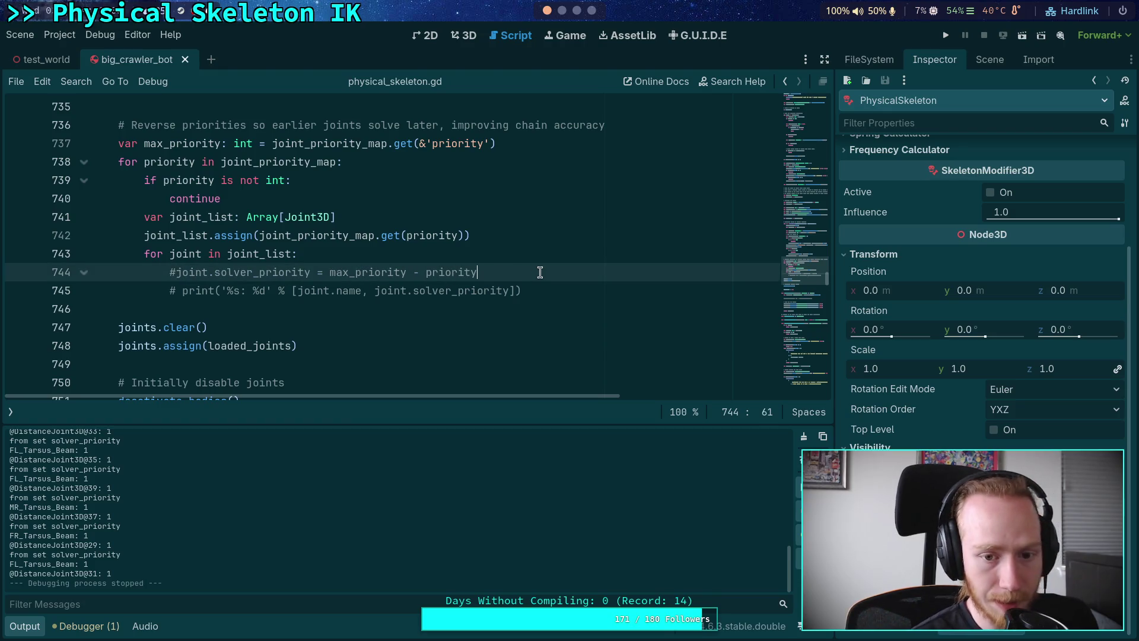
# Add line 745 setting joint.solver_priority = priority directly, save the script, and run the game
pyautogui.hotkey('ctrl', 'shift', 'd')
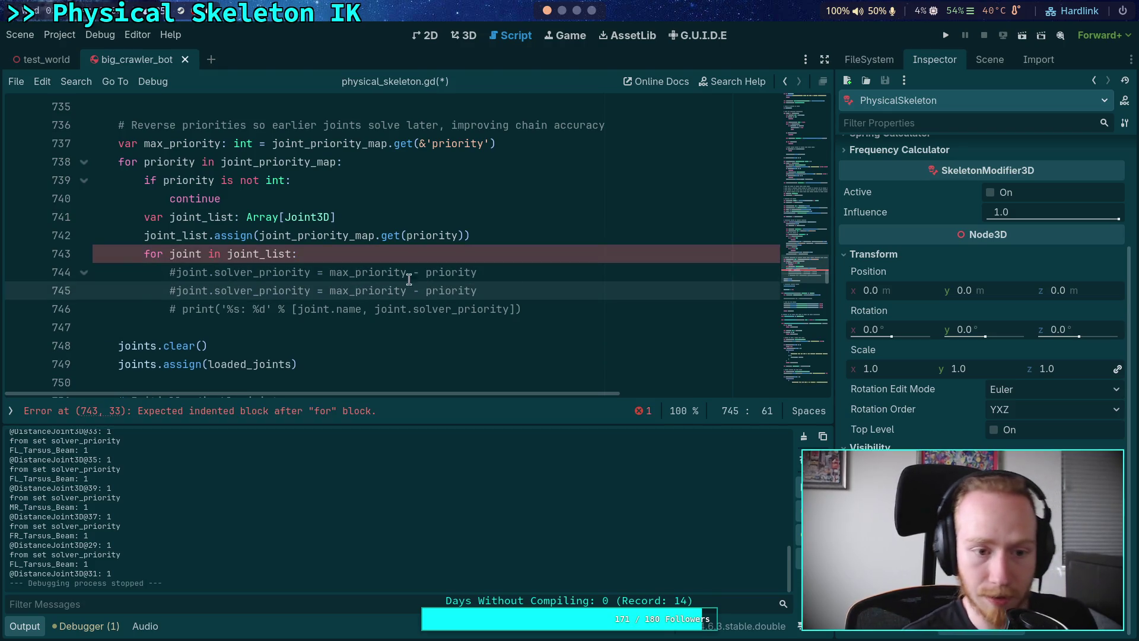
pyautogui.click(176, 290)
pyautogui.press('BackSpace')
pyautogui.moveTo(323, 290); pyautogui.dragTo(425, 290)
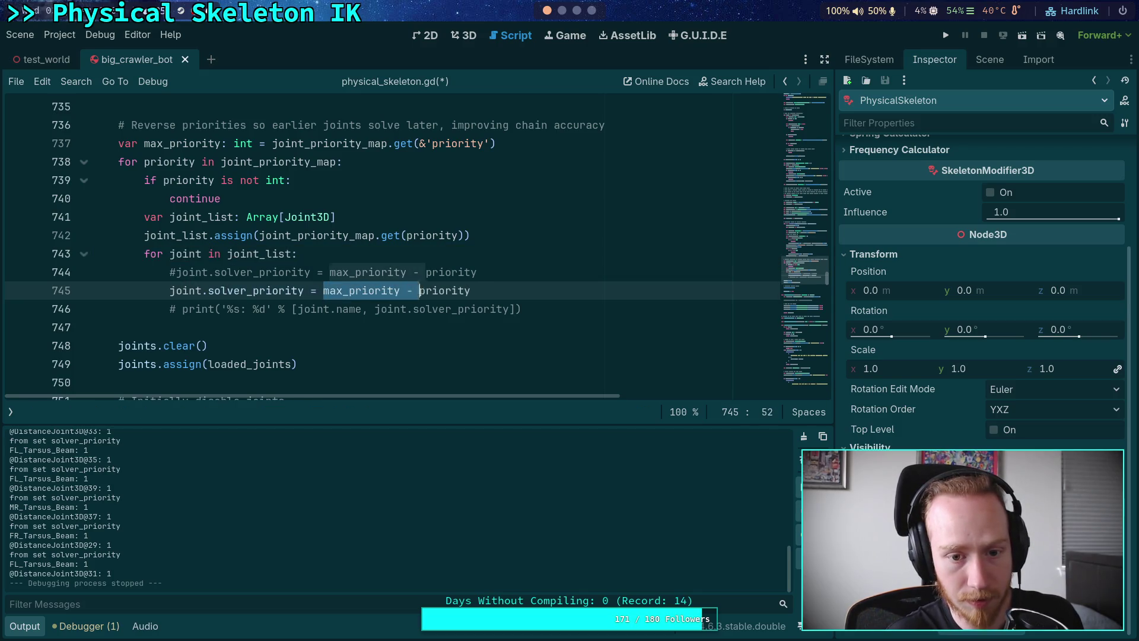
pyautogui.press('BackSpace')
pyautogui.hotkey('ctrl', 's')
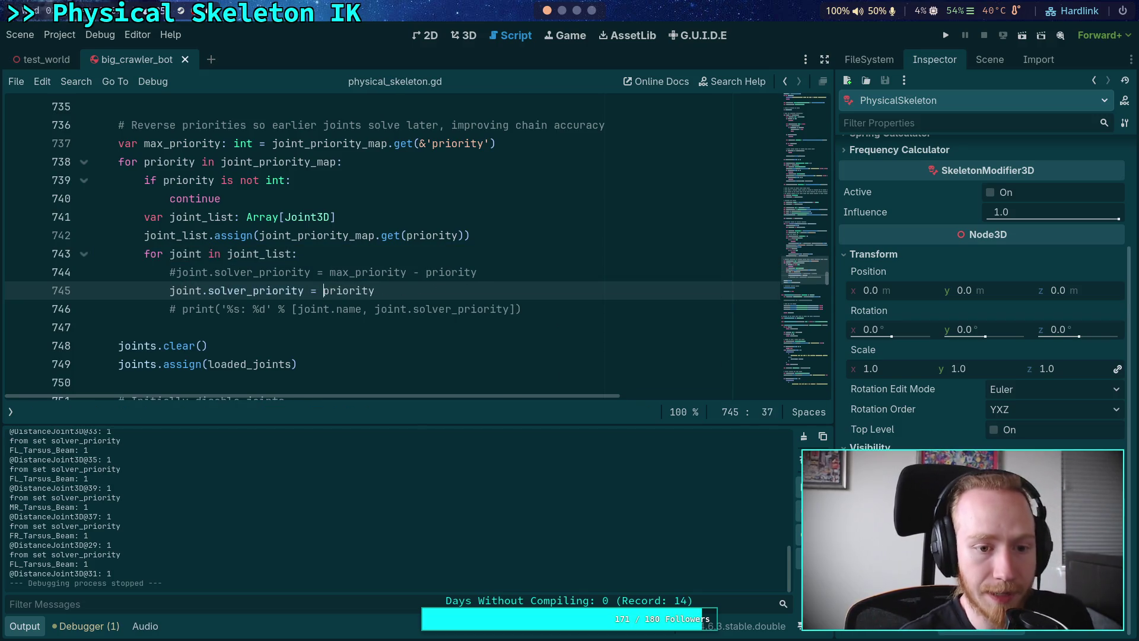
pyautogui.press('F5')
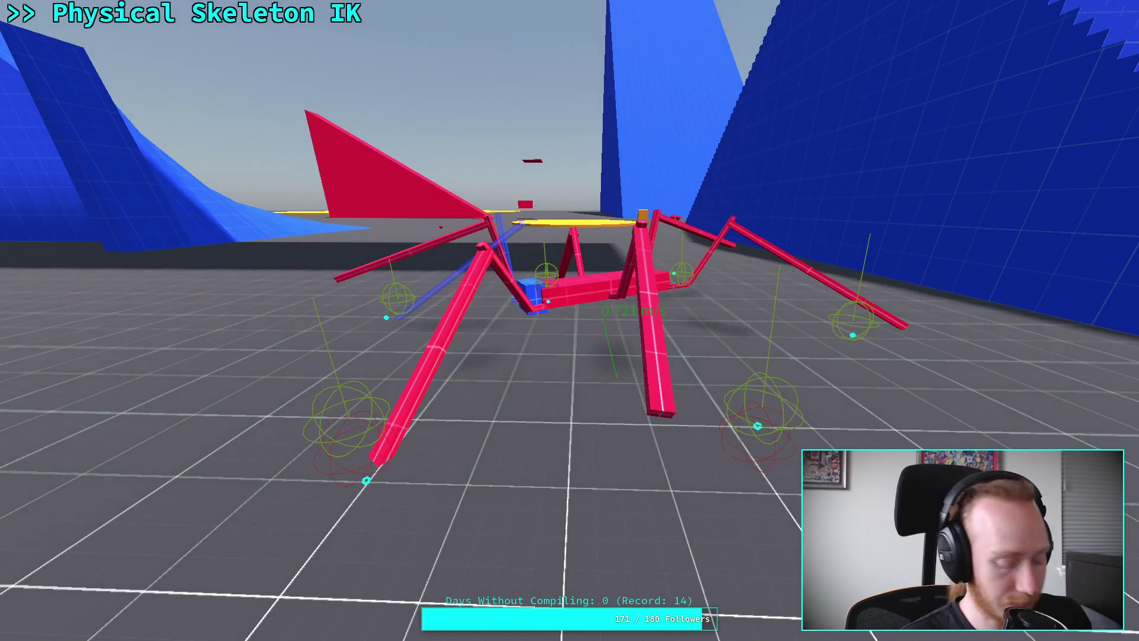
pyautogui.press('super+f')
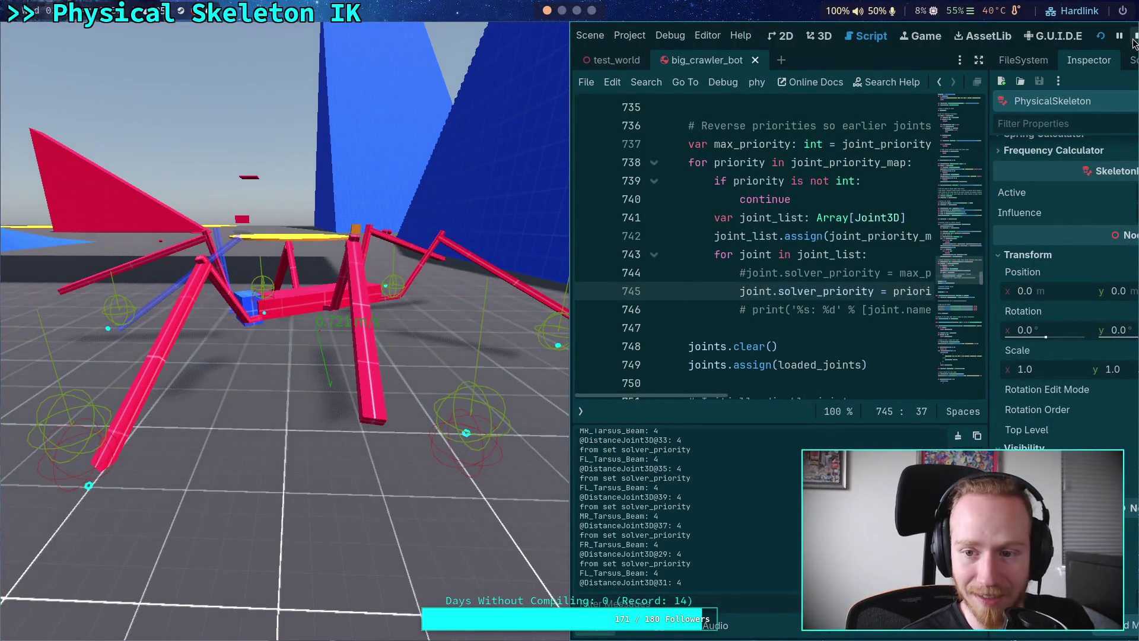
# Stop the running crawler game
pyautogui.click(1134, 38)
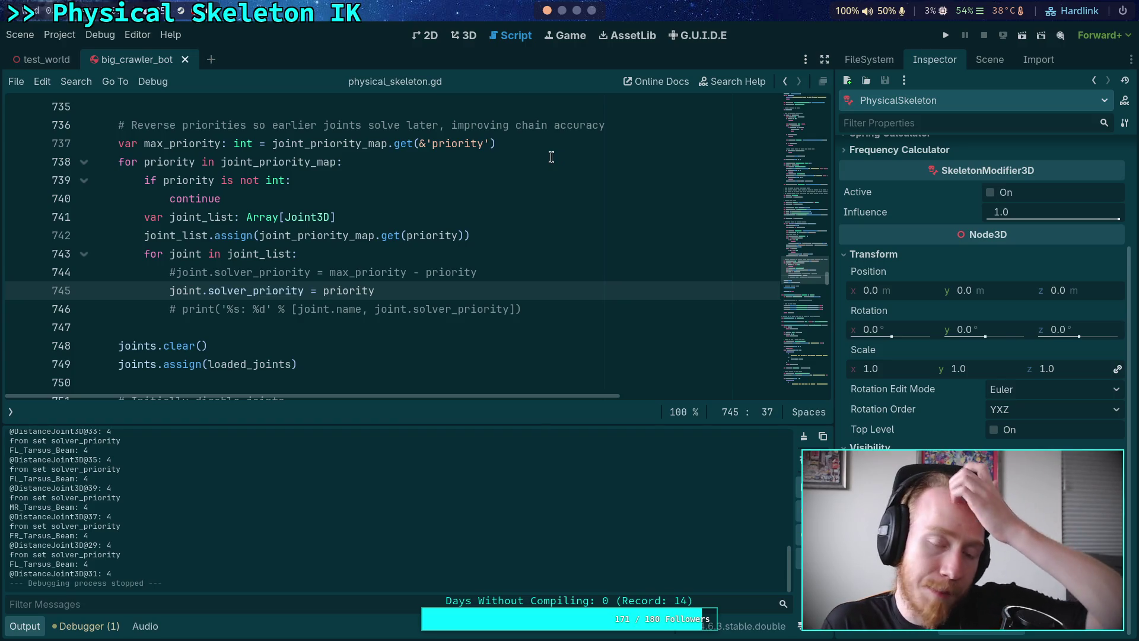
# Scroll physical_skeleton.gd up to setup_body_joints at line 462 and show the open scripts list
pyautogui.scroll(15, 533, 243)
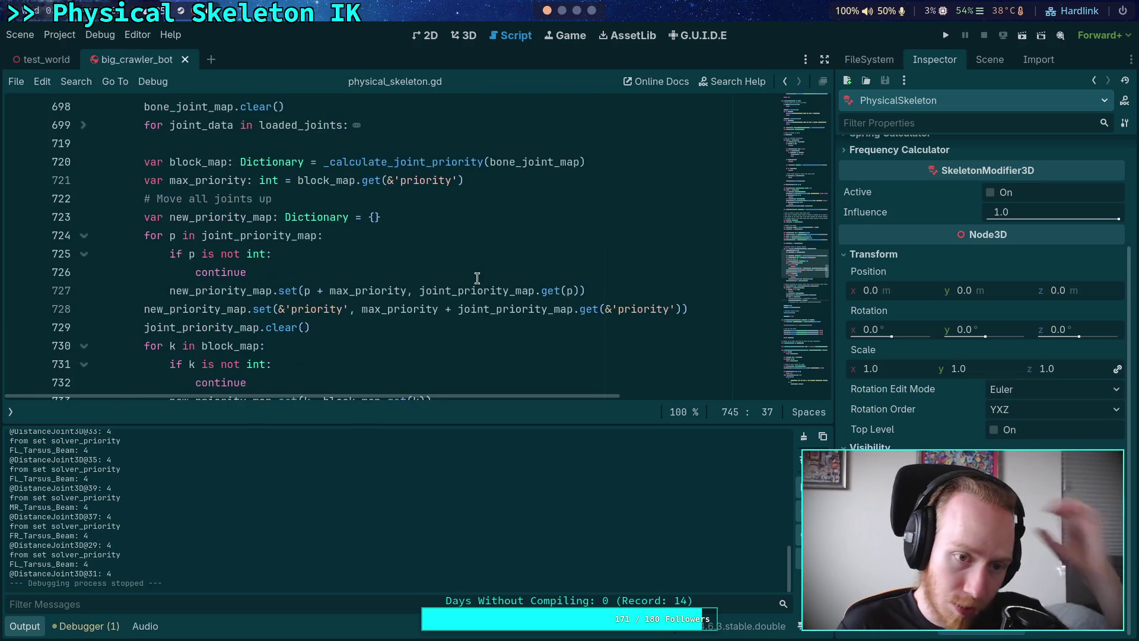
pyautogui.click(38, 634)
pyautogui.scroll(9, 253, 376)
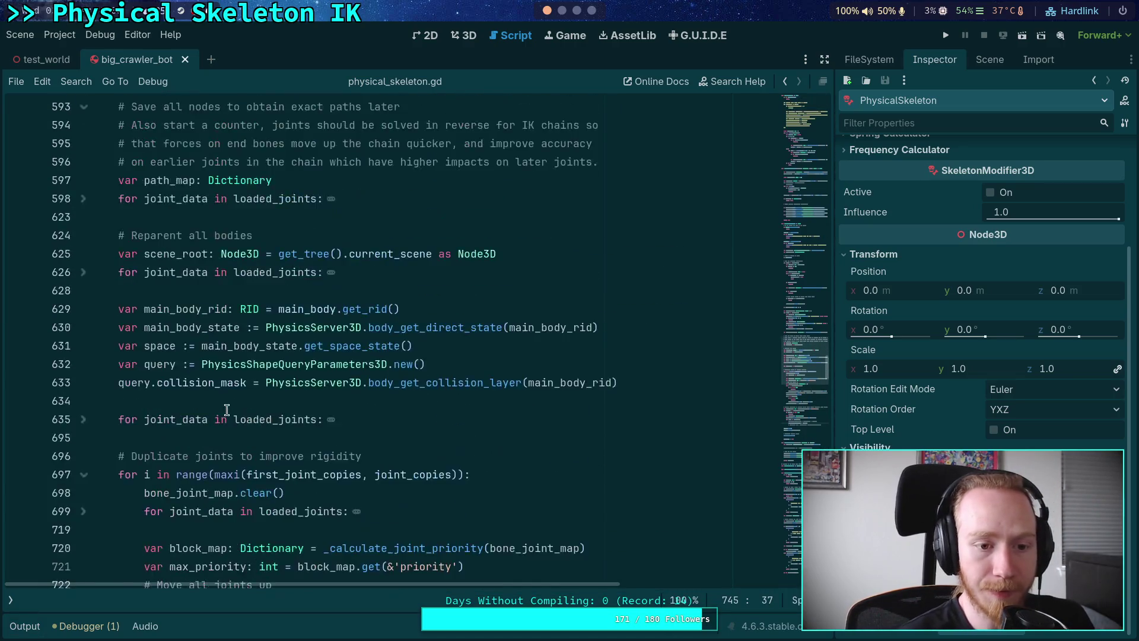
pyautogui.moveTo(254, 376)
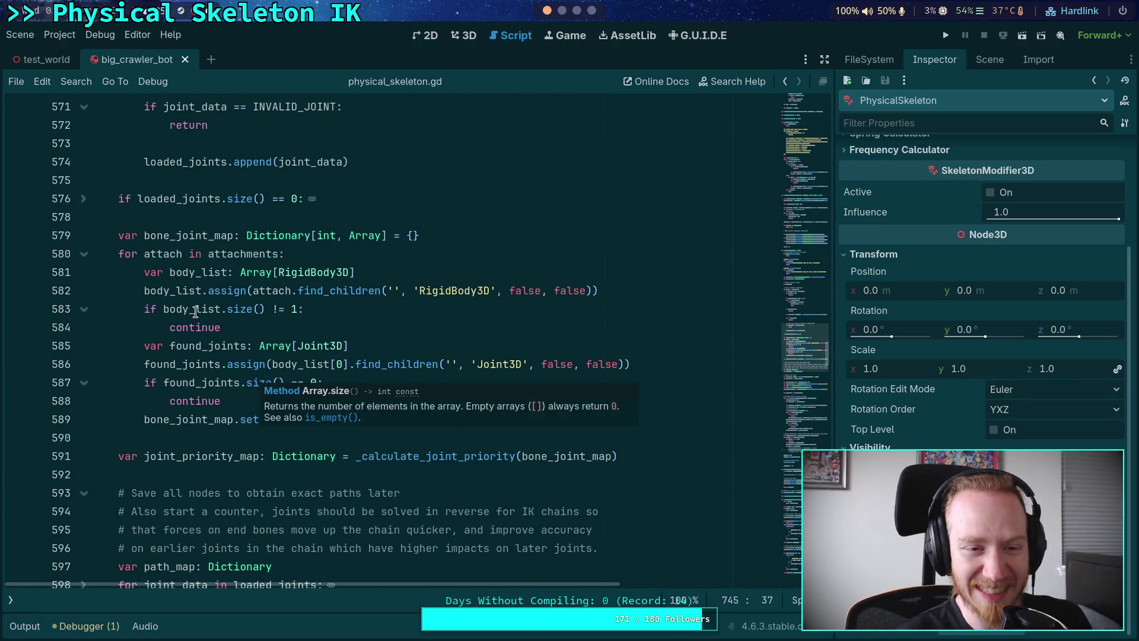
pyautogui.scroll(2, 191, 313)
pyautogui.scroll(1, 243, 315)
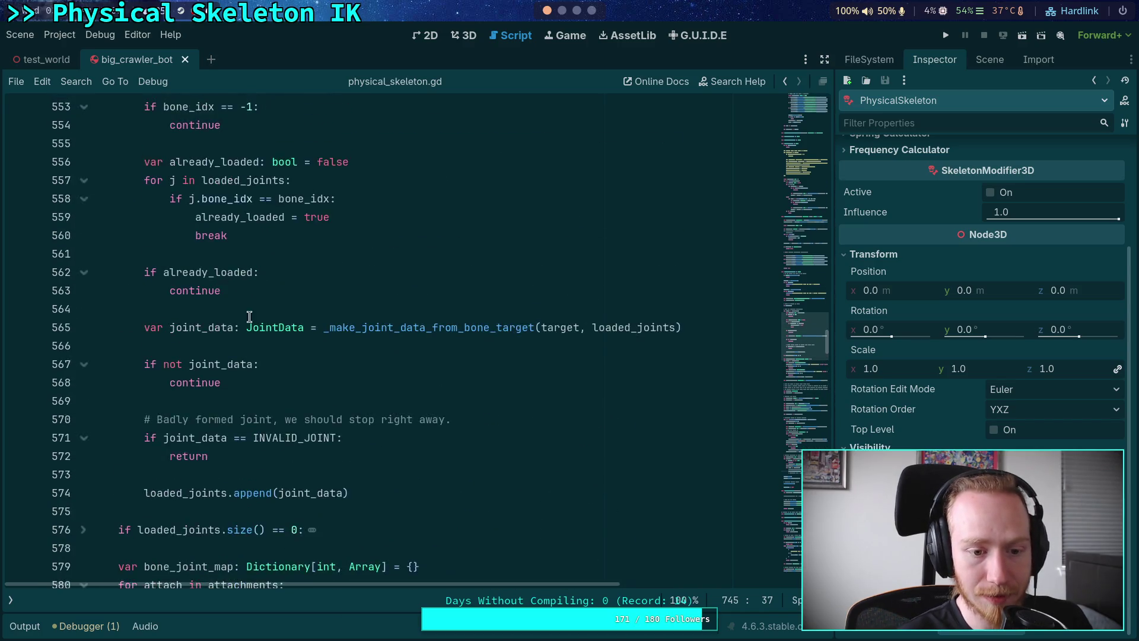
pyautogui.scroll(17, 239, 306)
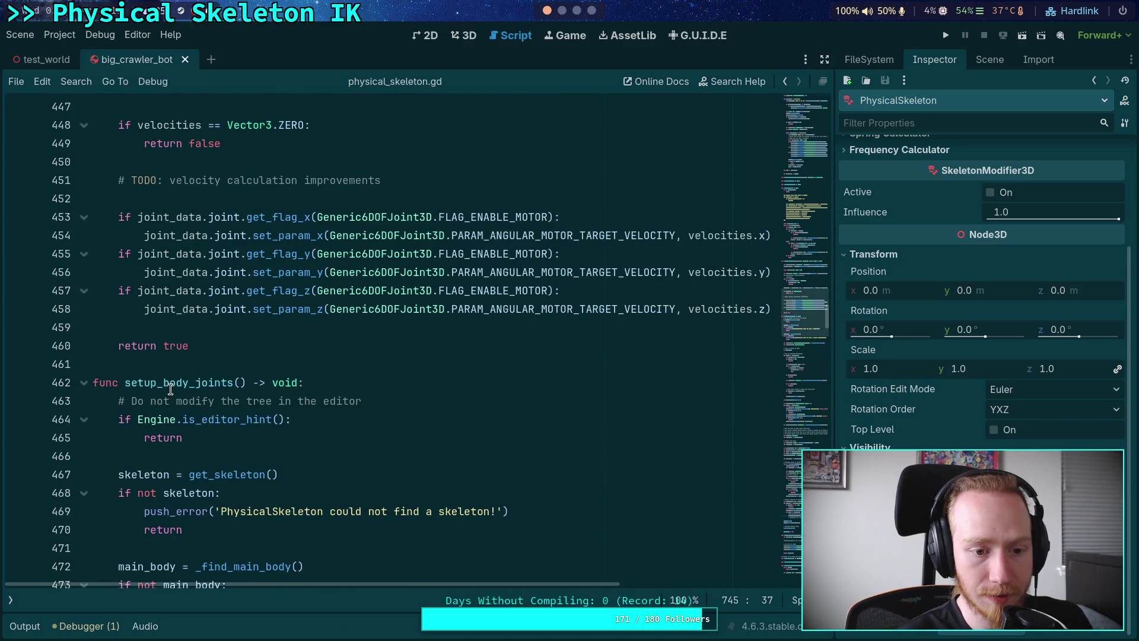
pyautogui.scroll(-20, 171, 388)
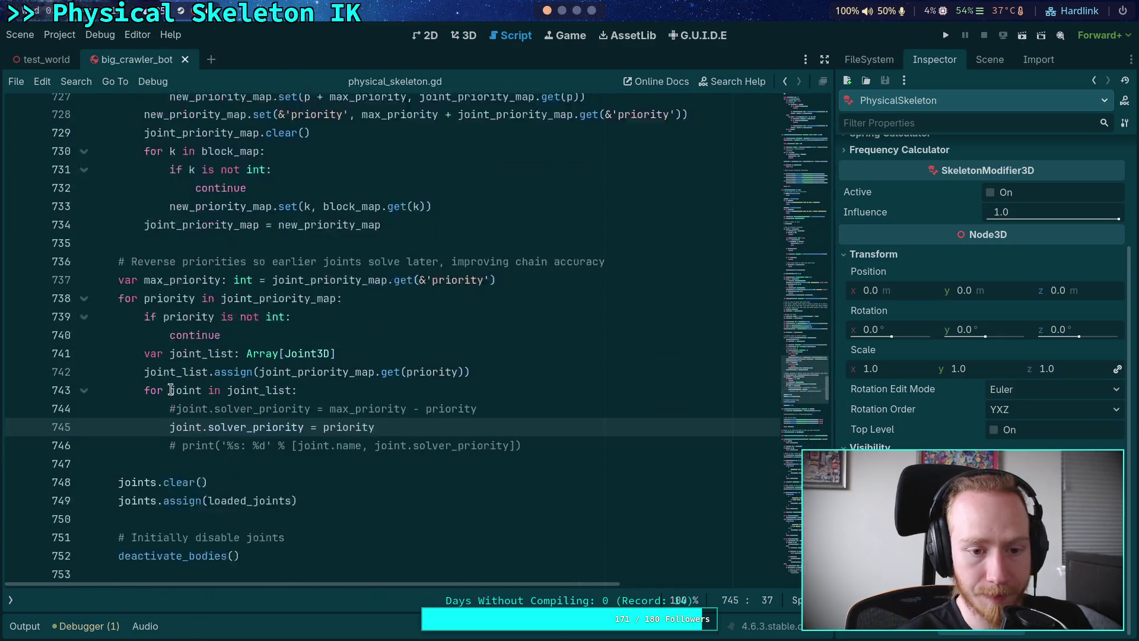
pyautogui.scroll(20, 171, 389)
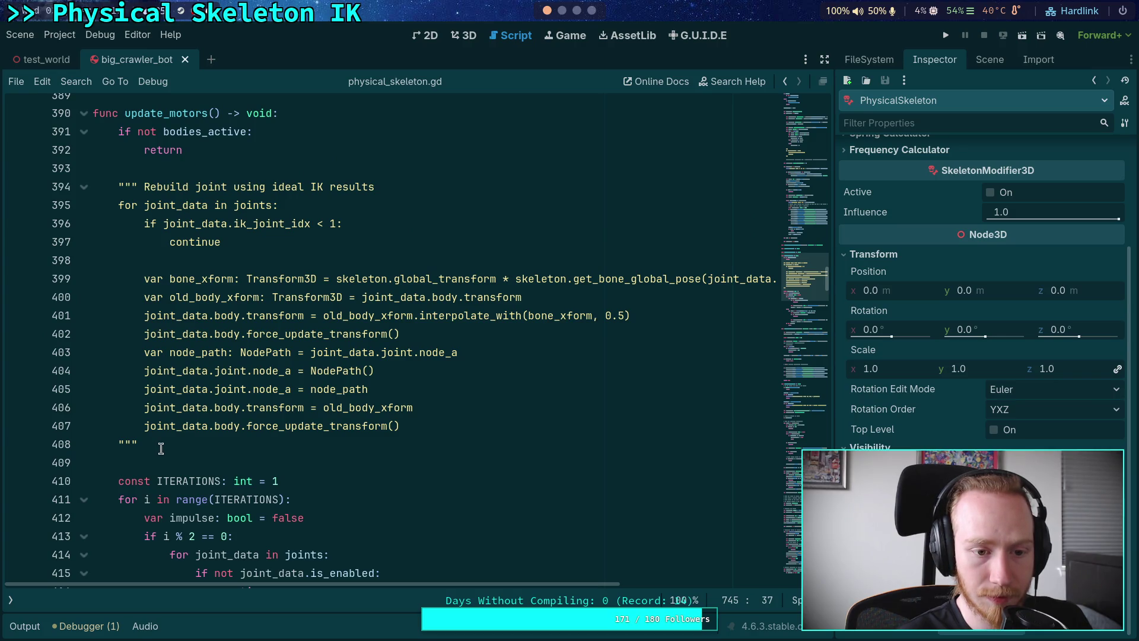
pyautogui.scroll(20, 236, 230)
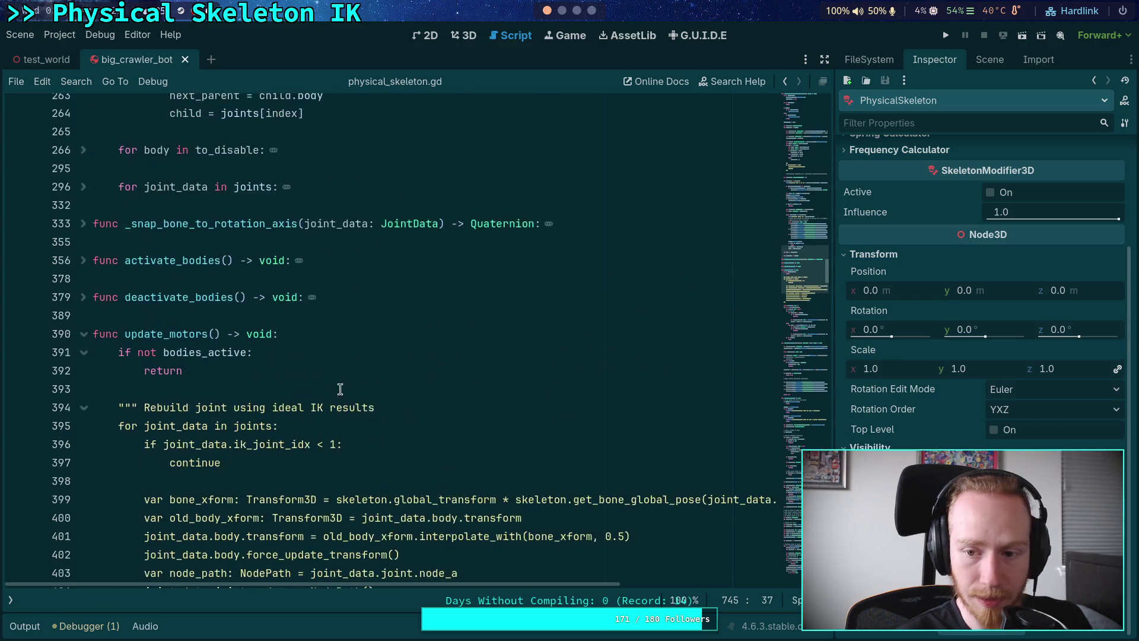
pyautogui.scroll(4, 350, 383)
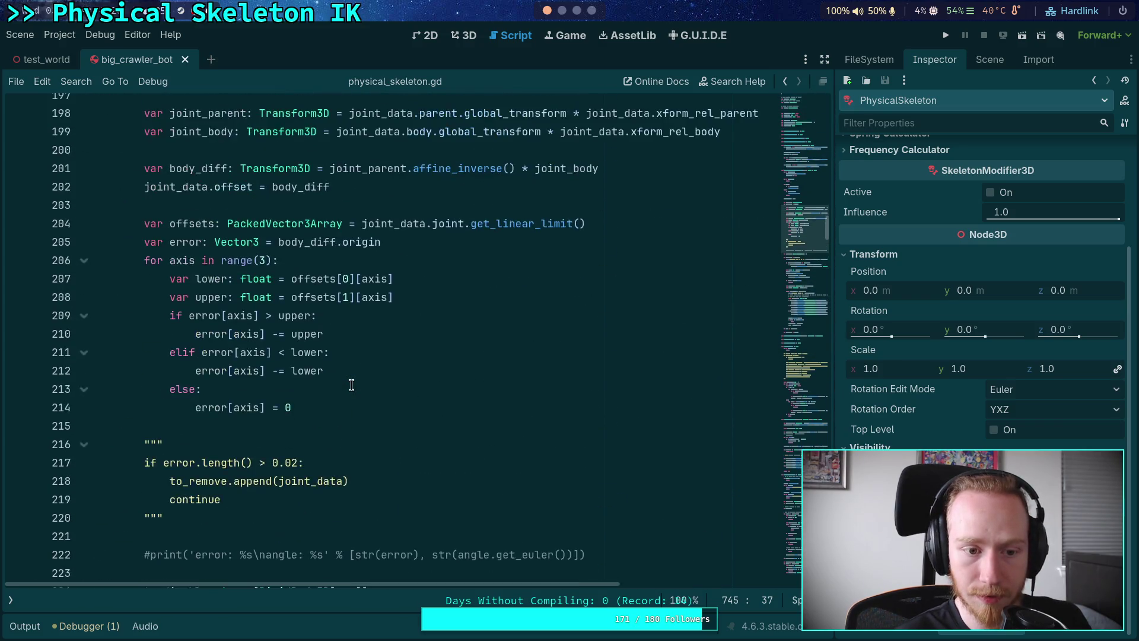
pyautogui.moveTo(804, 224); pyautogui.dragTo(812, 322)
pyautogui.click(10, 599)
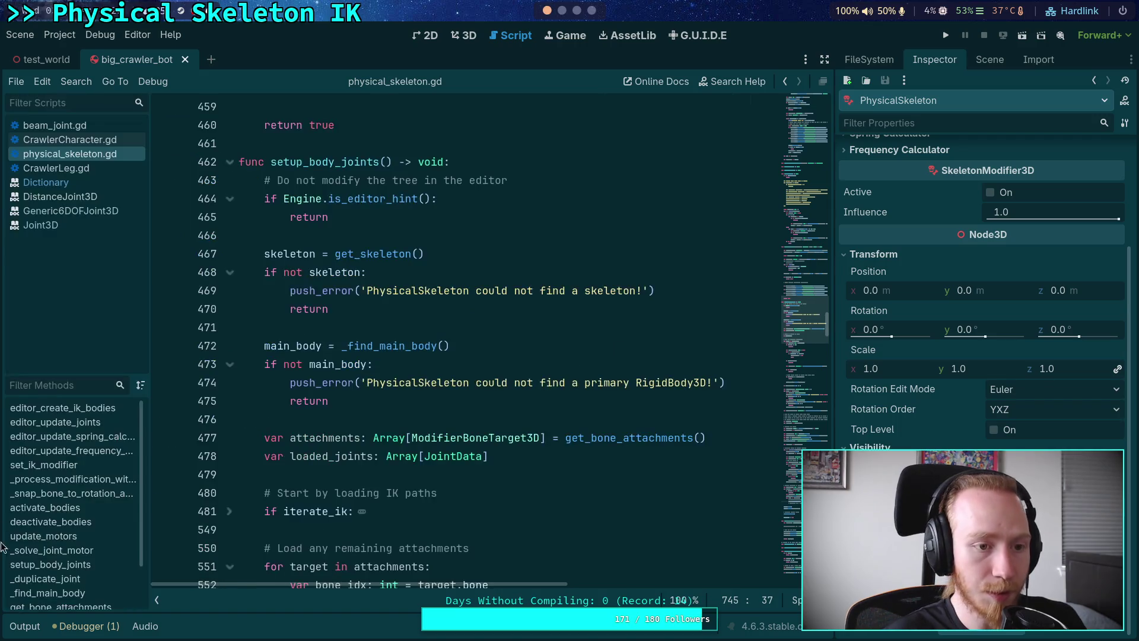
# Open CrawlerCharacter.gd and prefix the triple quotes on lines 370 and 389 with #
pyautogui.click(60, 140)
pyautogui.click(157, 600)
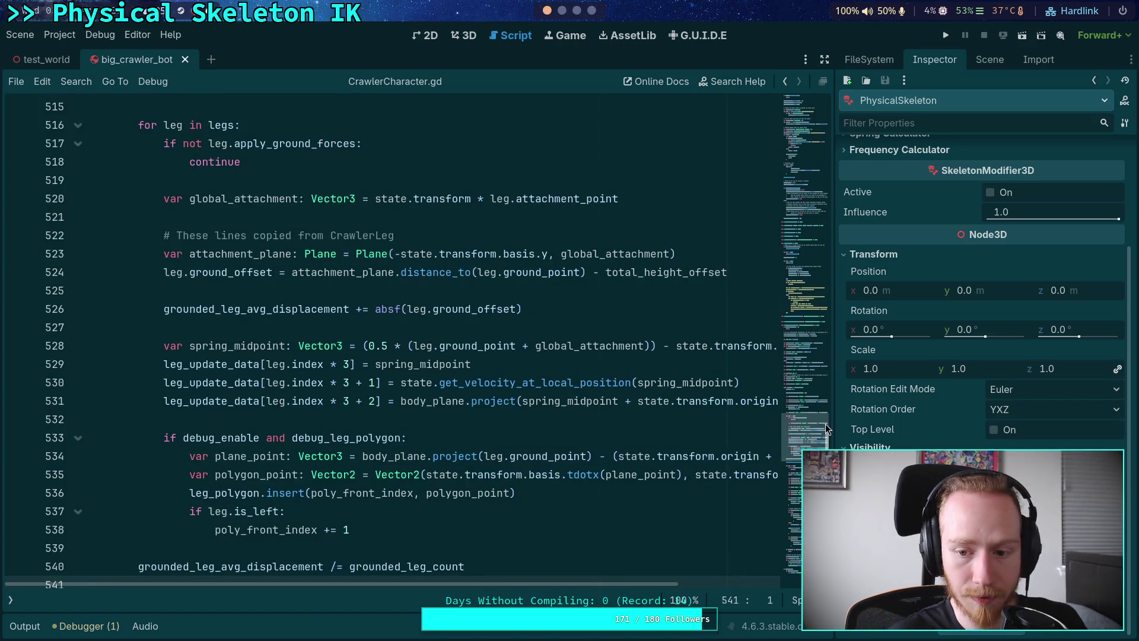
pyautogui.scroll(20, 316, 324)
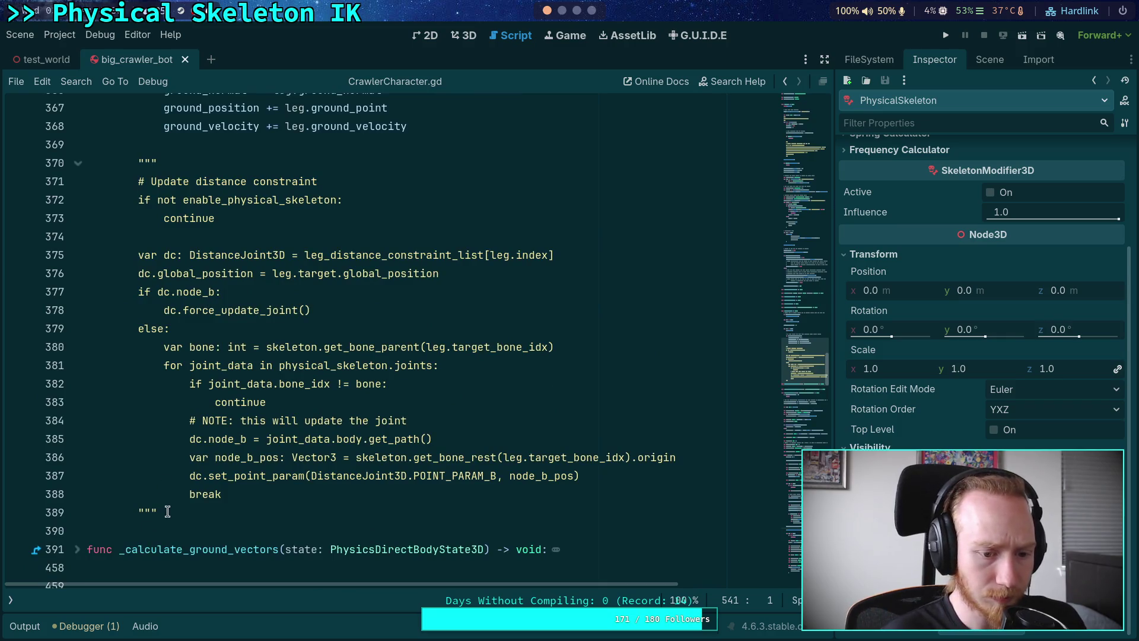
pyautogui.click(139, 511)
pyautogui.click(139, 160)
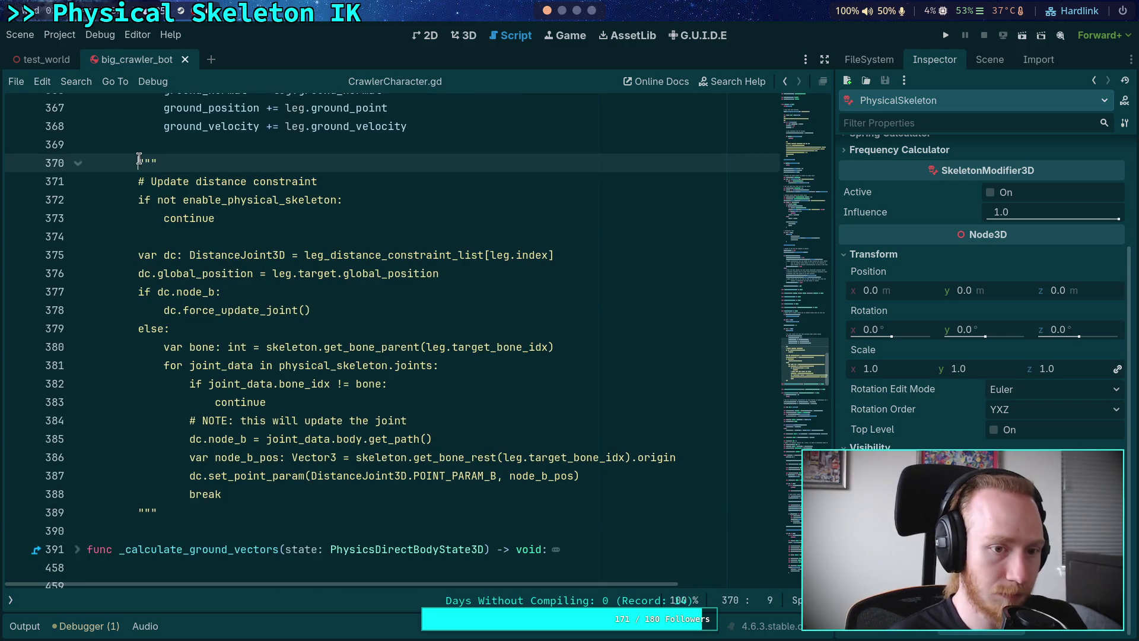
pyautogui.write('#')
pyautogui.click(134, 507)
pyautogui.write('#')
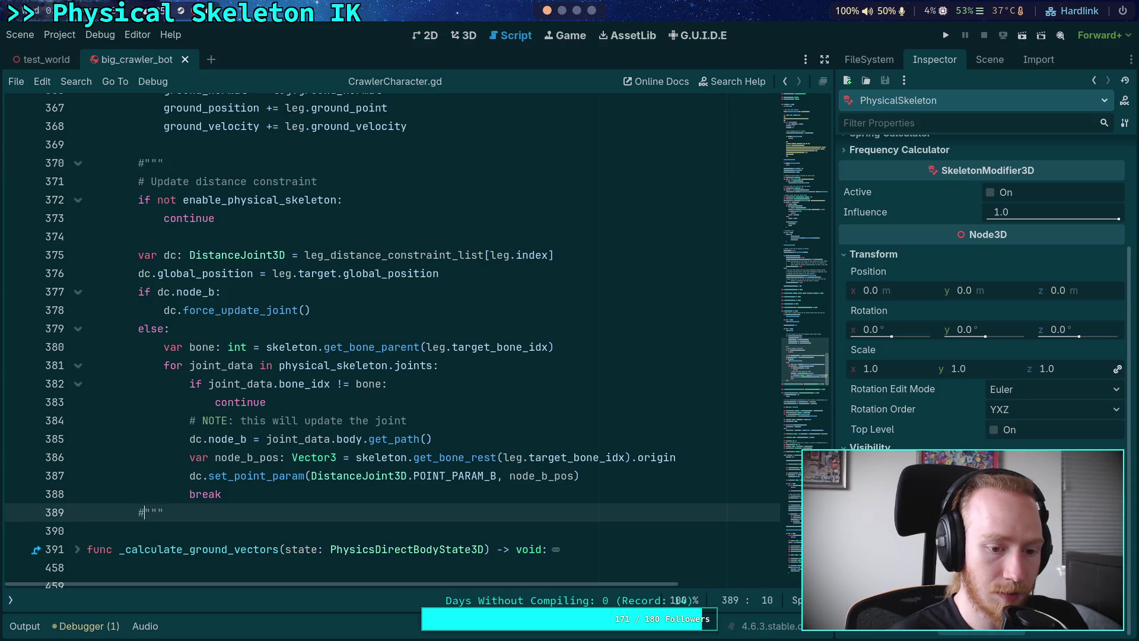
pyautogui.click(252, 528)
# Uncomment the distance-constraint blocks at lines 151/159 and 137/139 by prefixing their quotes with #
pyautogui.scroll(1, 356, 475)
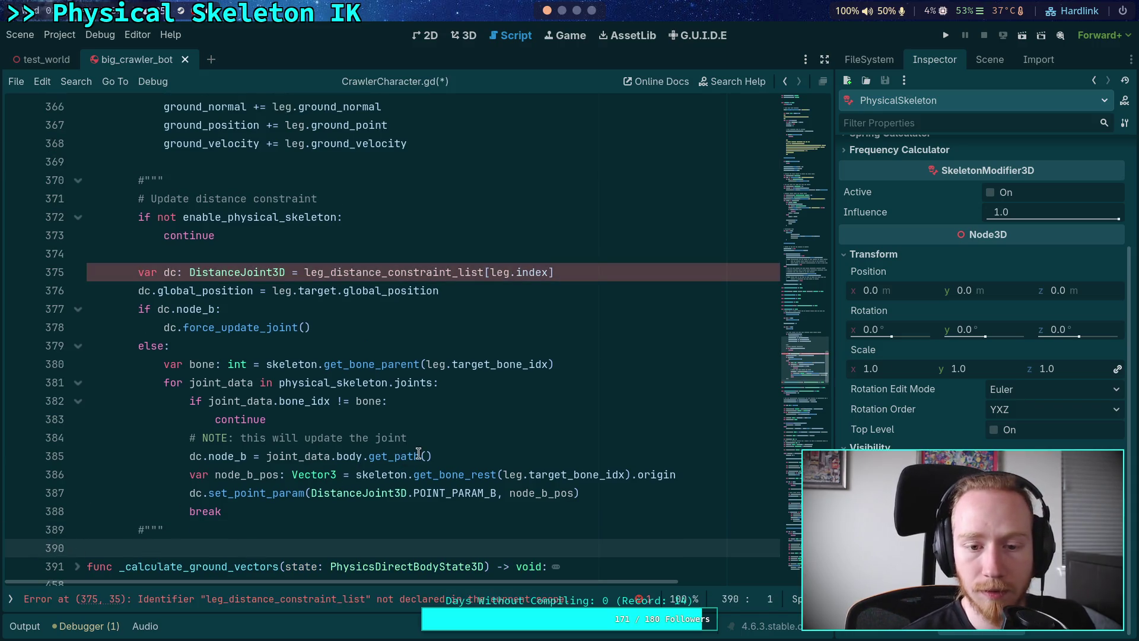
pyautogui.scroll(20, 397, 388)
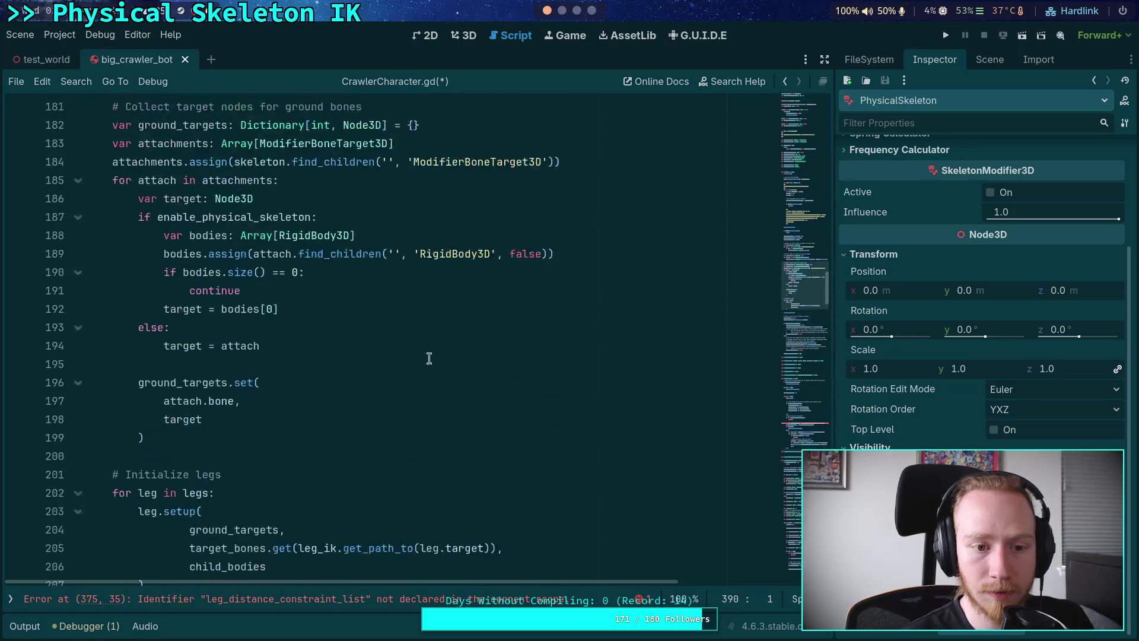
pyautogui.scroll(8, 351, 347)
pyautogui.click(138, 473)
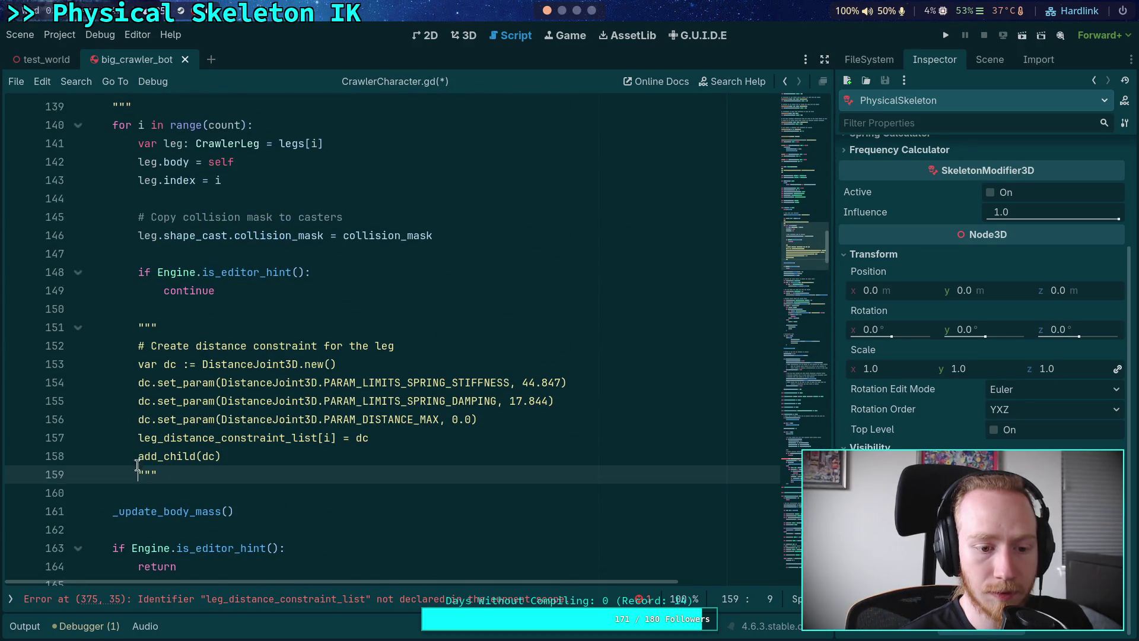
pyautogui.click(138, 327)
pyautogui.write('#')
pyautogui.scroll(8, 300, 338)
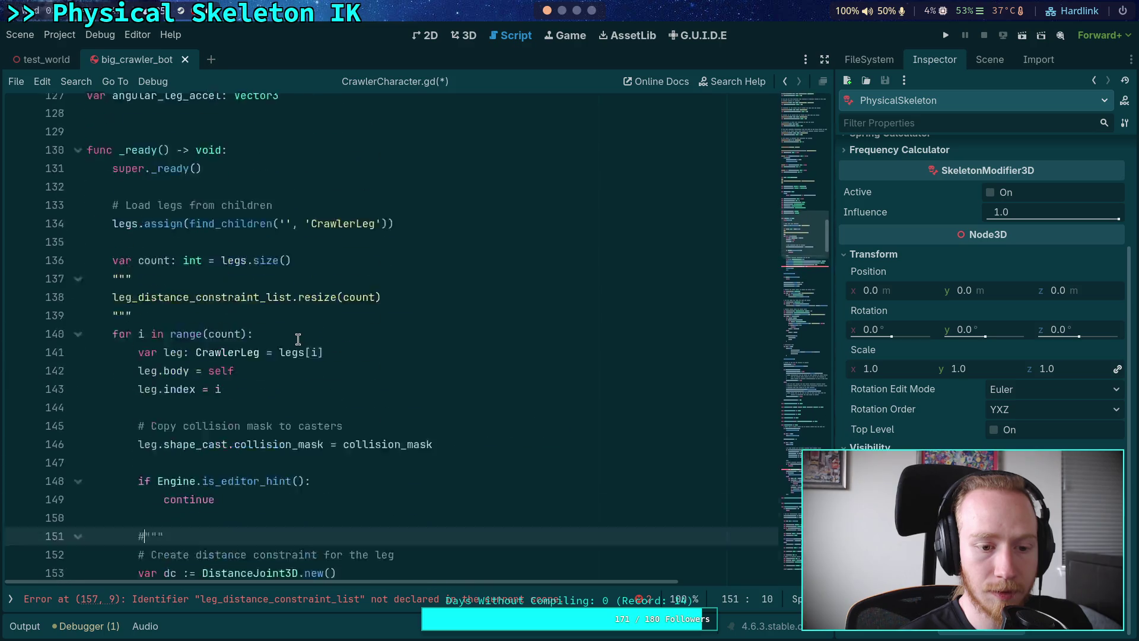
pyautogui.scroll(-2, 123, 495)
pyautogui.click(114, 436)
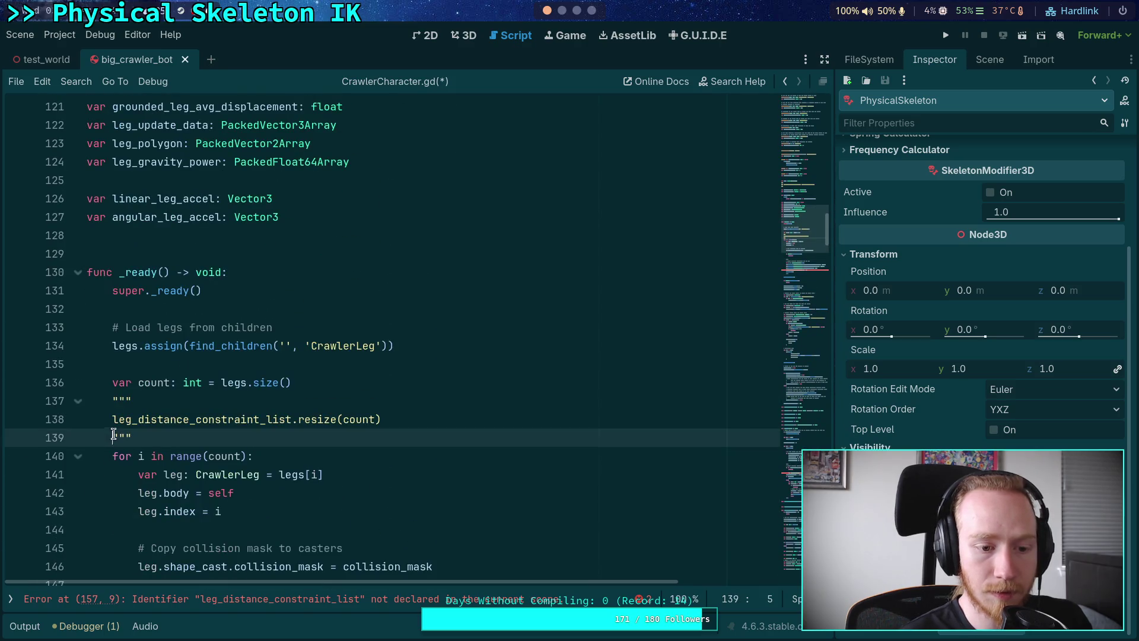
pyautogui.click(113, 400)
pyautogui.write('#')
# Uncomment the block at lines 108/110 with #, then run the project with F5
pyautogui.scroll(6, 113, 291)
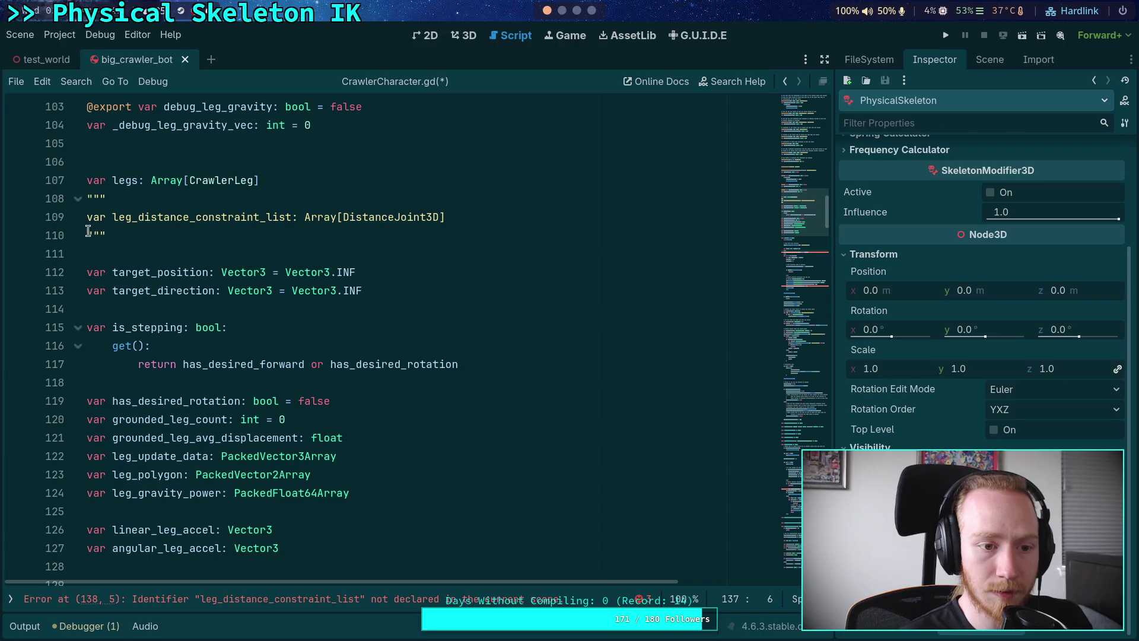
pyautogui.click(88, 233)
pyautogui.click(89, 198)
pyautogui.write('#')
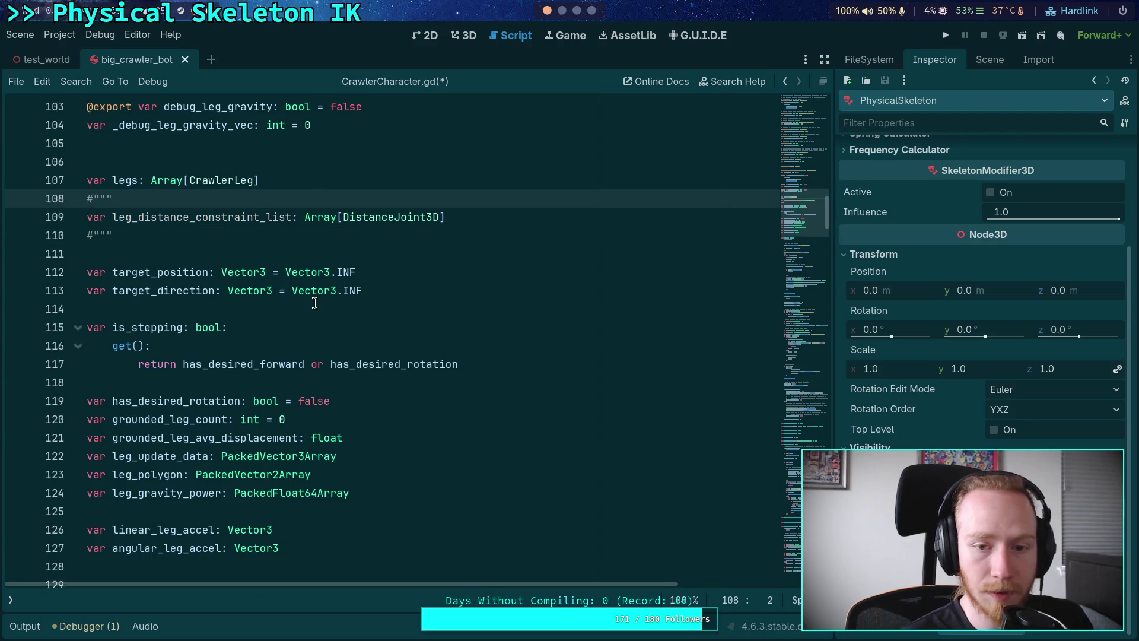
pyautogui.scroll(-18, 469, 279)
pyautogui.scroll(-9, 469, 279)
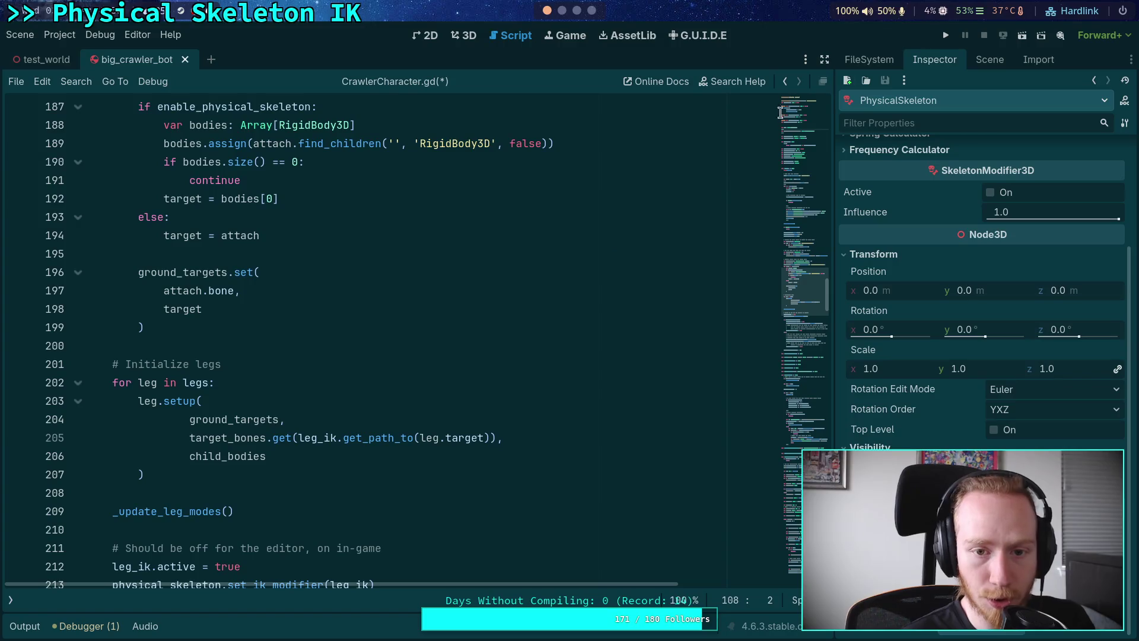
pyautogui.press('F5')
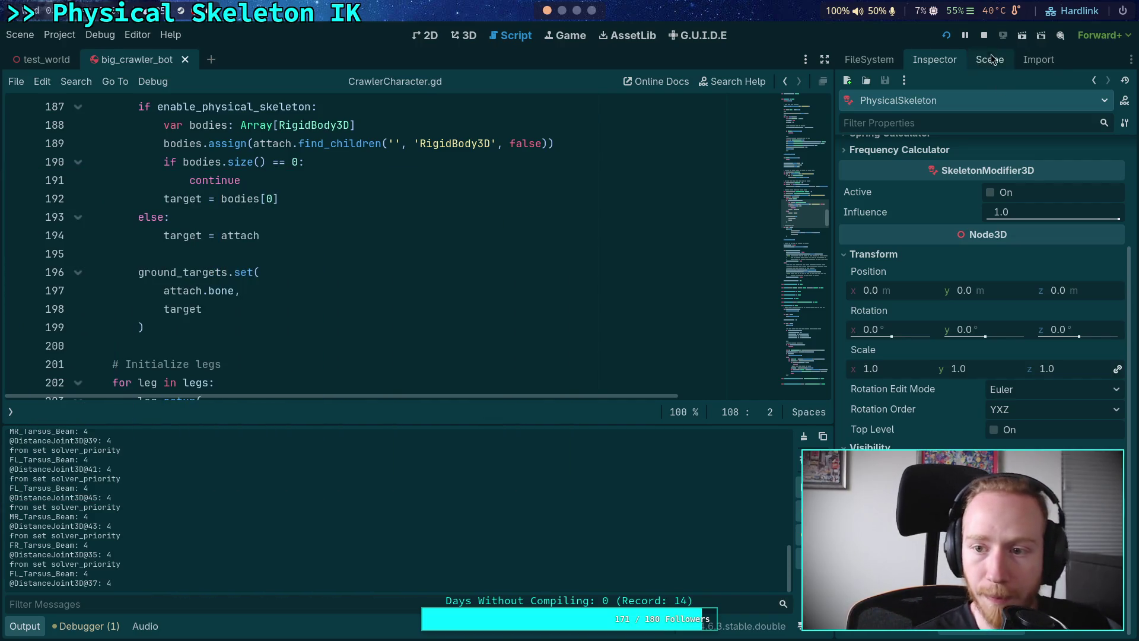
# Switch the Scene dock to the Remote live tree and expand the FL_Tarsus_Body leg node
pyautogui.click(989, 59)
pyautogui.click(920, 104)
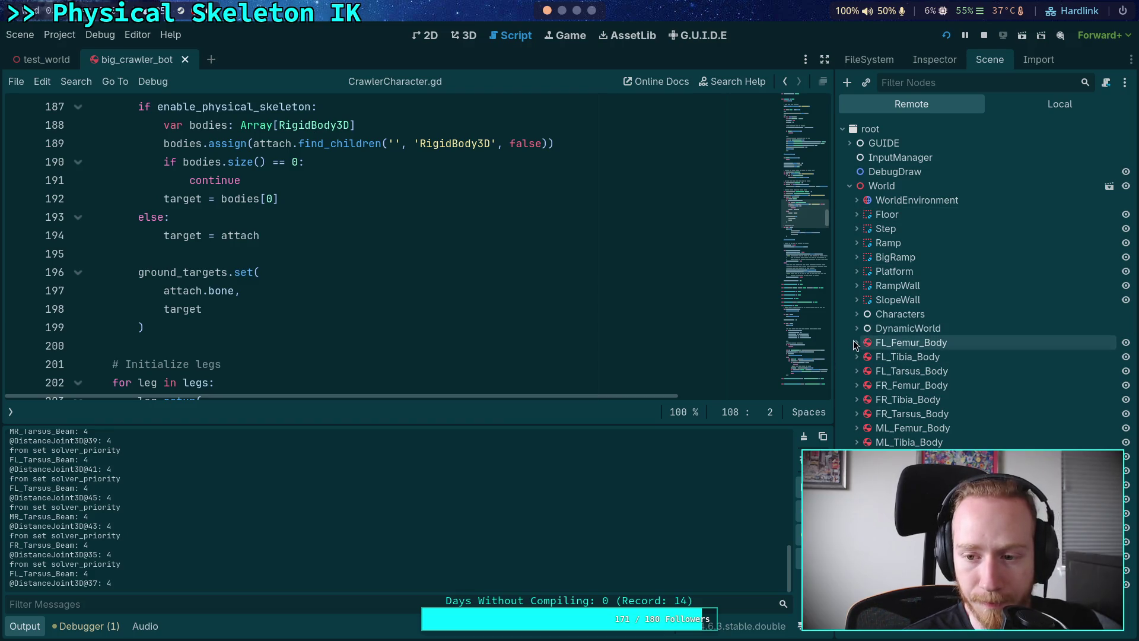
pyautogui.click(857, 343)
pyautogui.click(856, 343)
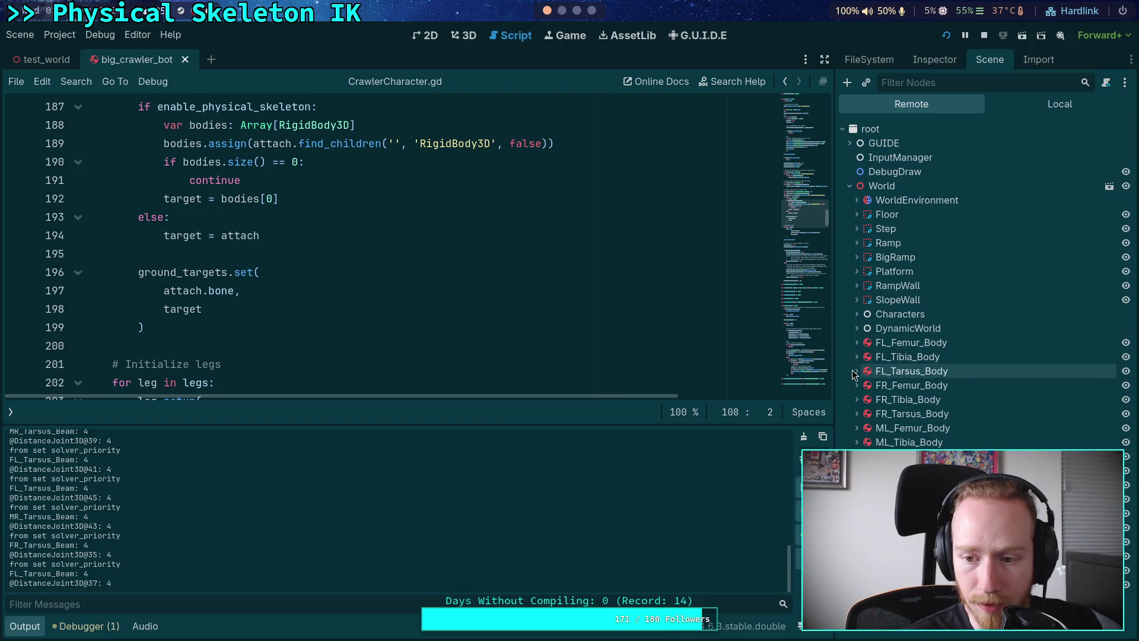
pyautogui.click(855, 372)
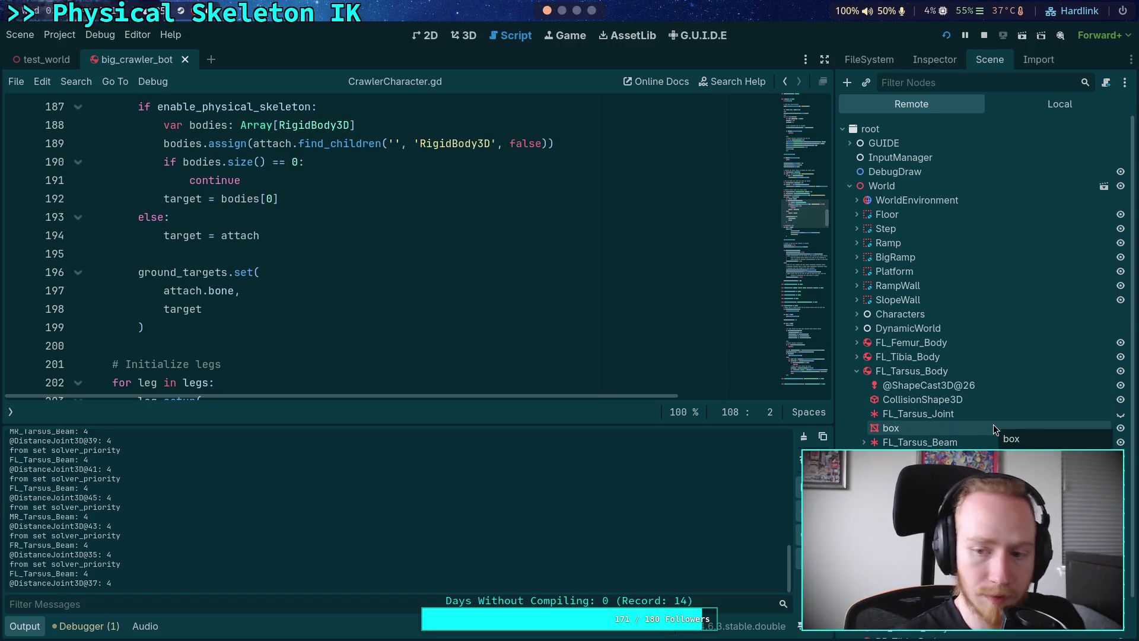
# Inspect a live CrawlerBot DistanceJoint3D (stiffness 44.847, damping 17.844), test the game window, then stop it
pyautogui.click(857, 314)
pyautogui.click(863, 339)
pyautogui.click(912, 405)
pyautogui.click(943, 66)
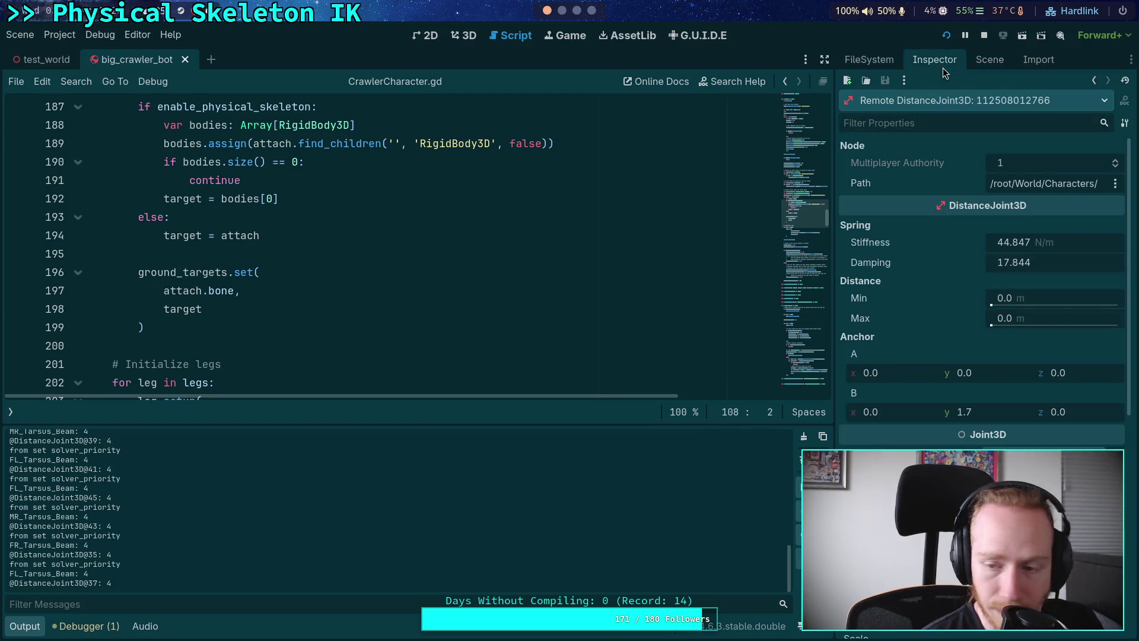
pyautogui.hotkey('alt', 'Tab')
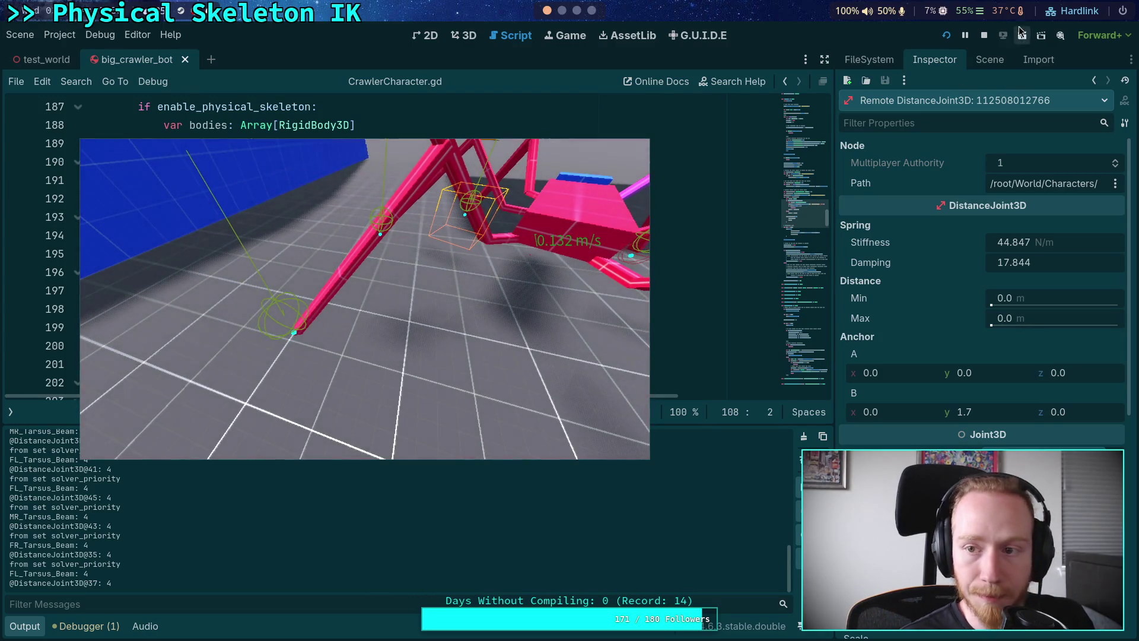
pyautogui.click(985, 36)
# Show the Scene dock, collapse the Output log, and expand FrontRightTarsus to reveal FR_Tarsus_Body
pyautogui.click(989, 59)
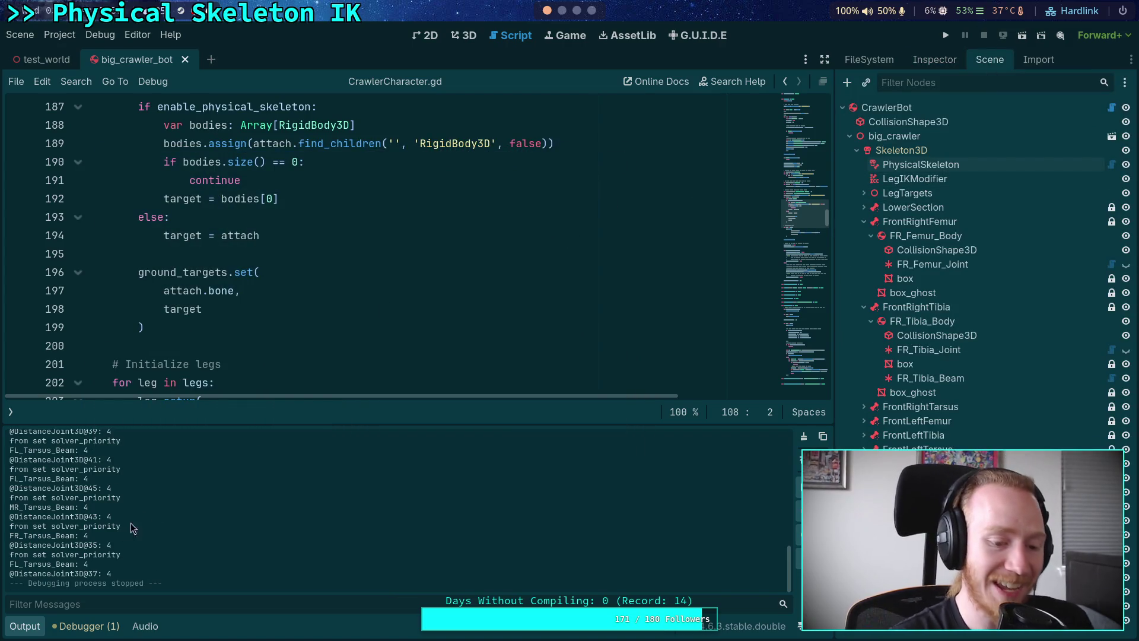
pyautogui.click(36, 626)
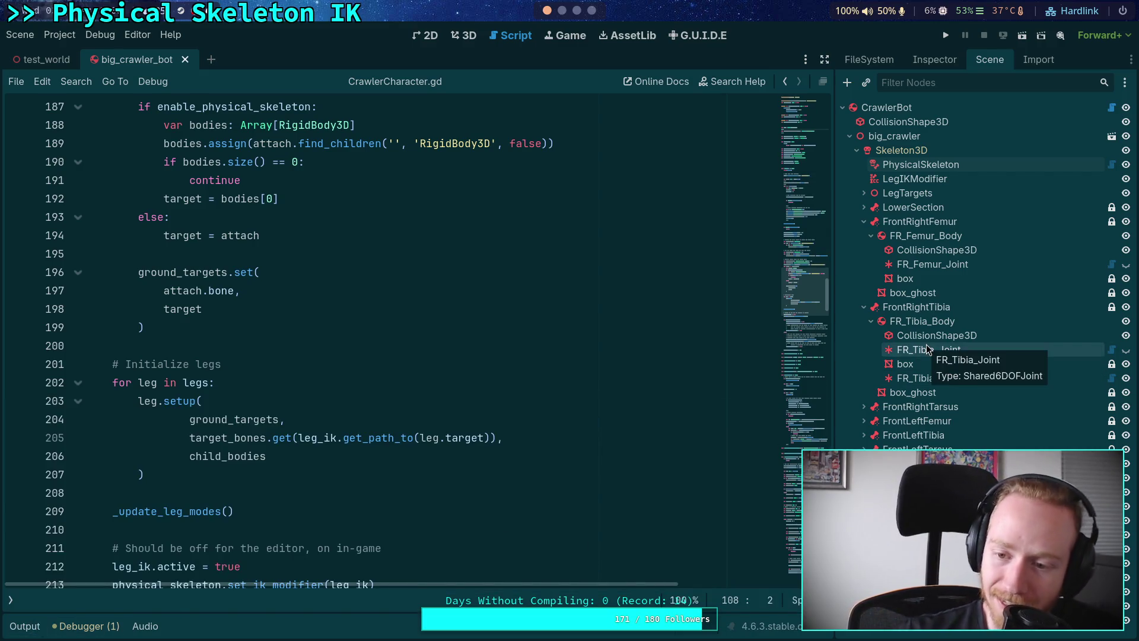
pyautogui.click(864, 407)
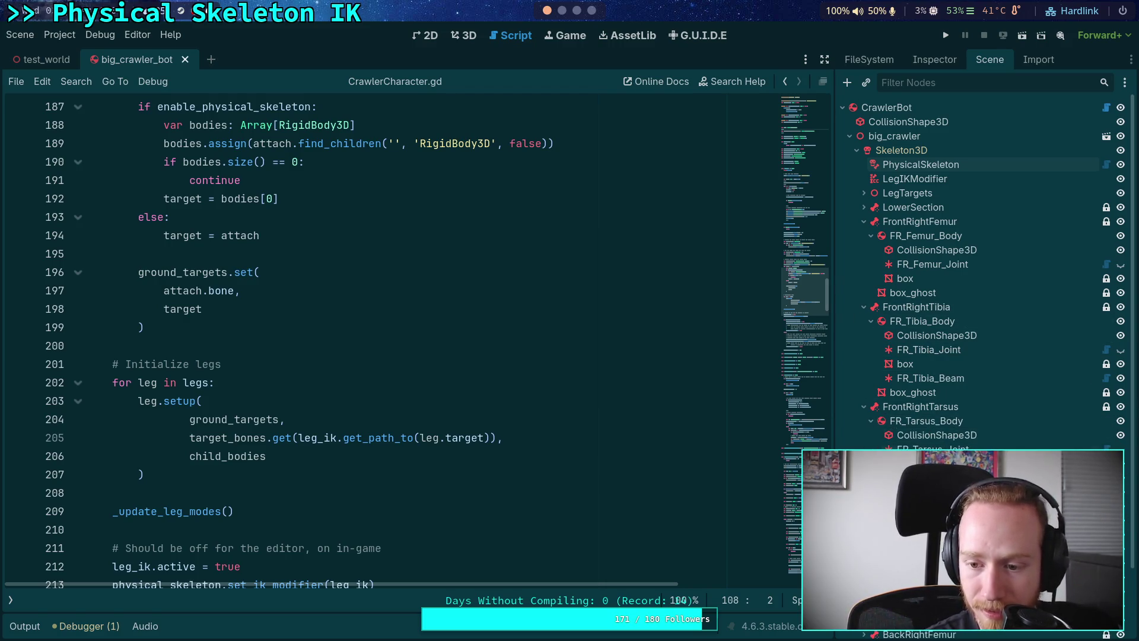